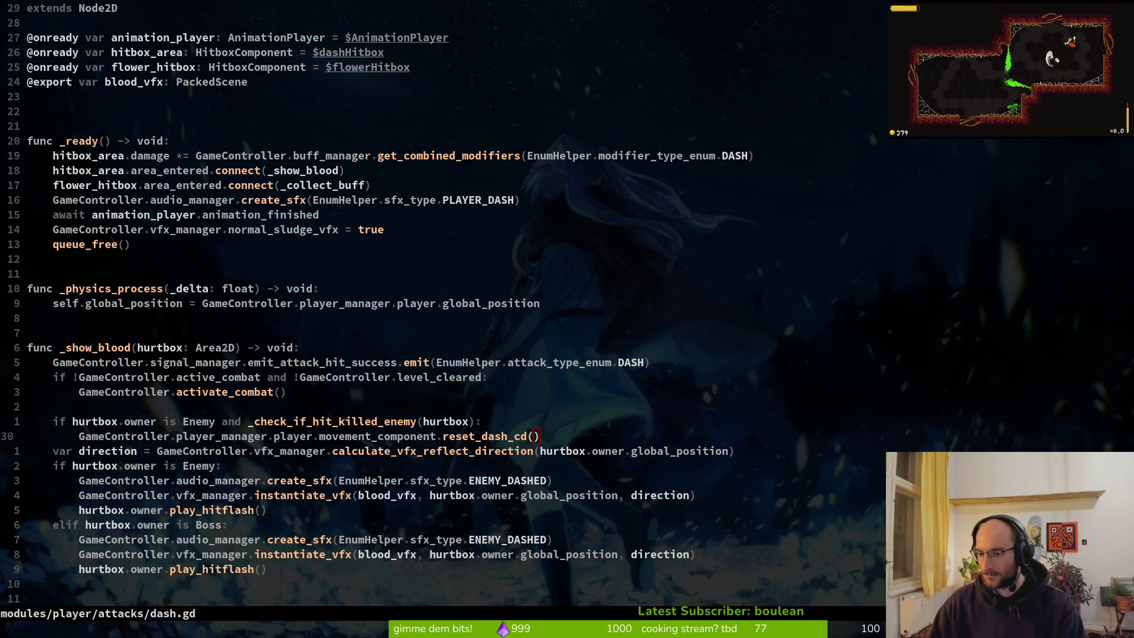
Write dash.gd with :w in Vim and bring the Godot editor forward
{"action": "type", "text": ":w"}
{"action": "key", "text": "Return"}
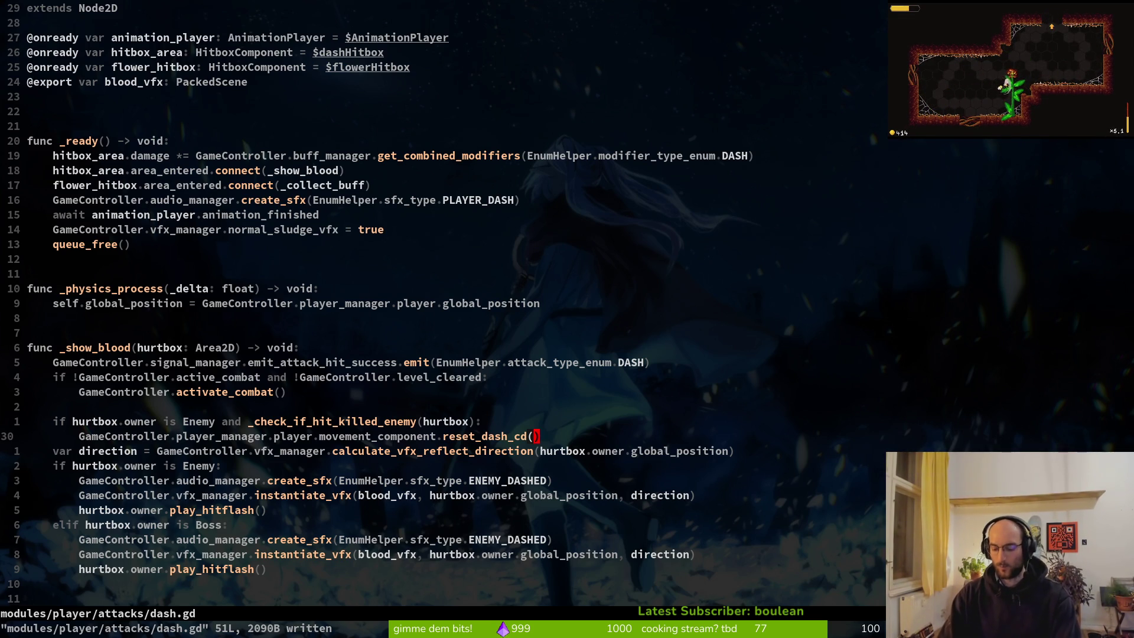
{"action": "key", "text": "alt+Tab"}
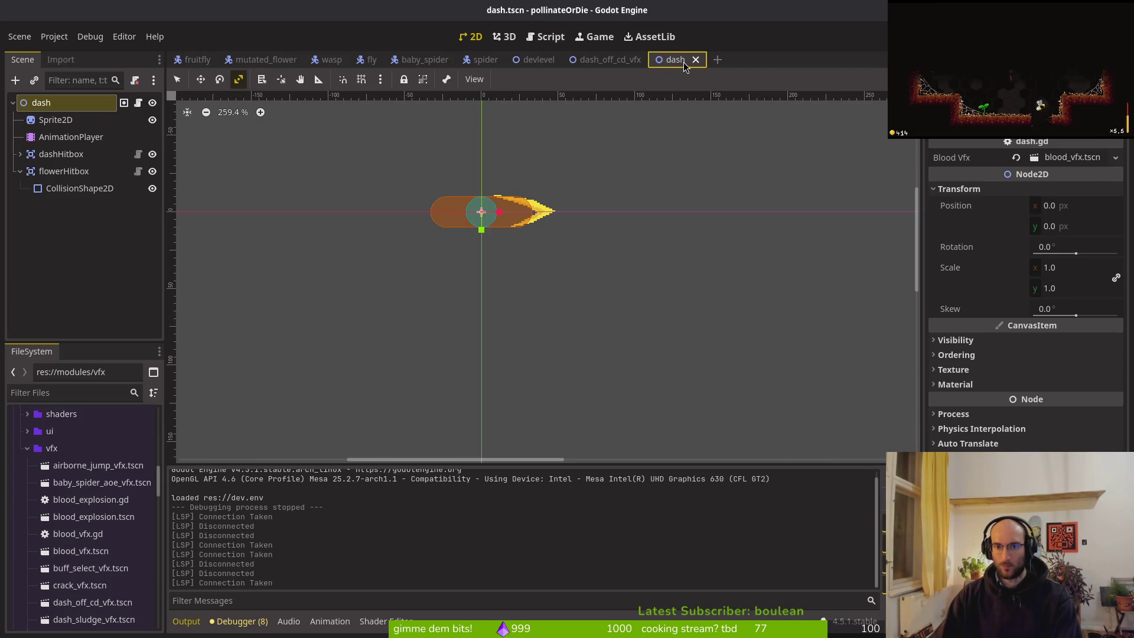
Run the game into the hive level and browse the NPC's skill tree upgrades
{"action": "key", "text": "F5"}
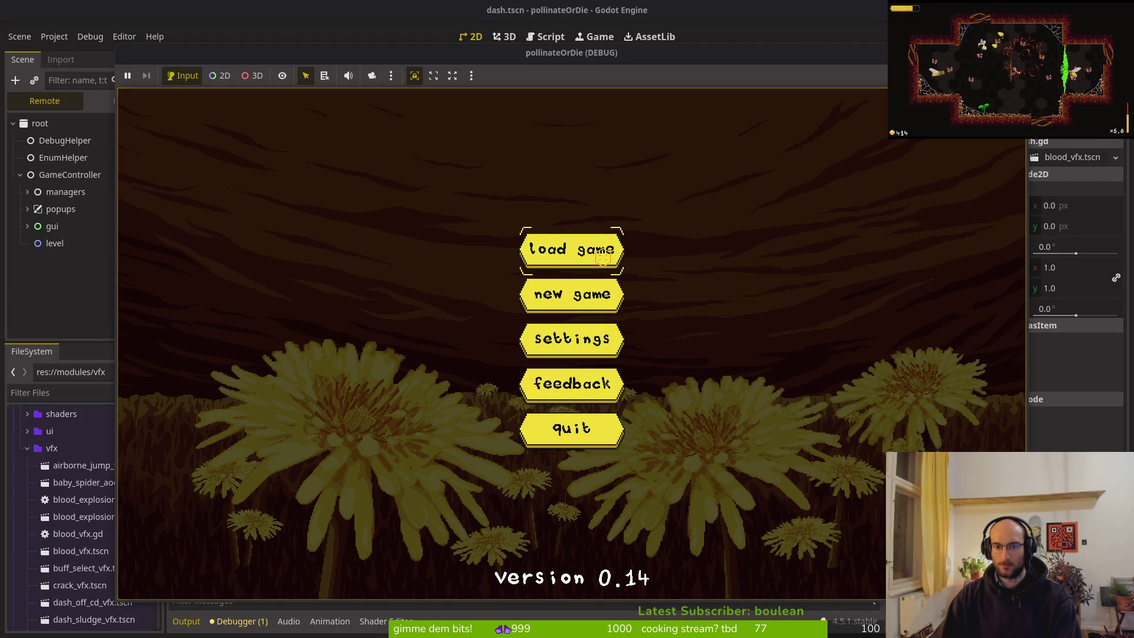
{"action": "left_click", "coordinate": [603, 257]}
{"action": "key", "text": "a"}
{"action": "key", "text": "e"}
{"action": "key", "text": "d"}
{"action": "key", "text": "d"}
{"action": "key", "text": "a"}
{"action": "key", "text": "a"}
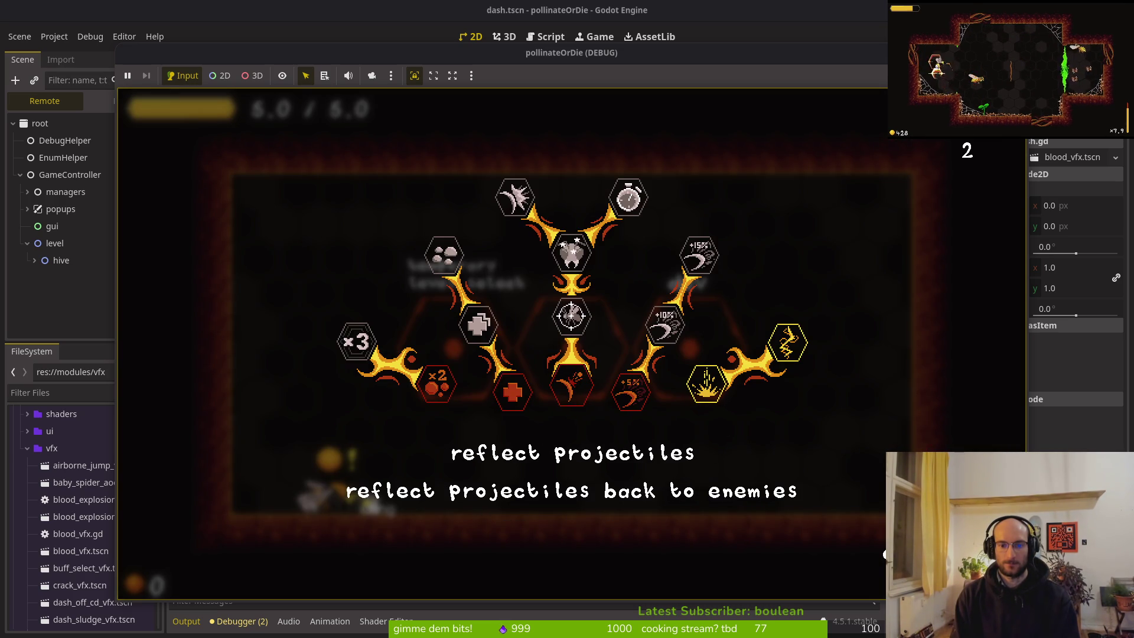
{"action": "key", "text": "Escape"}
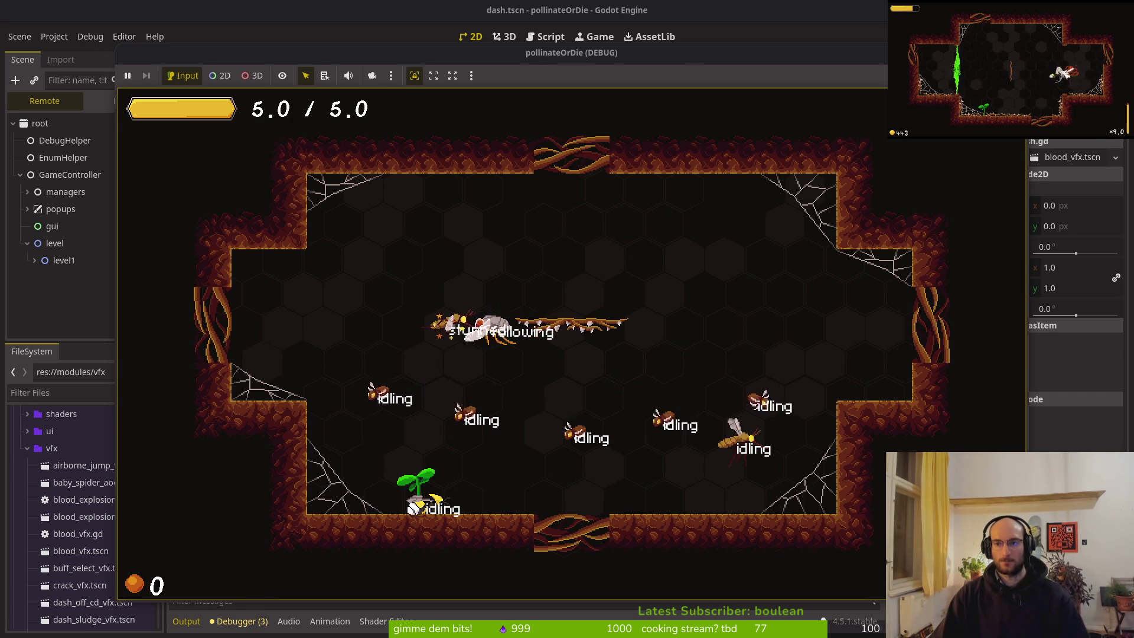
Stop the game, save the scenes, and close every scene tab except dash
{"action": "key", "text": "F8"}
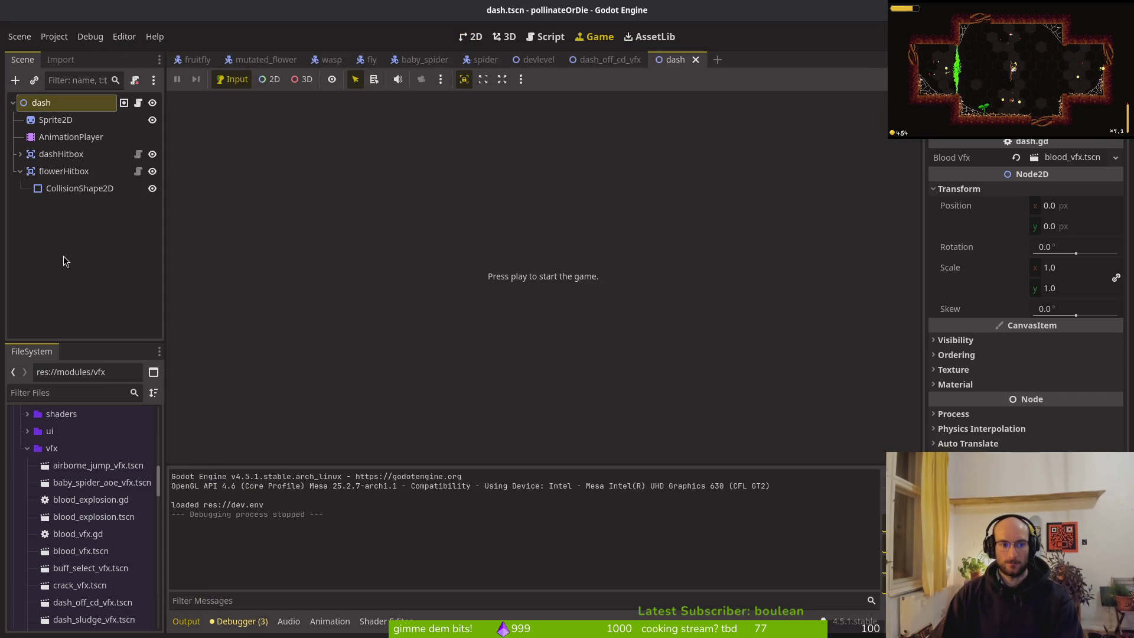
{"action": "left_click", "coordinate": [66, 262]}
{"action": "key", "text": "ctrl+s"}
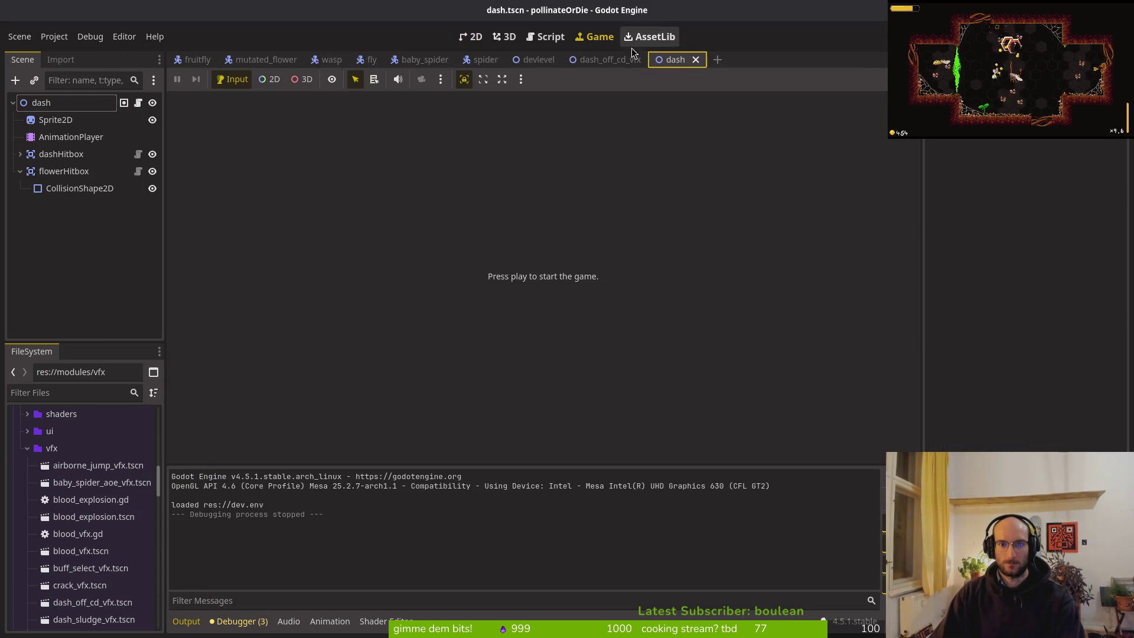
{"action": "middle_click", "coordinate": [609, 59]}
{"action": "middle_click", "coordinate": [557, 62]}
{"action": "middle_click", "coordinate": [486, 60]}
{"action": "middle_click", "coordinate": [425, 59]}
{"action": "middle_click", "coordinate": [372, 60]}
{"action": "middle_click", "coordinate": [331, 60]}
{"action": "middle_click", "coordinate": [266, 60]}
{"action": "middle_click", "coordinate": [197, 60]}
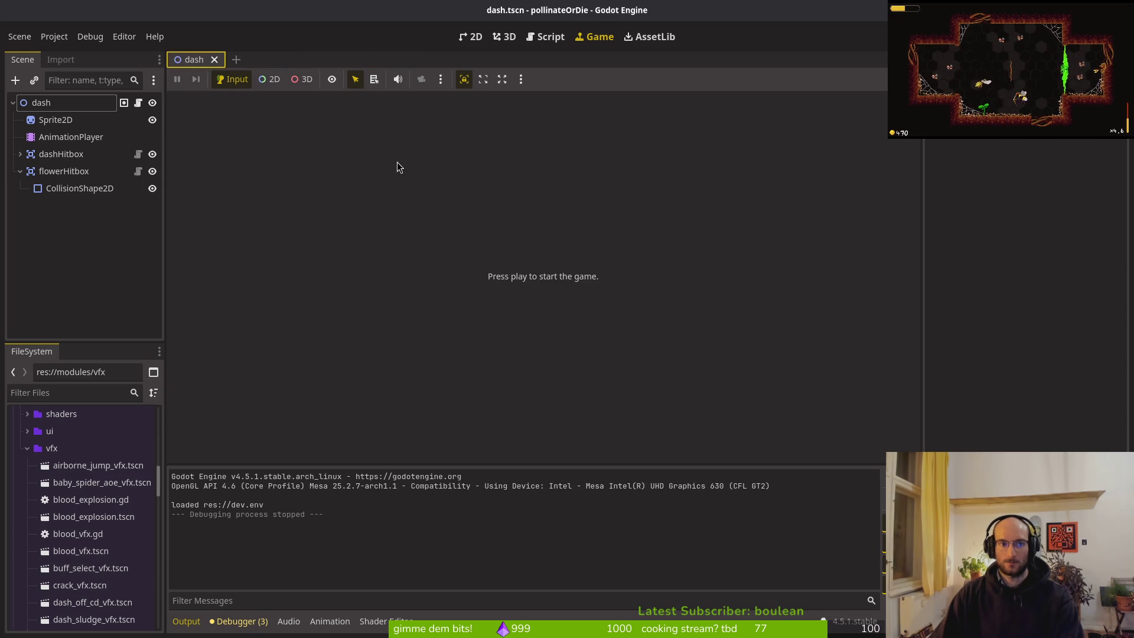
{"action": "key", "text": "alt+Tab"}
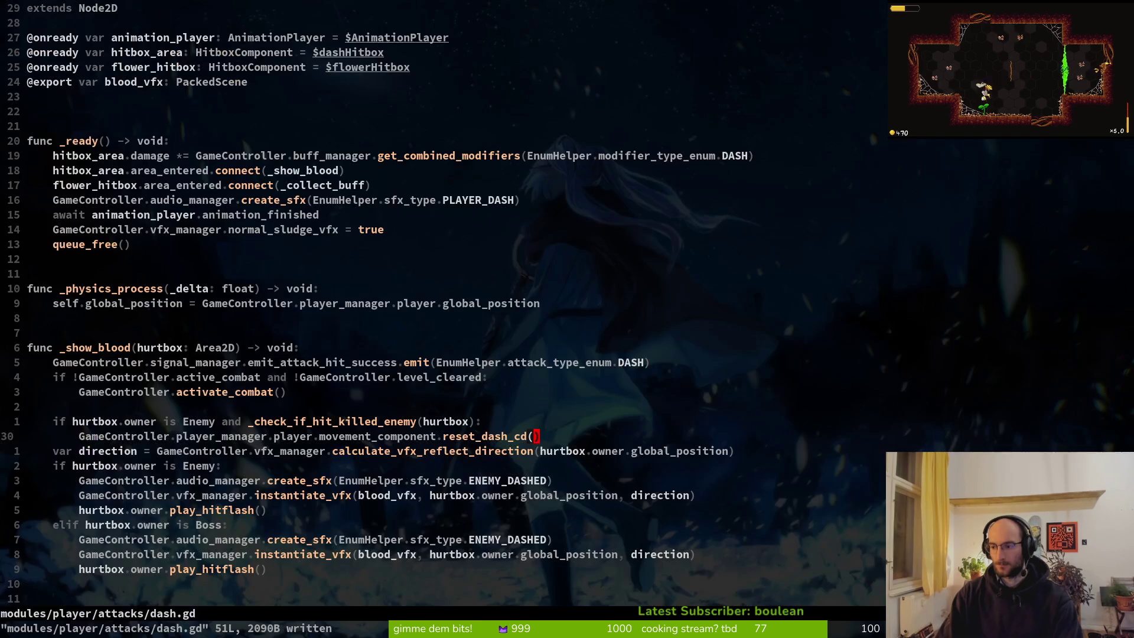
Quit Vim and view the staged diff of dash.gd in tig
{"action": "type", "text": ":q"}
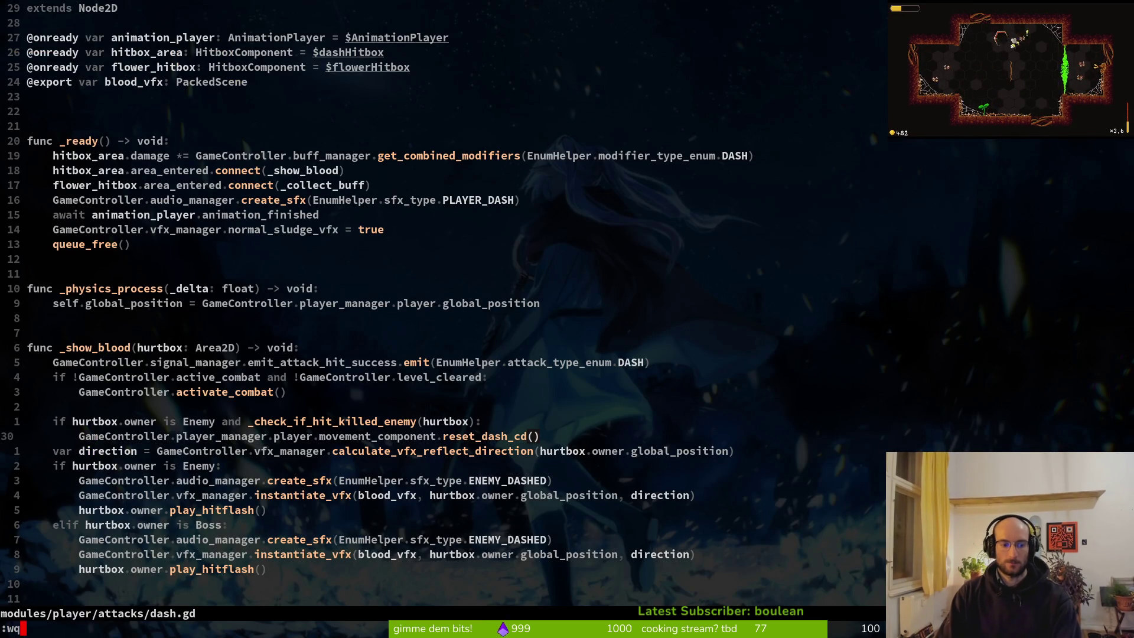
{"action": "key", "text": "Return"}
{"action": "key", "text": "Down"}
{"action": "key", "text": "Down"}
{"action": "key", "text": "Down"}
{"action": "key", "text": "Up"}
{"action": "key", "text": "Up"}
{"action": "key", "text": "Return"}
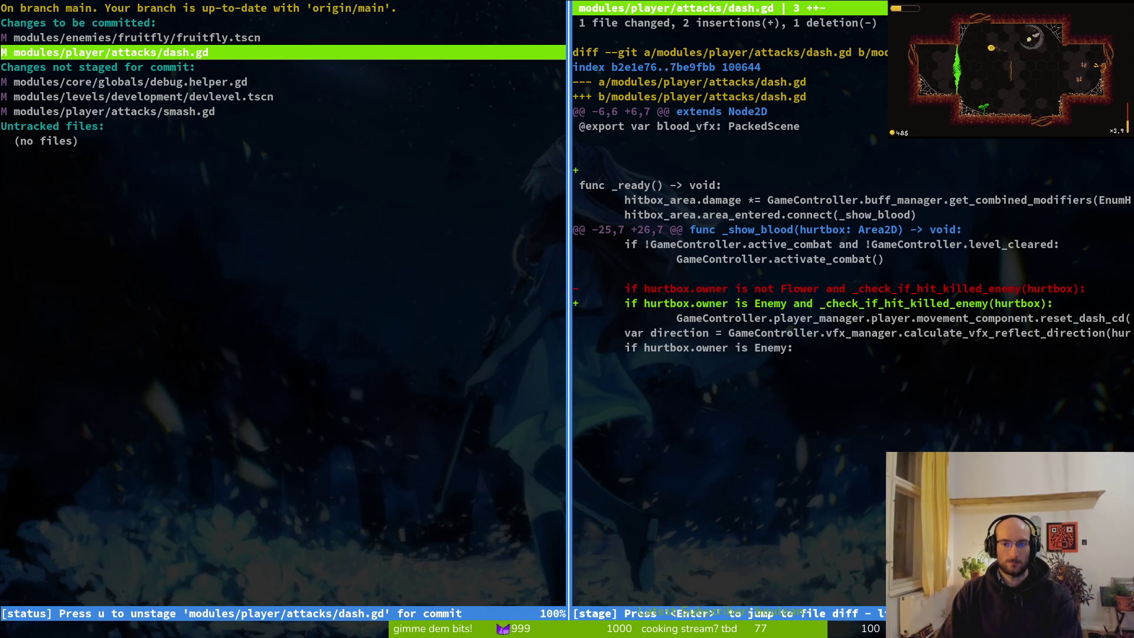
Close that diff and view the unstaged diff of smash.gd
{"action": "key", "text": "Up"}
{"action": "key", "text": "q"}
{"action": "key", "text": "Down"}
{"action": "key", "text": "Down"}
{"action": "key", "text": "Down"}
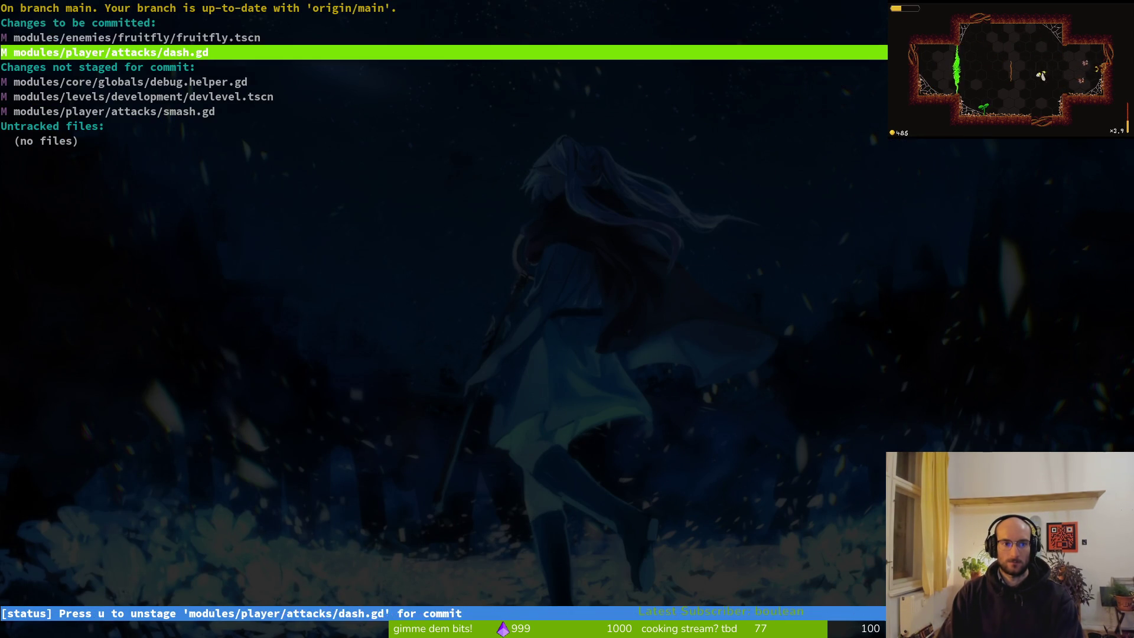
{"action": "key", "text": "Return"}
Exit tig, run the game, peek at settings, then load the saved game
{"action": "key", "text": "q"}
{"action": "key", "text": "q"}
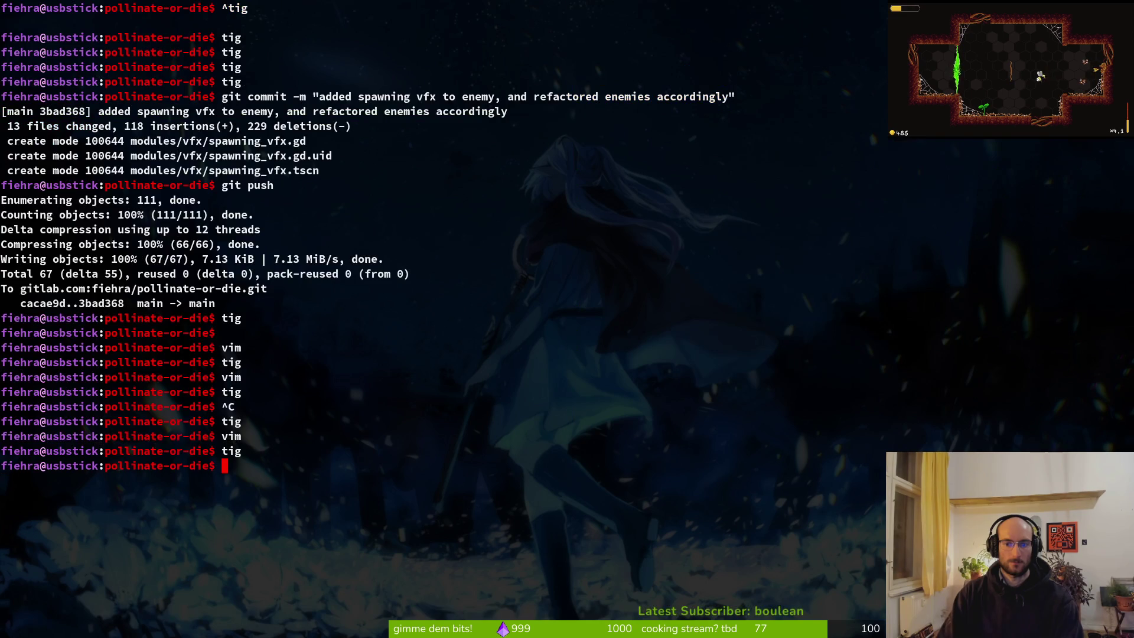
{"action": "key", "text": "alt+Tab"}
{"action": "key", "text": "F5"}
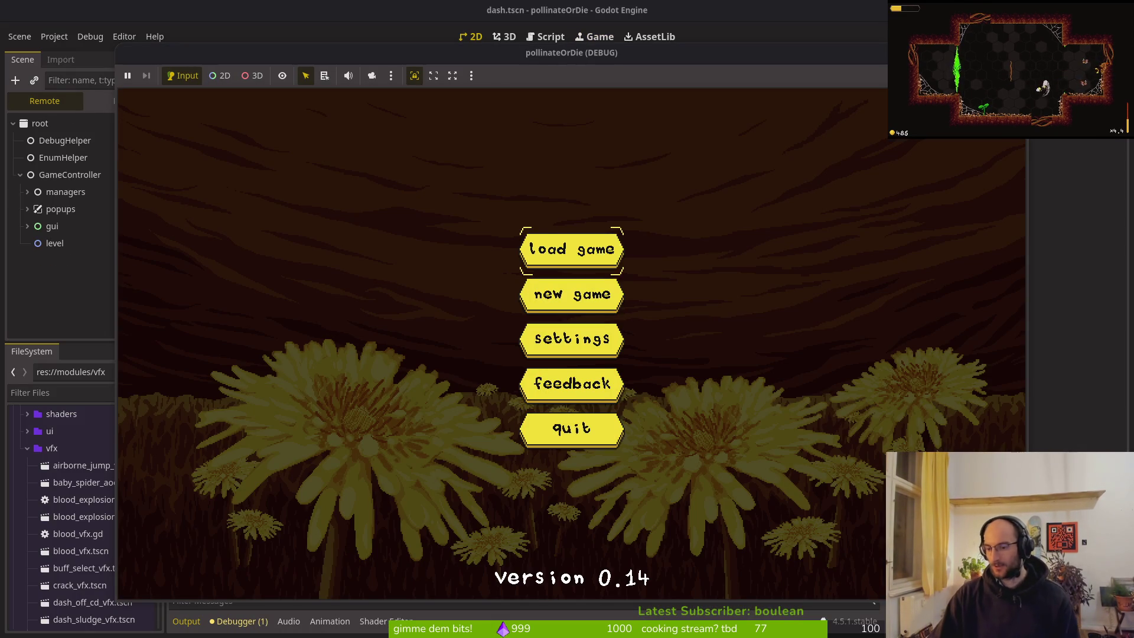
{"action": "key", "text": "Down"}
{"action": "key", "text": "Down"}
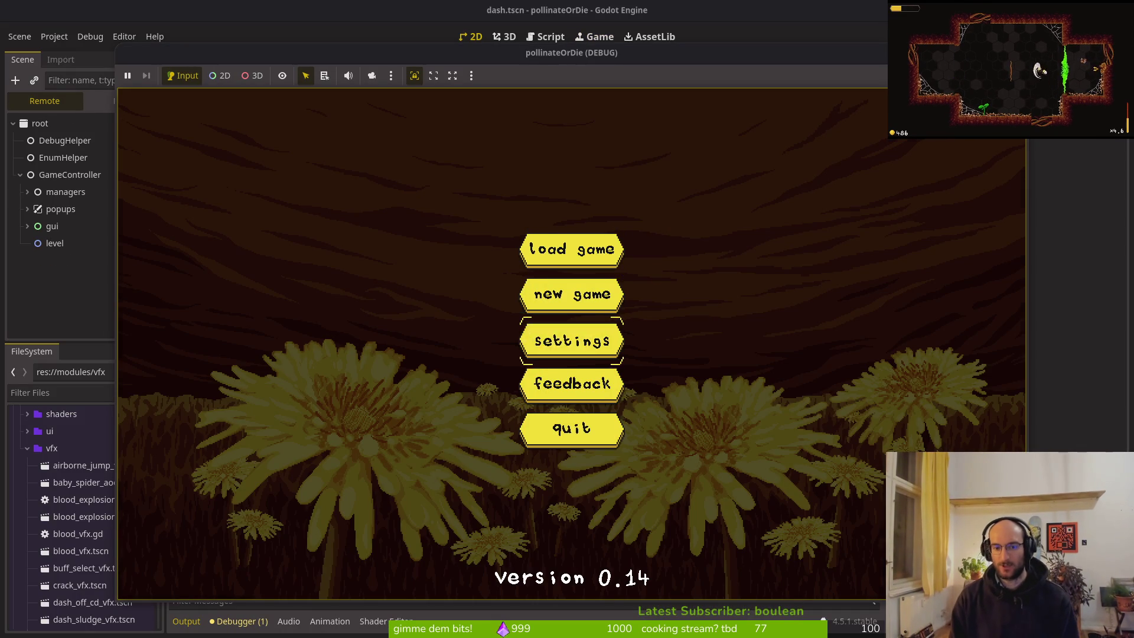
{"action": "key", "text": "Return"}
{"action": "key", "text": "Escape"}
{"action": "key", "text": "Up"}
{"action": "key", "text": "Down"}
{"action": "key", "text": "Return"}
Dash through the middle portal into the arena, fight the enemies, then stop the game
{"action": "key", "text": "Left"}
{"action": "key", "text": "shift"}
{"action": "key", "text": "Right"}
{"action": "key", "text": "space"}
{"action": "key", "text": "shift"}
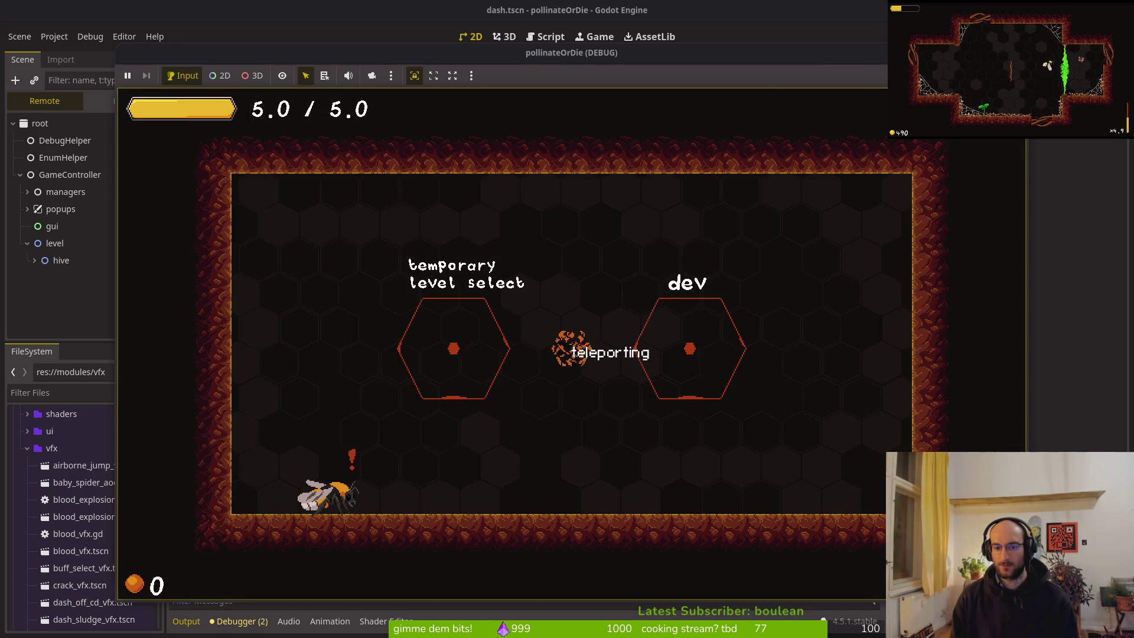
{"action": "key", "text": "shift"}
{"action": "key", "text": "space"}
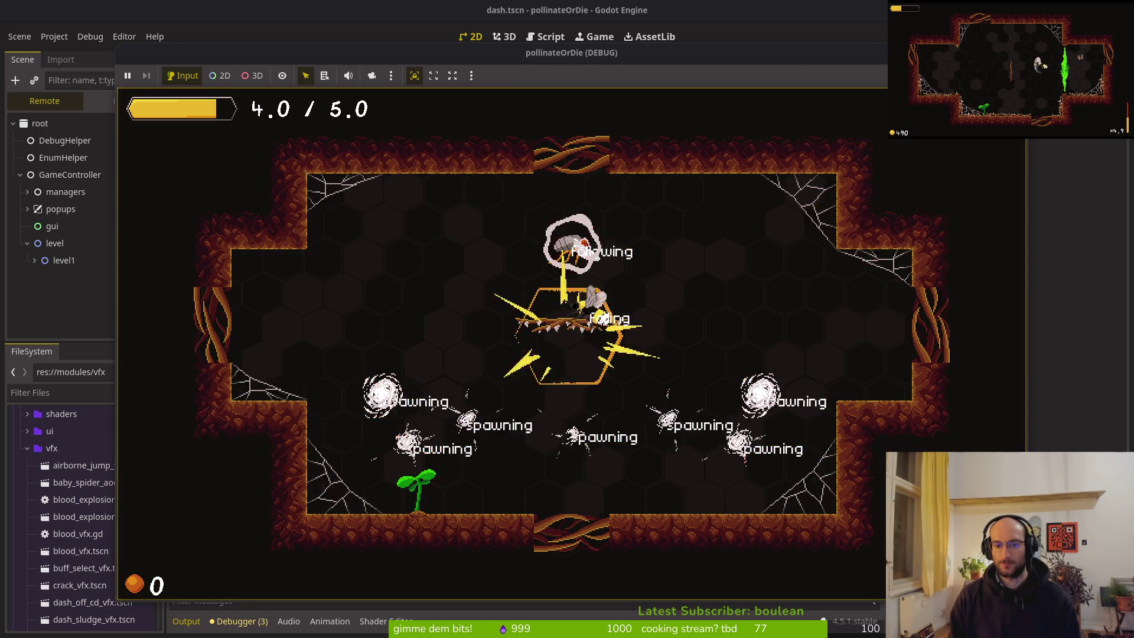
{"action": "key", "text": "shift"}
{"action": "key", "text": "Right"}
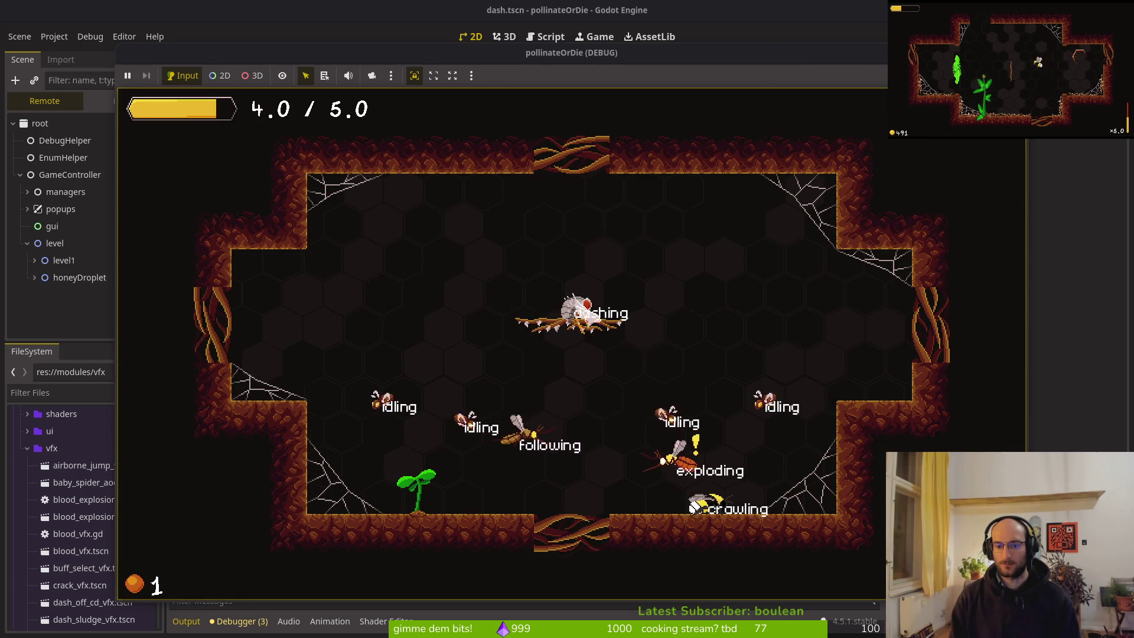
{"action": "key", "text": "space"}
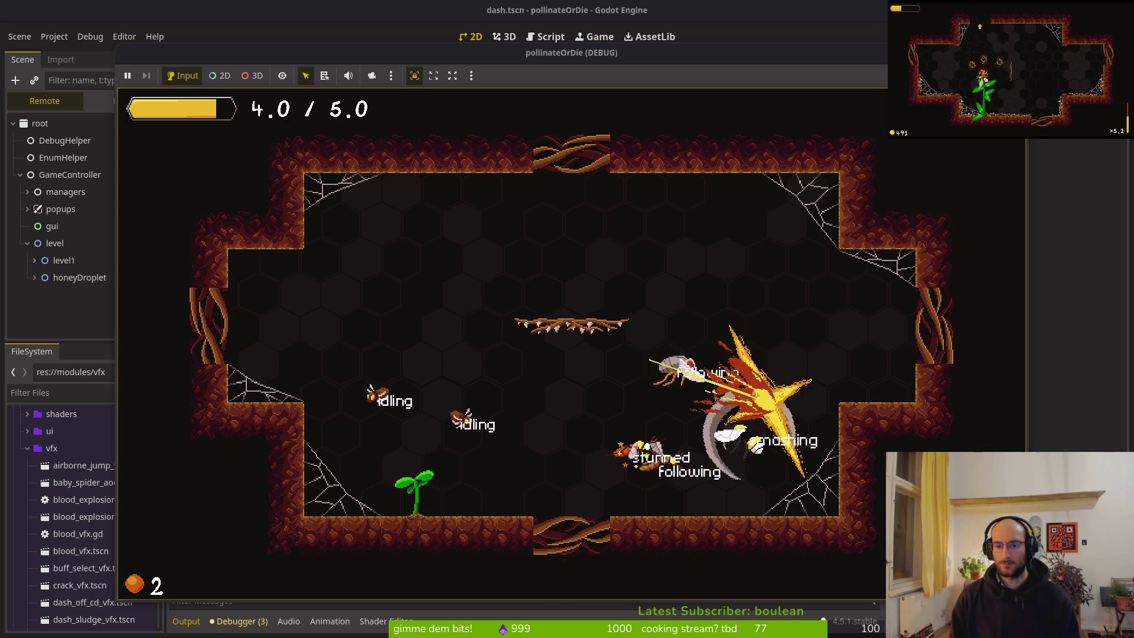
{"action": "key", "text": "Left"}
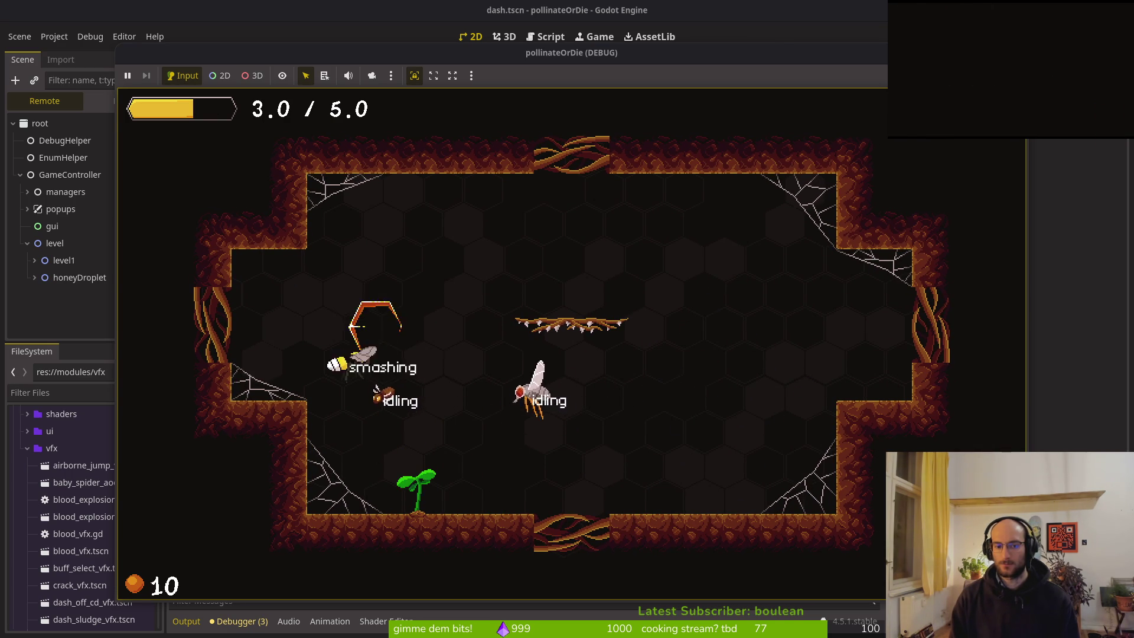
{"action": "key", "text": "Right"}
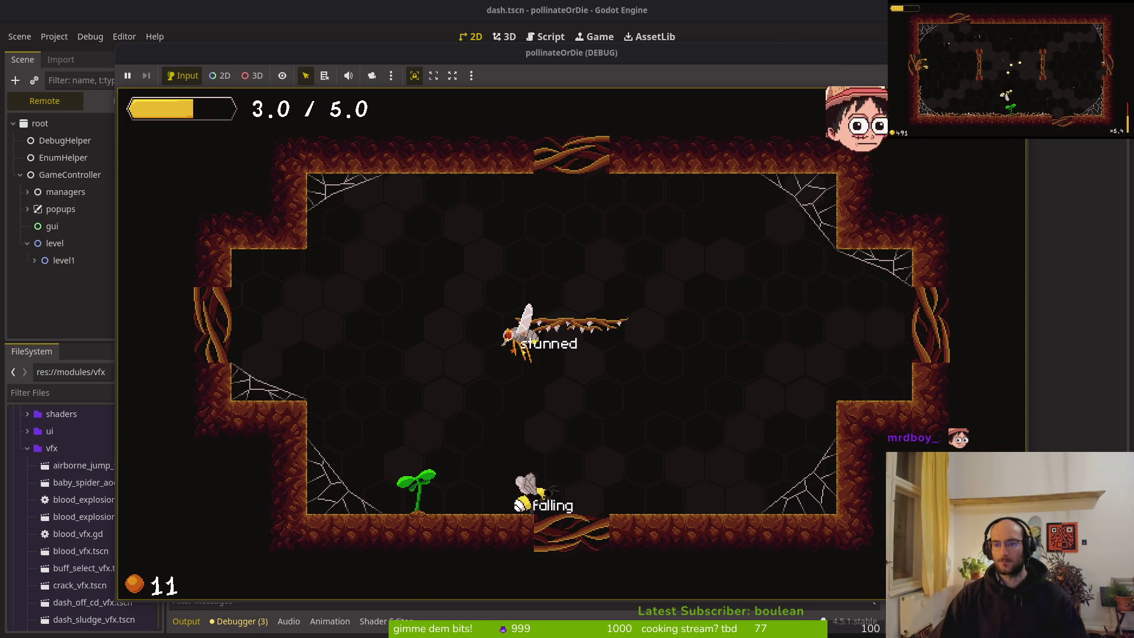
{"action": "key", "text": "F8"}
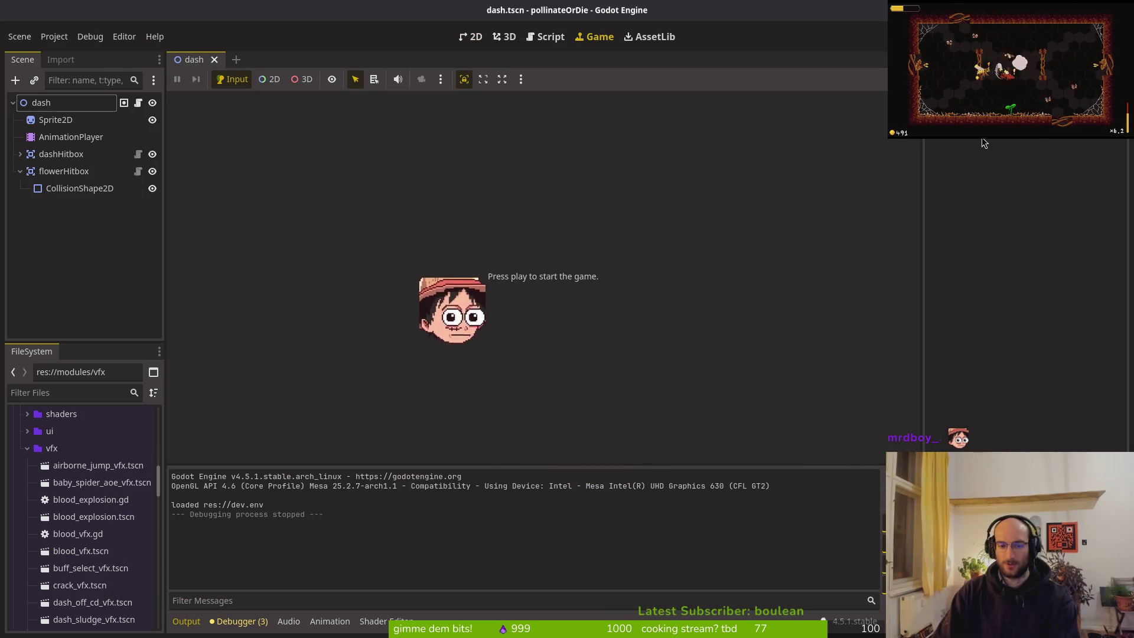
Launch tig in the terminal to view git status
{"action": "key", "text": "super+1"}
{"action": "type", "text": "tig"}
{"action": "key", "text": "Return"}
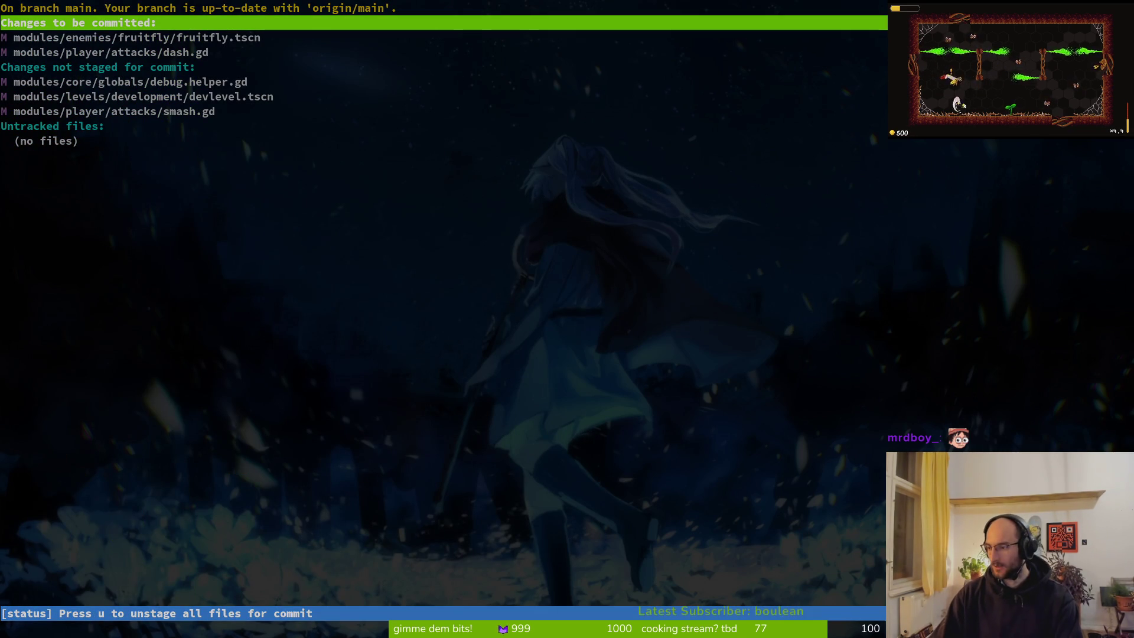
Select the unstaged smash.gd in tig's status view and show its diff
{"action": "key", "text": "XF86AudioLowerVolume"}
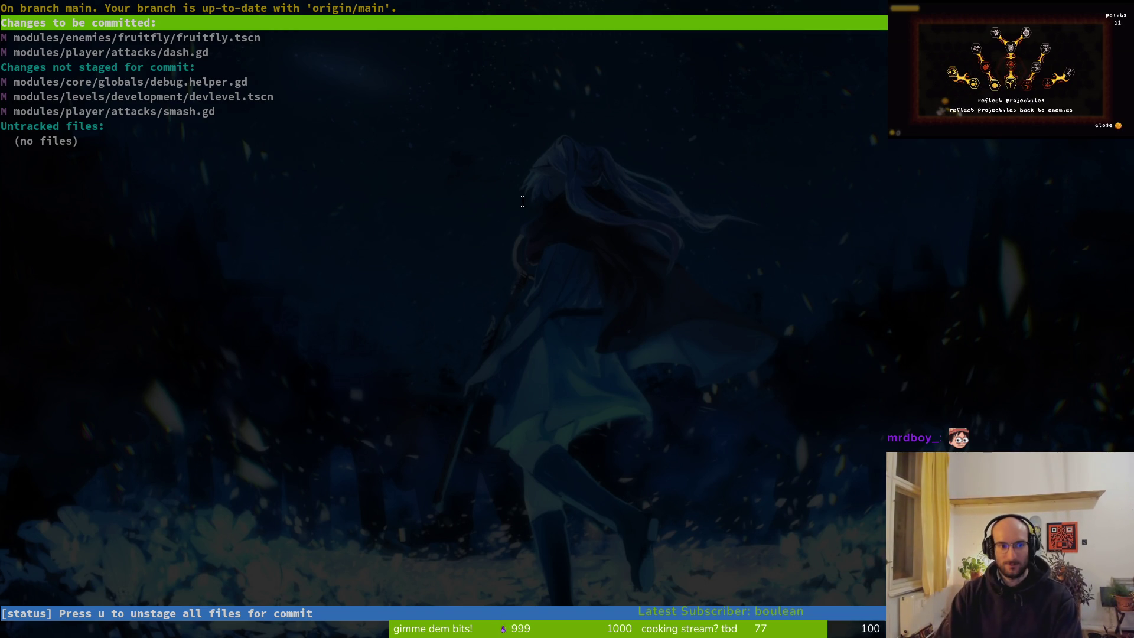
{"action": "key", "text": "Down"}
{"action": "key", "text": "Down"}
{"action": "key", "text": "Down"}
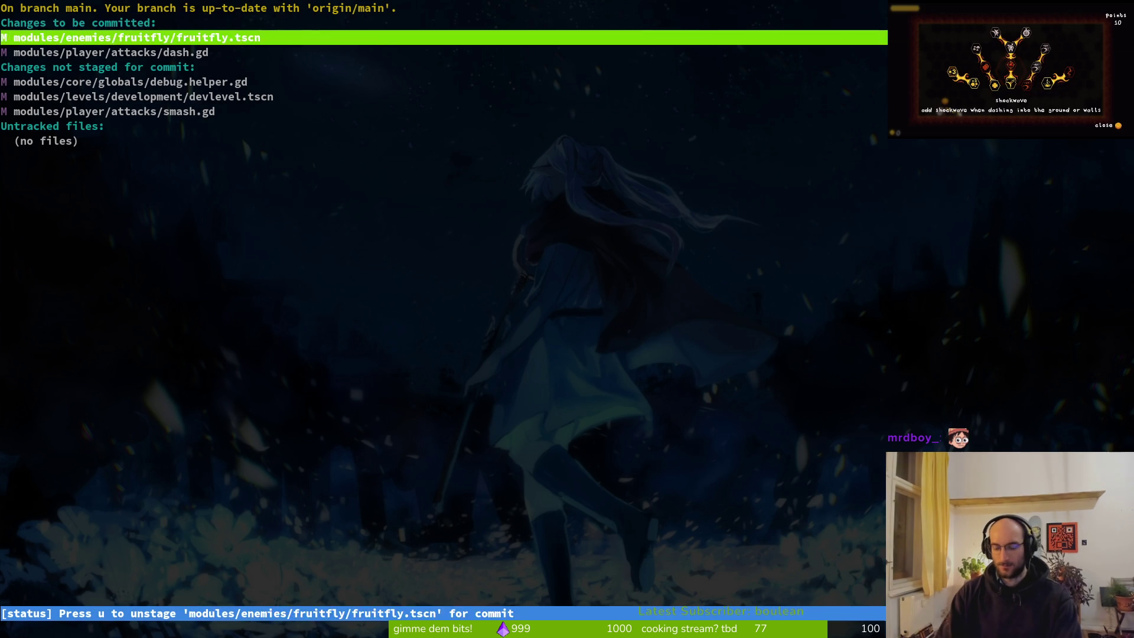
{"action": "key", "text": "s"}
{"action": "key", "text": "Up"}
{"action": "key", "text": "Return"}
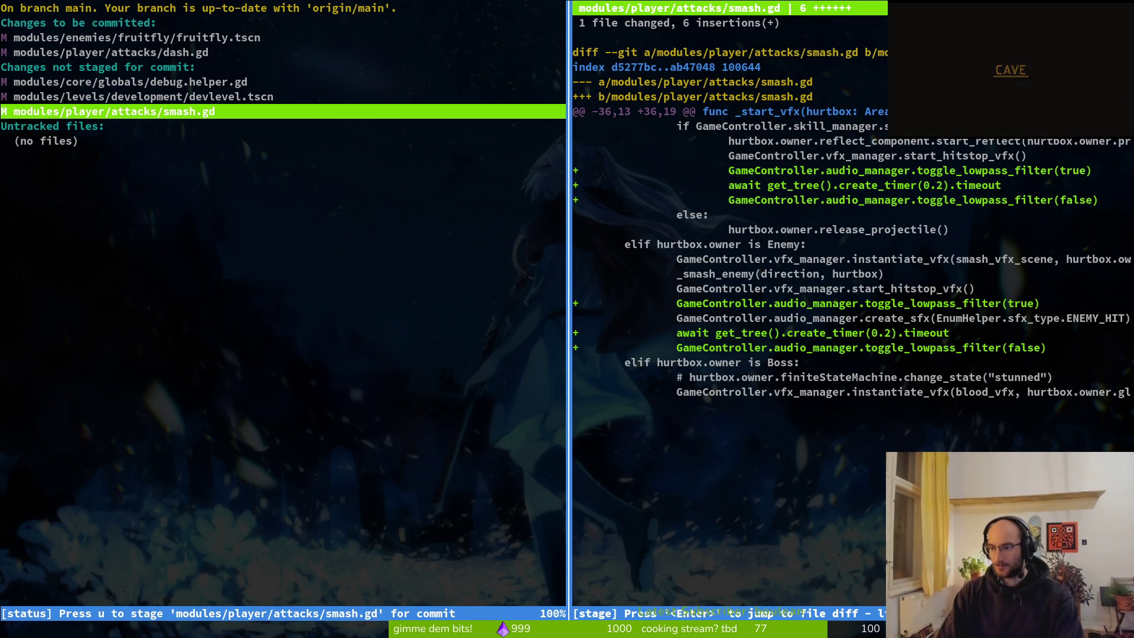
Revert smash.gd's changes with ! and confirm with y after one cancelled attempt
{"action": "key", "text": "c"}
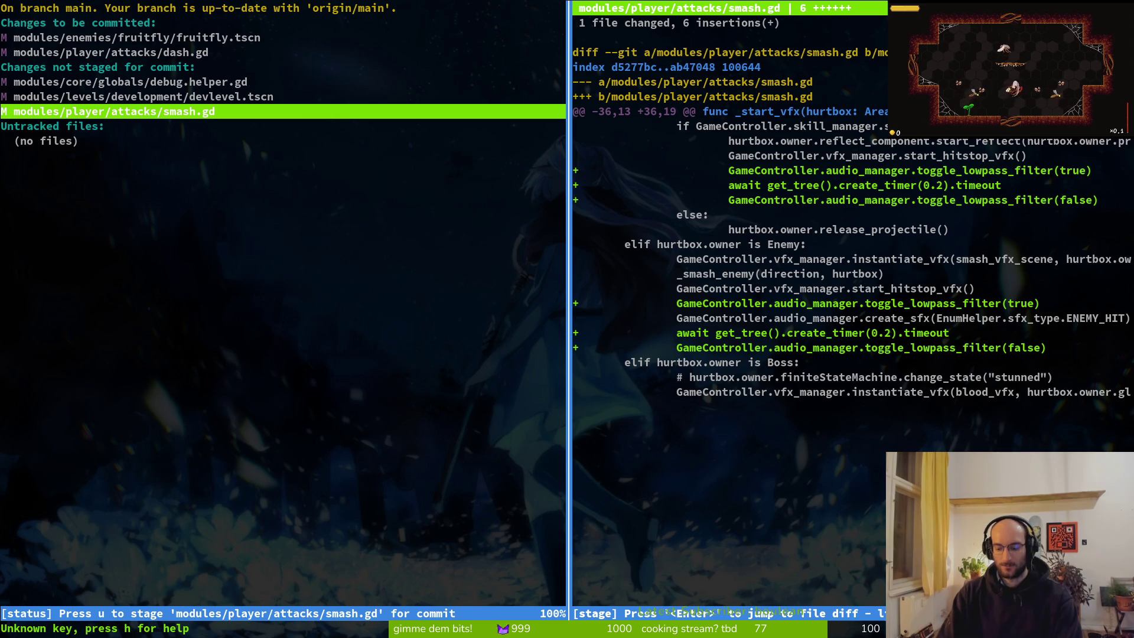
{"action": "key", "text": "exclam"}
{"action": "key", "text": "n"}
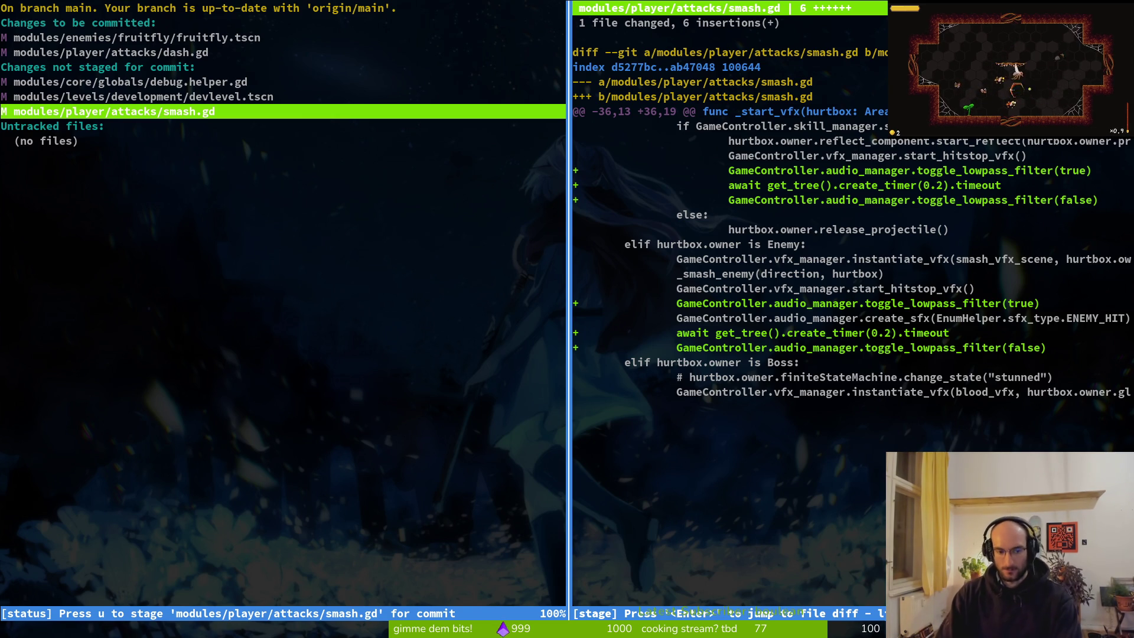
{"action": "key", "text": "y"}
{"action": "key", "text": "q"}
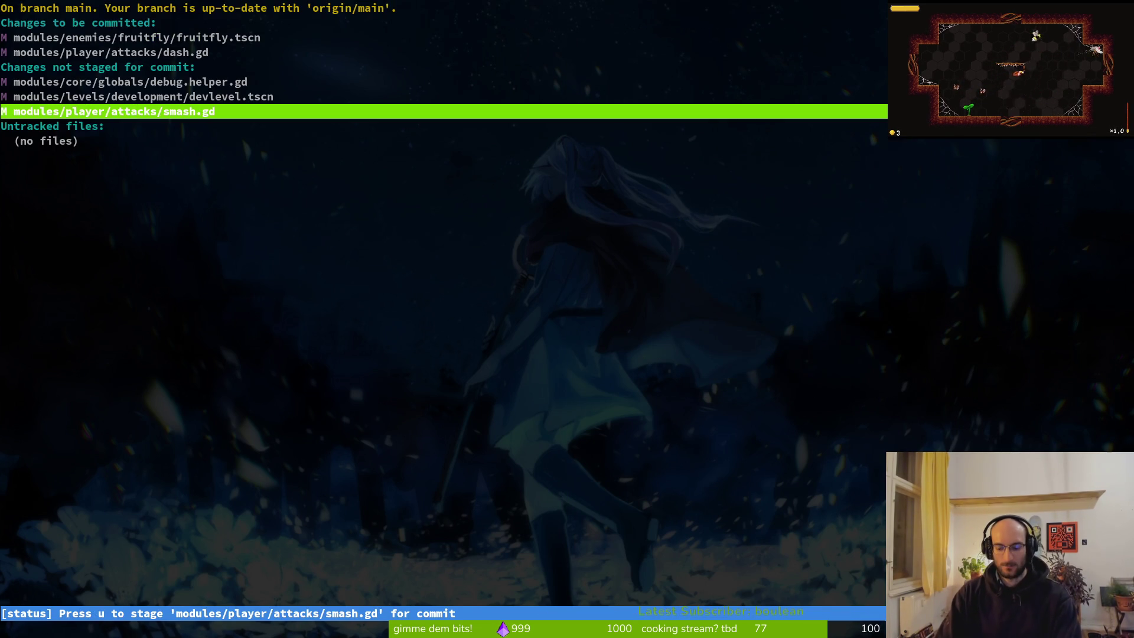
{"action": "key", "text": "exclam"}
{"action": "key", "text": "y"}
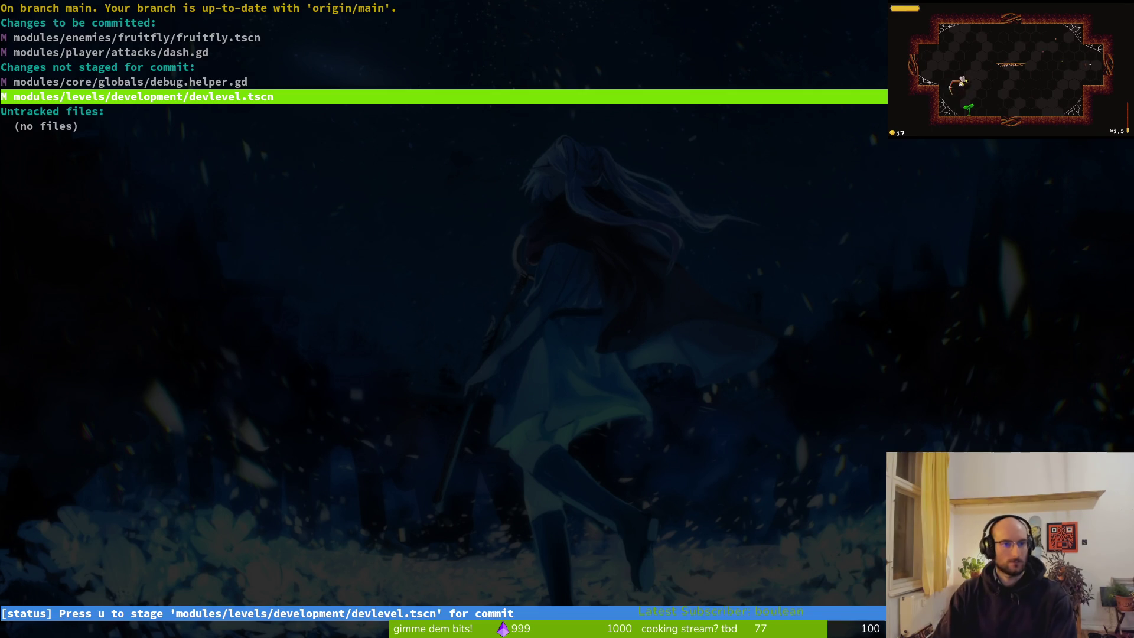
Reopen tig to check the remaining unstaged files, then start a git commit command
{"action": "type", "text": "q"}
{"action": "type", "text": "tig"}
{"action": "key", "text": "Return"}
{"action": "key", "text": "Down"}
{"action": "key", "text": "Down"}
{"action": "key", "text": "Down"}
{"action": "key", "text": "Down"}
{"action": "type", "text": "qgit commit -m"}
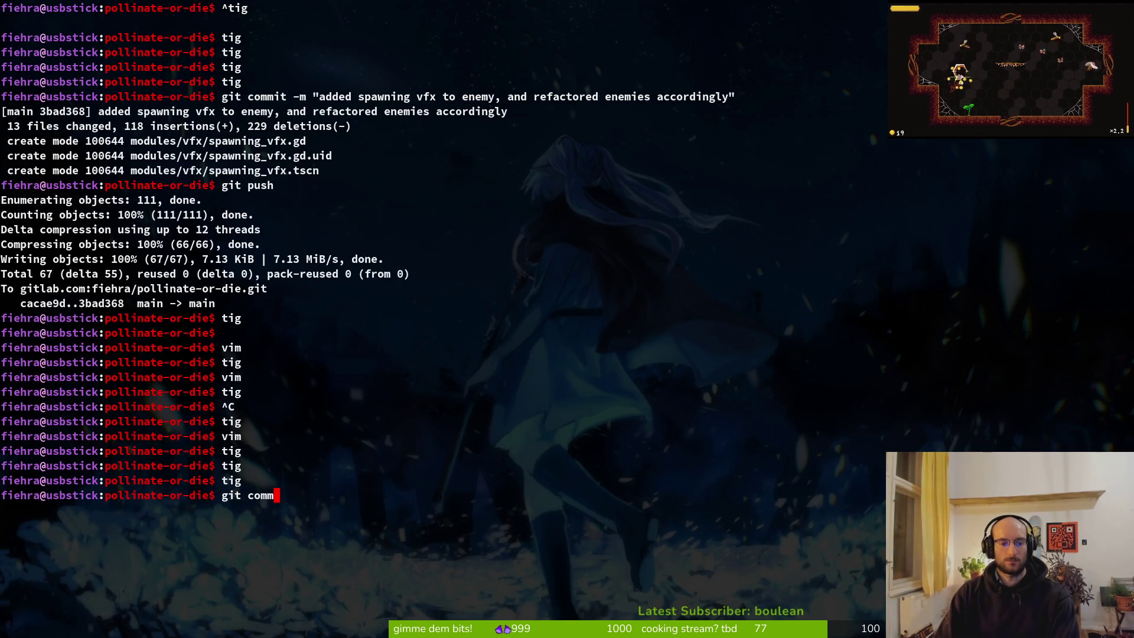
{"action": "type", "text": " \"fixed"}
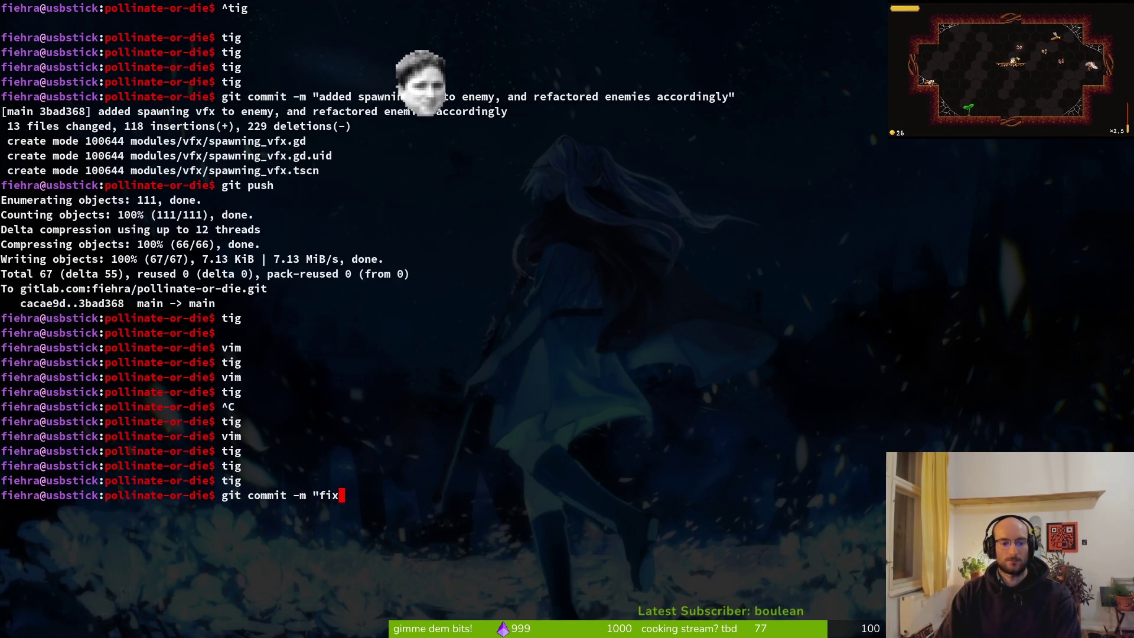
Commit with message "debugged fruitfly and improved dash logic" and git push it
{"action": "key", "text": "BackSpace"}
{"action": "key", "text": "BackSpace"}
{"action": "key", "text": "BackSpace"}
{"action": "type", "text": "de"}
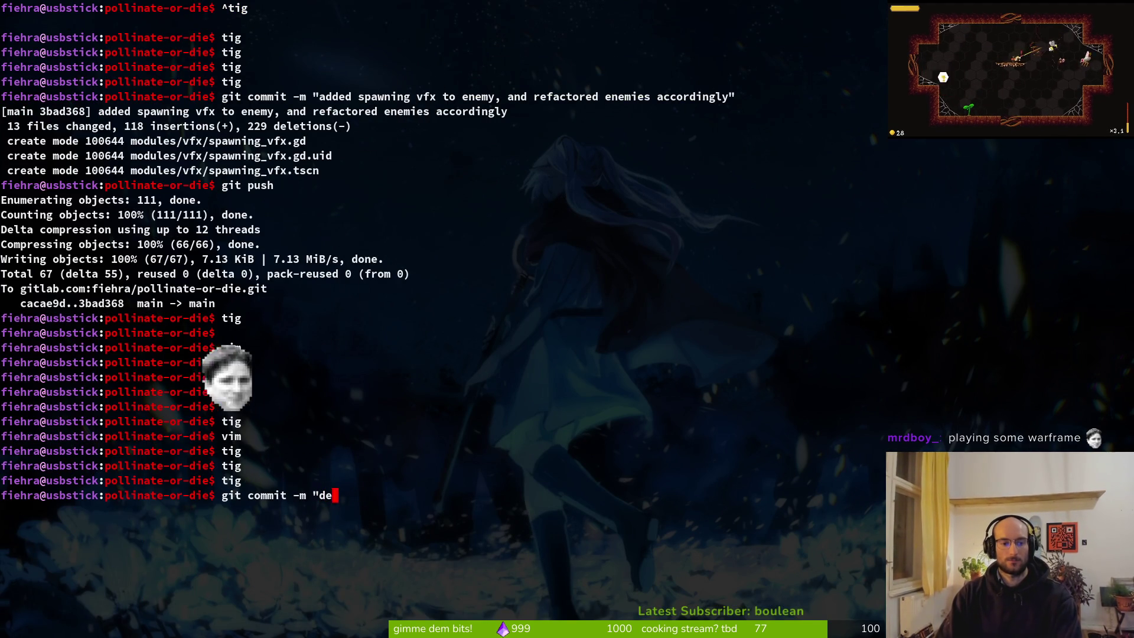
{"action": "type", "text": "bugged fruitfly and "}
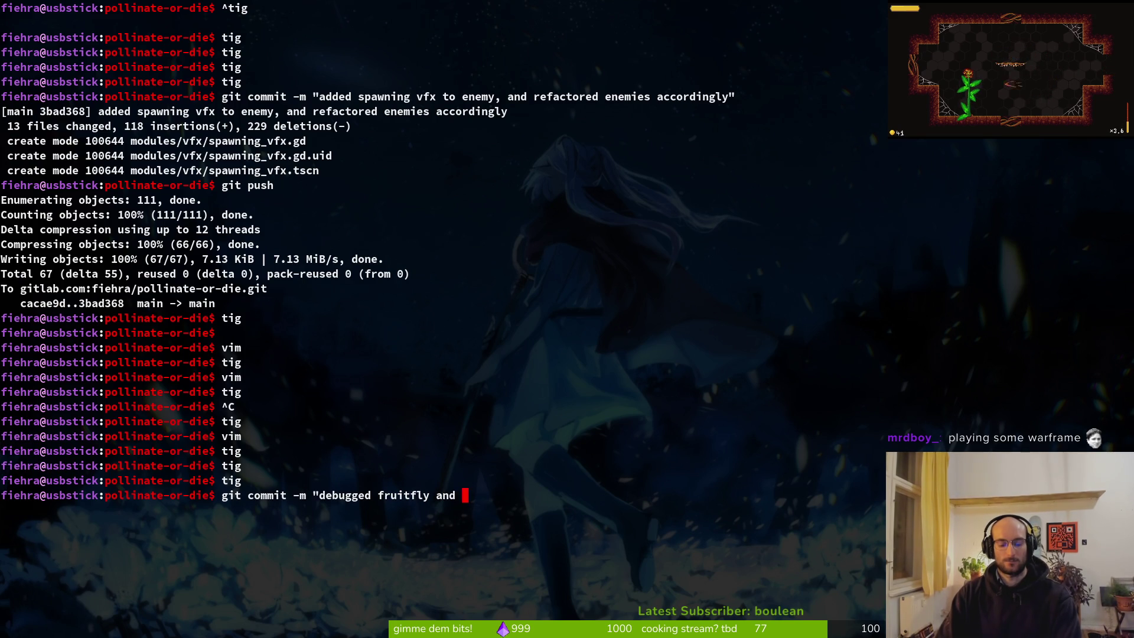
{"action": "type", "text": "improved dash logic\""}
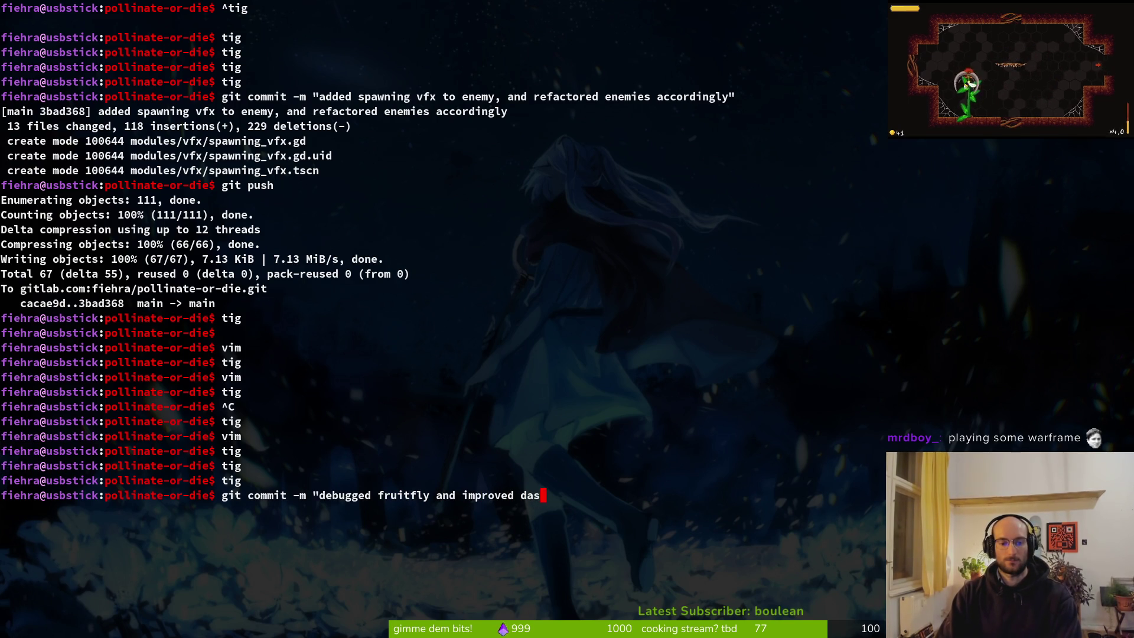
{"action": "key", "text": "Return"}
{"action": "type", "text": "git push"}
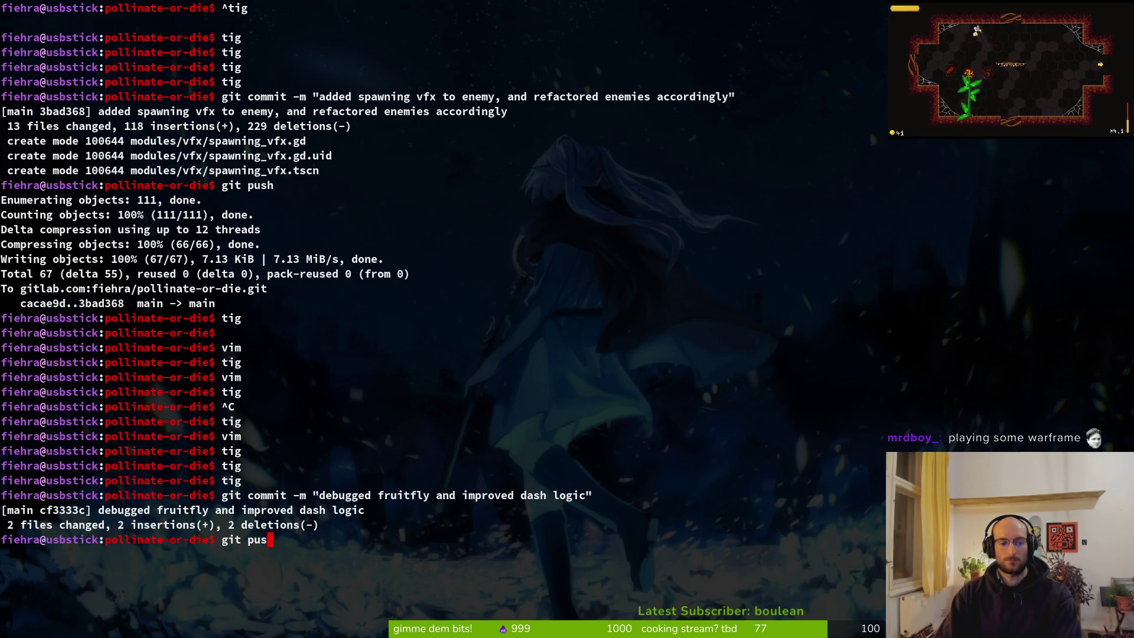
{"action": "key", "text": "Return"}
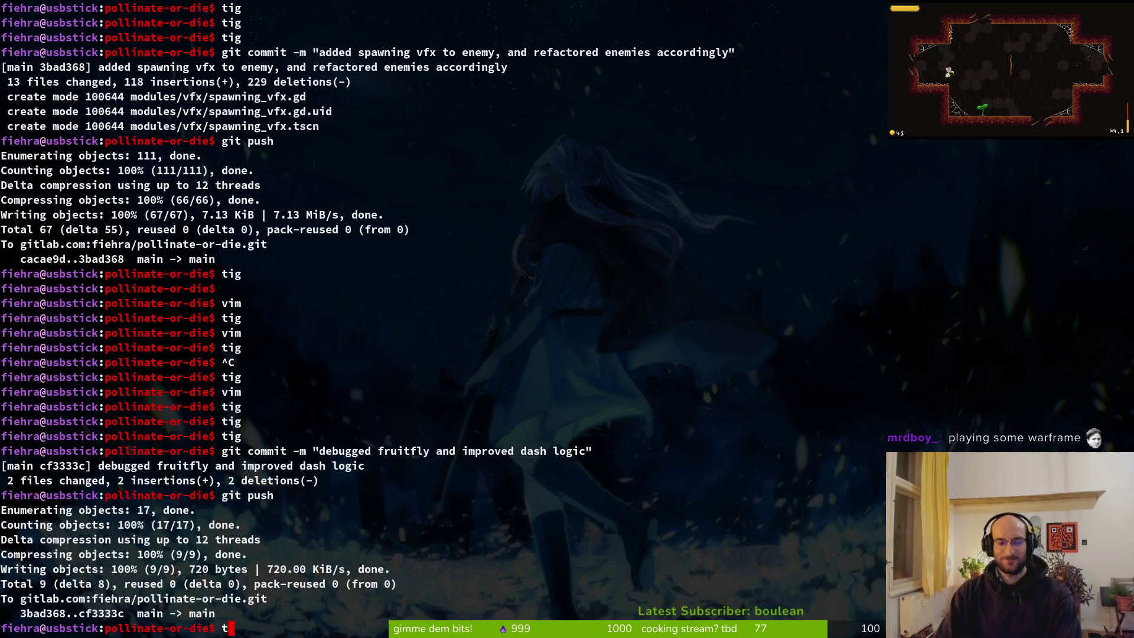
Review the remaining debug helper and devlevel.tscn diffs in tig
{"action": "type", "text": "tig"}
{"action": "key", "text": "Return"}
{"action": "key", "text": "Down"}
{"action": "key", "text": "Down"}
{"action": "key", "text": "Down"}
{"action": "key", "text": "Return"}
{"action": "key", "text": "q"}
{"action": "key", "text": "q"}
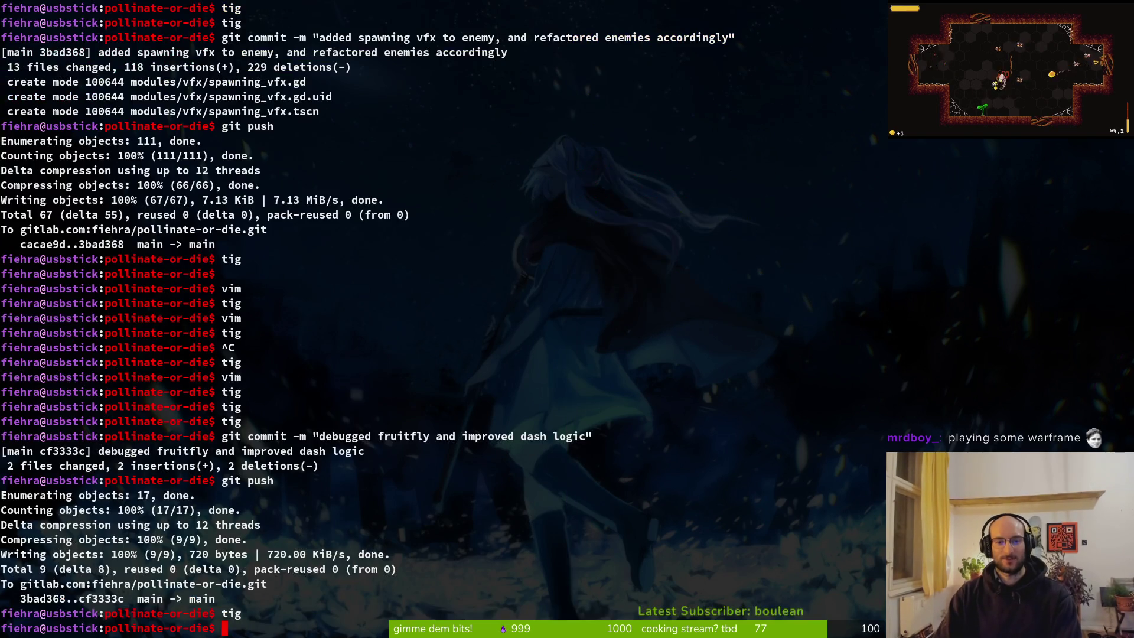
{"action": "key", "text": "BackSpace"}
{"action": "type", "text": "tig"}
{"action": "key", "text": "Return"}
{"action": "key", "text": "Down"}
{"action": "key", "text": "Down"}
{"action": "key", "text": "Down"}
{"action": "key", "text": "Return"}
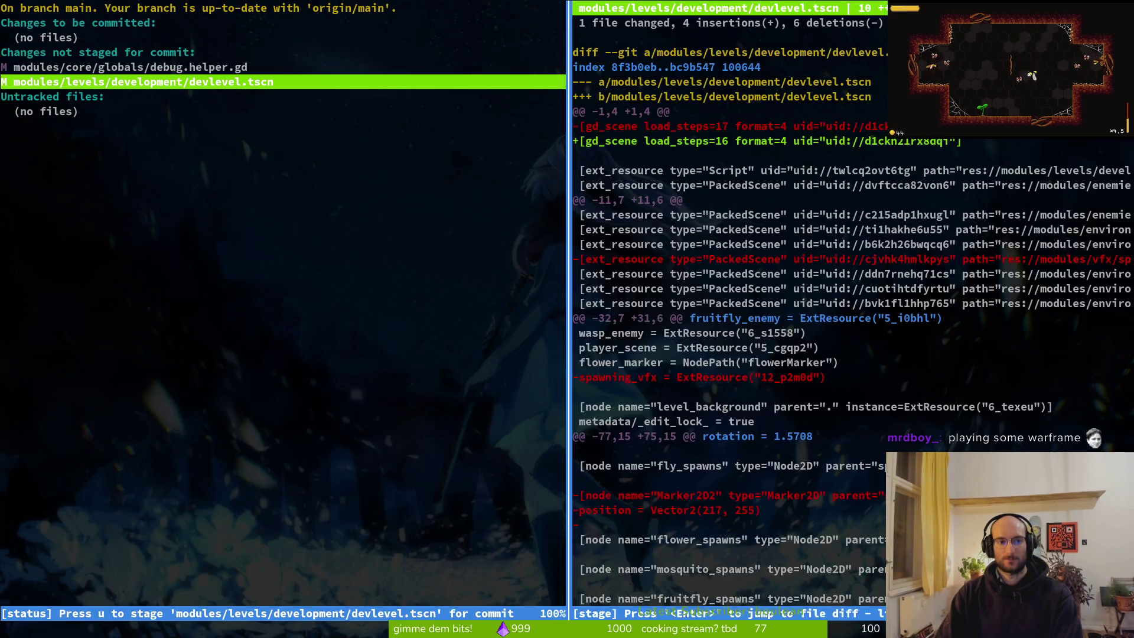
{"action": "key", "text": "q"}
{"action": "key", "text": "q"}
{"action": "key", "text": "super+2"}
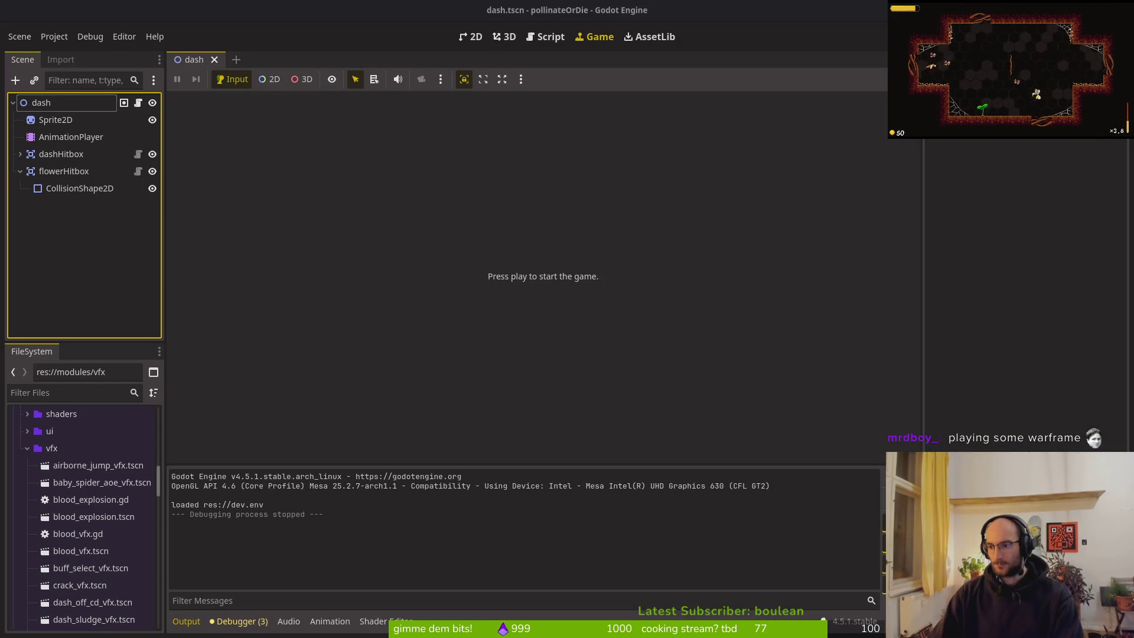
Bring forward the browser showing pollinate-or-die's 75 open GitLab issues
{"action": "key", "text": "super+1"}
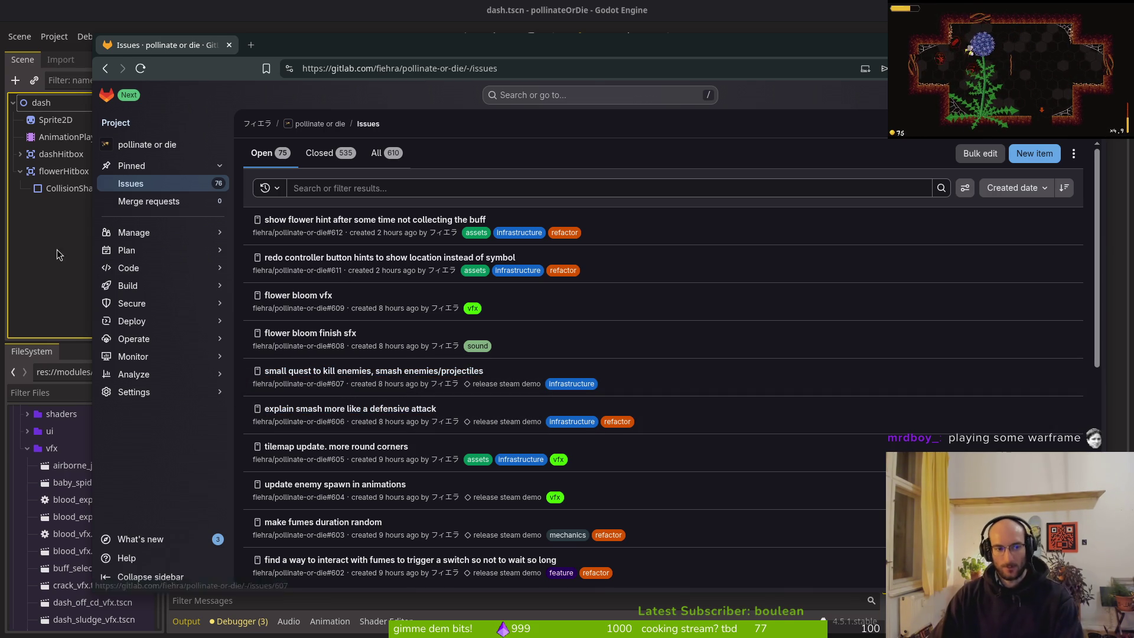
Scroll the GitLab issue list and move to the next page of issues
{"action": "left_click", "coordinate": [635, 4]}
{"action": "key", "text": "F5"}
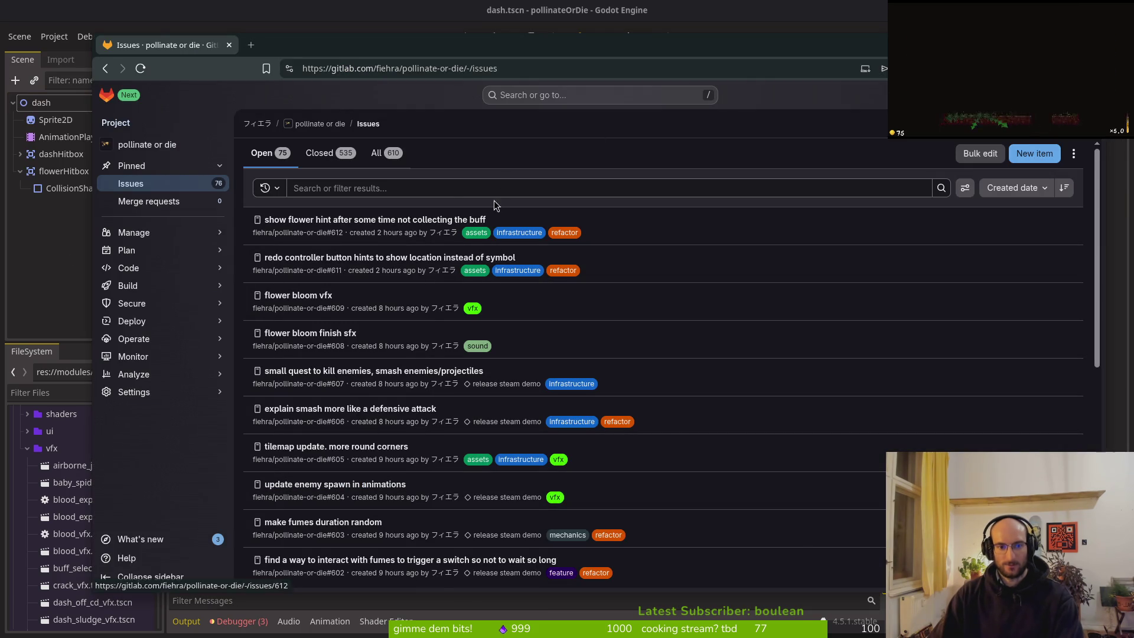
{"action": "left_click", "coordinate": [449, 189]}
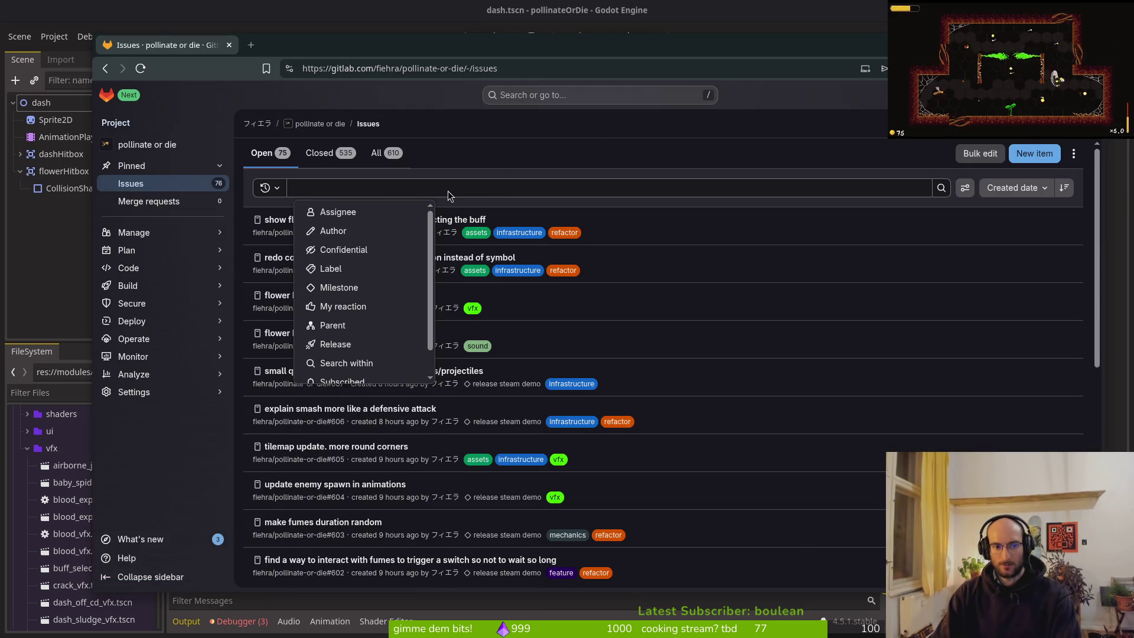
{"action": "left_click", "coordinate": [771, 156]}
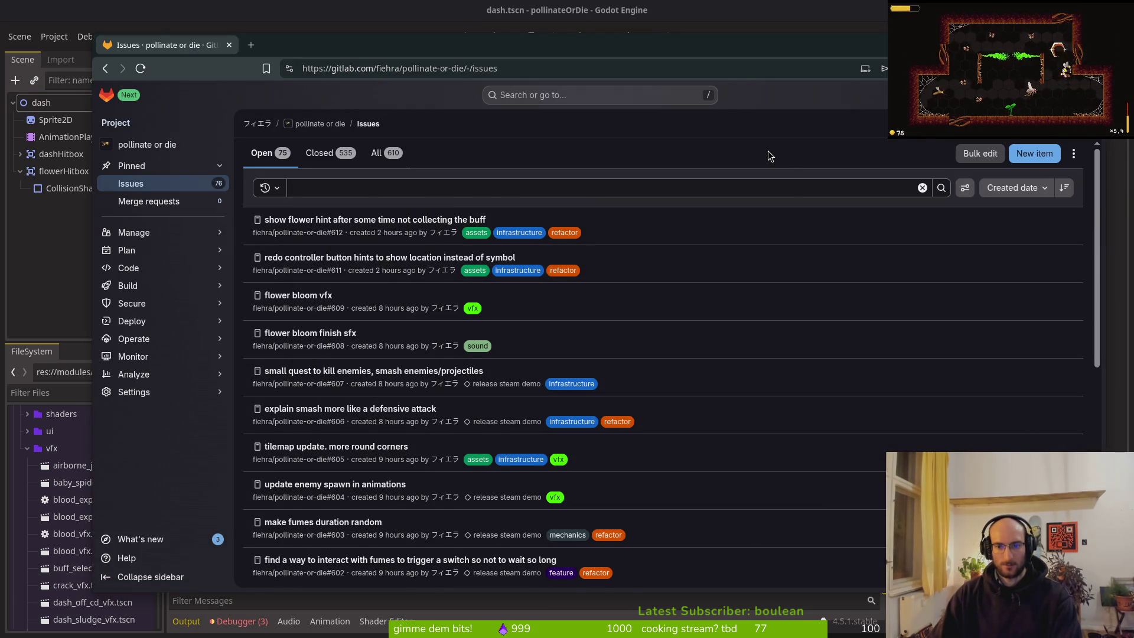
{"action": "scroll", "coordinate": [805, 375], "scroll_direction": "down", "scroll_amount": 10}
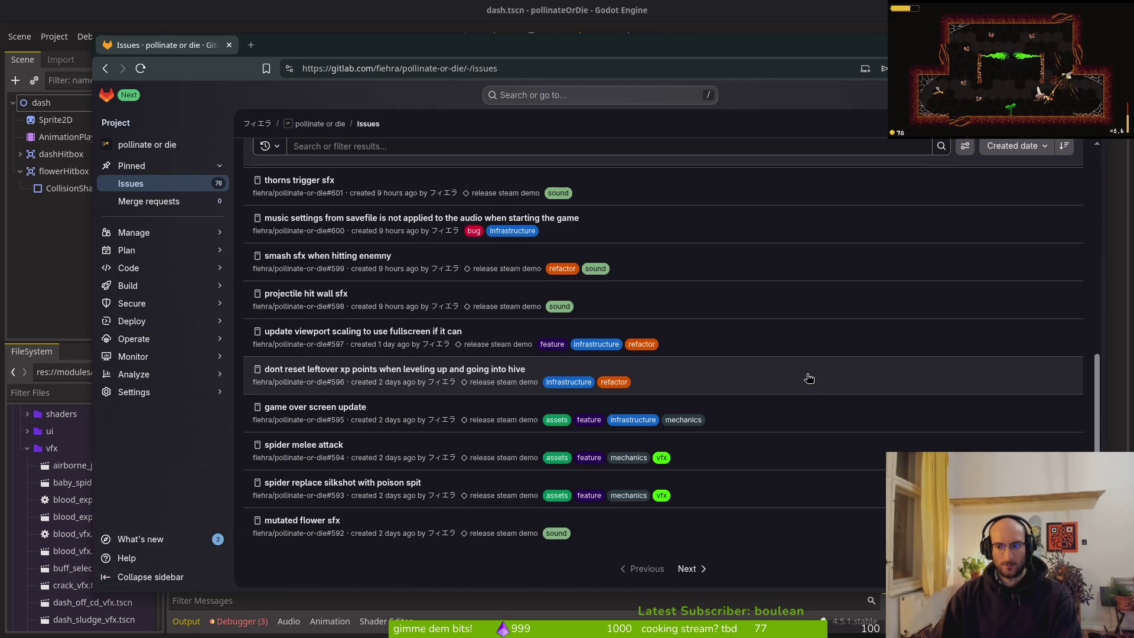
{"action": "left_click", "coordinate": [691, 569]}
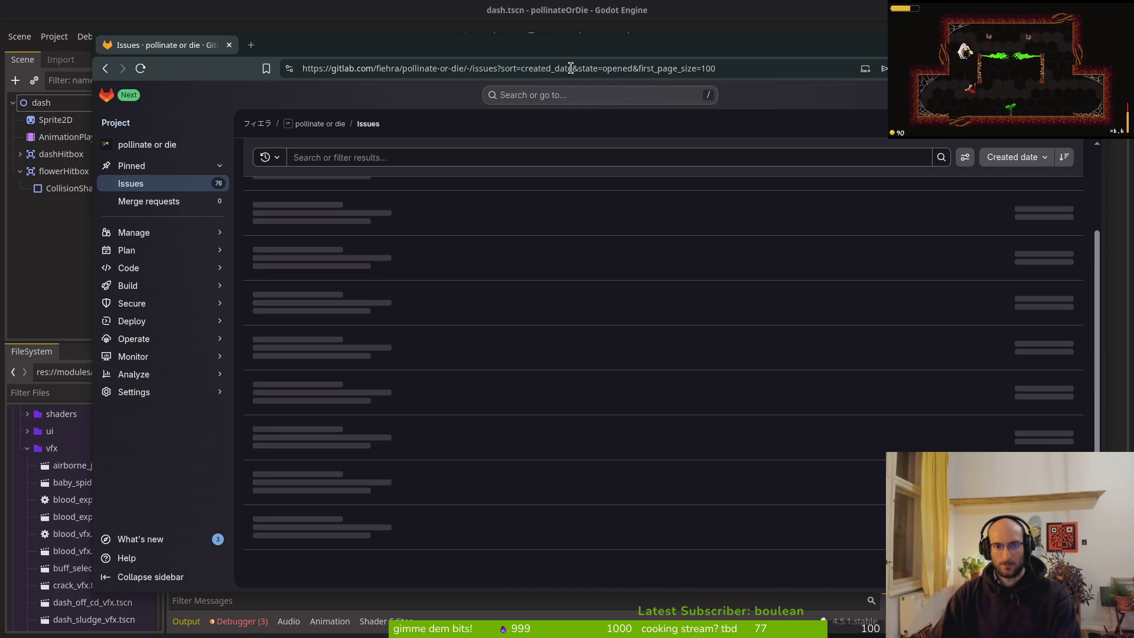
Maximise the browser, find "thorns" on the page, and open issue #242
{"action": "double_click", "coordinate": [554, 43]}
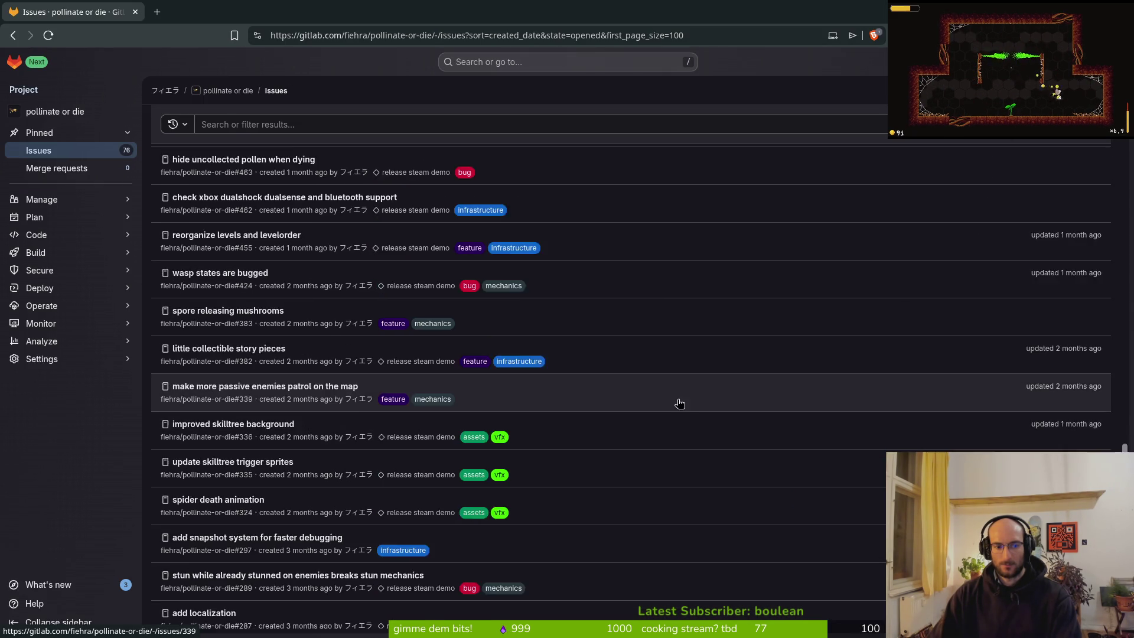
{"action": "scroll", "coordinate": [679, 404], "scroll_direction": "up", "scroll_amount": 15}
{"action": "key", "text": "ctrl+f"}
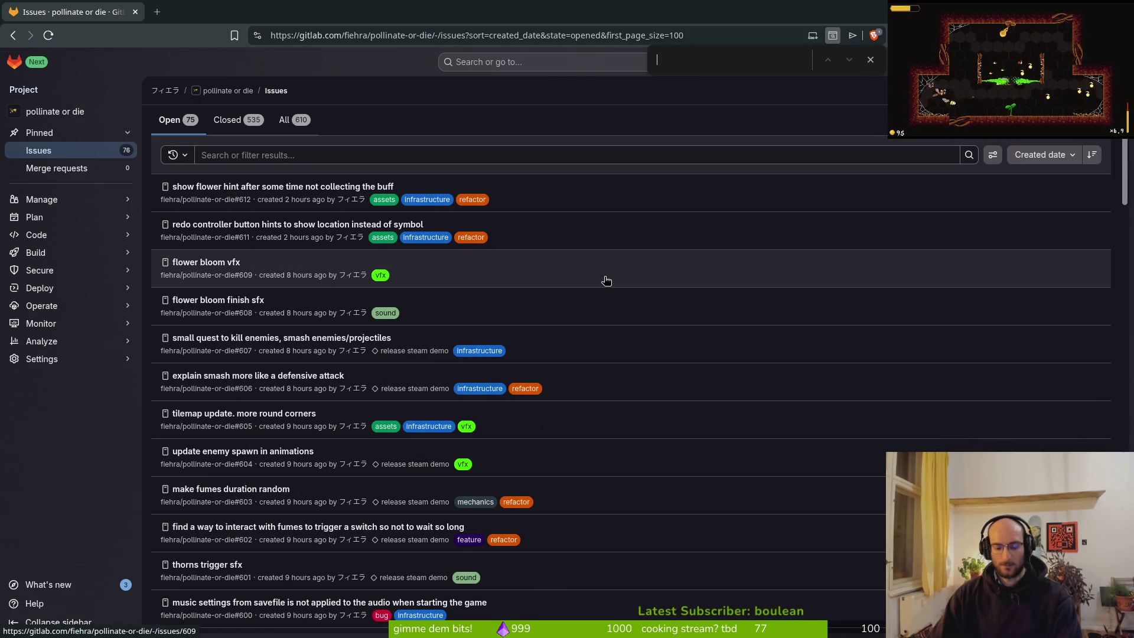
{"action": "type", "text": "thorns"}
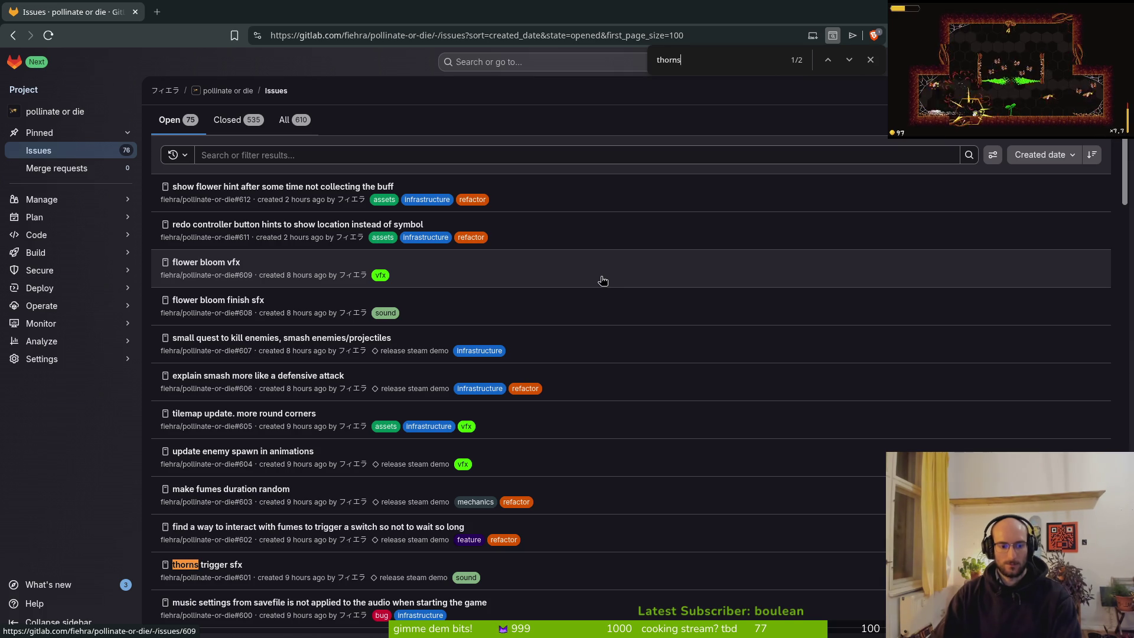
{"action": "left_click", "coordinate": [849, 61]}
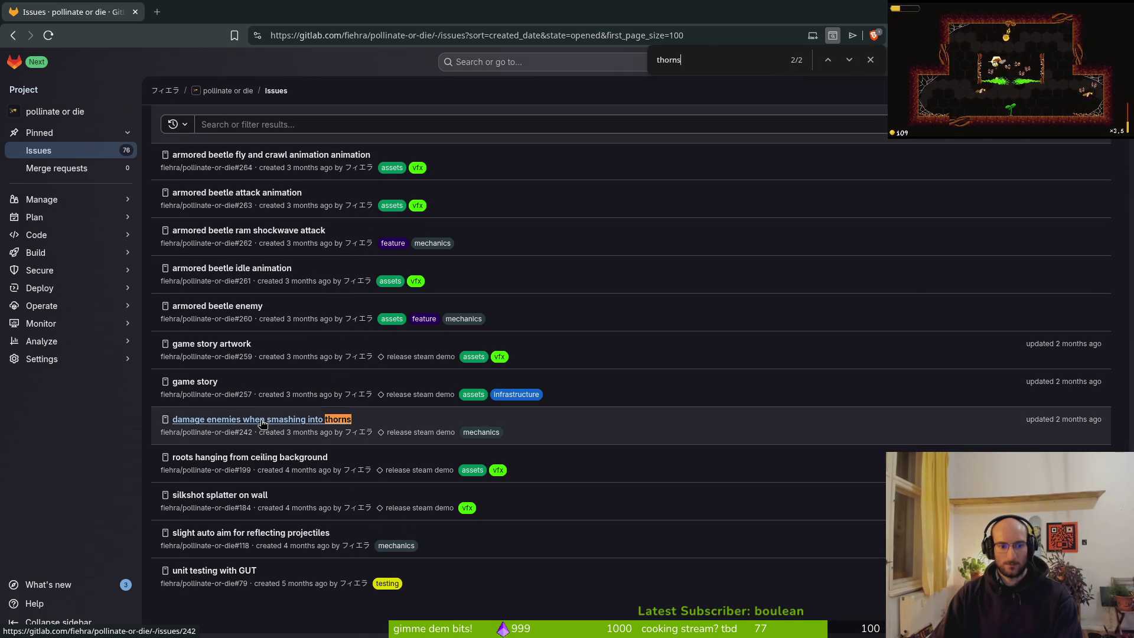
{"action": "left_click", "coordinate": [262, 419]}
{"action": "key", "text": "alt+Tab"}
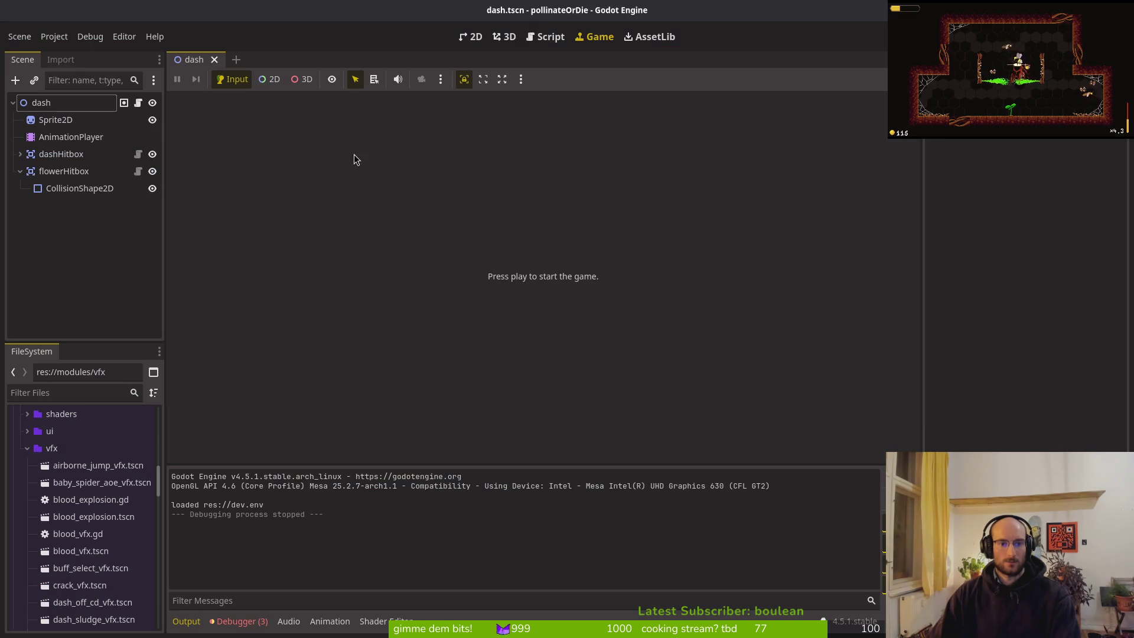
Run the game, load the saved game into the hive, then stop the run
{"action": "key", "text": "F5"}
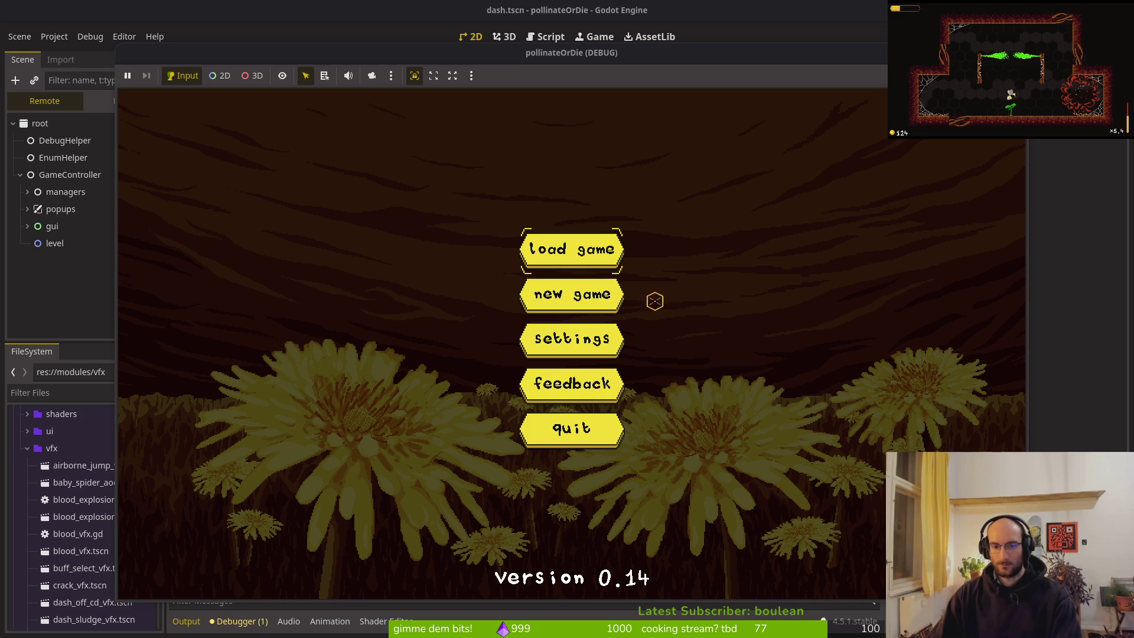
{"action": "key", "text": "Return"}
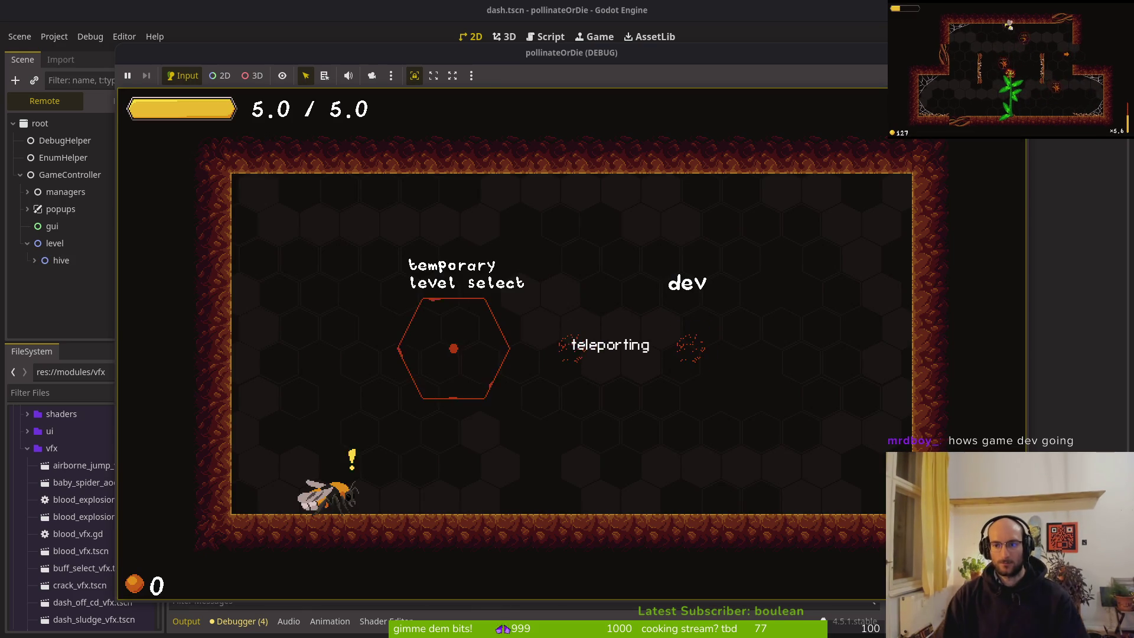
{"action": "key", "text": "F8"}
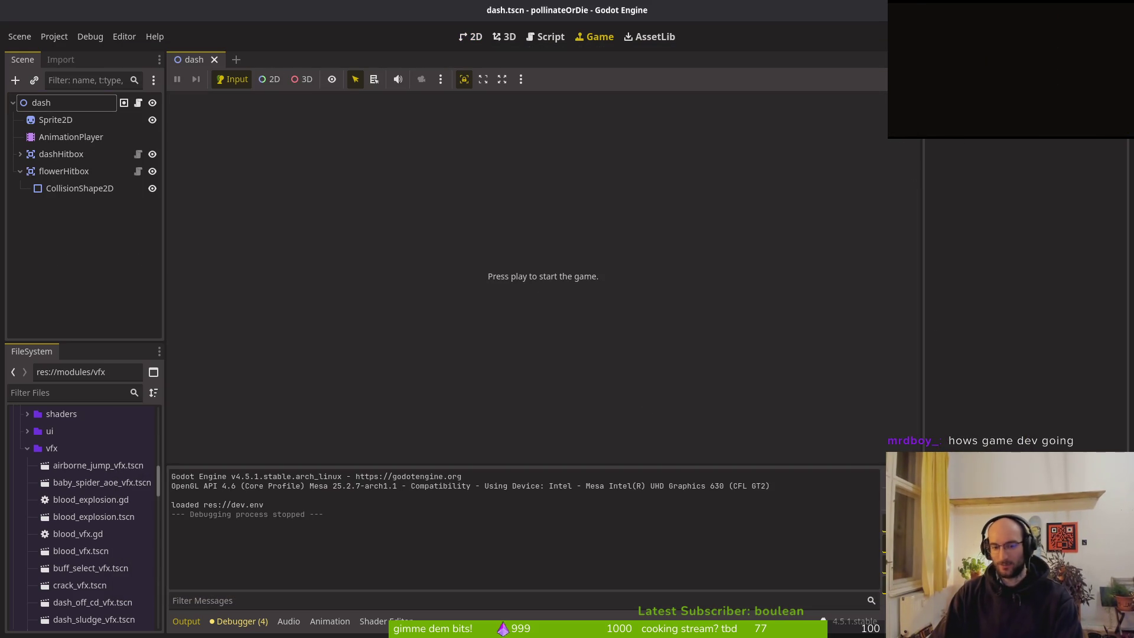
{"action": "key", "text": "super+2"}
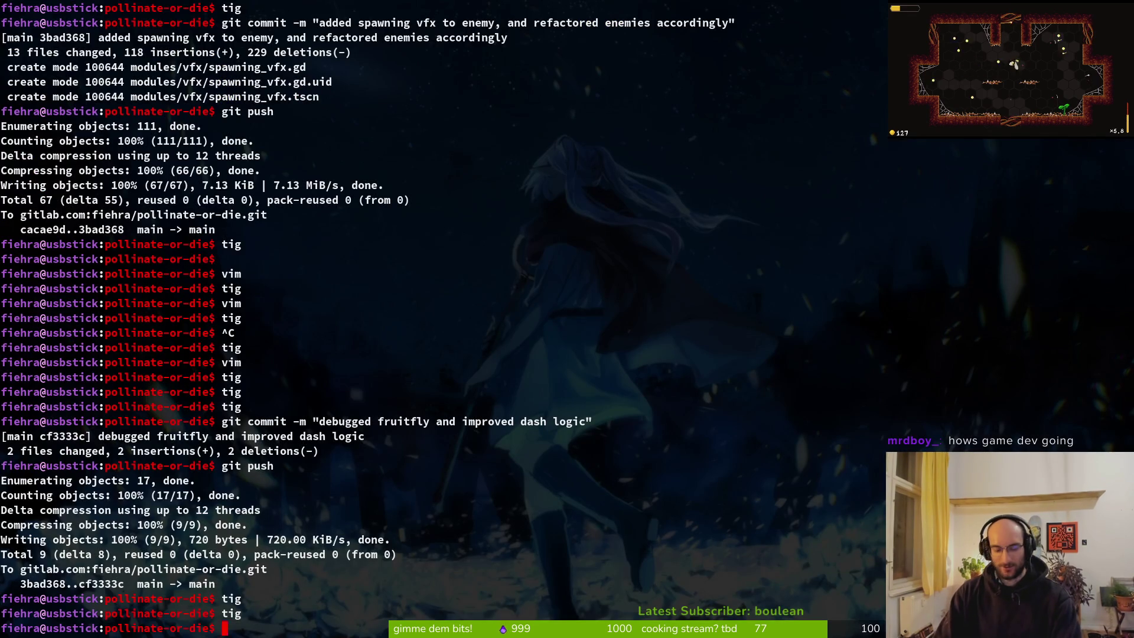
Open Neovim in the project and find home.gd by searching "home"
{"action": "type", "text": "nvim ."}
{"action": "key", "text": "Return"}
{"action": "key", "text": "space"}
{"action": "key", "text": "p"}
{"action": "key", "text": "f"}
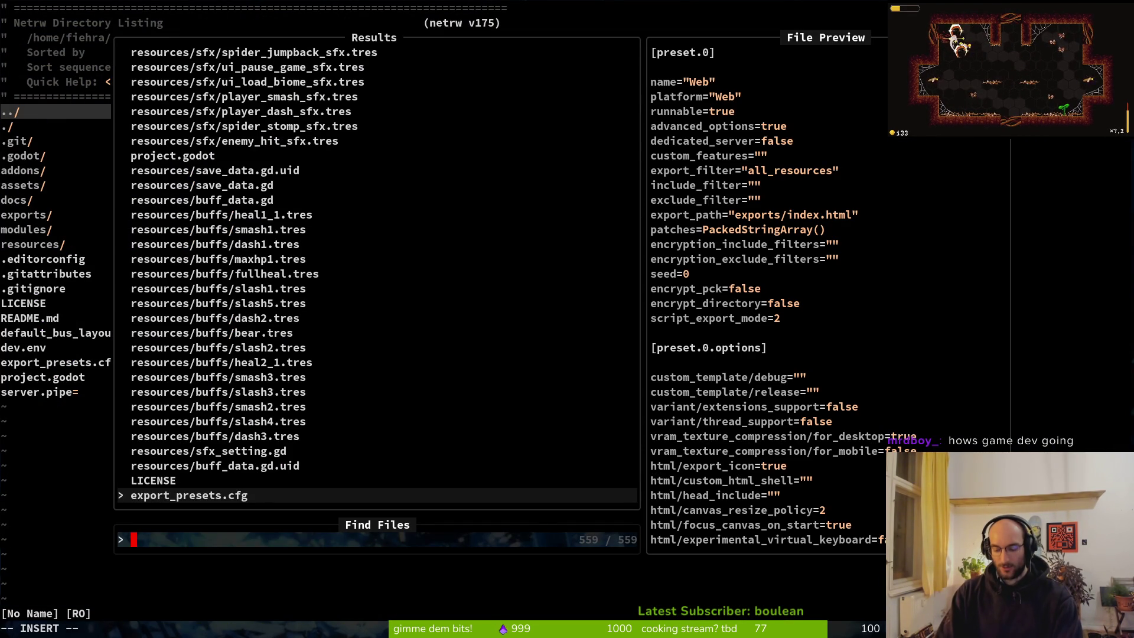
{"action": "type", "text": "home"}
{"action": "key", "text": "Return"}
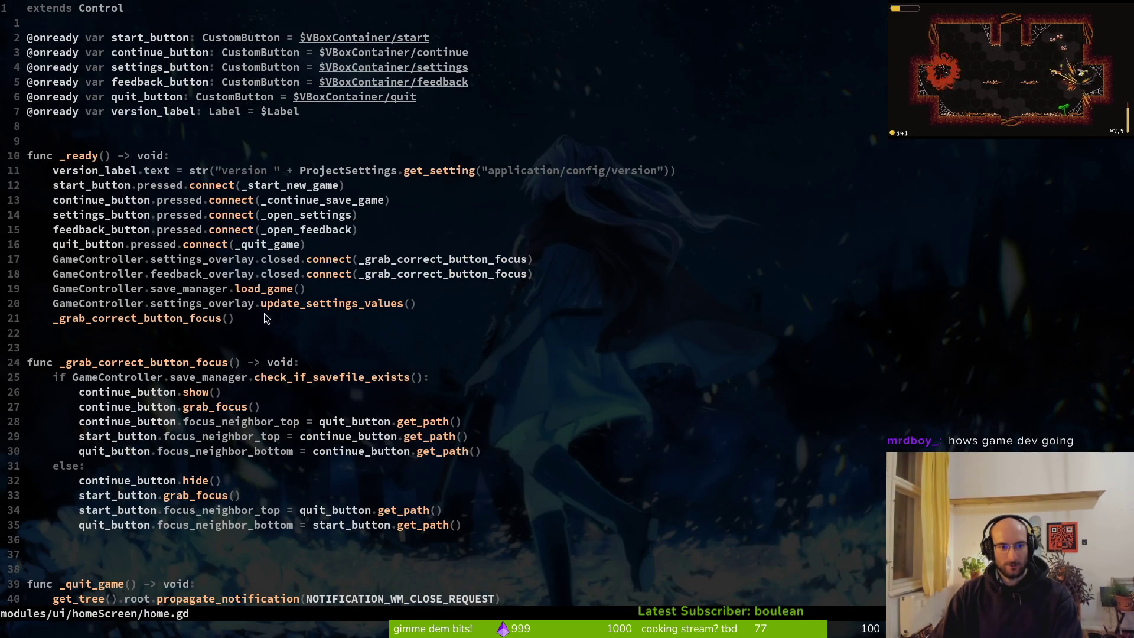
Inspect the settings update call on line 21 and save home.gd
{"action": "left_click", "coordinate": [210, 289]}
{"action": "left_click", "coordinate": [179, 303]}
{"action": "left_click_drag", "start_coordinate": [187, 300], "coordinate": [222, 300]}
{"action": "left_click", "coordinate": [254, 303]}
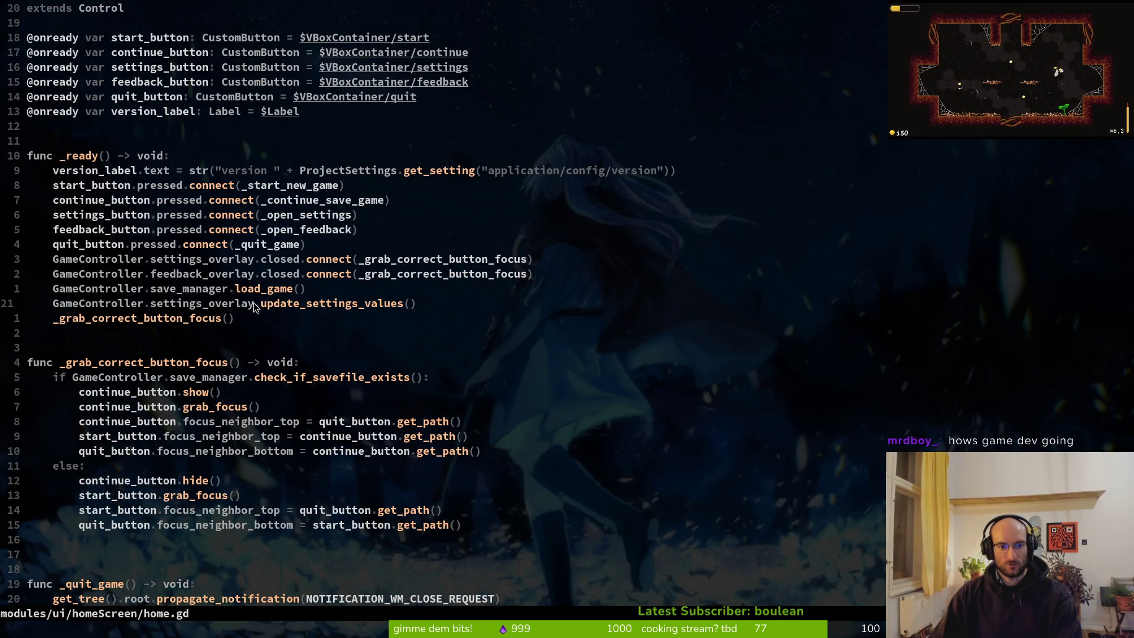
{"action": "type", "text": ":w"}
{"action": "key", "text": "Return"}
{"action": "key", "text": "alt+Tab"}
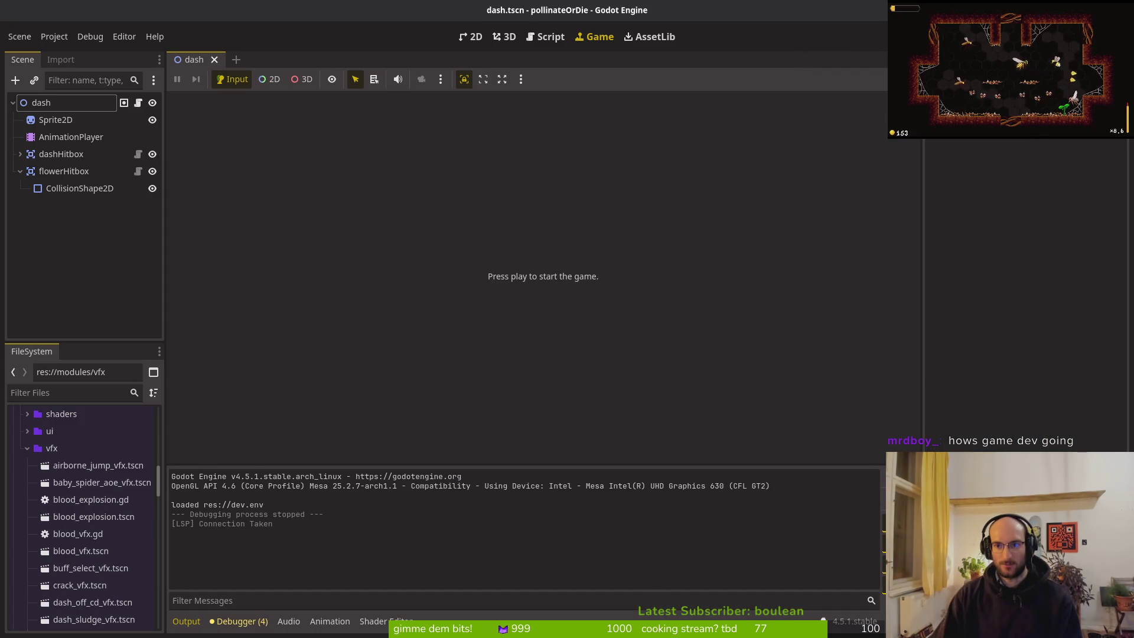
Run the game, open Settings, turn the music volume down, and close Settings
{"action": "key", "text": "F5"}
{"action": "key", "text": "Down"}
{"action": "key", "text": "Down"}
{"action": "key", "text": "Return"}
{"action": "key", "text": "Left"}
{"action": "key", "text": "Left"}
{"action": "key", "text": "Left"}
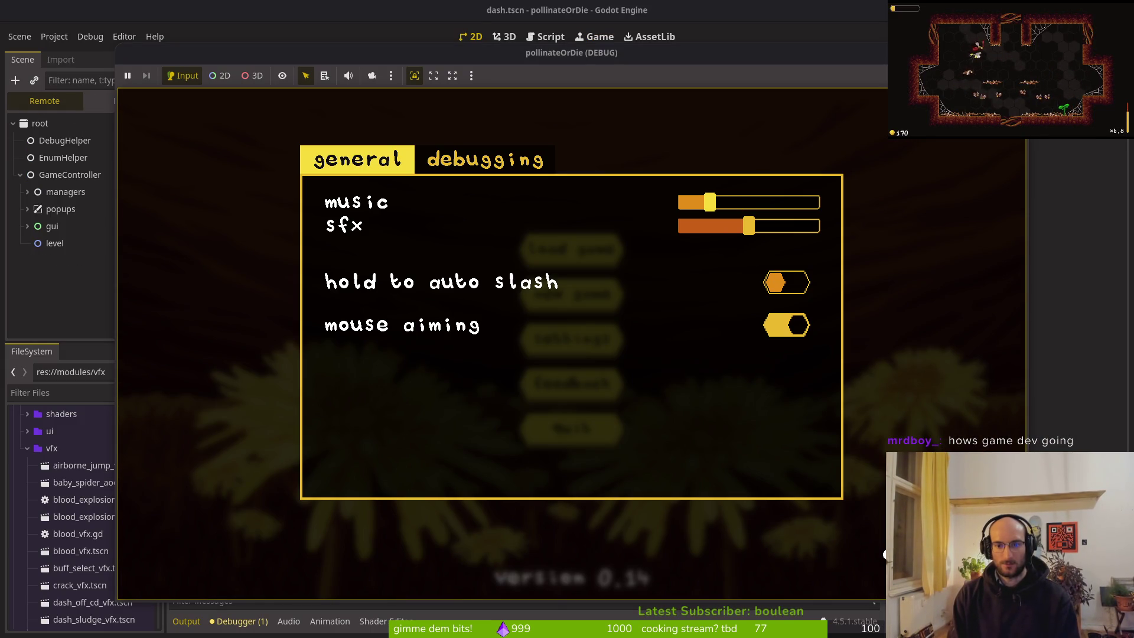
{"action": "key", "text": "Escape"}
Load the saved game, quit to the main menu from the pause menu, then quit the game
{"action": "key", "text": "Down"}
{"action": "key", "text": "Down"}
{"action": "key", "text": "Up"}
{"action": "key", "text": "Up"}
{"action": "key", "text": "Up"}
{"action": "key", "text": "Up"}
{"action": "key", "text": "Return"}
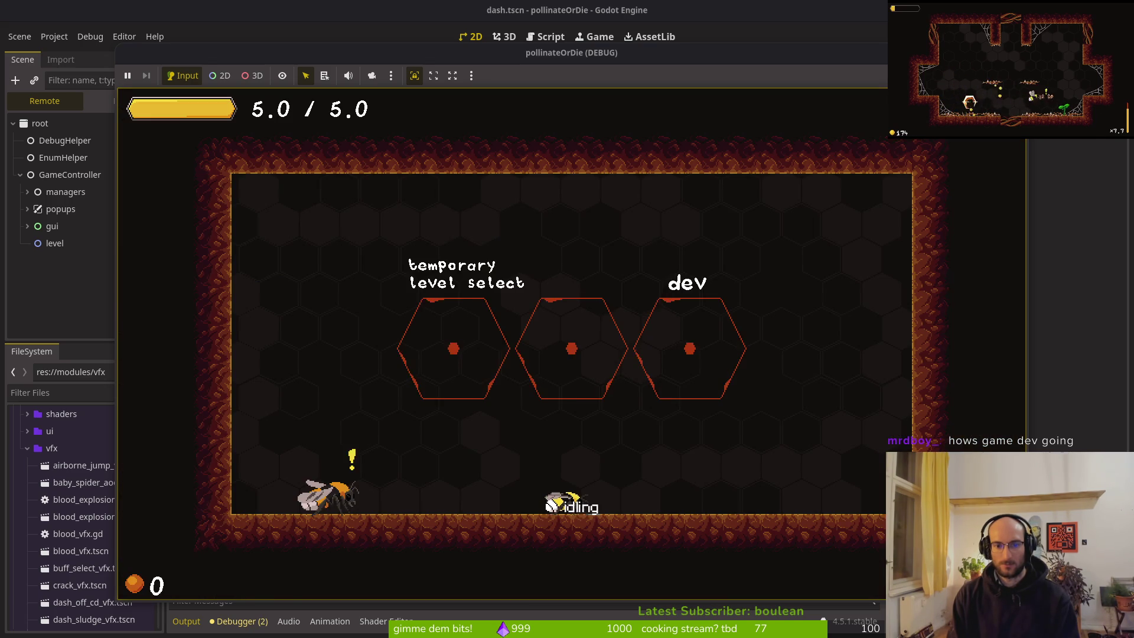
{"action": "key", "text": "Escape"}
{"action": "key", "text": "Down"}
{"action": "key", "text": "Down"}
{"action": "key", "text": "Return"}
{"action": "key", "text": "Down"}
{"action": "key", "text": "Down"}
{"action": "key", "text": "Down"}
{"action": "key", "text": "Return"}
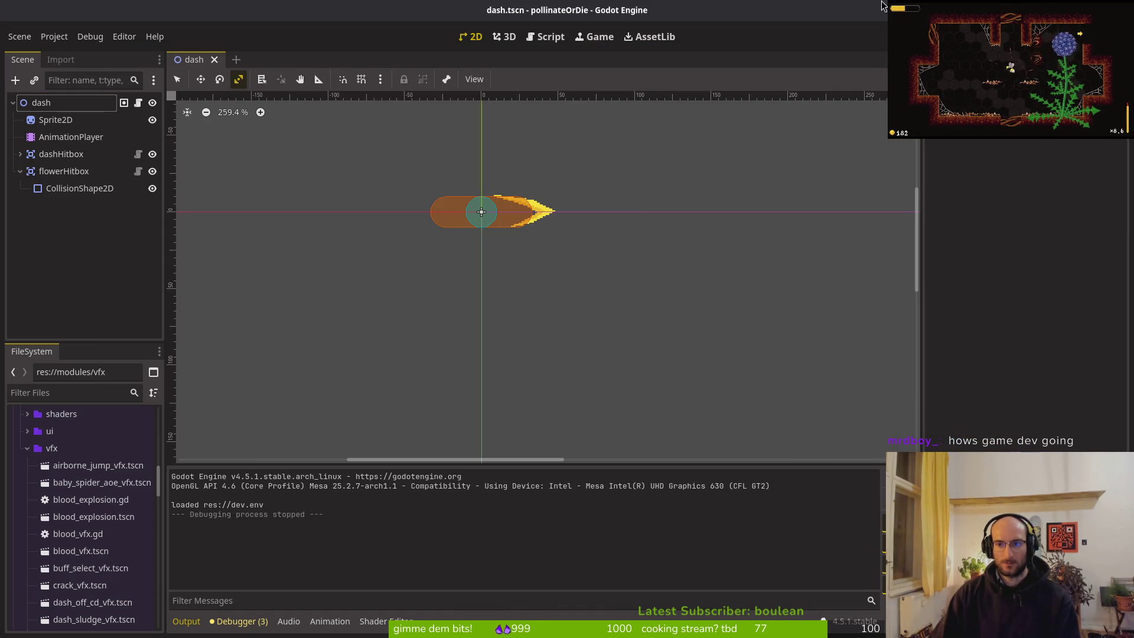
Rerun the game, nudge the Settings volume sliders, then stop the run and return to home.gd
{"action": "key", "text": "F5"}
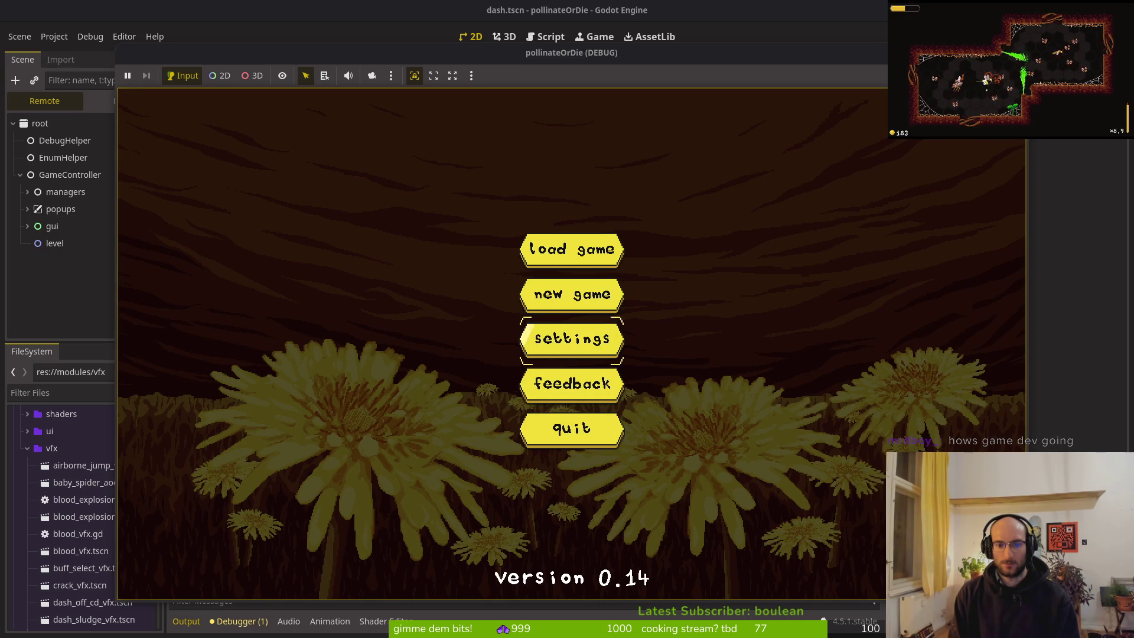
{"action": "key", "text": "Down"}
{"action": "key", "text": "Down"}
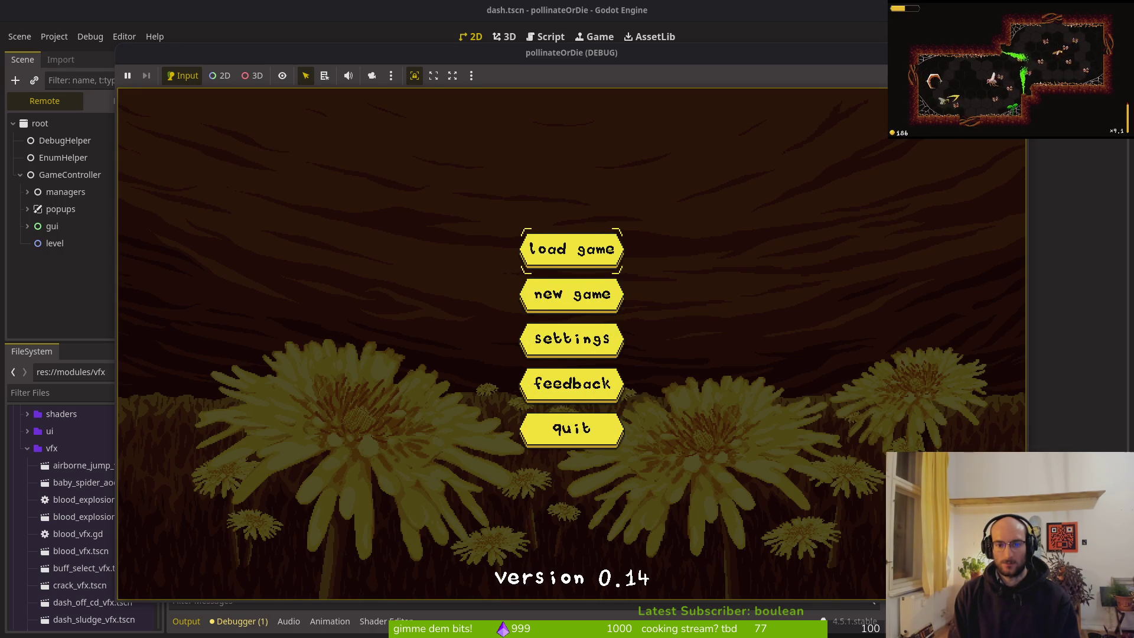
{"action": "key", "text": "Return"}
{"action": "key", "text": "Down"}
{"action": "key", "text": "Up"}
{"action": "key", "text": "Down"}
{"action": "key", "text": "Up"}
{"action": "key", "text": "Right"}
{"action": "key", "text": "Left"}
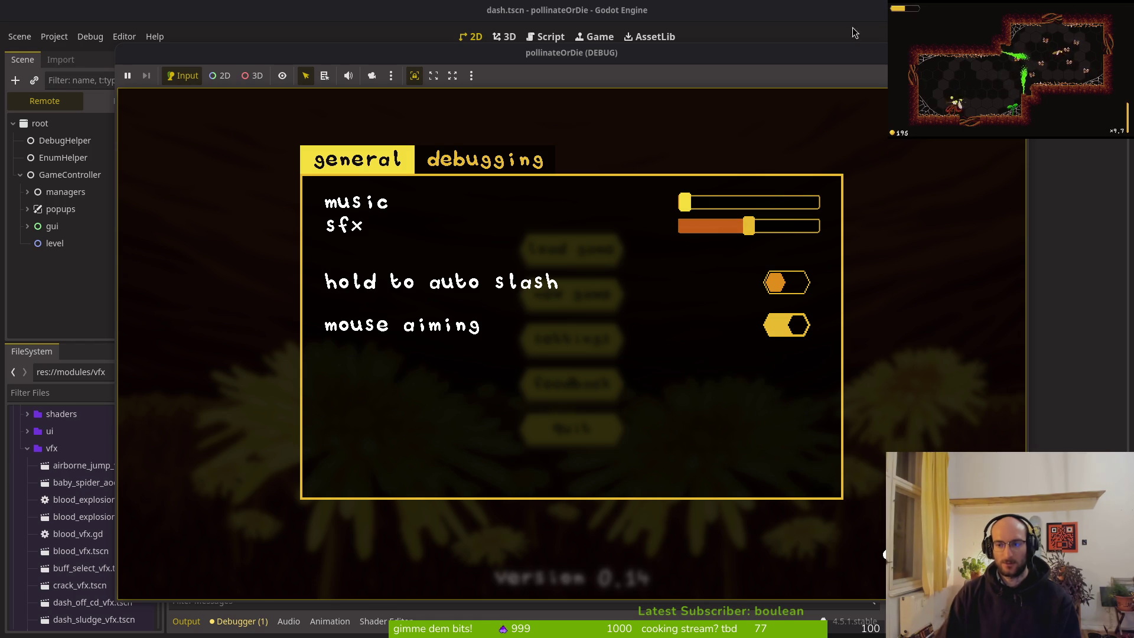
{"action": "key", "text": "F8"}
{"action": "key", "text": "alt+Tab"}
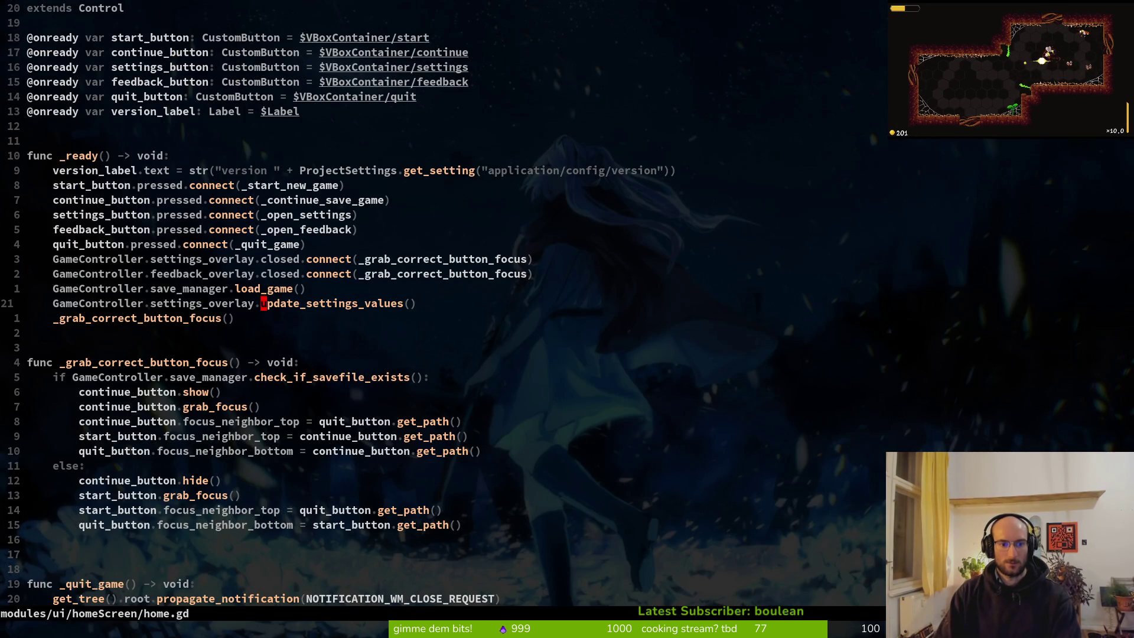
Grep the project for update_settings_values and open the settingsOverlay.gd match
{"action": "key", "text": "space"}
{"action": "key", "text": "f"}
{"action": "key", "text": "w"}
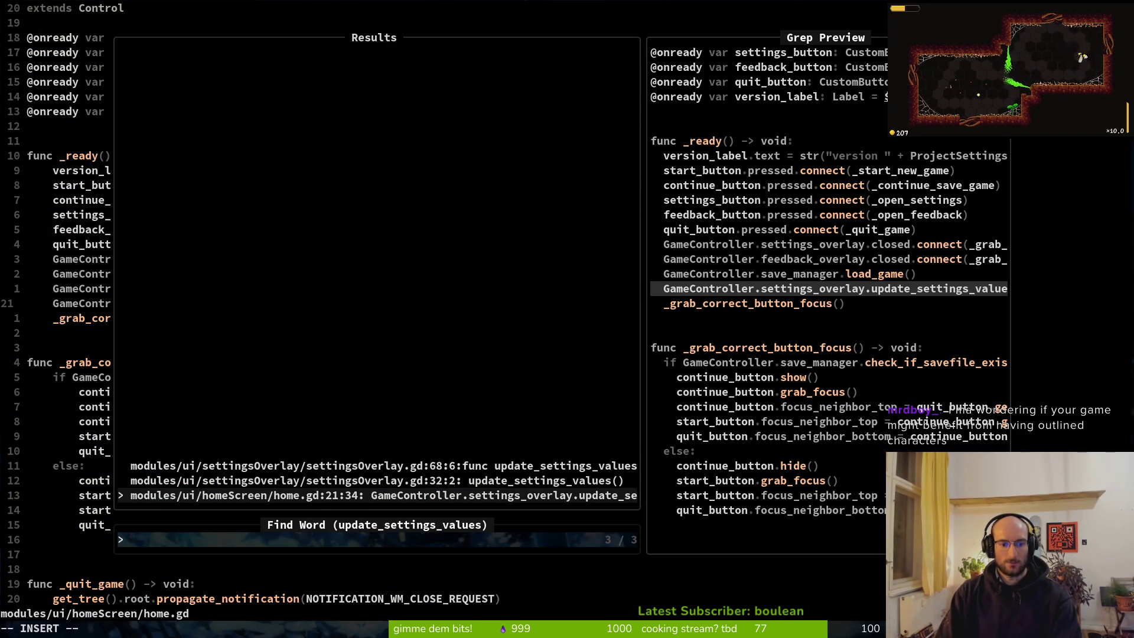
{"action": "key", "text": "Up"}
{"action": "key", "text": "Return"}
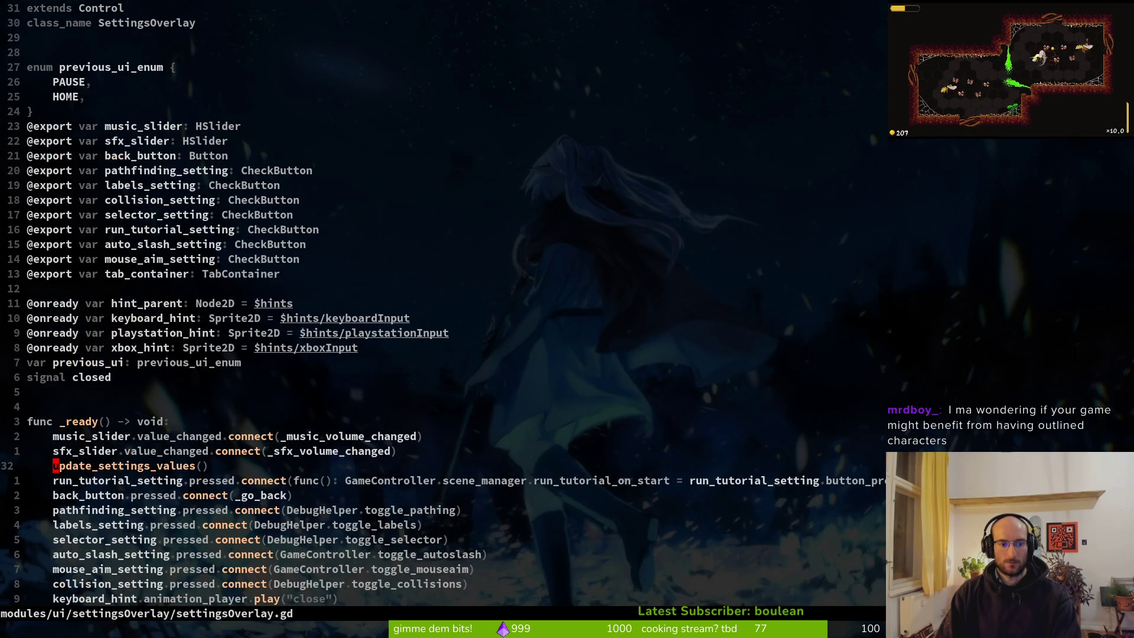
Jump to the update_settings_values definition and mark the sfx_slider set_value line
{"action": "key", "text": "ctrl+r"}
{"action": "key", "text": "ctrl+w"}
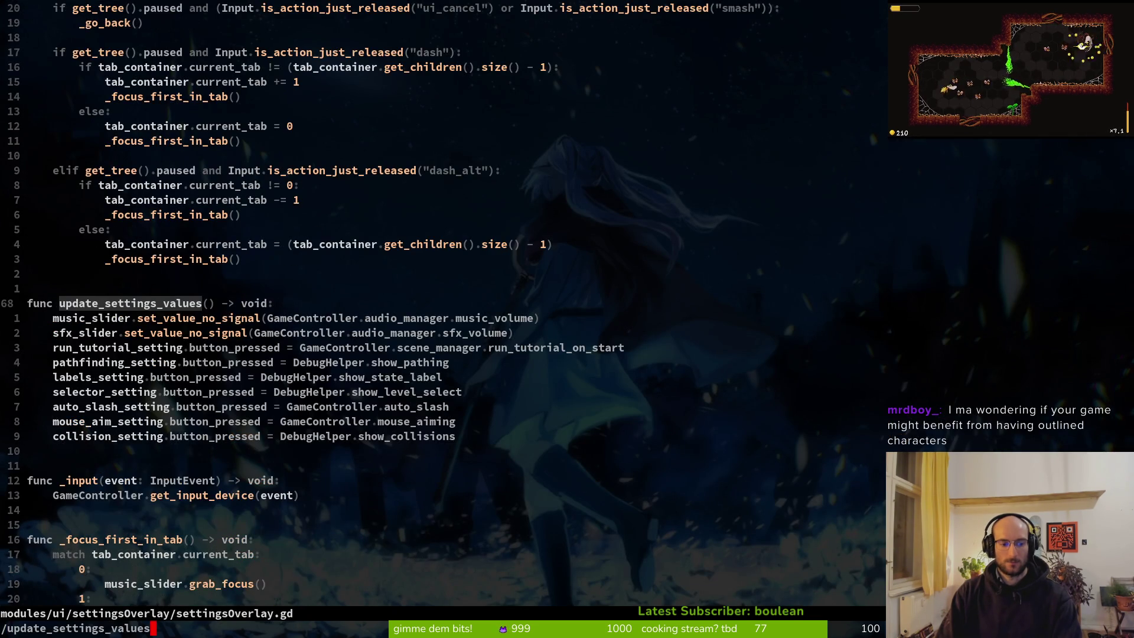
{"action": "key", "text": "Return"}
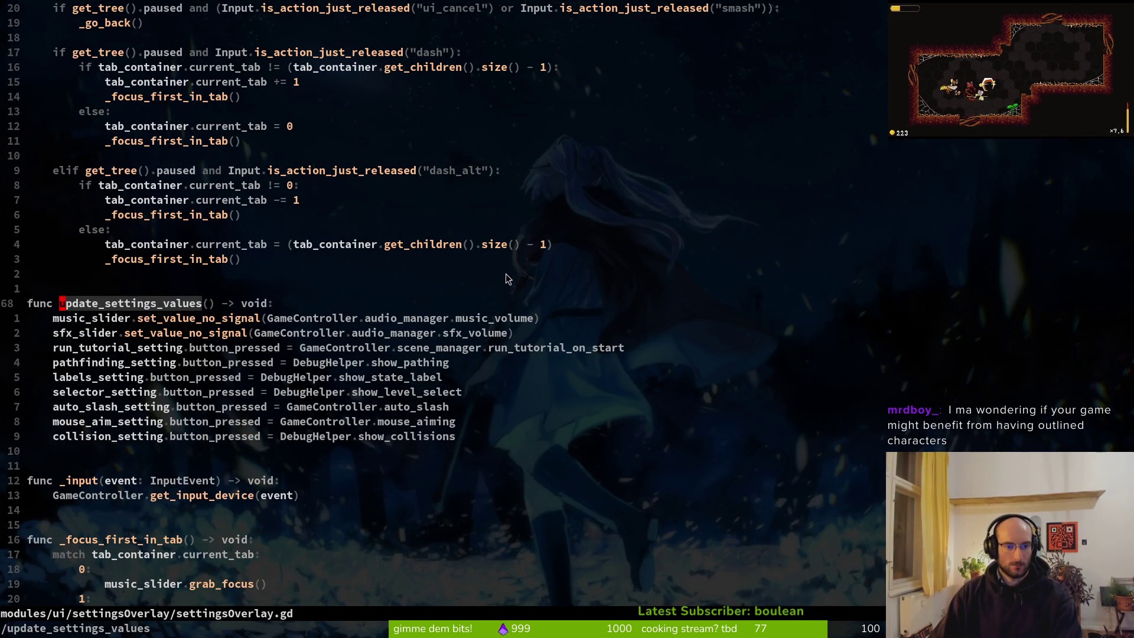
{"action": "left_click", "coordinate": [121, 334]}
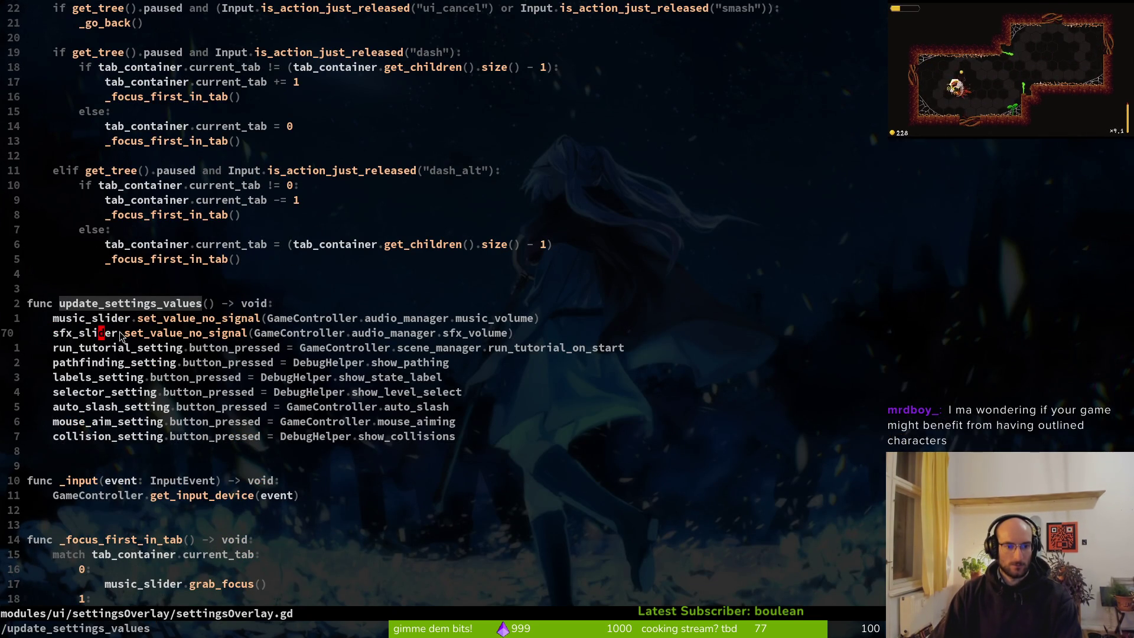
{"action": "left_click", "coordinate": [172, 334]}
{"action": "key", "text": "shift+v"}
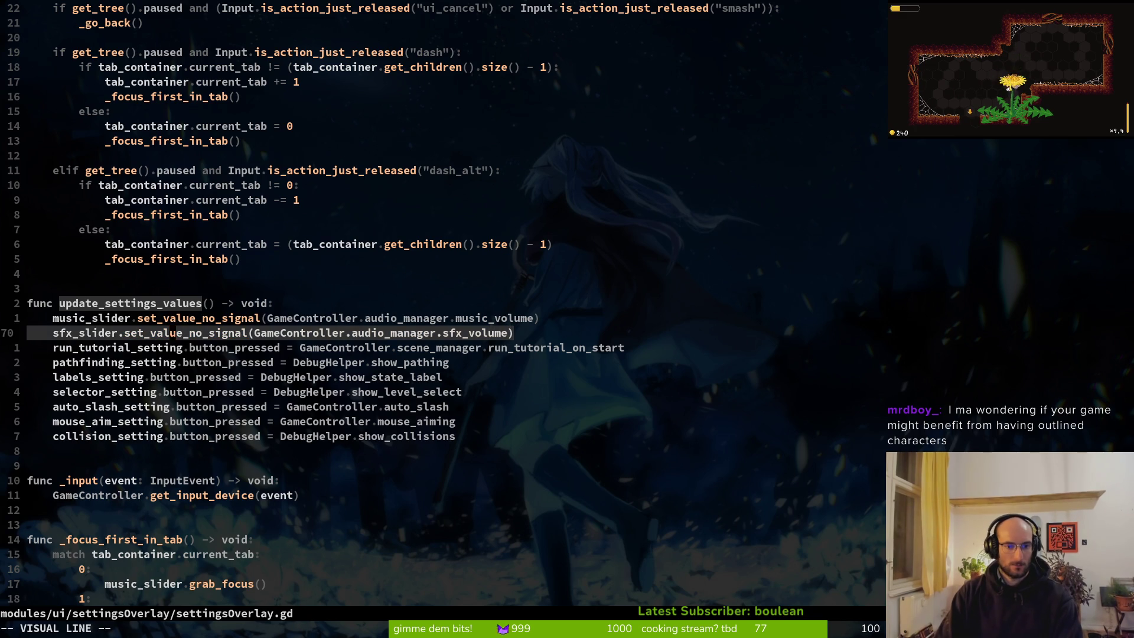
{"action": "key", "text": "Escape"}
{"action": "key", "text": "space"}
Find the file by typing 'auman' and open audio.mananger.gd
{"action": "key", "text": "f"}
{"action": "key", "text": "f"}
{"action": "type", "text": "auman"}
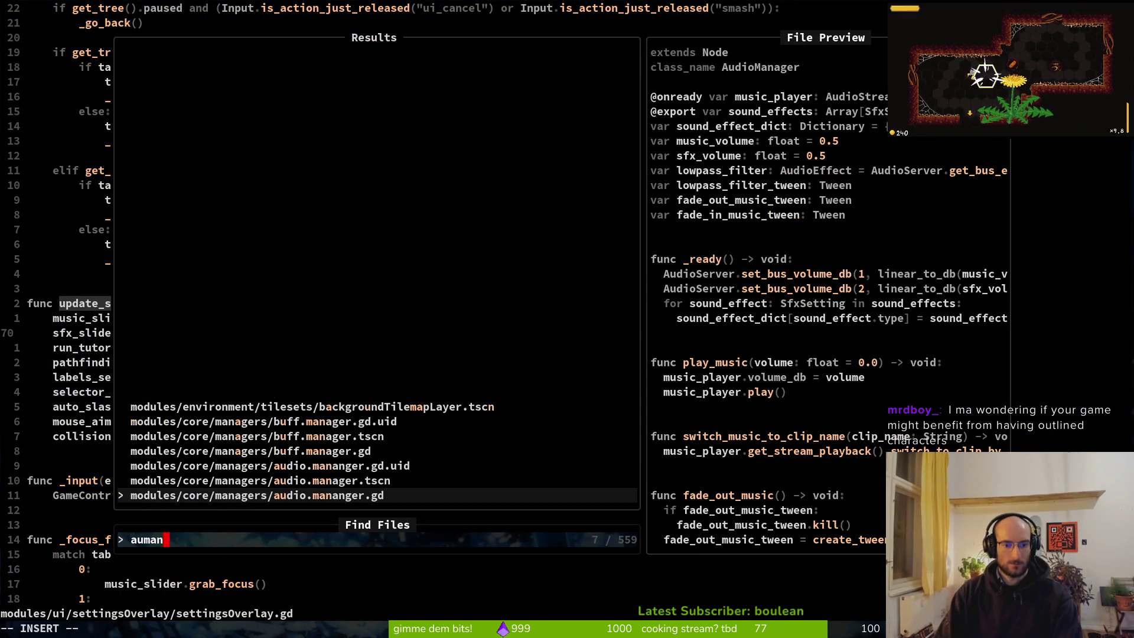
{"action": "key", "text": "Return"}
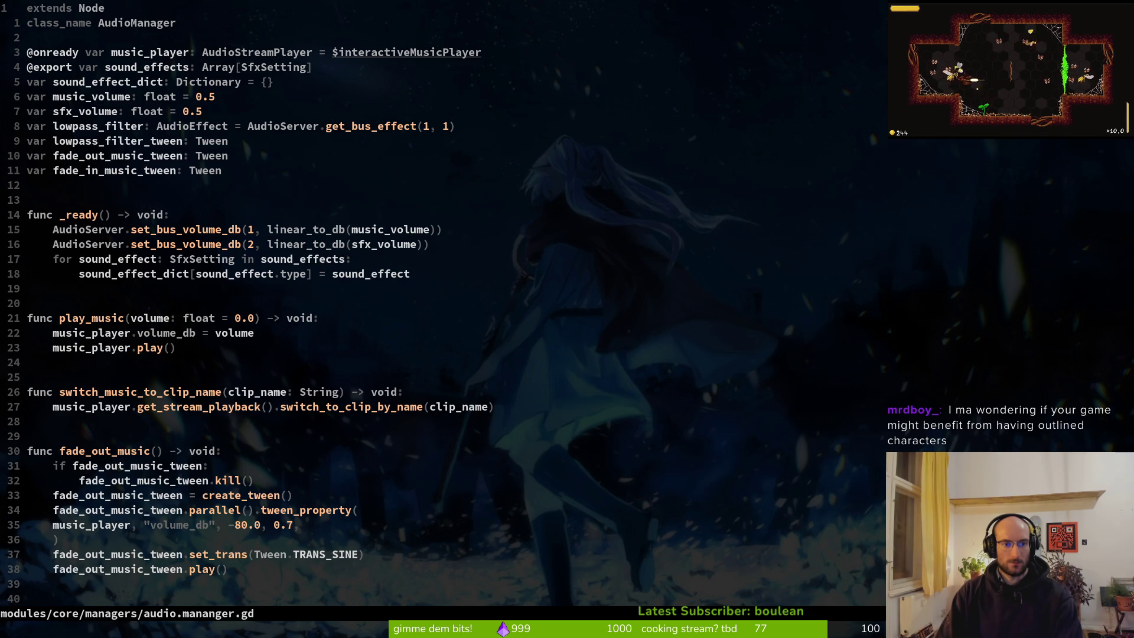
Jump to line 29 and scroll down through the fade and lowpass filter code
{"action": "key", "text": "2"}
{"action": "key", "text": "8"}
{"action": "key", "text": "j"}
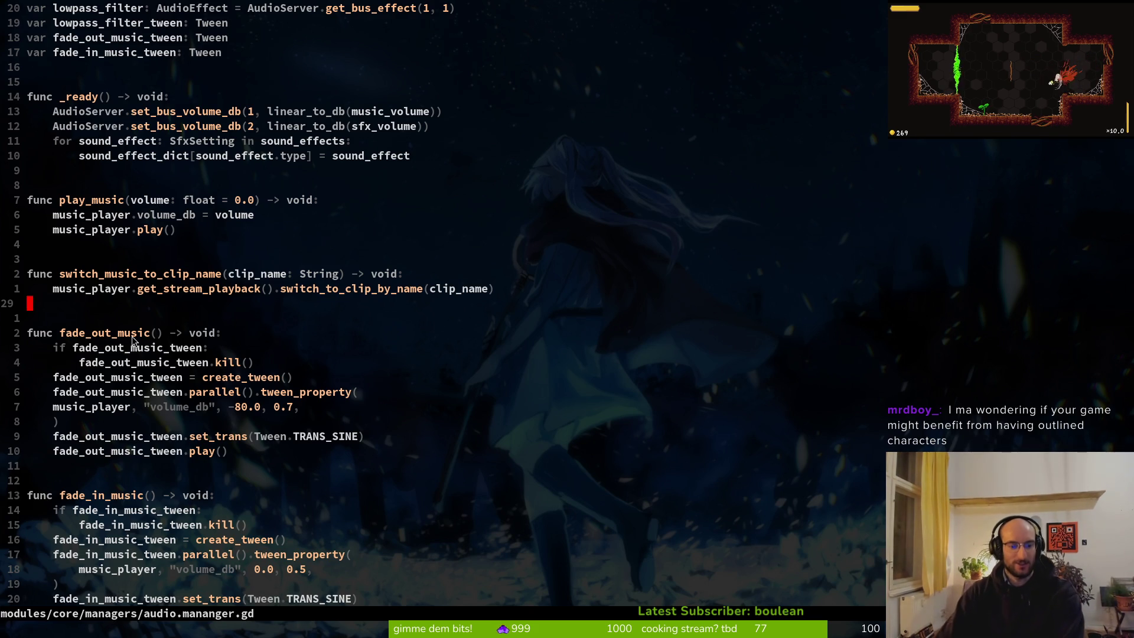
{"action": "scroll", "coordinate": [292, 455], "scroll_direction": "down", "scroll_amount": 2}
{"action": "scroll", "coordinate": [271, 414], "scroll_direction": "down", "scroll_amount": 2}
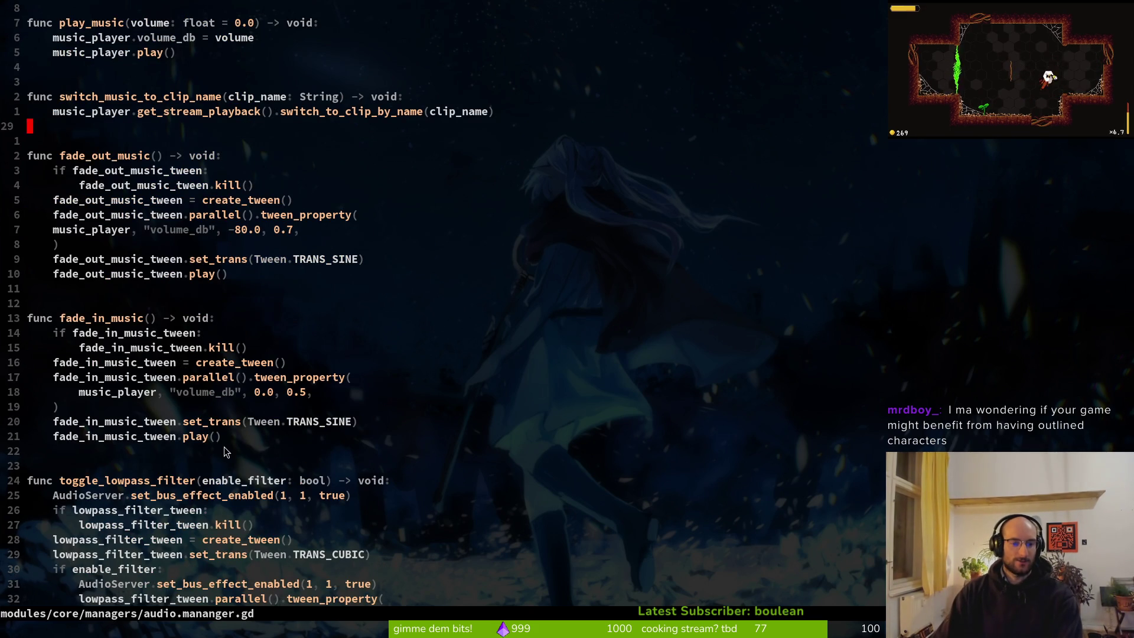
{"action": "scroll", "coordinate": [317, 457], "scroll_direction": "down", "scroll_amount": 1}
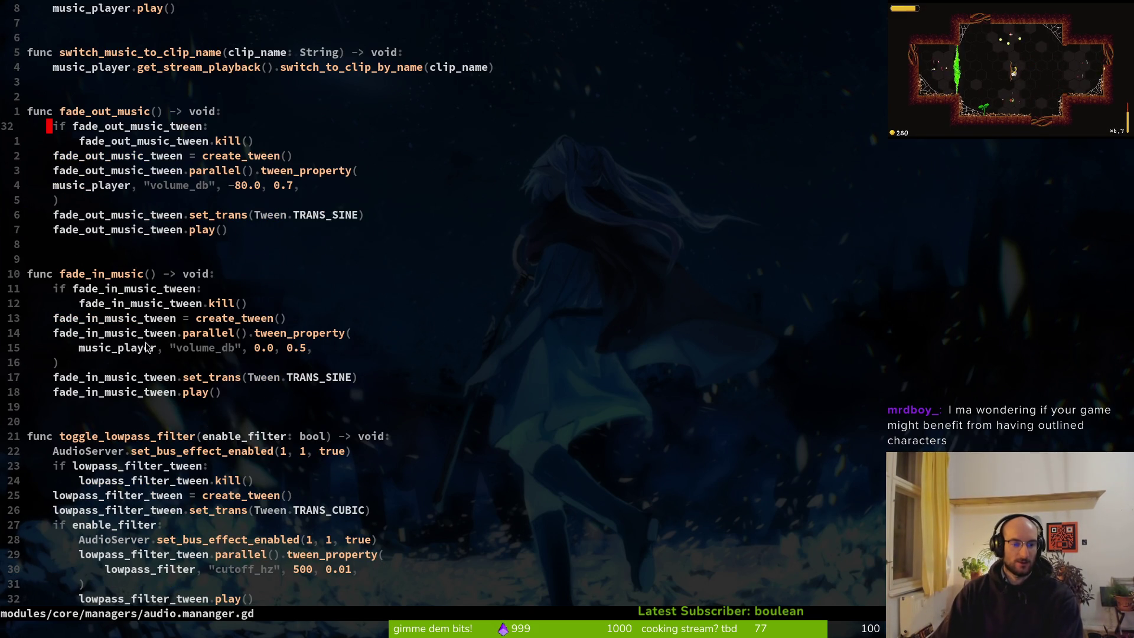
{"action": "scroll", "coordinate": [248, 425], "scroll_direction": "down", "scroll_amount": 2}
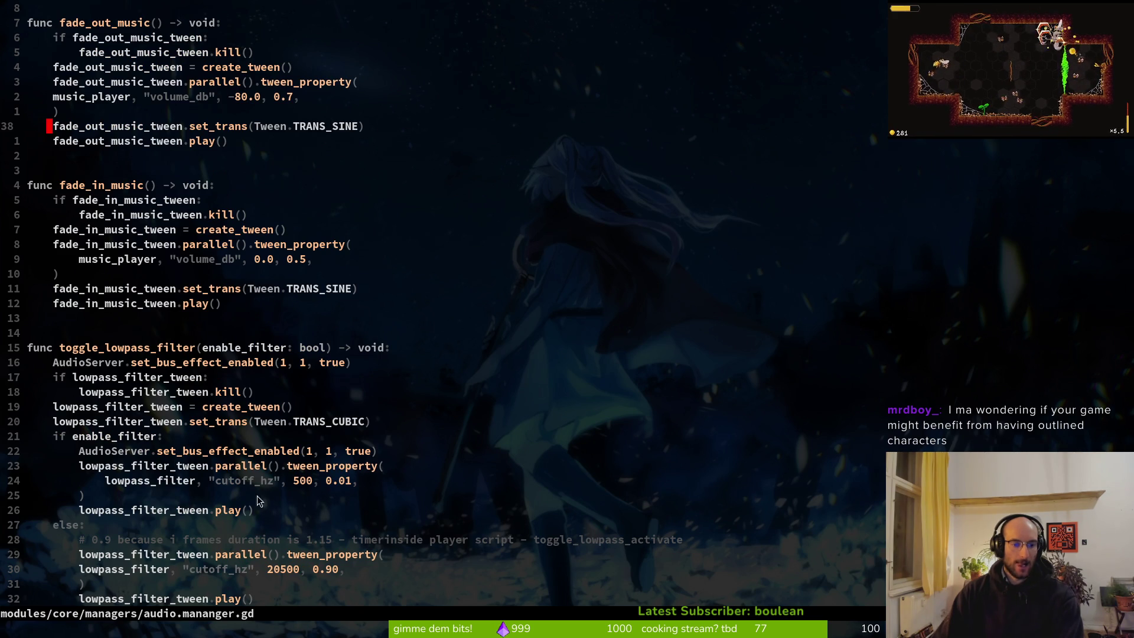
{"action": "scroll", "coordinate": [160, 436], "scroll_direction": "down", "scroll_amount": 2}
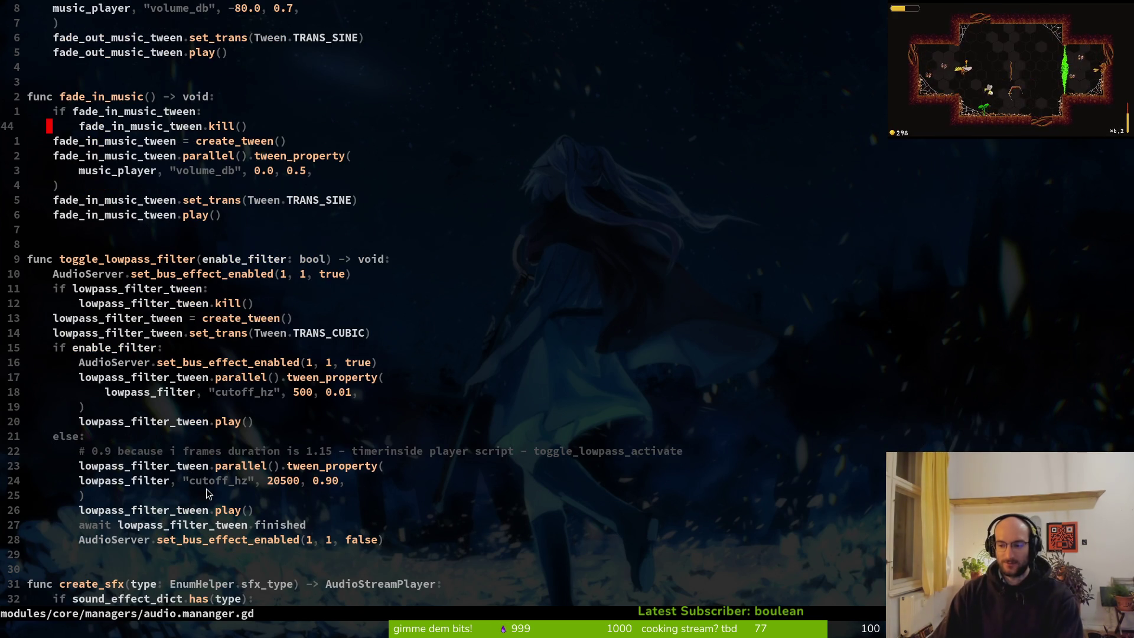
{"action": "scroll", "coordinate": [246, 463], "scroll_direction": "down", "scroll_amount": 5}
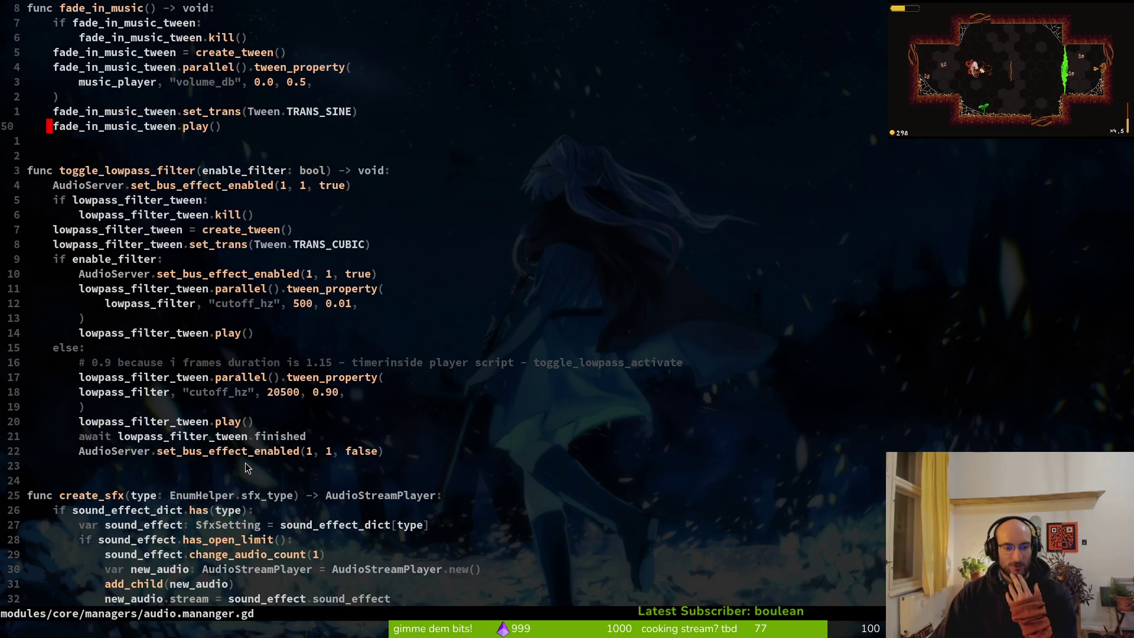
{"action": "scroll", "coordinate": [208, 437], "scroll_direction": "down", "scroll_amount": 1}
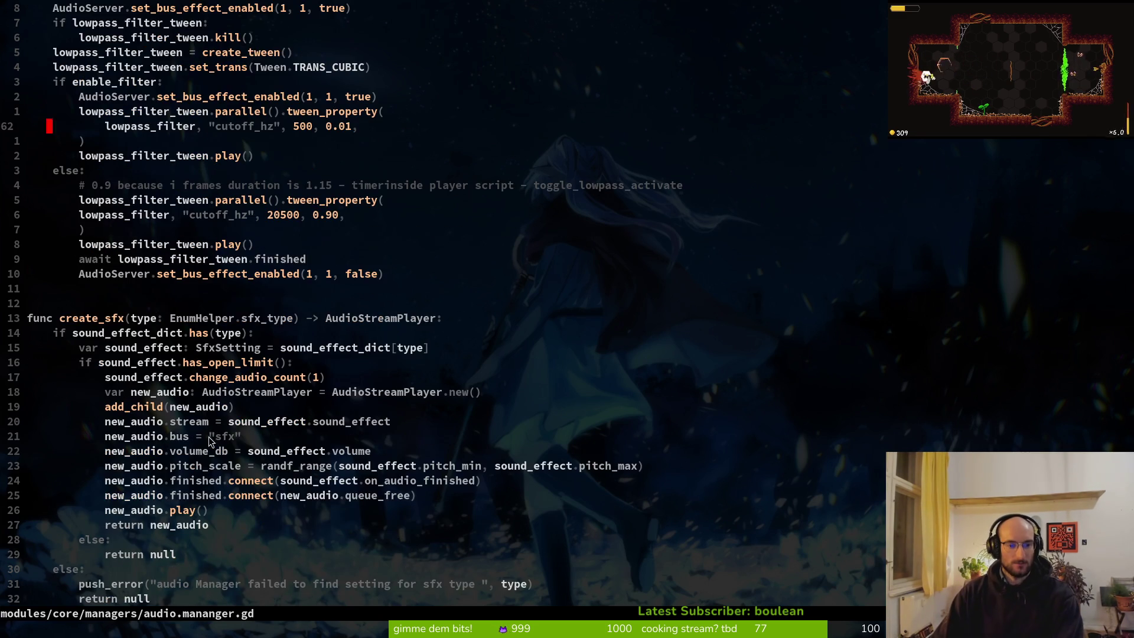
{"action": "scroll", "coordinate": [223, 442], "scroll_direction": "down", "scroll_amount": 2}
Scroll back up and put the cursor on the music_volume variable declaration
{"action": "scroll", "coordinate": [257, 426], "scroll_direction": "up", "scroll_amount": 4}
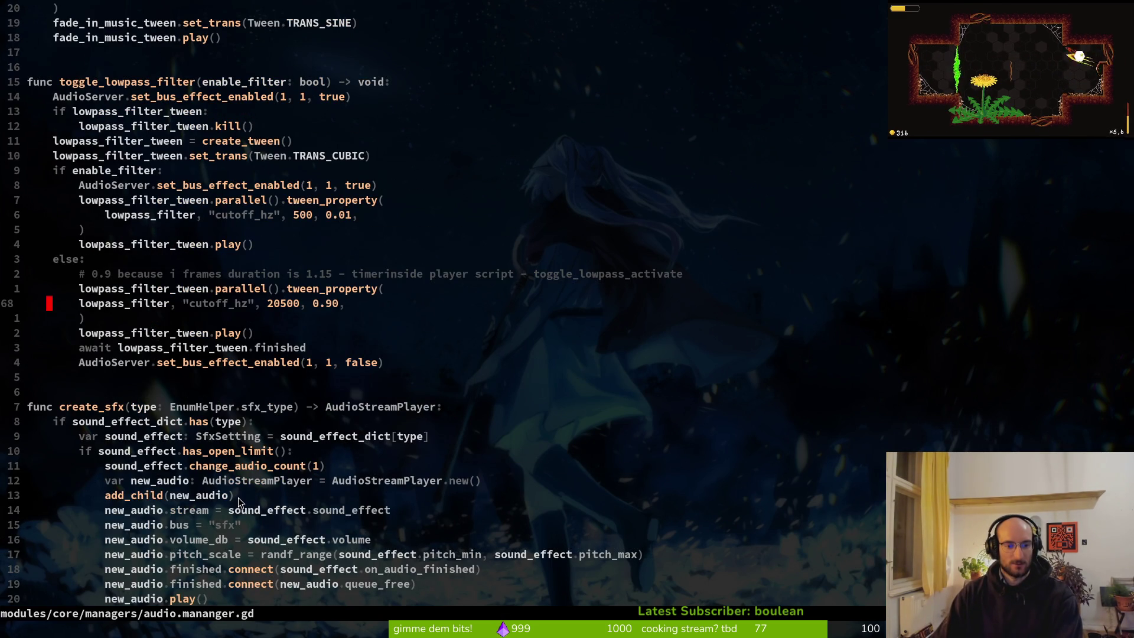
{"action": "scroll", "coordinate": [231, 400], "scroll_direction": "up", "scroll_amount": 4}
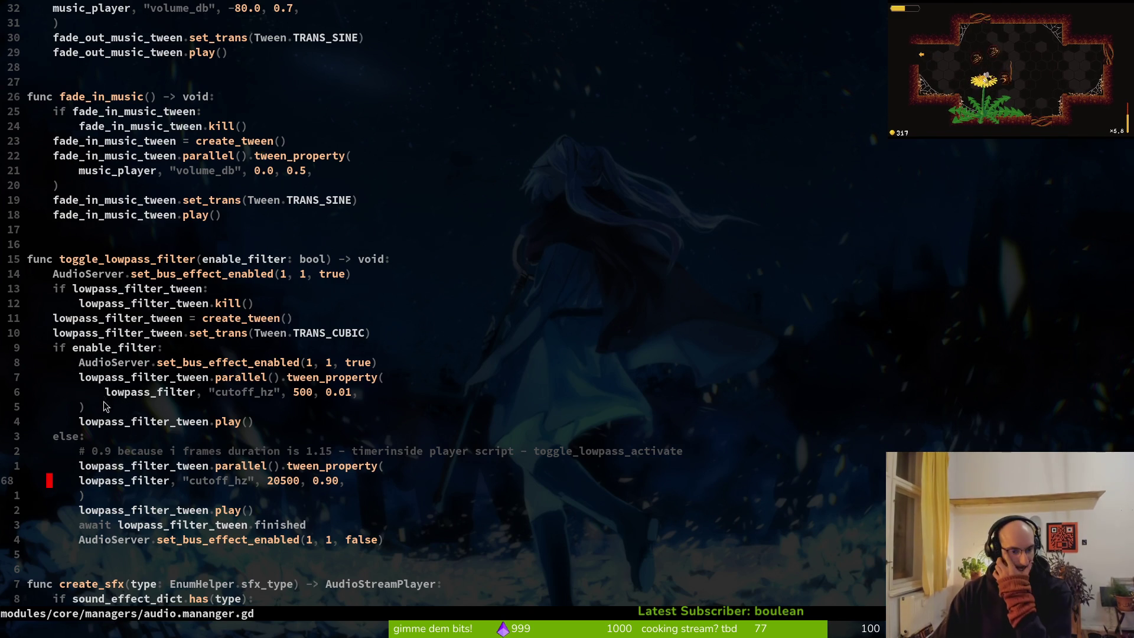
{"action": "scroll", "coordinate": [137, 407], "scroll_direction": "up", "scroll_amount": 11}
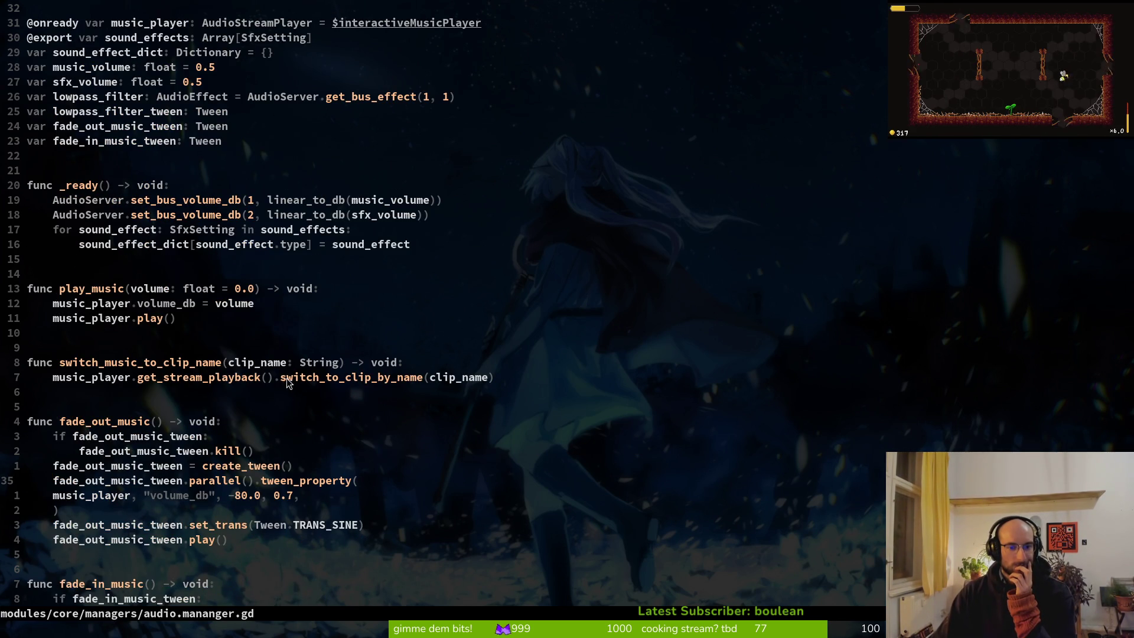
{"action": "scroll", "coordinate": [177, 249], "scroll_direction": "up", "scroll_amount": 1}
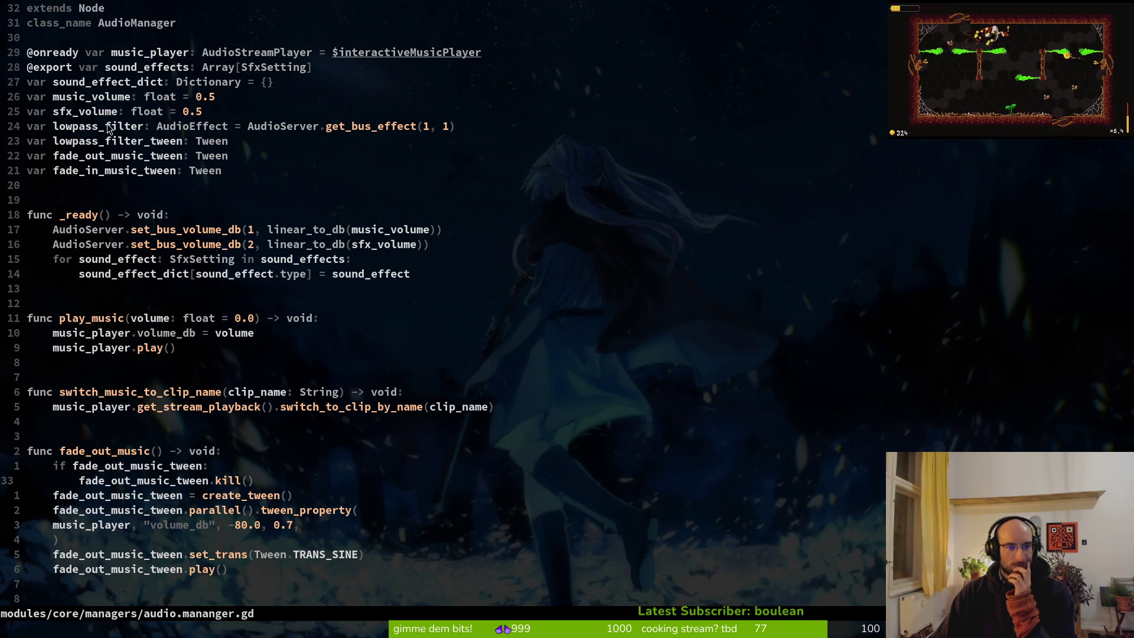
{"action": "left_click", "coordinate": [74, 98]}
Grep music_volume and open audio.mananger.gd at its set_bus_volume_db usage on line 16
{"action": "key", "text": "space"}
{"action": "key", "text": "f"}
{"action": "key", "text": "w"}
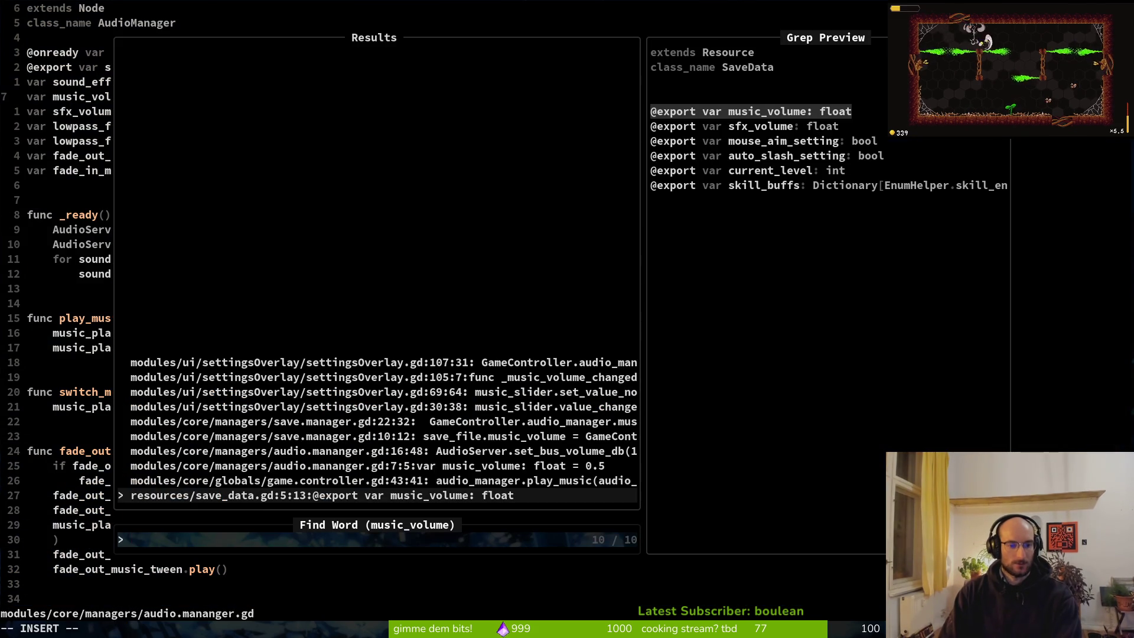
{"action": "key", "text": "Up"}
{"action": "key", "text": "Up"}
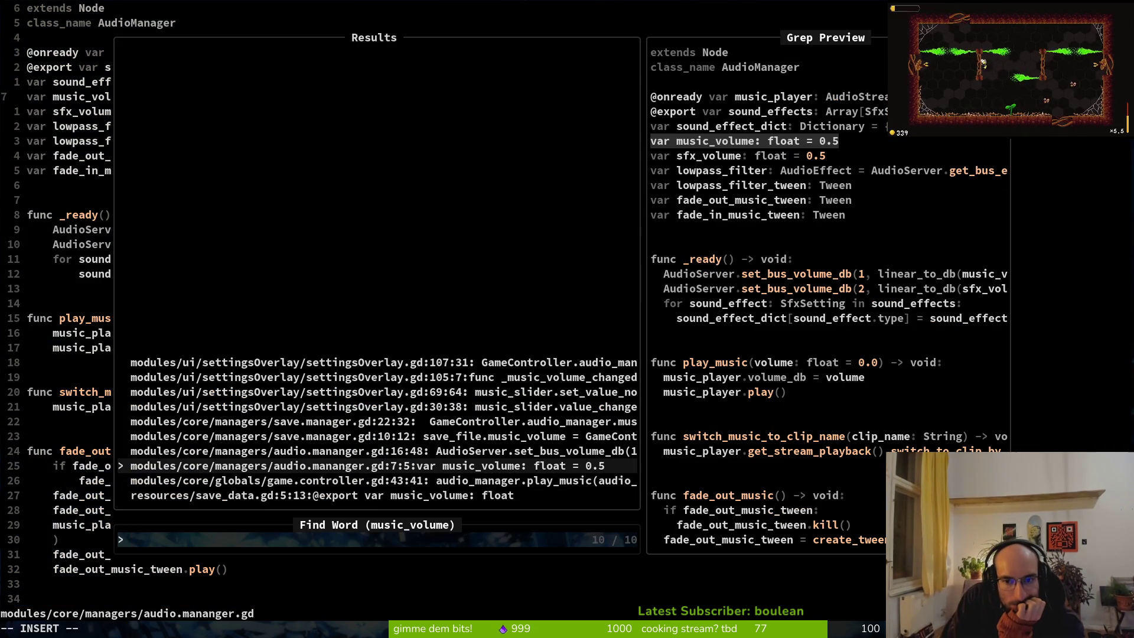
{"action": "key", "text": "Up"}
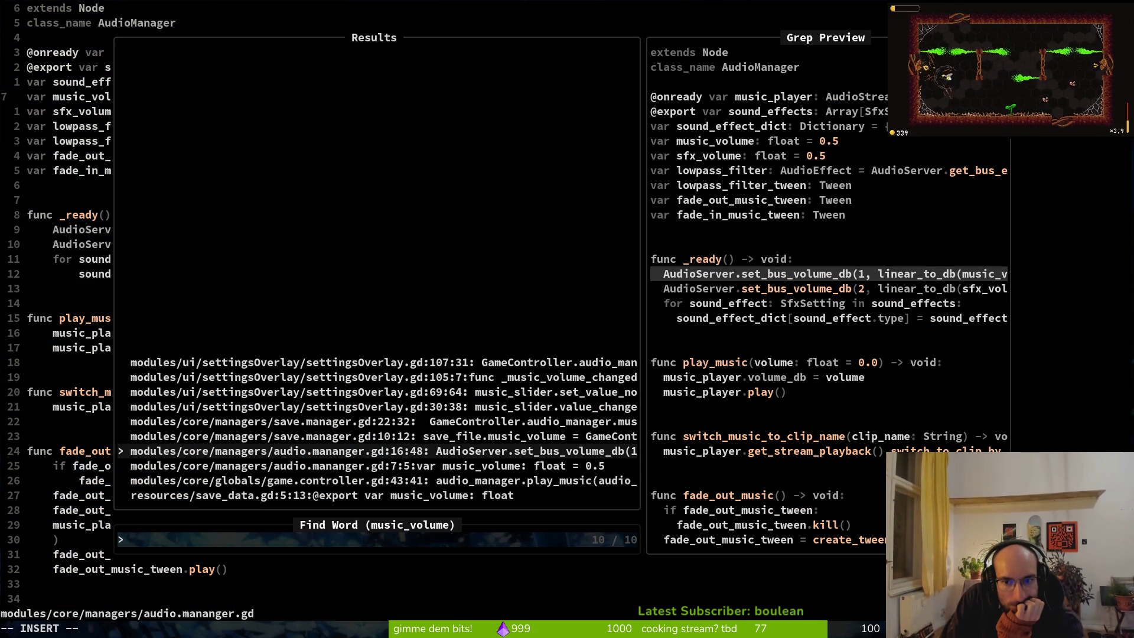
{"action": "key", "text": "Return"}
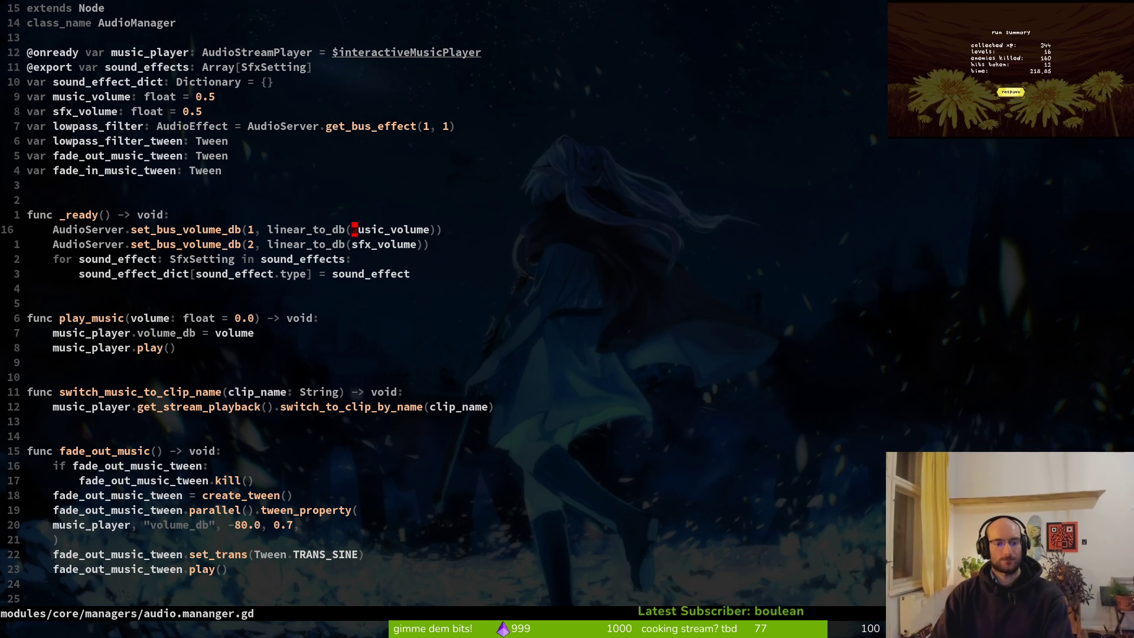
Search music_volume again and open settingsOverlay.gd at _music_volume_changed
{"action": "key", "text": "space"}
{"action": "key", "text": "s"}
{"action": "key", "text": "w"}
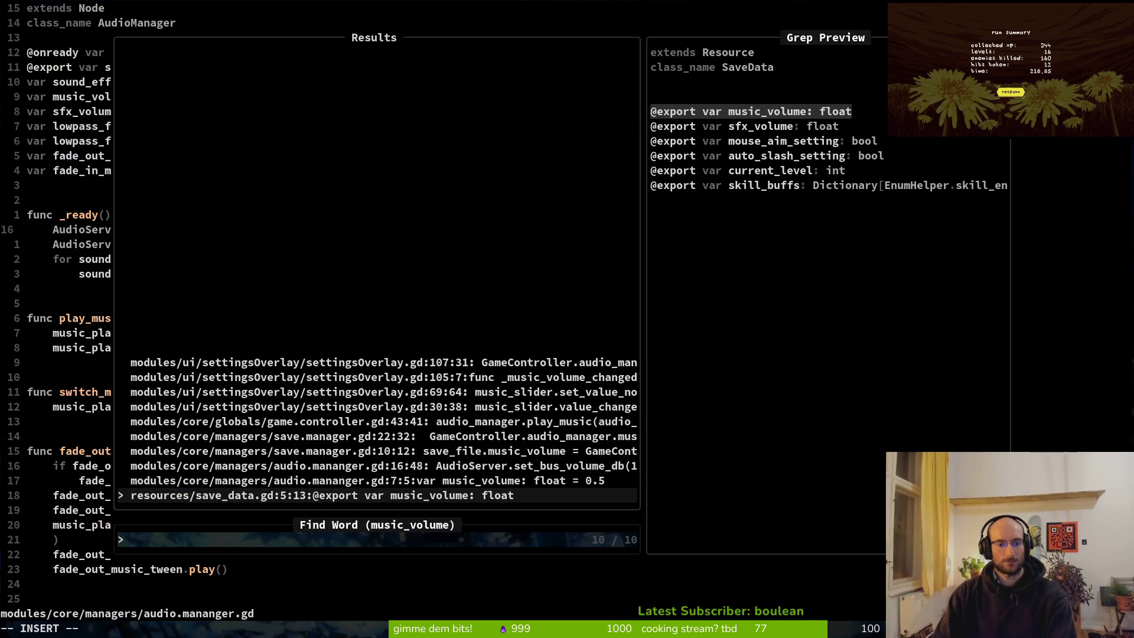
{"action": "key", "text": "Down"}
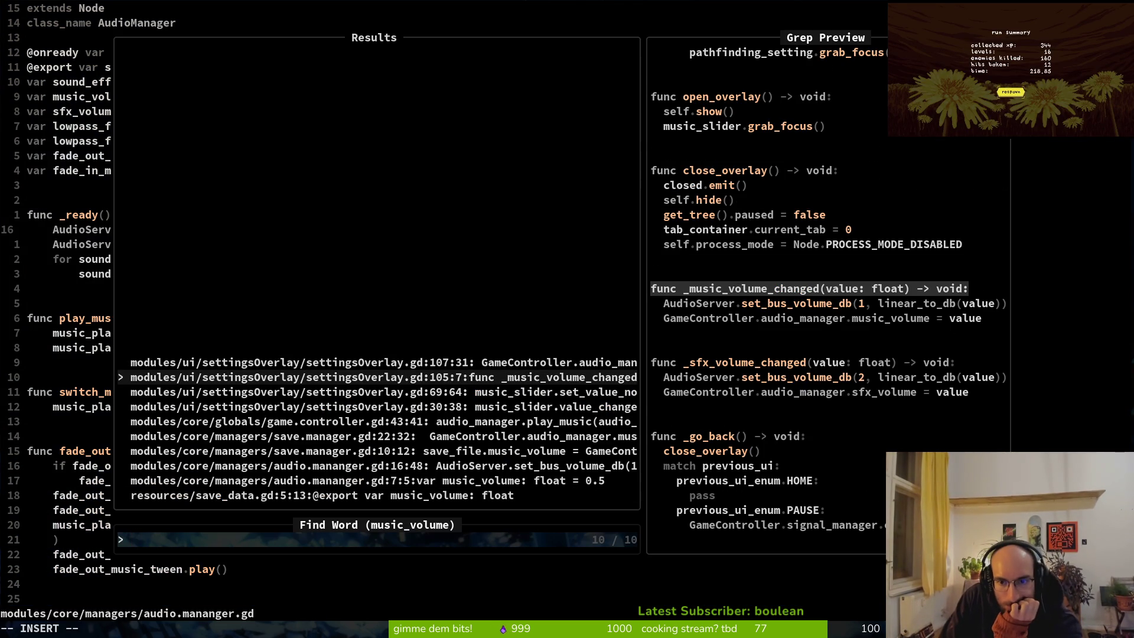
{"action": "key", "text": "Return"}
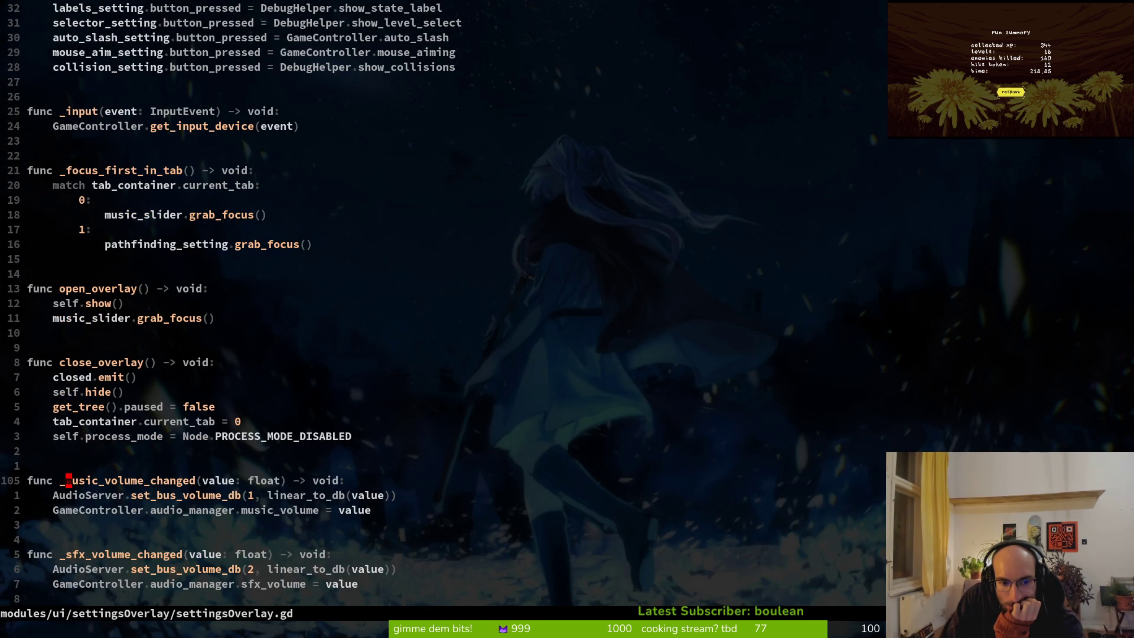
Select the _music_volume_changed function body, then yank the function name
{"action": "key", "text": "V"}
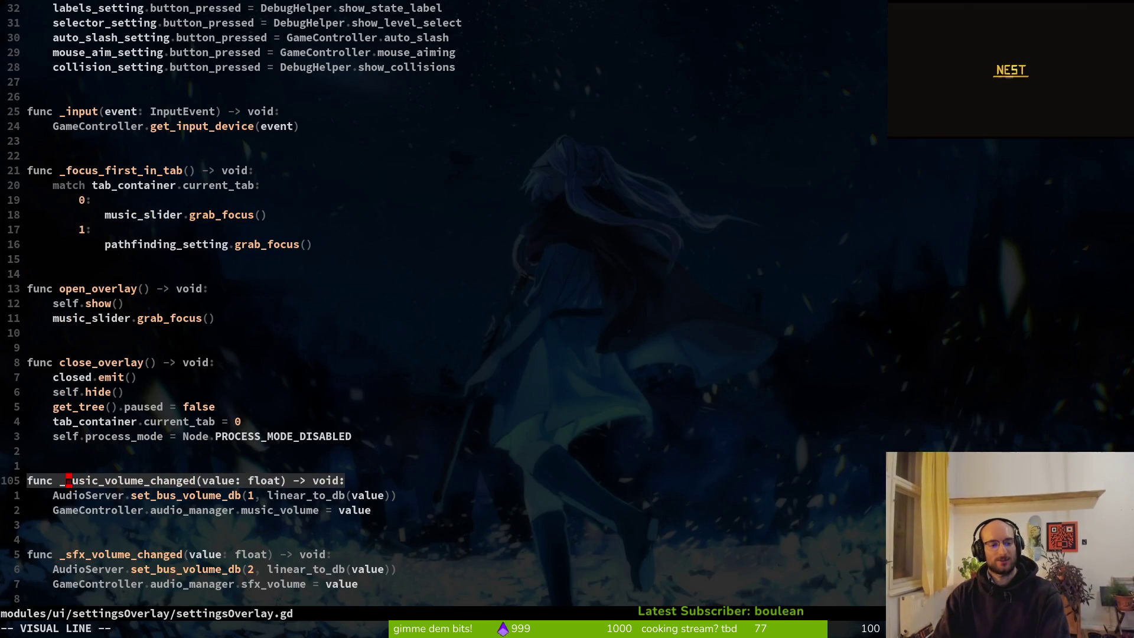
{"action": "key", "text": "j"}
{"action": "key", "text": "j"}
{"action": "key", "text": "j"}
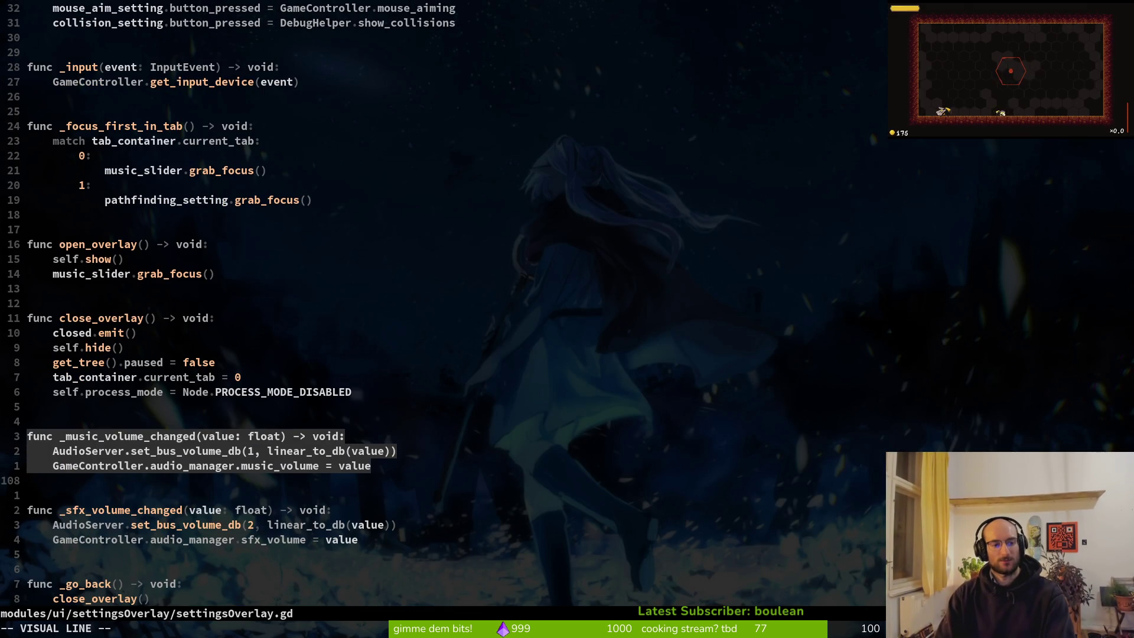
{"action": "key", "text": "Escape"}
{"action": "key", "text": "k"}
{"action": "key", "text": "k"}
{"action": "key", "text": "k"}
{"action": "key", "text": "w"}
{"action": "key", "text": "v"}
{"action": "key", "text": "i"}
{"action": "key", "text": "w"}
{"action": "key", "text": "y"}
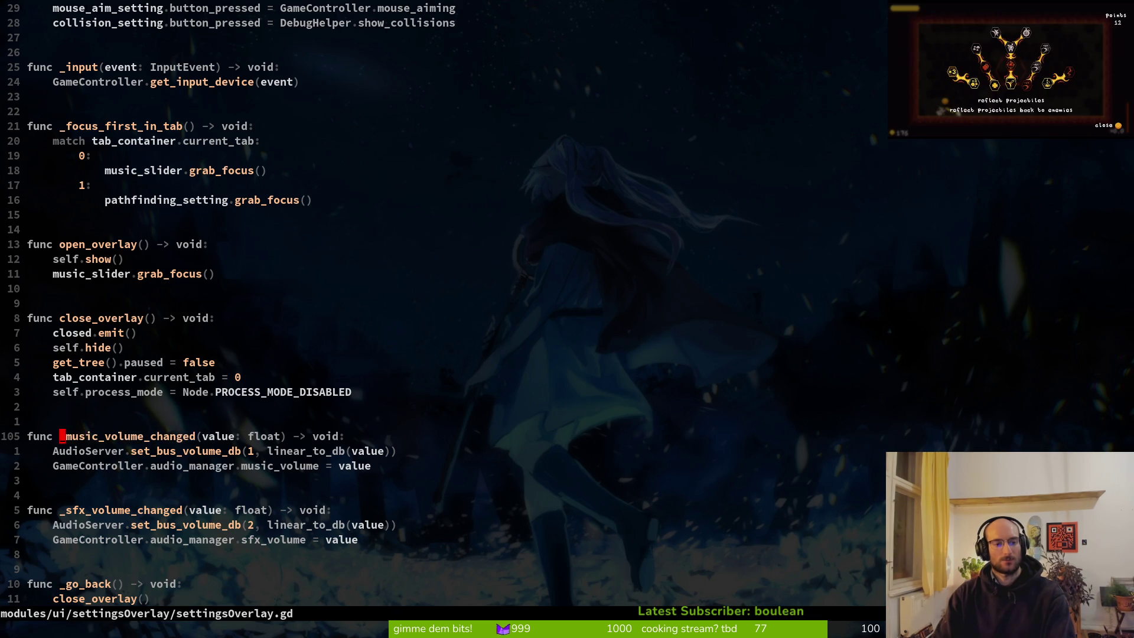
Grep _music_volume_changed and jump to its connect call in _ready
{"action": "key", "text": "i"}
{"action": "key", "text": "w"}
{"action": "key", "text": "space"}
{"action": "key", "text": "f"}
{"action": "key", "text": "w"}
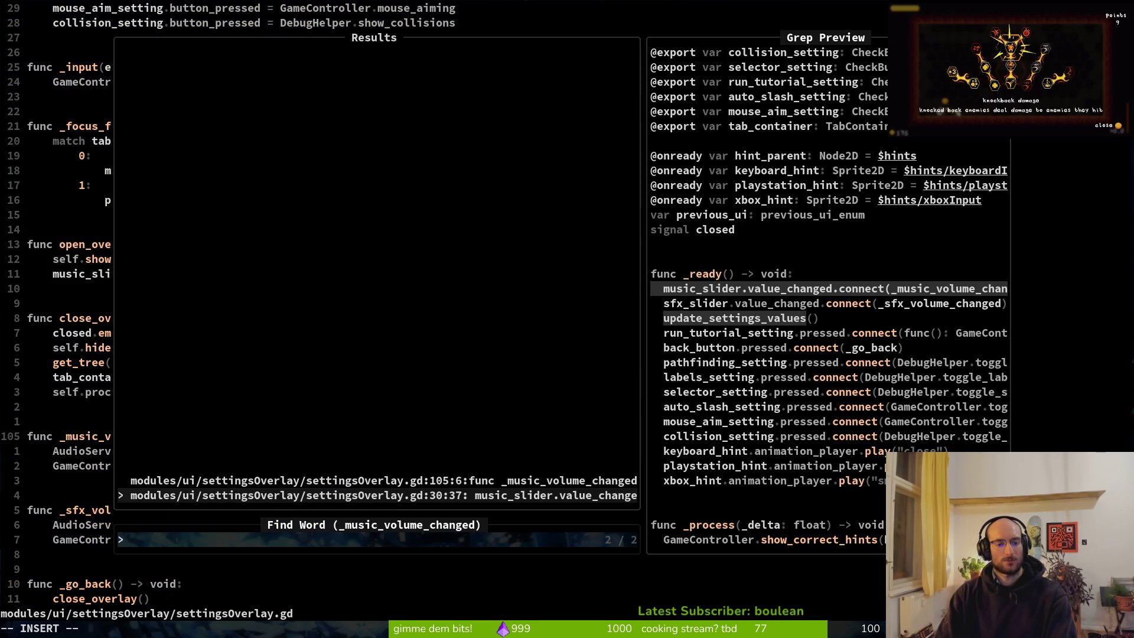
{"action": "key", "text": "ctrl+p"}
{"action": "key", "text": "ctrl+n"}
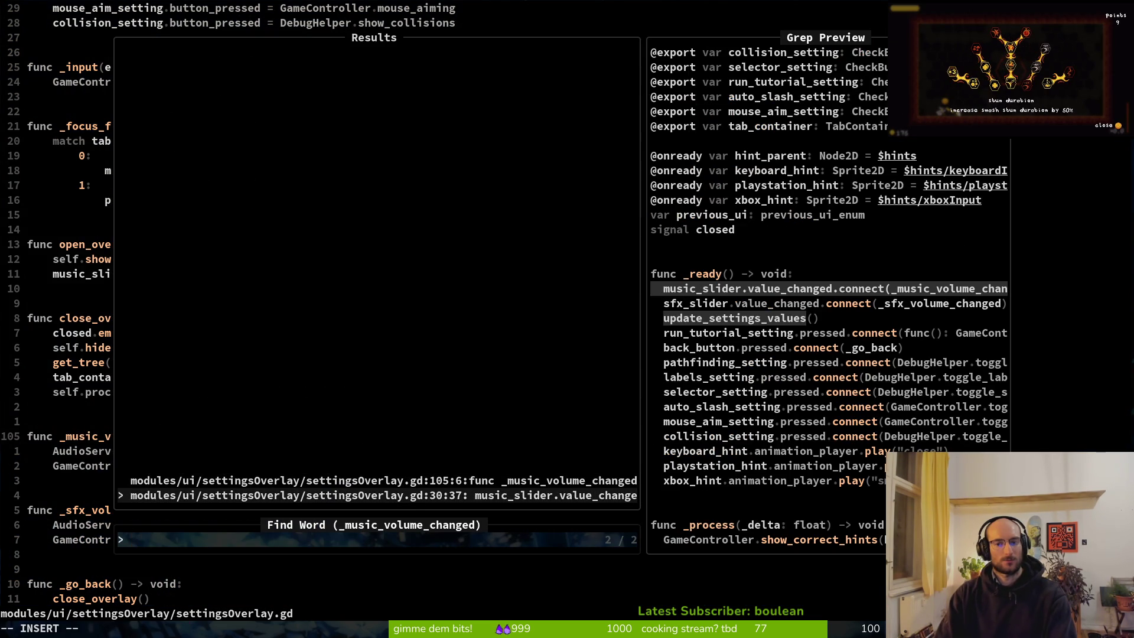
{"action": "key", "text": "Return"}
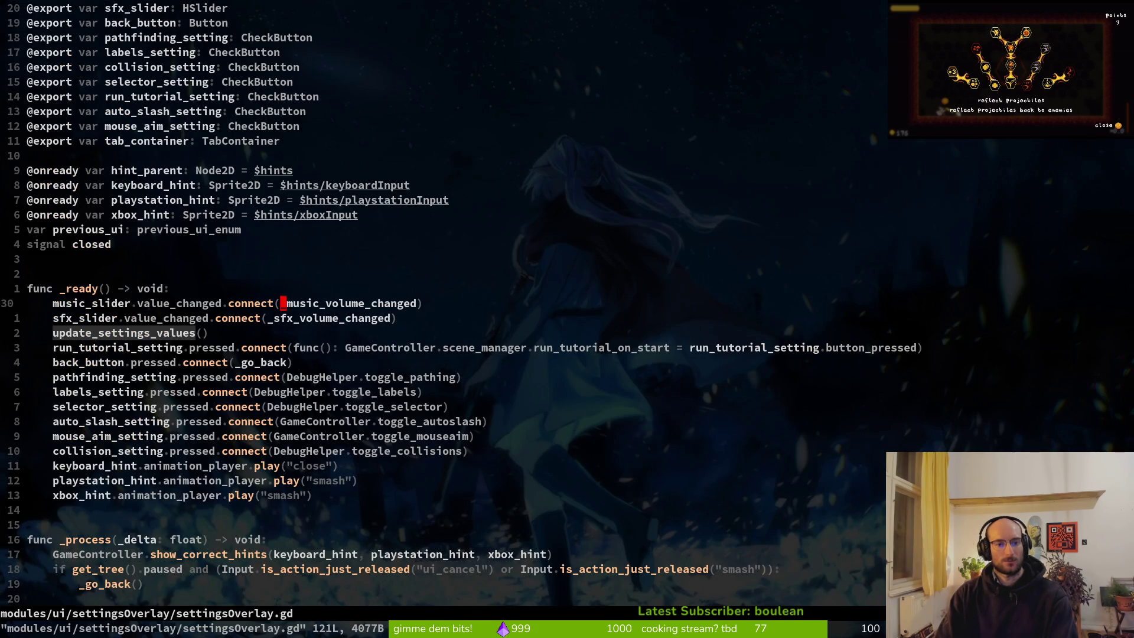
Peek at the audio manager script, come back, then find 'home' and open home.gd
{"action": "key", "text": "ctrl+o"}
{"action": "key", "text": "ctrl+i"}
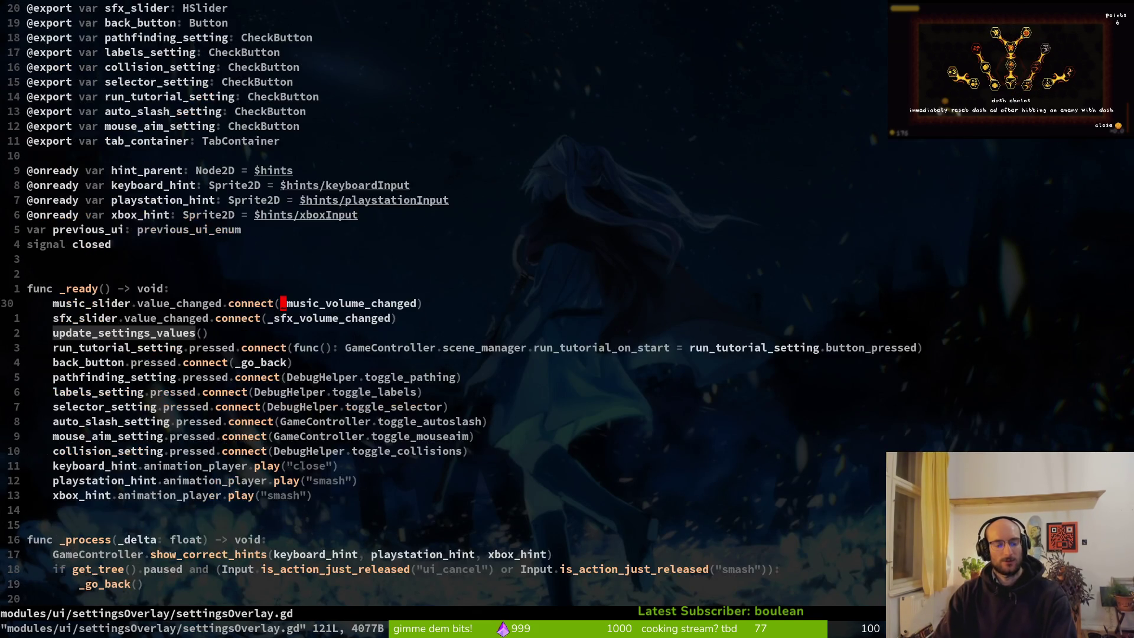
{"action": "key", "text": "space"}
{"action": "key", "text": "f"}
{"action": "key", "text": "f"}
{"action": "type", "text": "s"}
{"action": "key", "text": "BackSpace"}
{"action": "type", "text": "home"}
{"action": "key", "text": "Return"}
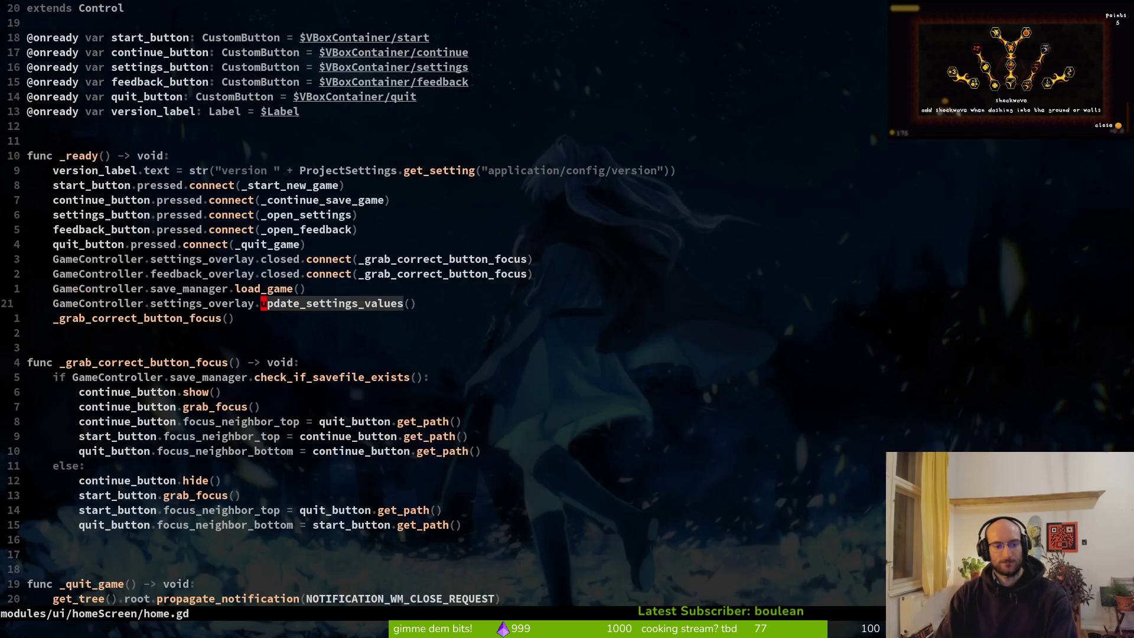
Grep update_settings_values, open its definition, and move to the music_slider line
{"action": "key", "text": "space"}
{"action": "key", "text": "f"}
{"action": "key", "text": "w"}
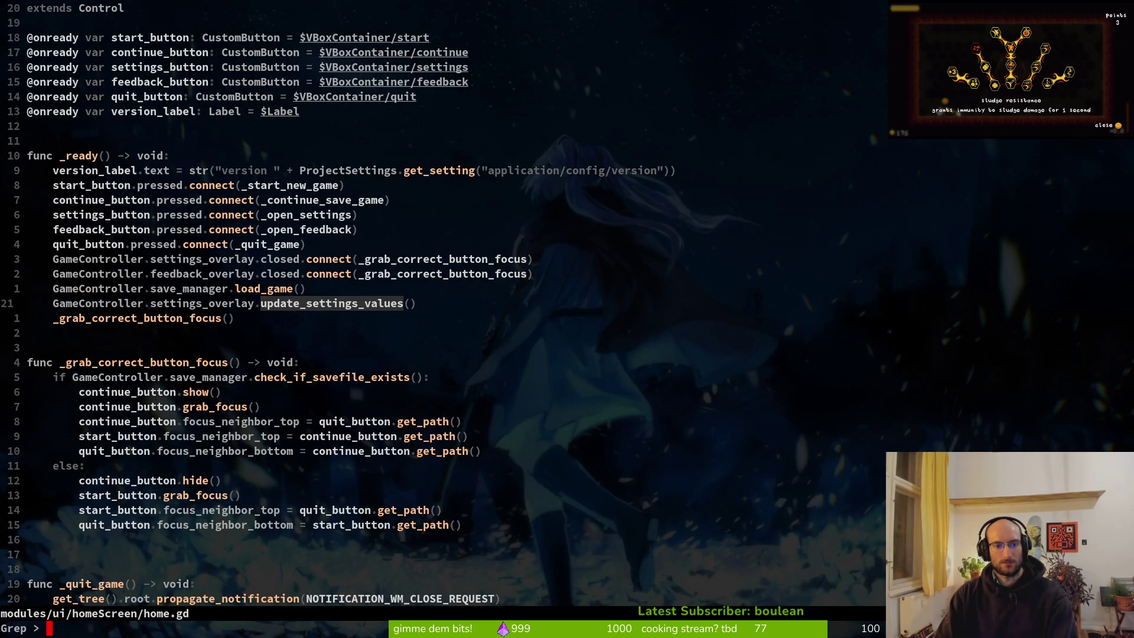
{"action": "key", "text": "Up"}
{"action": "key", "text": "Up"}
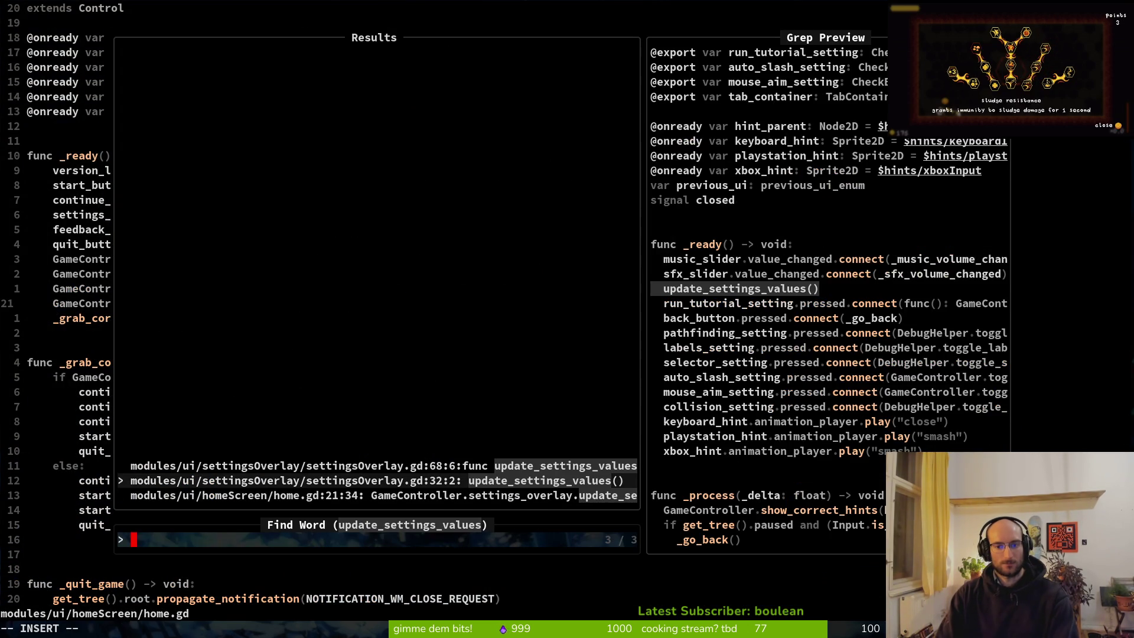
{"action": "key", "text": "Return"}
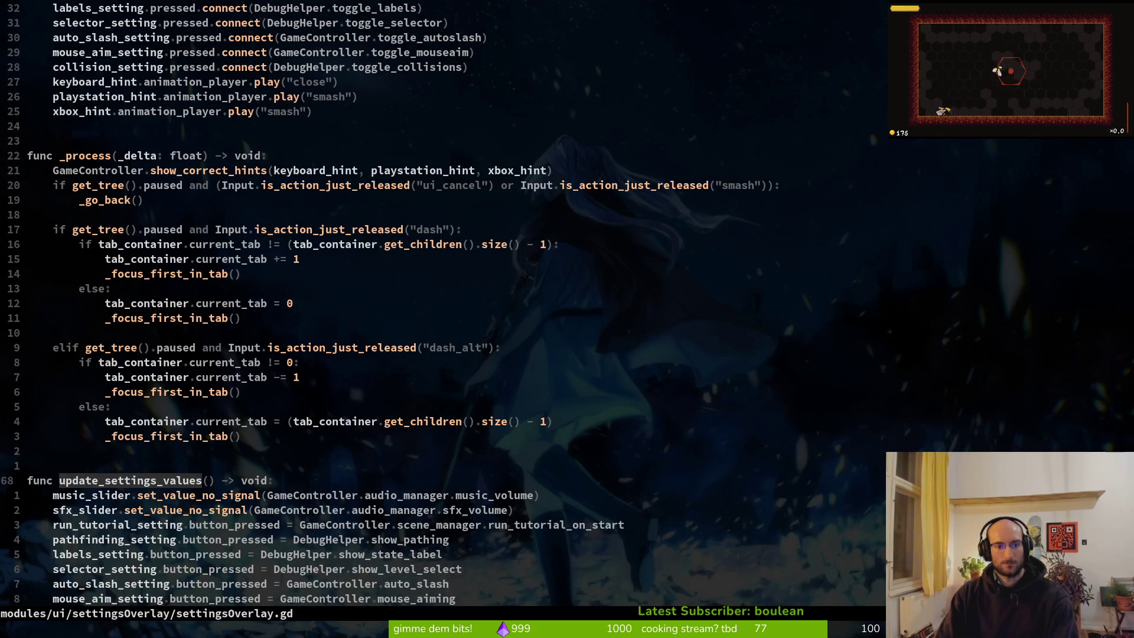
{"action": "key", "text": "j"}
Replace set_value_no_signal with the completed word music_volume on the music_slider line
{"action": "type", "text": "ciwsetva"}
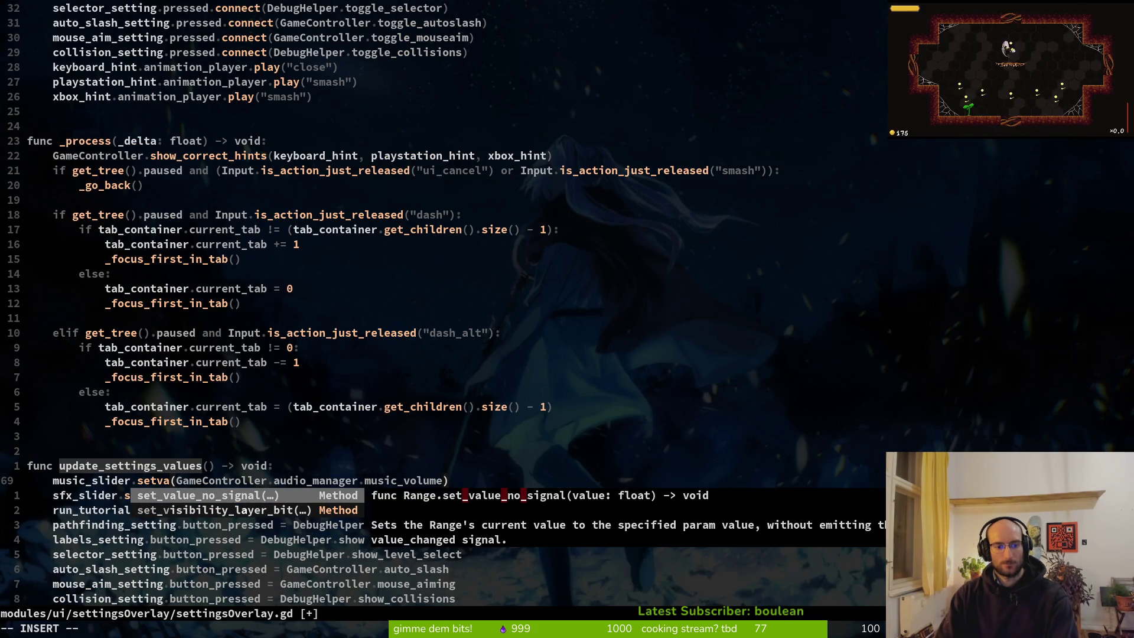
{"action": "key", "text": "Escape"}
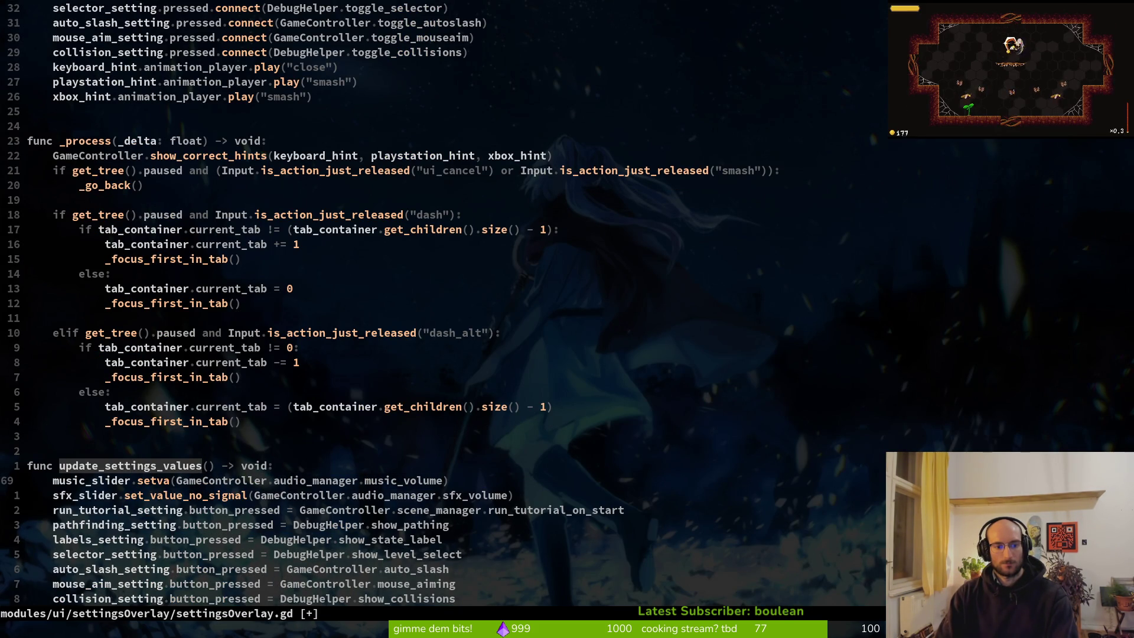
{"action": "key", "text": "c"}
{"action": "key", "text": "i"}
{"action": "key", "text": "w"}
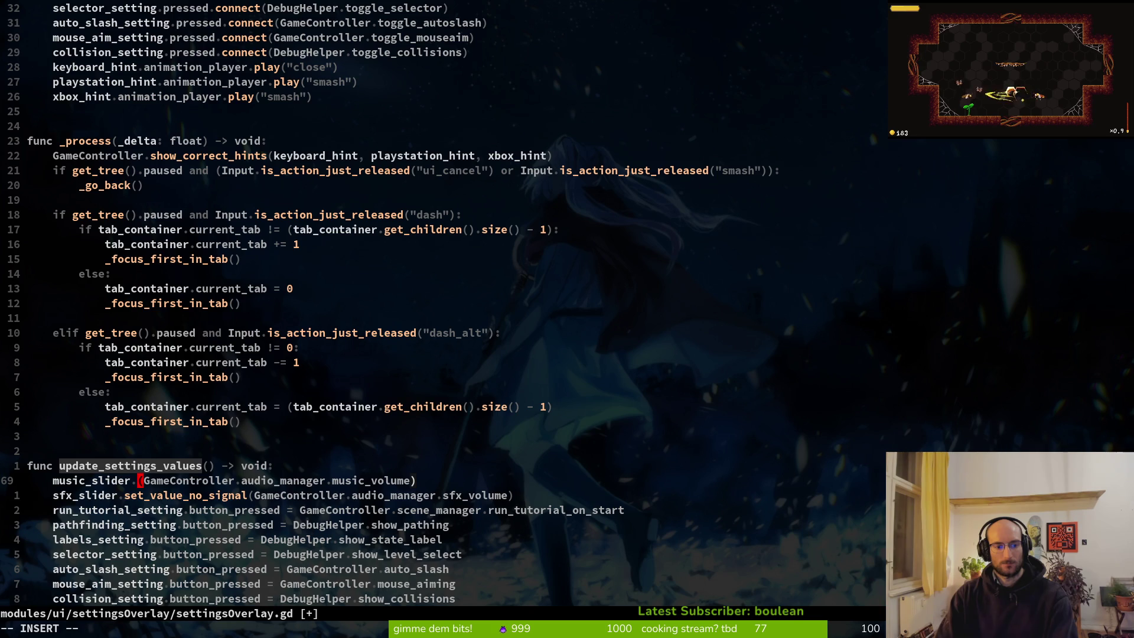
{"action": "type", "text": "vol"}
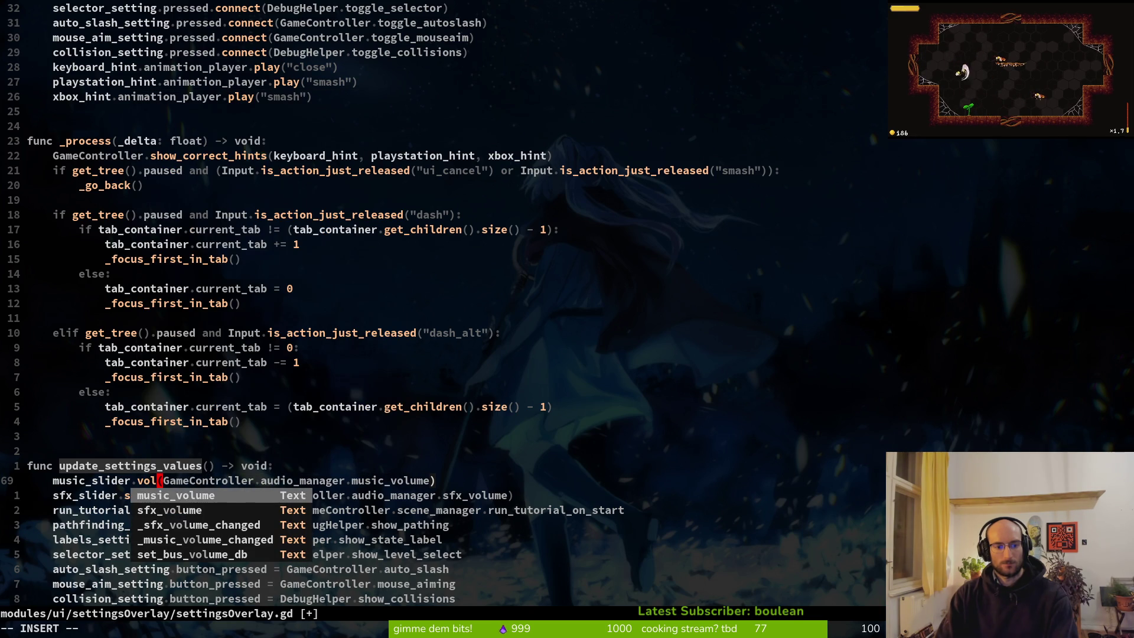
{"action": "key", "text": "Tab"}
Add ' = ', delete the leftover parenthesis, save with :w, and run the game in Godot
{"action": "type", "text": "="}
{"action": "key", "text": "Delete"}
{"action": "key", "text": "Escape"}
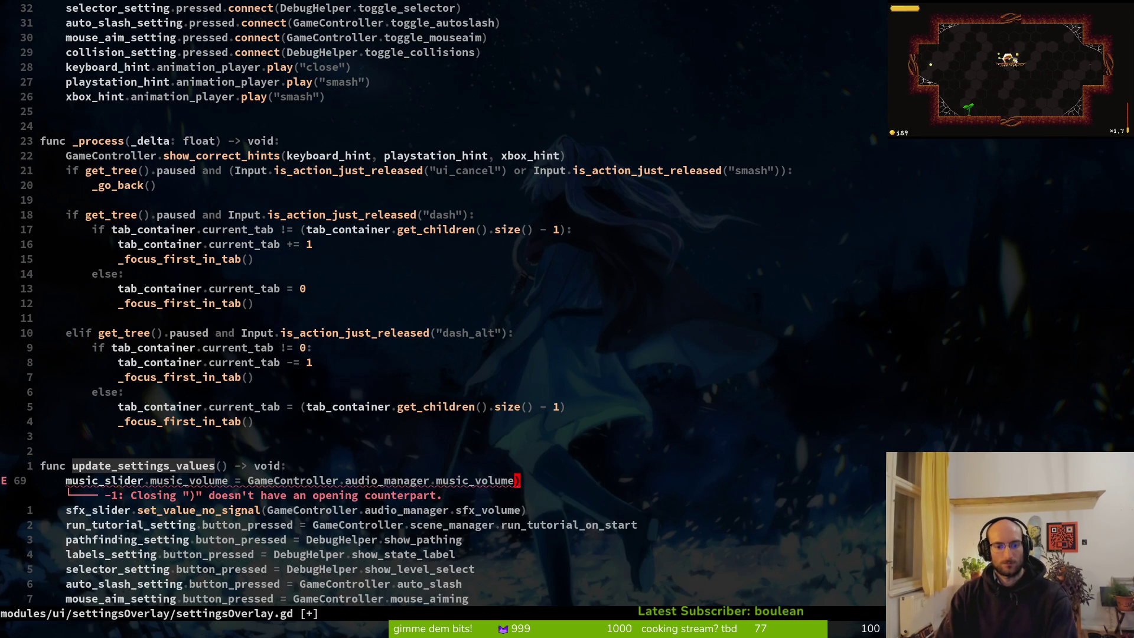
{"action": "type", "text": "x:w"}
{"action": "key", "text": "Return"}
{"action": "key", "text": "alt+Tab"}
{"action": "key", "text": "F5"}
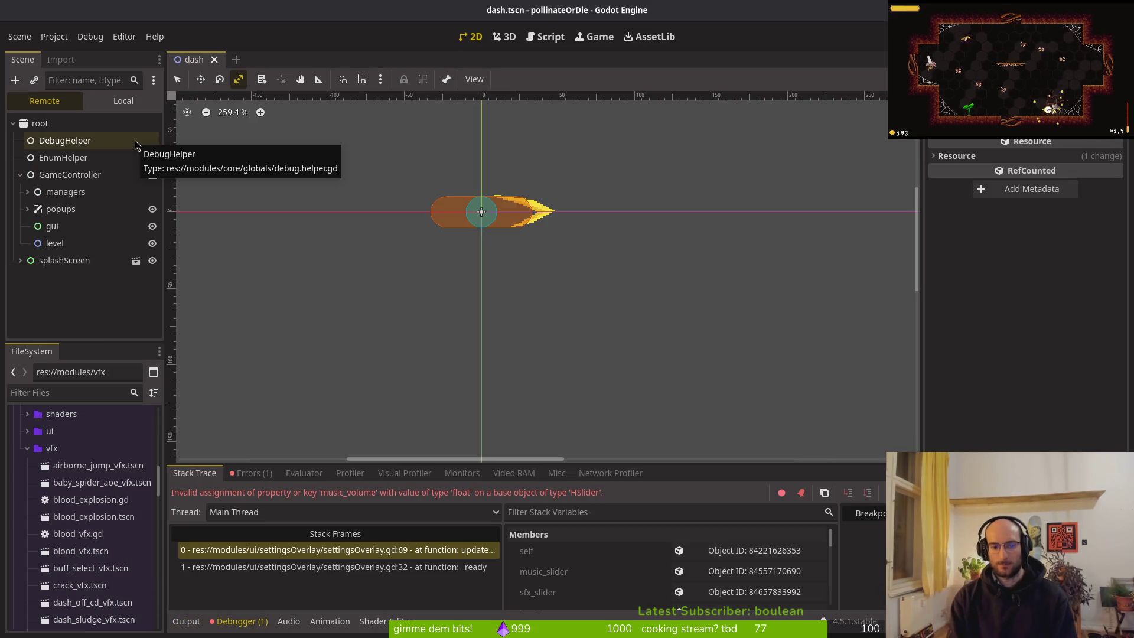
Stop the failed debug run and move 20 lines up in the Neovim script
{"action": "key", "text": "F8"}
{"action": "key", "text": "alt+Tab"}
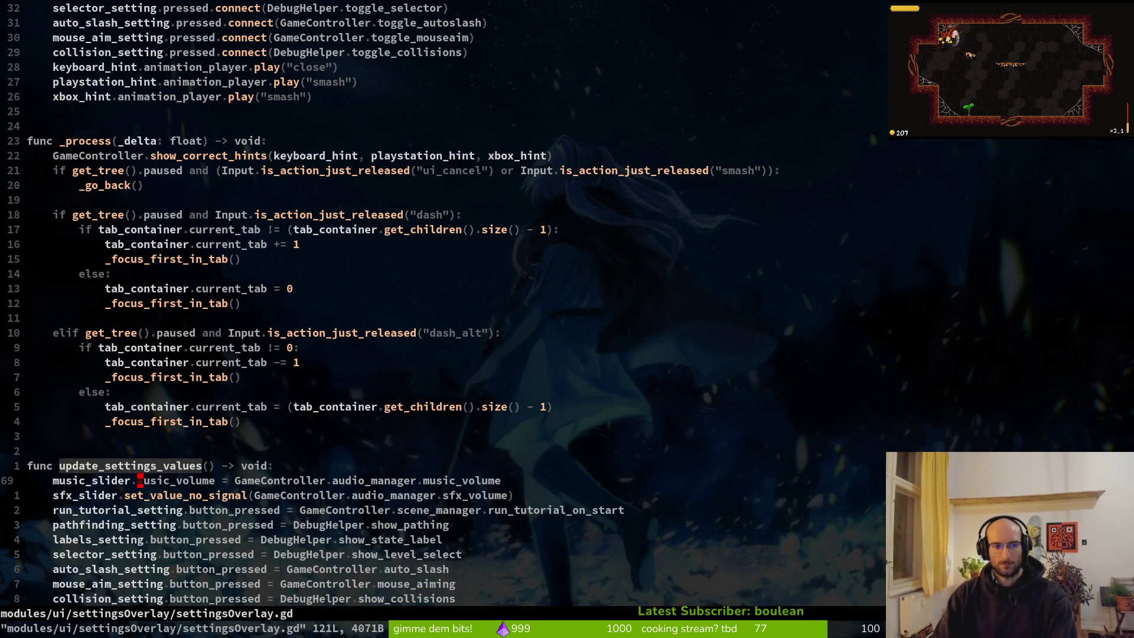
{"action": "key", "text": "2"}
{"action": "key", "text": "0"}
{"action": "key", "text": "k"}
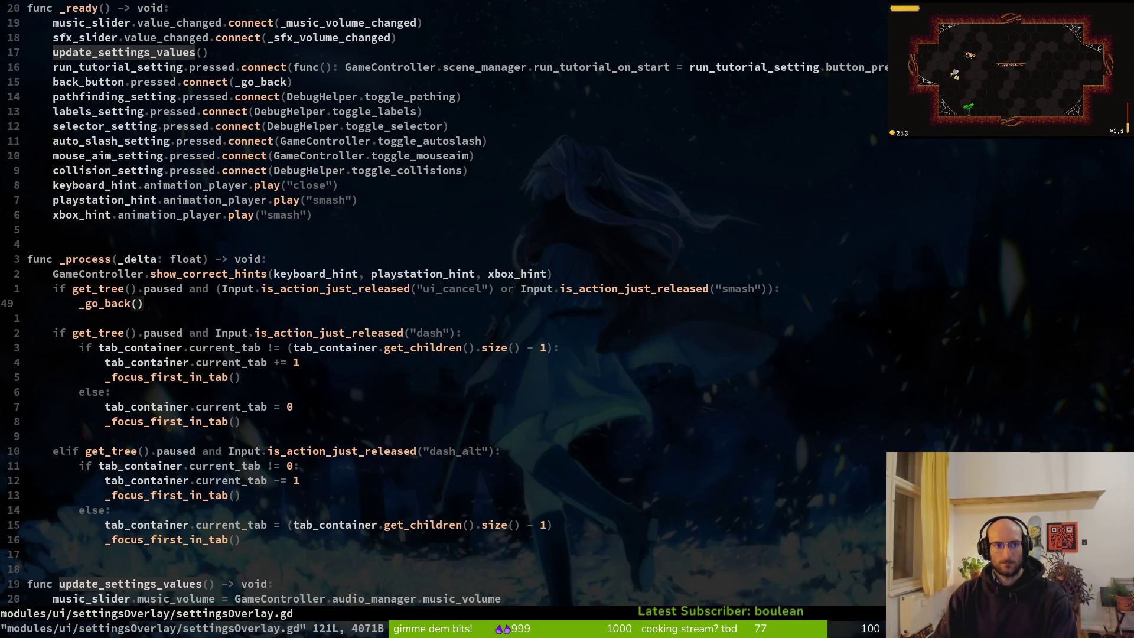
Undo the music_volume edit restoring set_value_no_signal, save, and jump back to home.gd
{"action": "key", "text": "u"}
{"action": "key", "text": "u"}
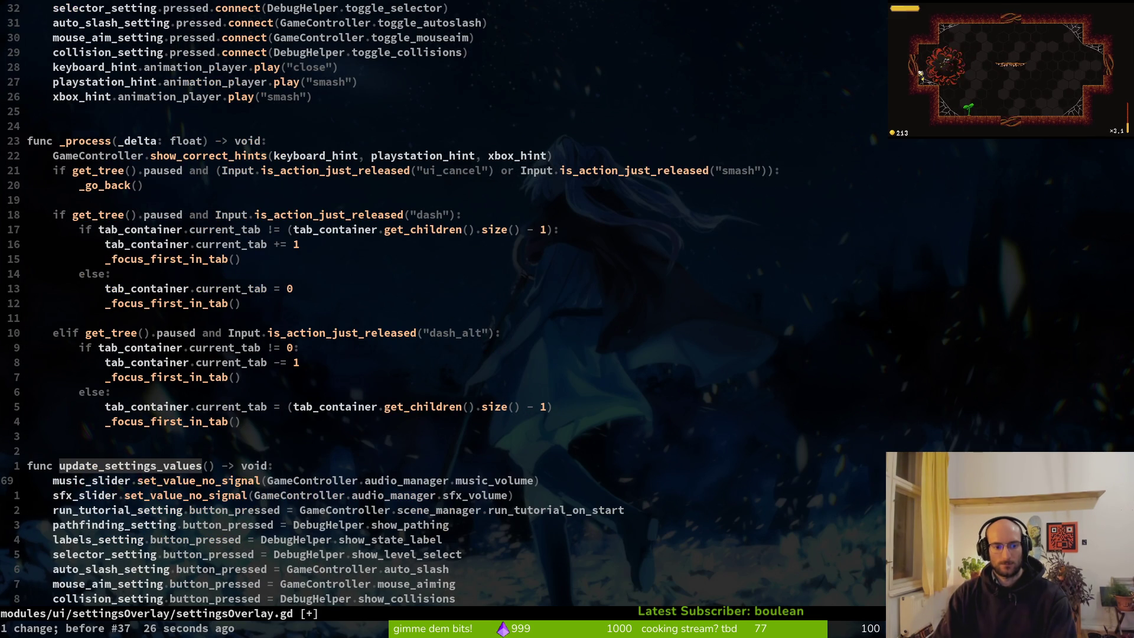
{"action": "key", "text": "ctrl+s"}
{"action": "key", "text": "shift+v"}
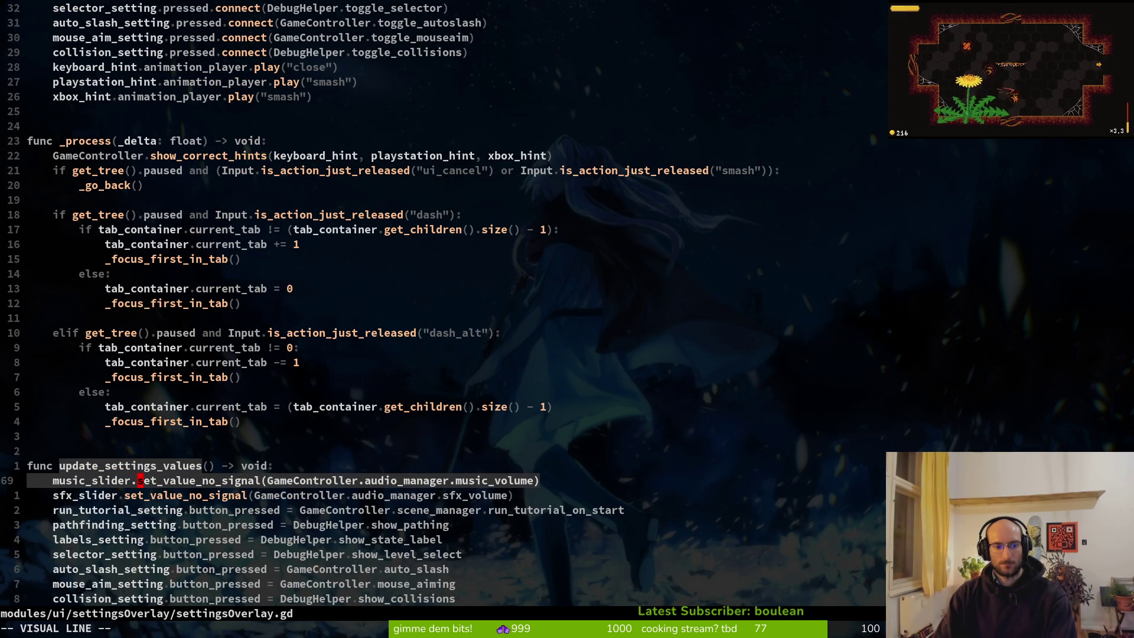
{"action": "key", "text": "Escape"}
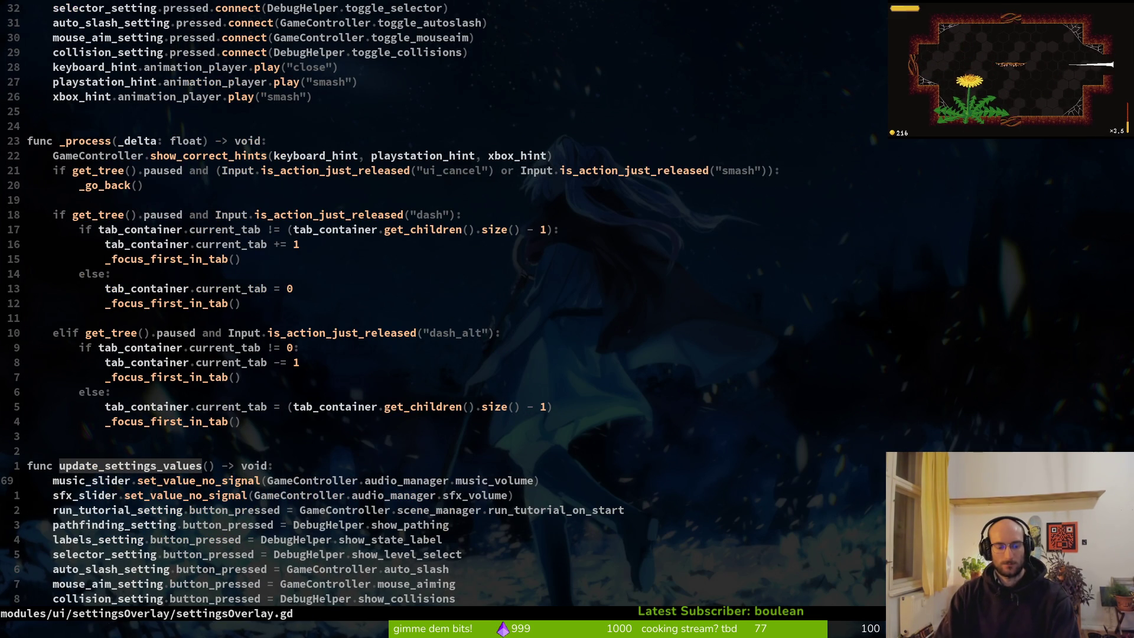
{"action": "key", "text": "ctrl+o"}
{"action": "key", "text": "space"}
Open settingsOverlay.gd through the file finder and scroll to the volume handler functions
{"action": "key", "text": "f"}
{"action": "key", "text": "f"}
{"action": "type", "text": "sett"}
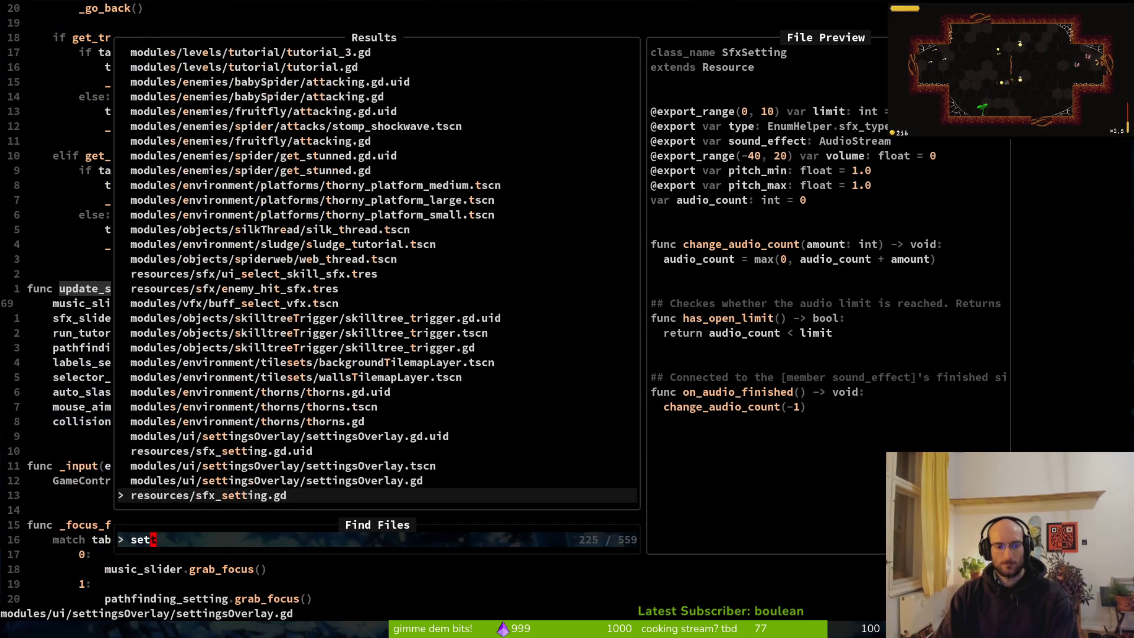
{"action": "key", "text": "Return"}
{"action": "key", "text": "ctrl+u"}
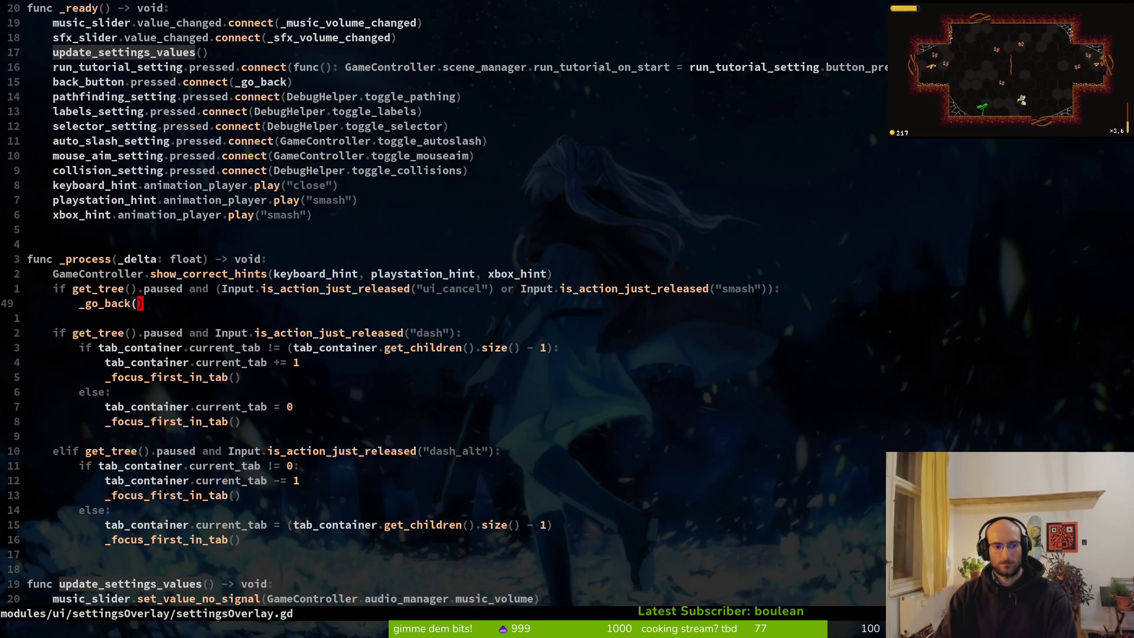
{"action": "key", "text": "ctrl+u"}
{"action": "key", "text": "ctrl+d"}
{"action": "key", "text": "ctrl+d"}
{"action": "key", "text": "ctrl+d"}
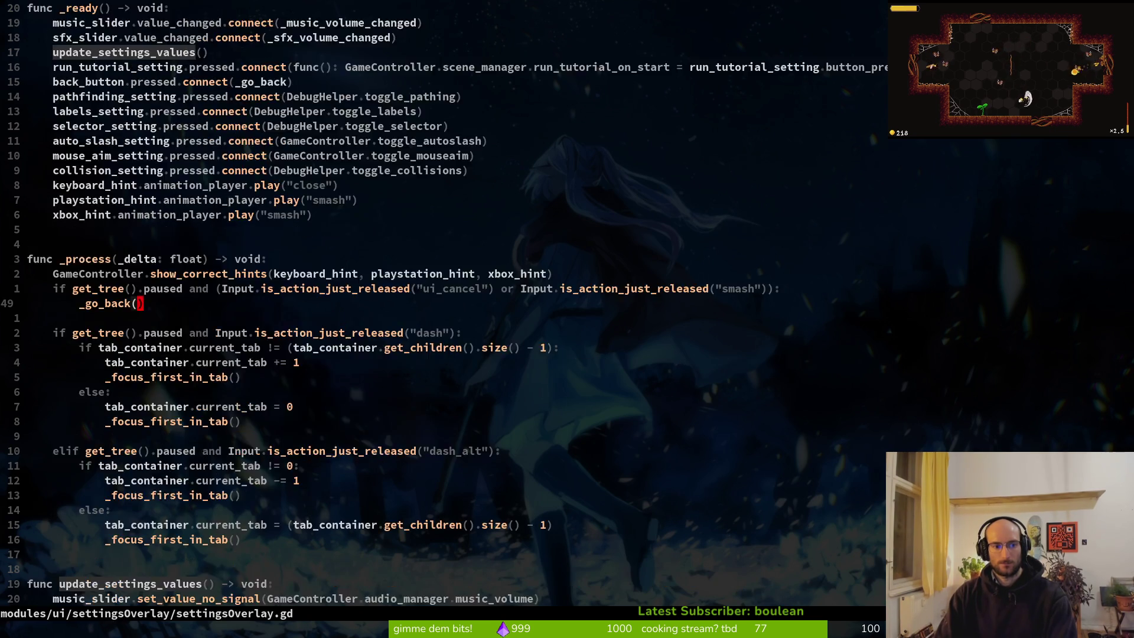
{"action": "key", "text": "ctrl+d"}
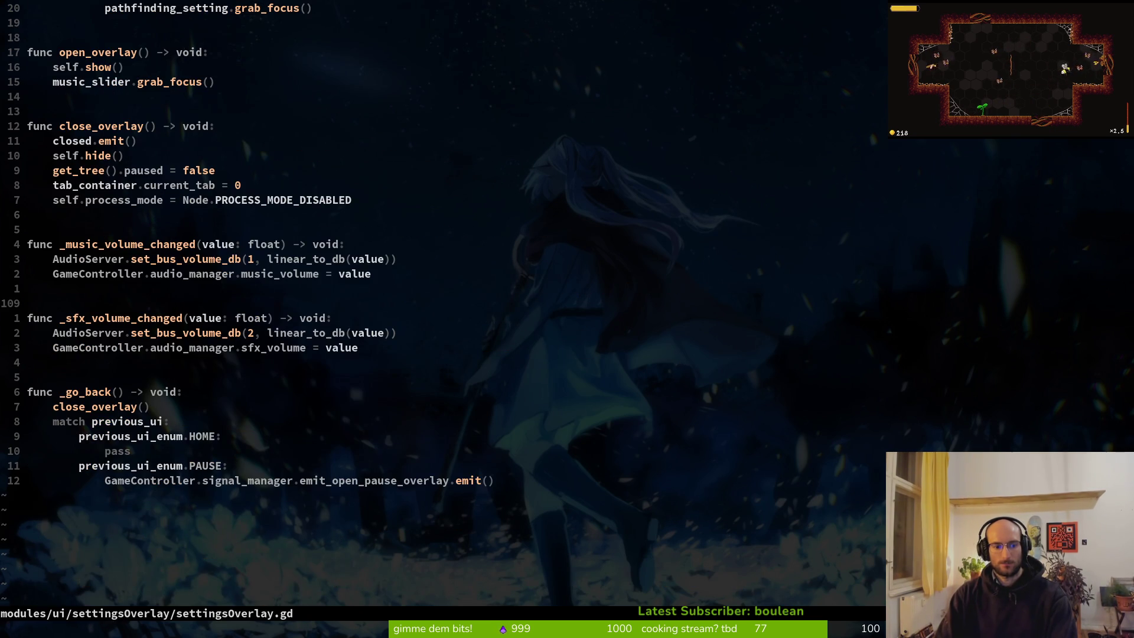
{"action": "key", "text": "space"}
{"action": "key", "text": "f"}
{"action": "key", "text": "f"}
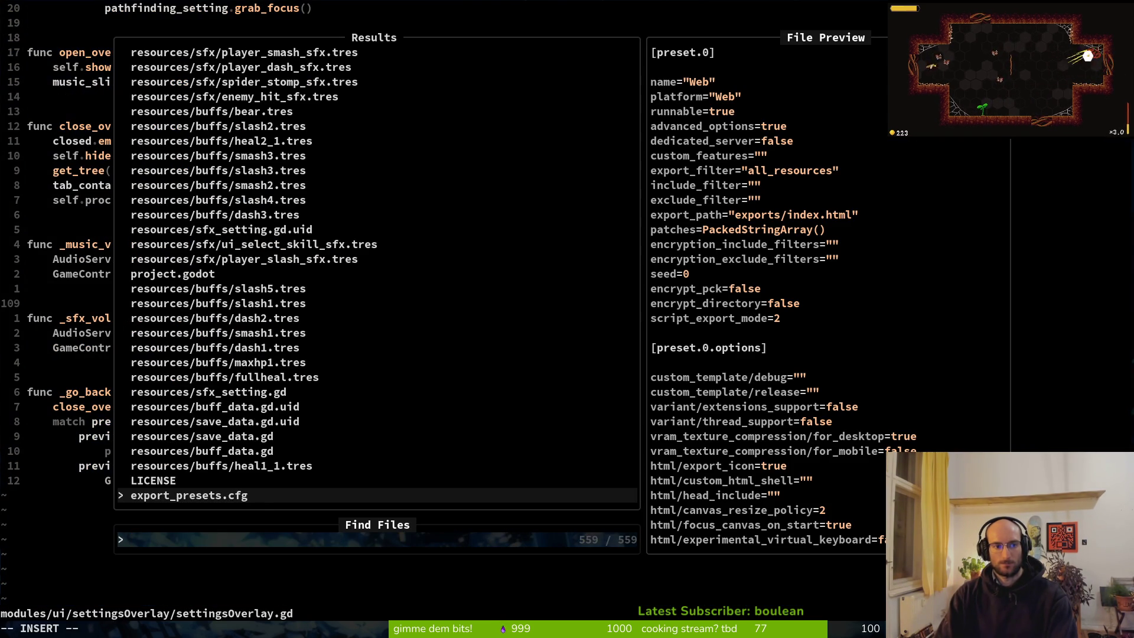
{"action": "type", "text": "settings"}
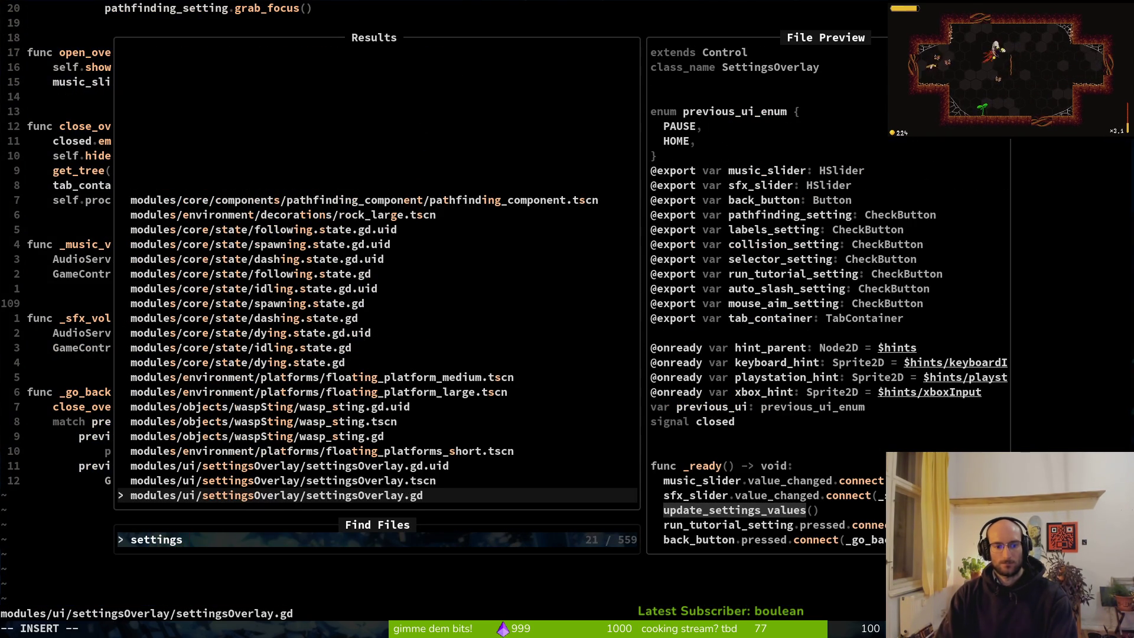
{"action": "key", "text": "Escape"}
{"action": "key", "text": "Return"}
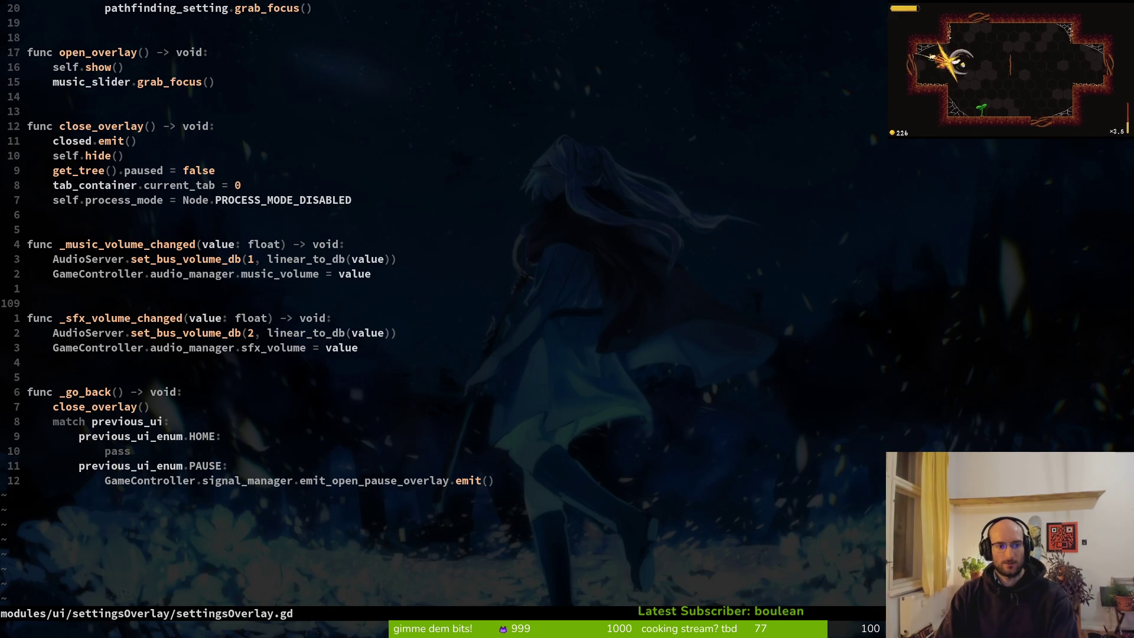
Add a _music_volume_changed(GameController.audio_manager.music_volume) call to update_settings_values using completion
{"action": "key", "text": "k"}
{"action": "key", "text": "y"}
{"action": "key", "text": "y"}
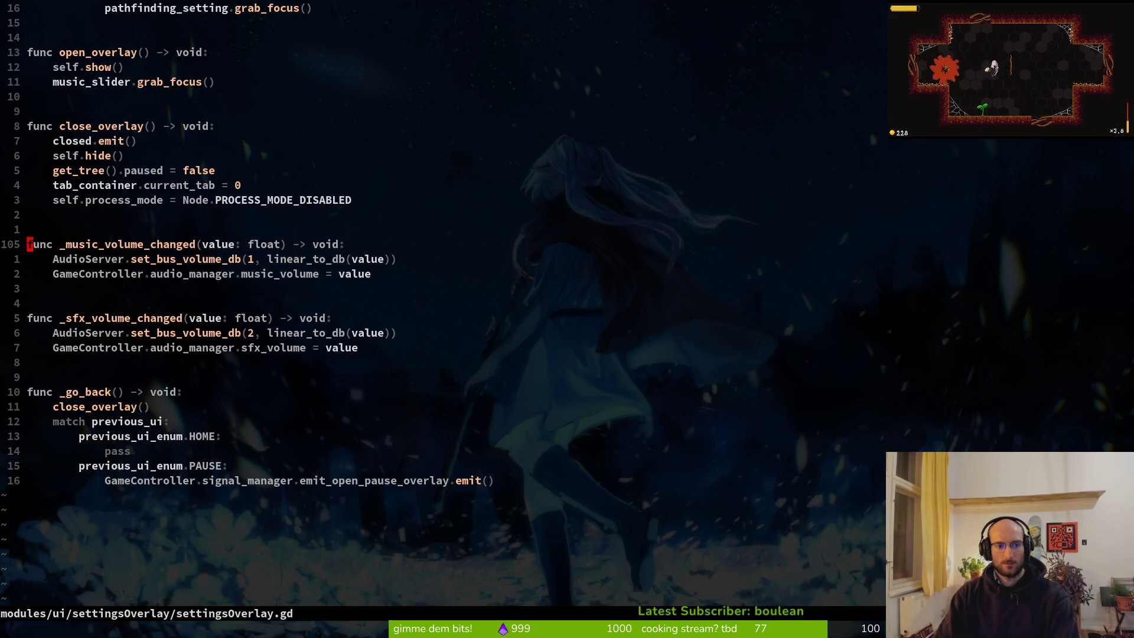
{"action": "key", "text": "ctrl+u"}
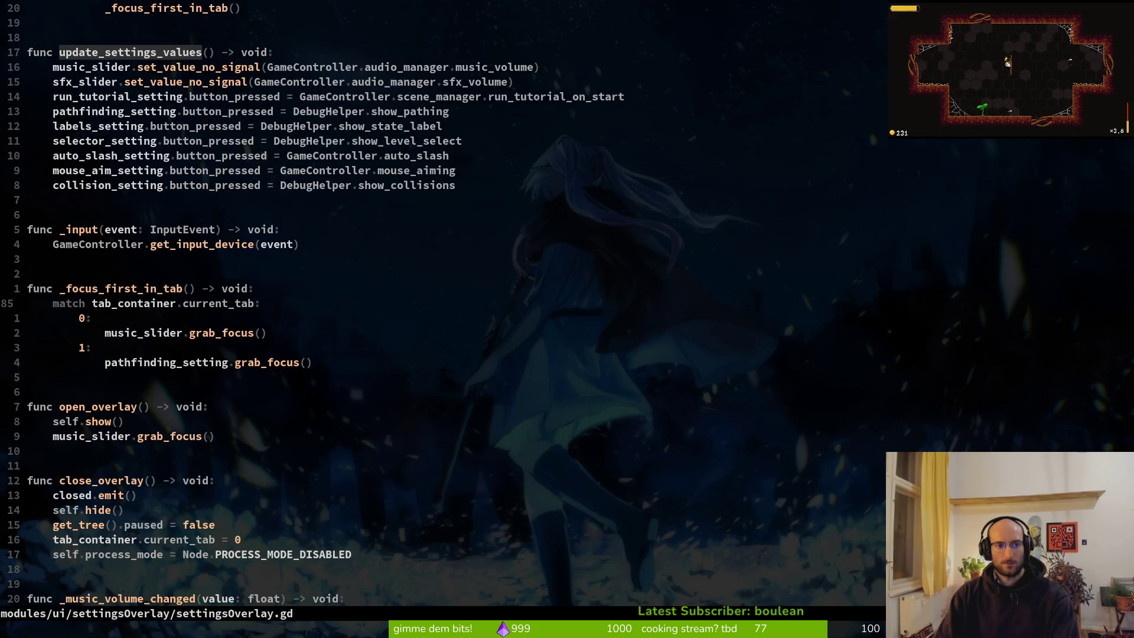
{"action": "key", "text": "ctrl+u"}
{"action": "key", "text": "j"}
{"action": "key", "text": "j"}
{"action": "key", "text": "j"}
{"action": "type", "text": "o"}
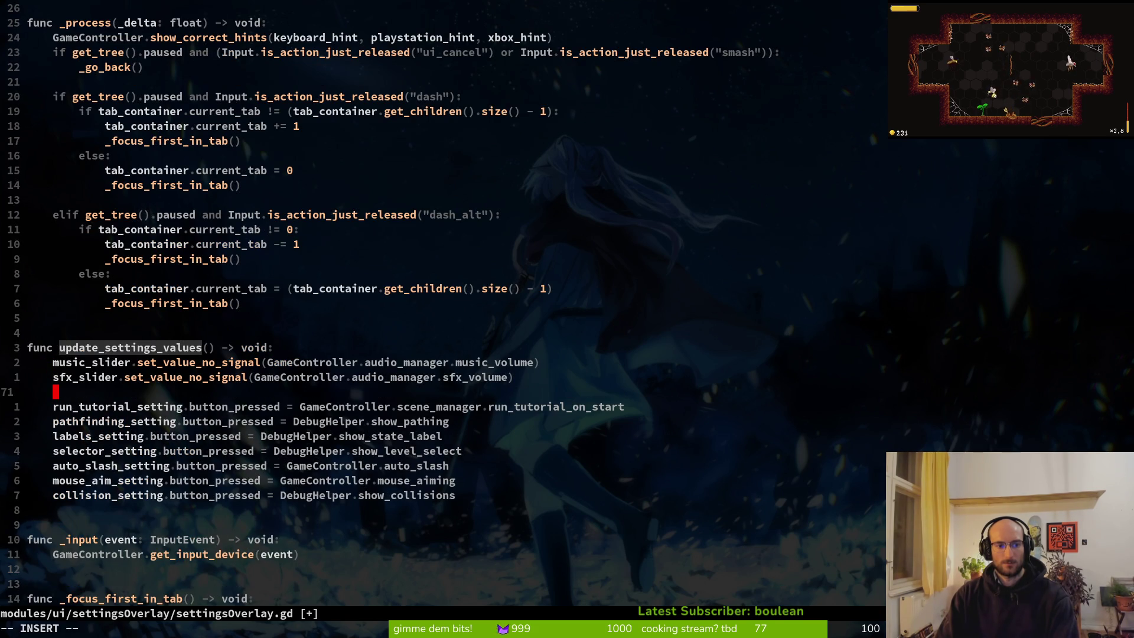
{"action": "type", "text": "mus"}
{"action": "key", "text": "Tab"}
{"action": "key", "text": "Tab"}
{"action": "key", "text": "Tab"}
{"action": "key", "text": "Tab"}
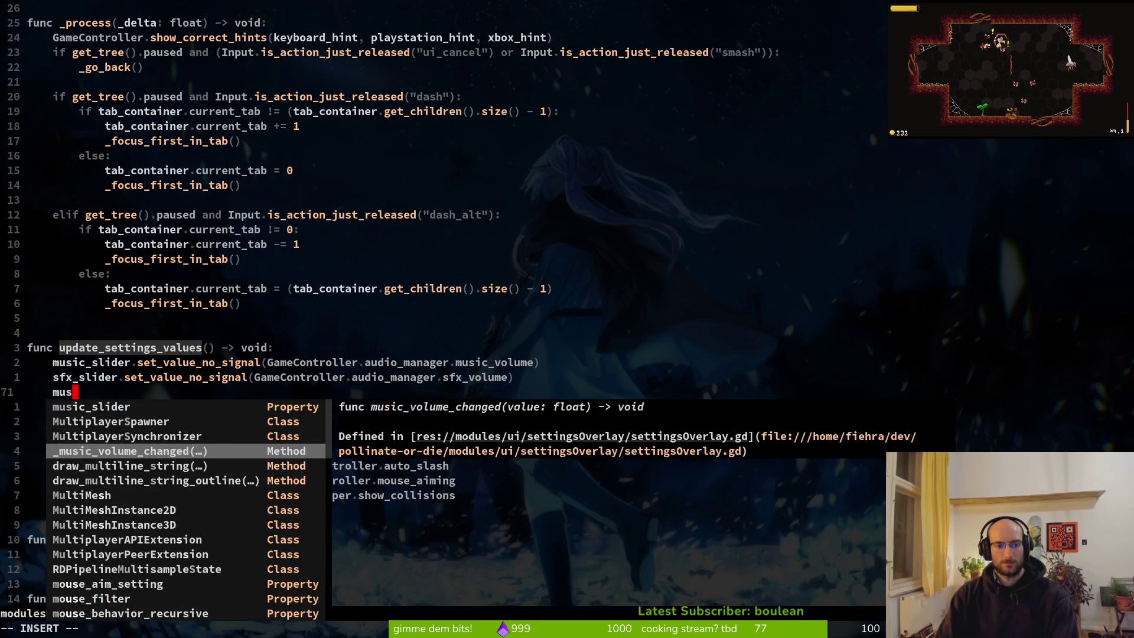
{"action": "key", "text": "Return"}
{"action": "type", "text": "Ga"}
{"action": "key", "text": "Tab"}
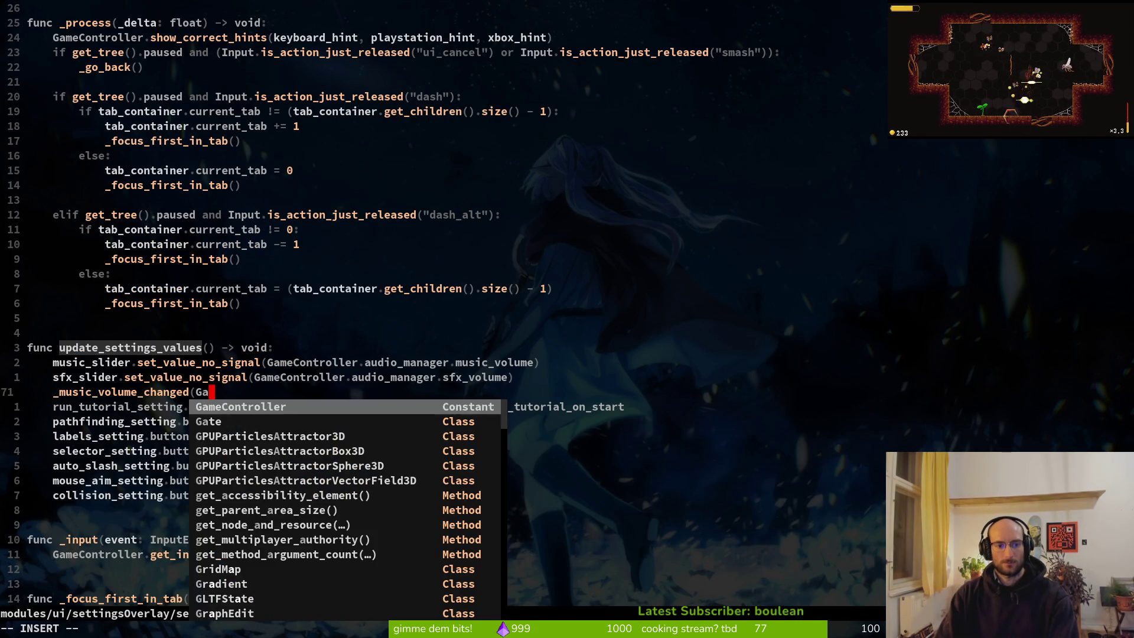
{"action": "type", "text": ".a"}
{"action": "key", "text": "Tab"}
{"action": "type", "text": ".m"}
Close the call, save, and duplicate it as a _sfx_volume_changed call
{"action": "key", "text": "Tab"}
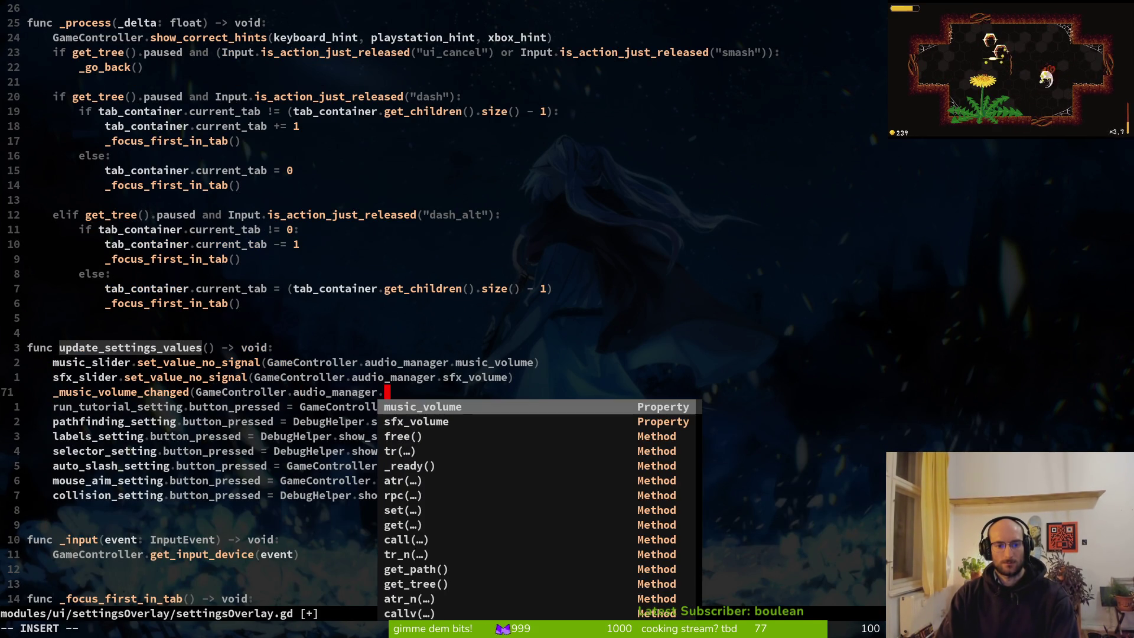
{"action": "key", "text": "Escape"}
{"action": "type", "text": "A)"}
{"action": "key", "text": "Escape"}
{"action": "type", "text": ":w"}
{"action": "key", "text": "Return"}
{"action": "key", "text": "y"}
{"action": "key", "text": "y"}
{"action": "type", "text": "pct("}
{"action": "type", "text": "_s"}
{"action": "key", "text": "Tab"}
{"action": "key", "text": "Escape"}
{"action": "key", "text": "x"}
{"action": "key", "text": "x"}
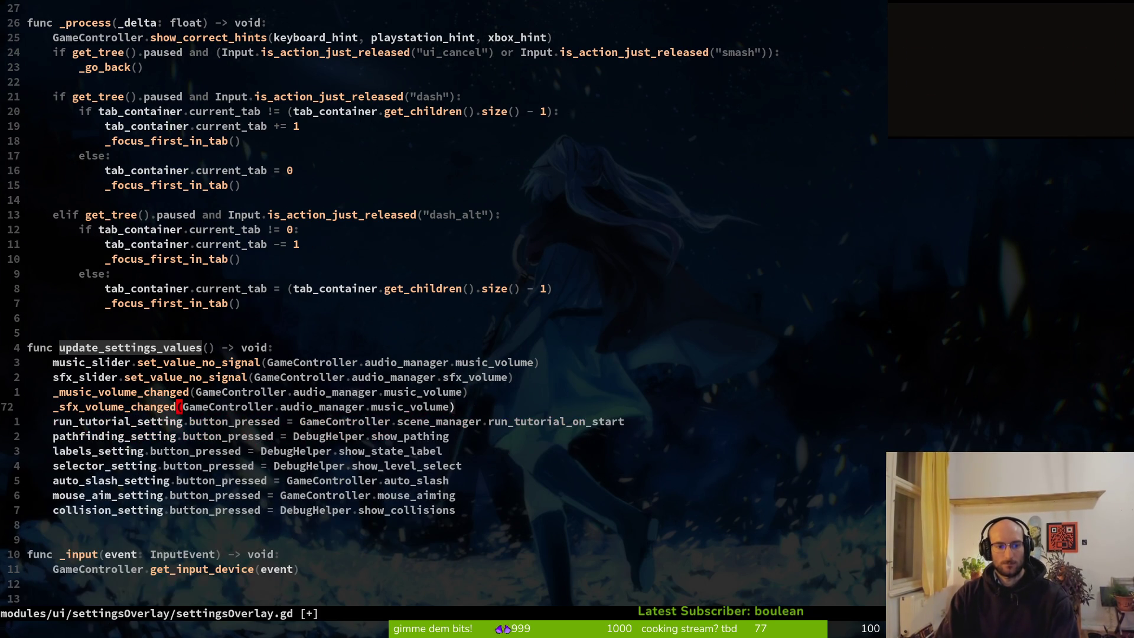
{"action": "type", "text": ":w"}
{"action": "key", "text": "Return"}
Change line 72's argument to GameController.audio_manager.sfx_volume and save with :w
{"action": "type", "text": "cbsf"}
{"action": "key", "text": "Tab"}
{"action": "key", "text": "Escape"}
{"action": "type", "text": ":w"}
{"action": "key", "text": "Return"}
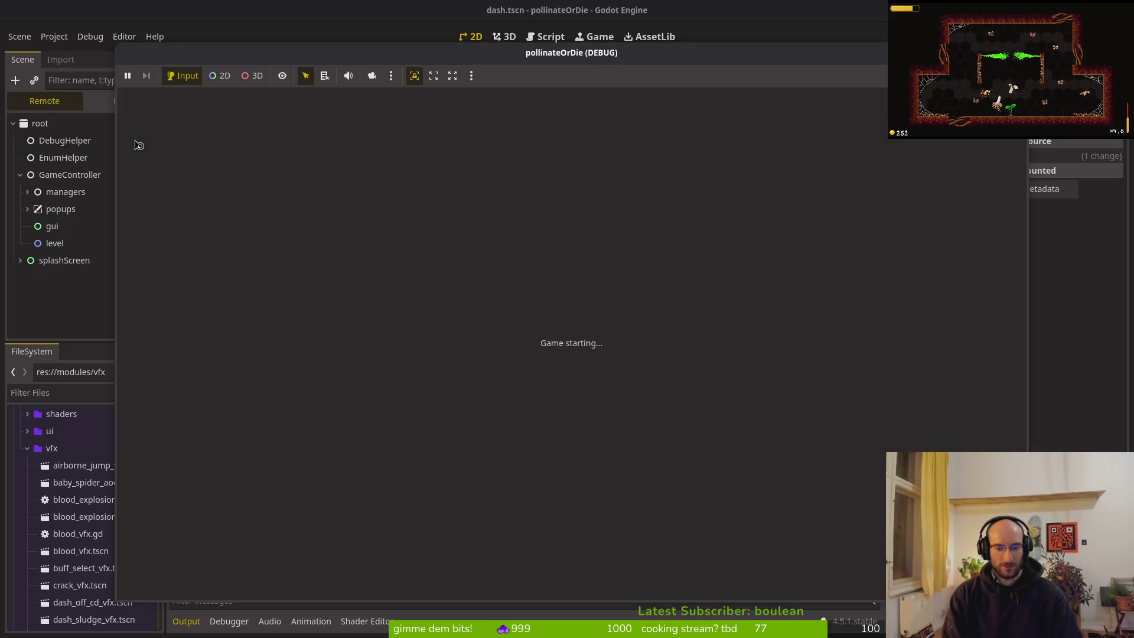
Load the hive level, quit to the main menu, and relaunch the game
{"action": "key", "text": "Return"}
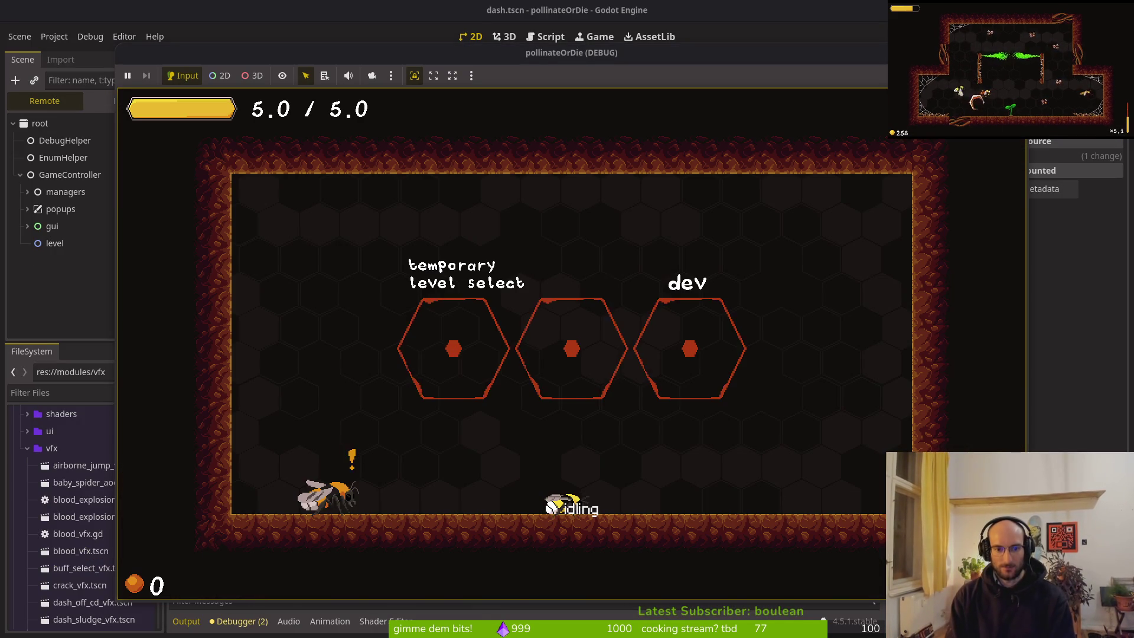
{"action": "key", "text": "Escape"}
{"action": "key", "text": "Down"}
{"action": "key", "text": "Down"}
{"action": "key", "text": "Down"}
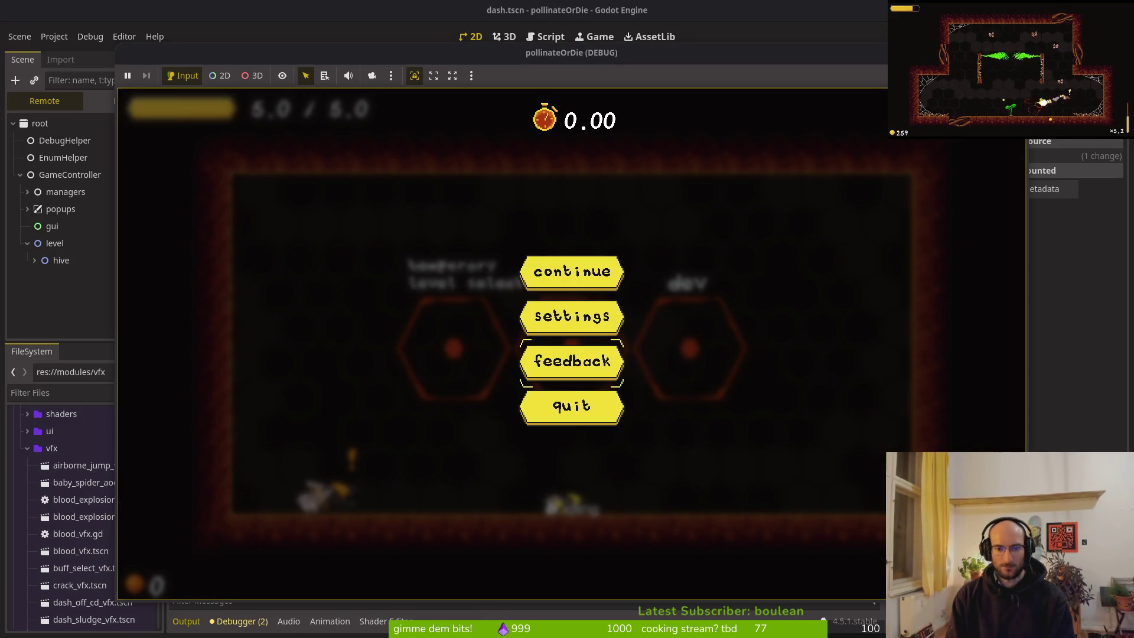
{"action": "key", "text": "Return"}
{"action": "key", "text": "F5"}
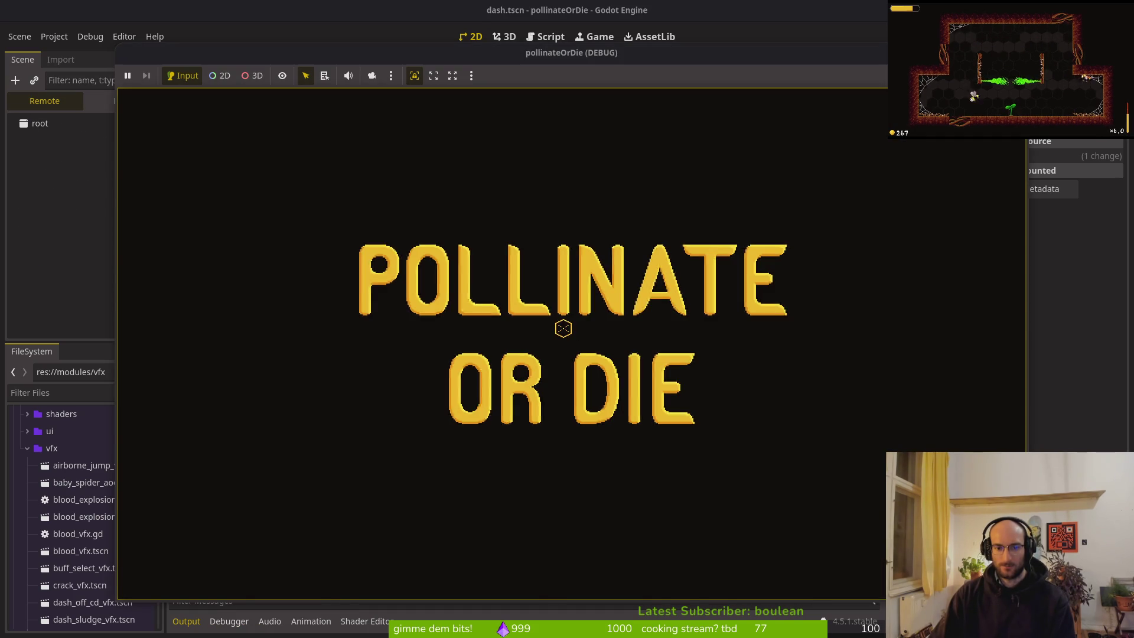
Set the music volume to about half in settings, then stop and relaunch the game
{"action": "key", "text": "Down"}
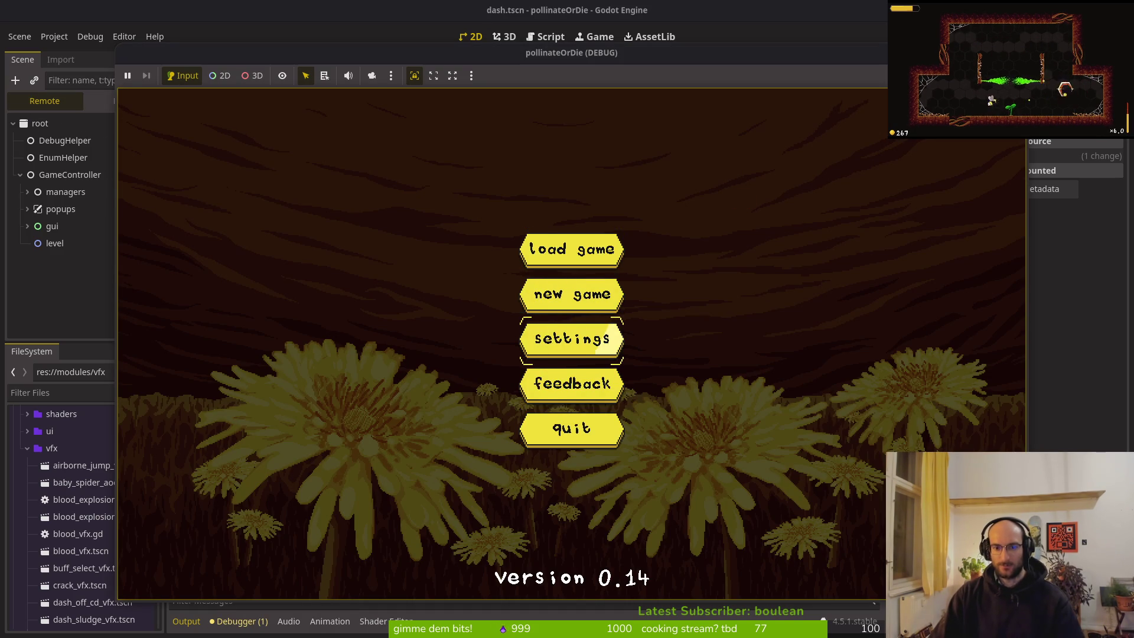
{"action": "key", "text": "Return"}
{"action": "key", "text": "Right"}
{"action": "key", "text": "Right"}
{"action": "key", "text": "Right"}
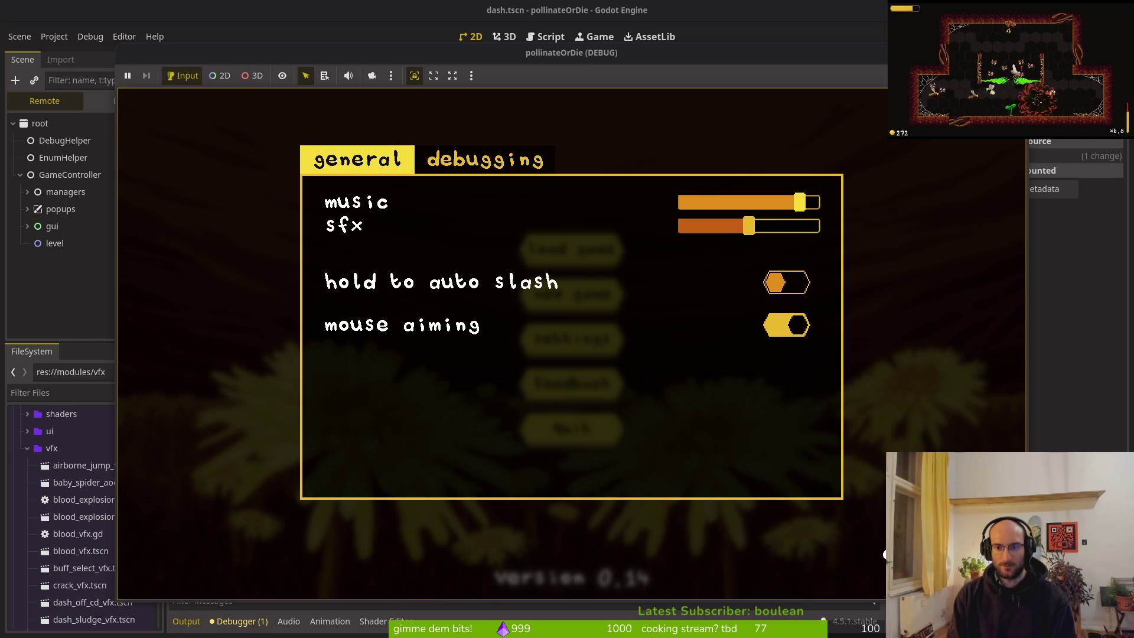
{"action": "key", "text": "Left"}
{"action": "key", "text": "Left"}
{"action": "key", "text": "Left"}
{"action": "key", "text": "Escape"}
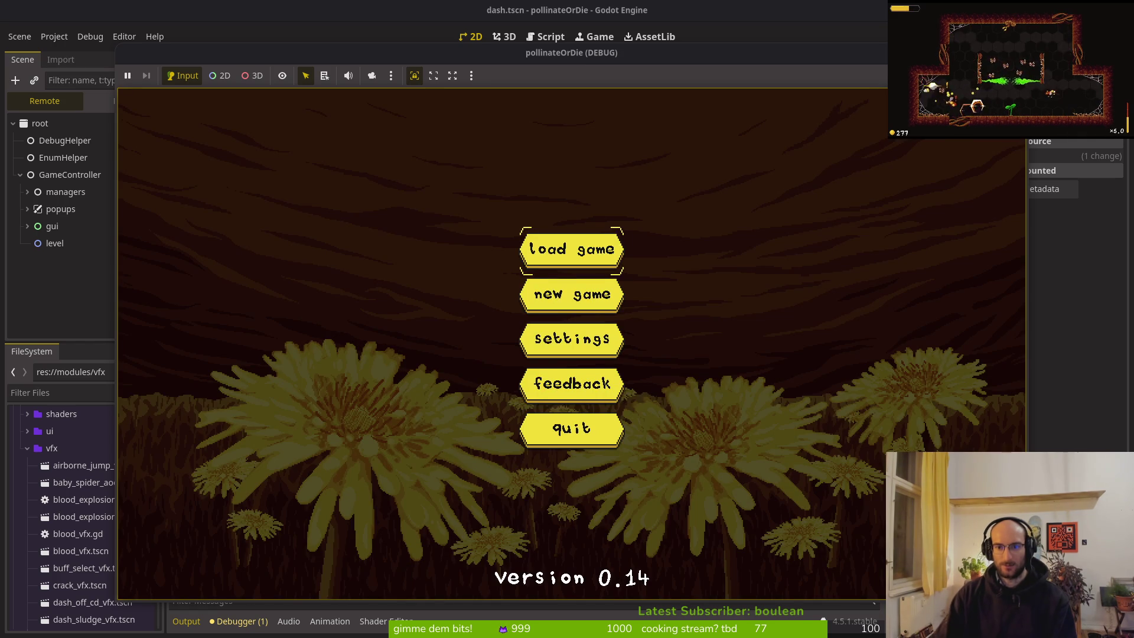
{"action": "key", "text": "F8"}
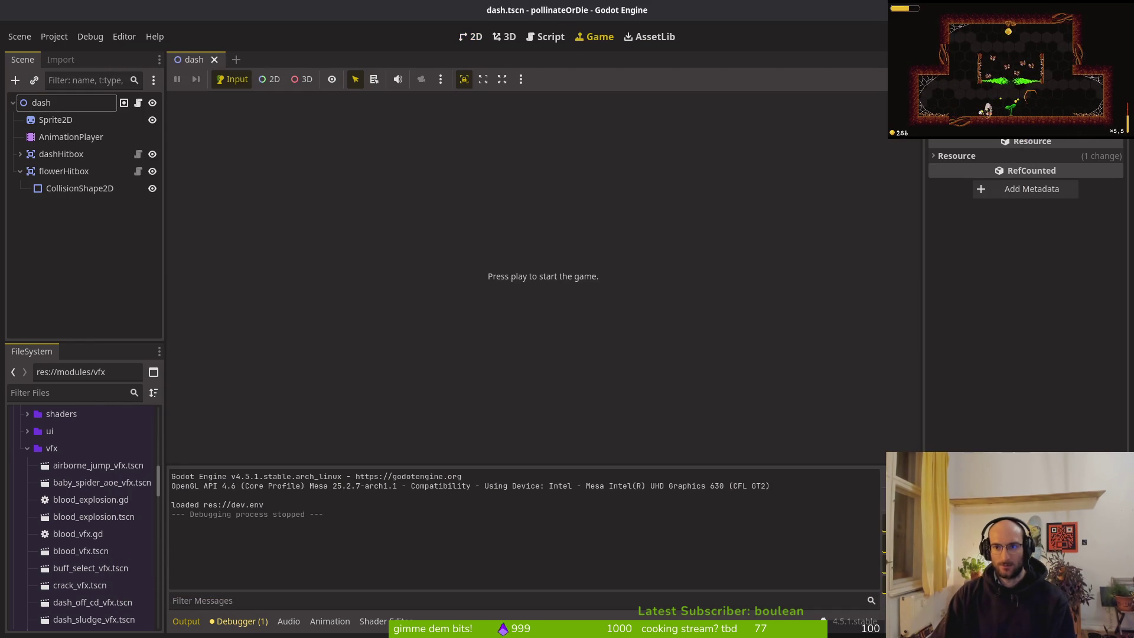
{"action": "key", "text": "F5"}
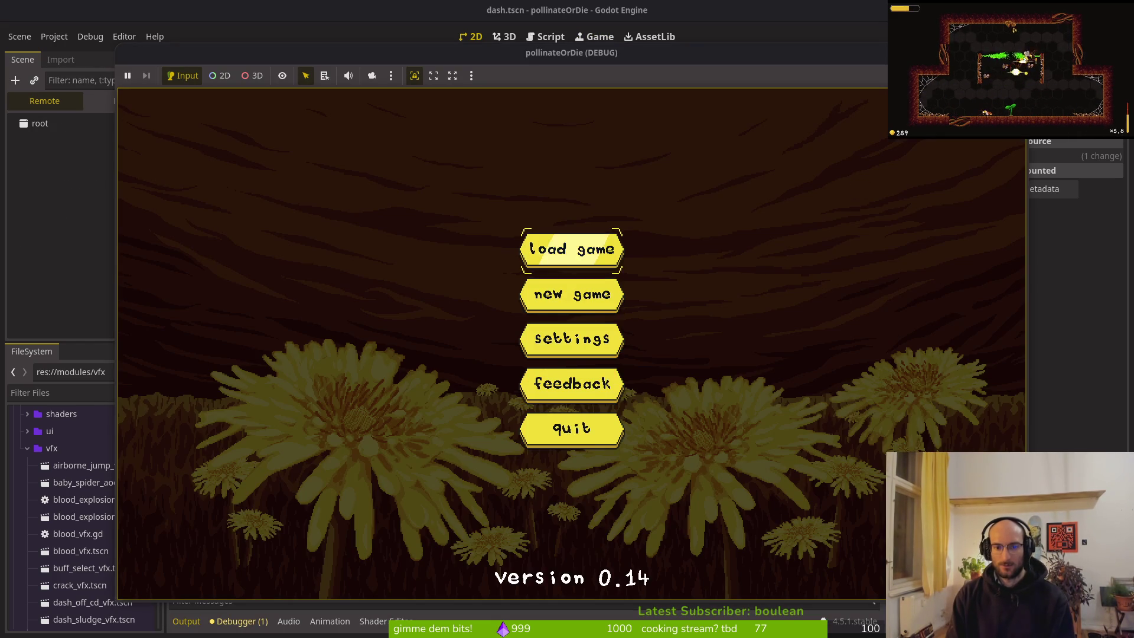
Raise the music volume in settings, then load the saved game into the hive level
{"action": "key", "text": "Down"}
{"action": "key", "text": "Down"}
{"action": "key", "text": "Return"}
{"action": "key", "text": "Right"}
{"action": "key", "text": "Right"}
{"action": "key", "text": "Right"}
{"action": "key", "text": "Escape"}
{"action": "key", "text": "Down"}
{"action": "key", "text": "Down"}
{"action": "key", "text": "Down"}
{"action": "key", "text": "Down"}
{"action": "key", "text": "Up"}
{"action": "key", "text": "Up"}
{"action": "key", "text": "Up"}
{"action": "key", "text": "Return"}
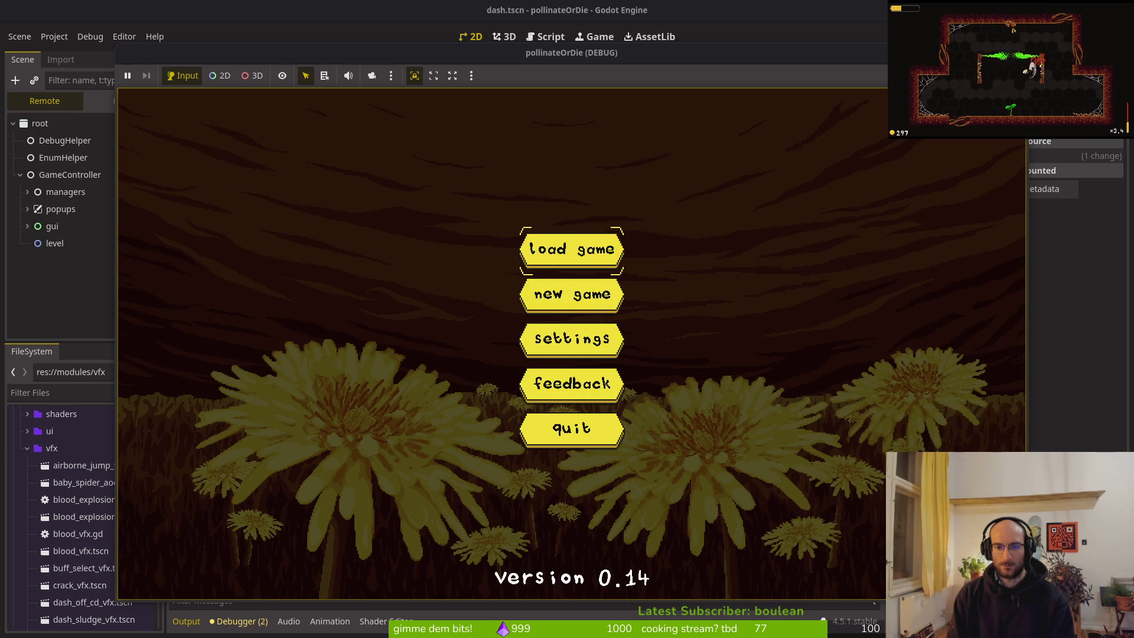
Repeatedly pause, quit to the main menu, and reload the saved game, then relaunch
{"action": "key", "text": "Escape"}
{"action": "key", "text": "Up"}
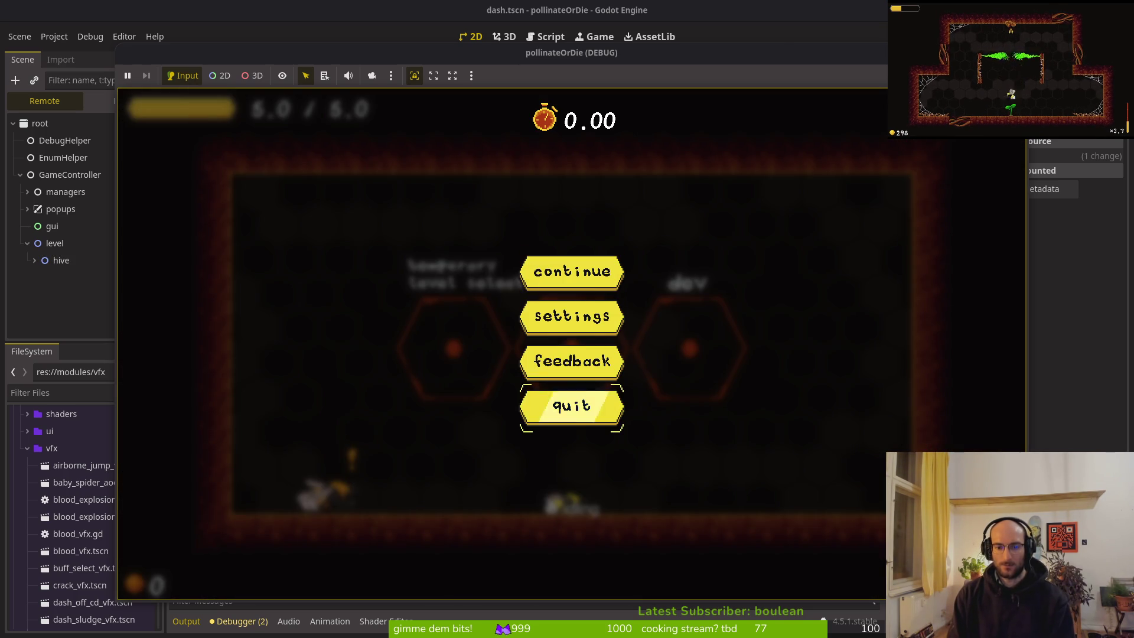
{"action": "key", "text": "Return"}
{"action": "key", "text": "Down"}
{"action": "key", "text": "Down"}
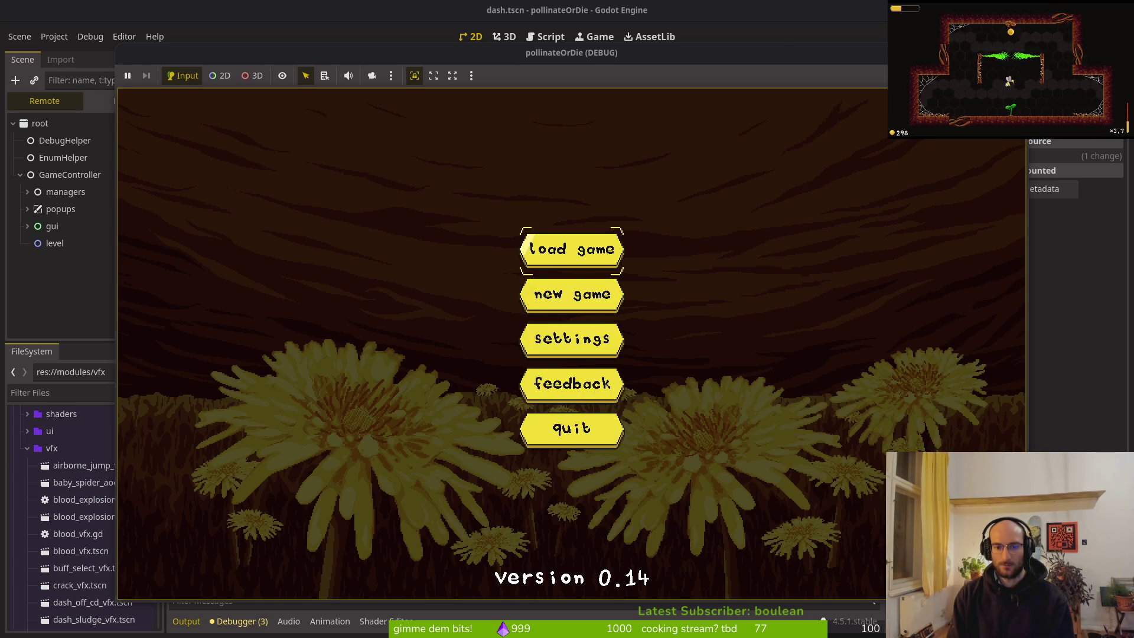
{"action": "key", "text": "Return"}
{"action": "key", "text": "Escape"}
{"action": "key", "text": "Up"}
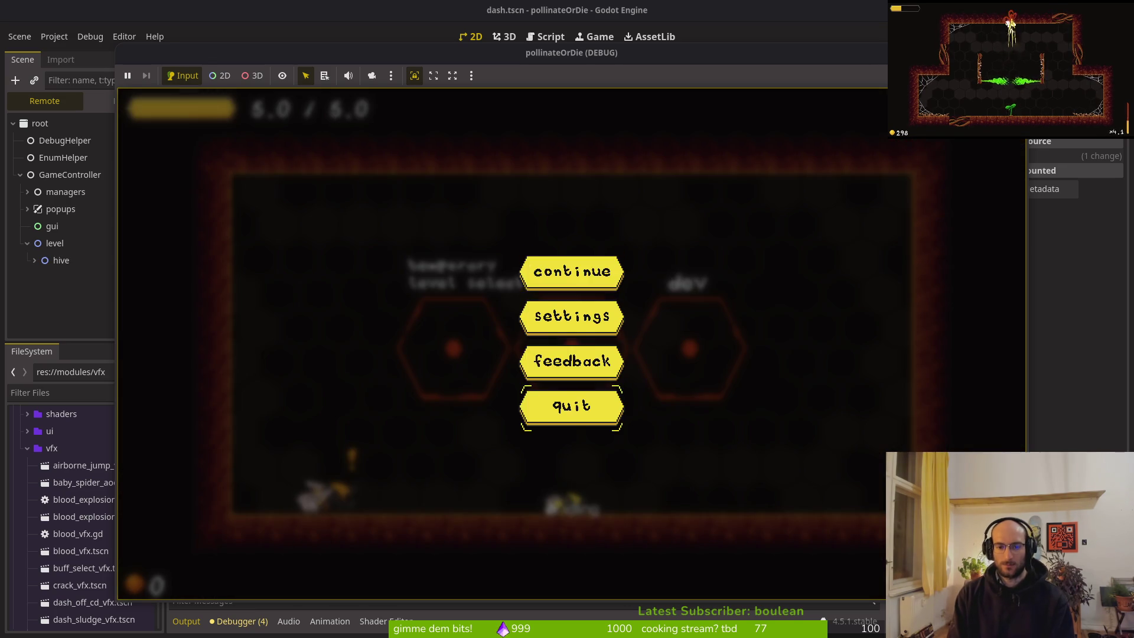
{"action": "key", "text": "Return"}
{"action": "key", "text": "Return"}
{"action": "key", "text": "Escape"}
{"action": "key", "text": "Up"}
{"action": "key", "text": "Return"}
{"action": "key", "text": "Up"}
{"action": "key", "text": "Return"}
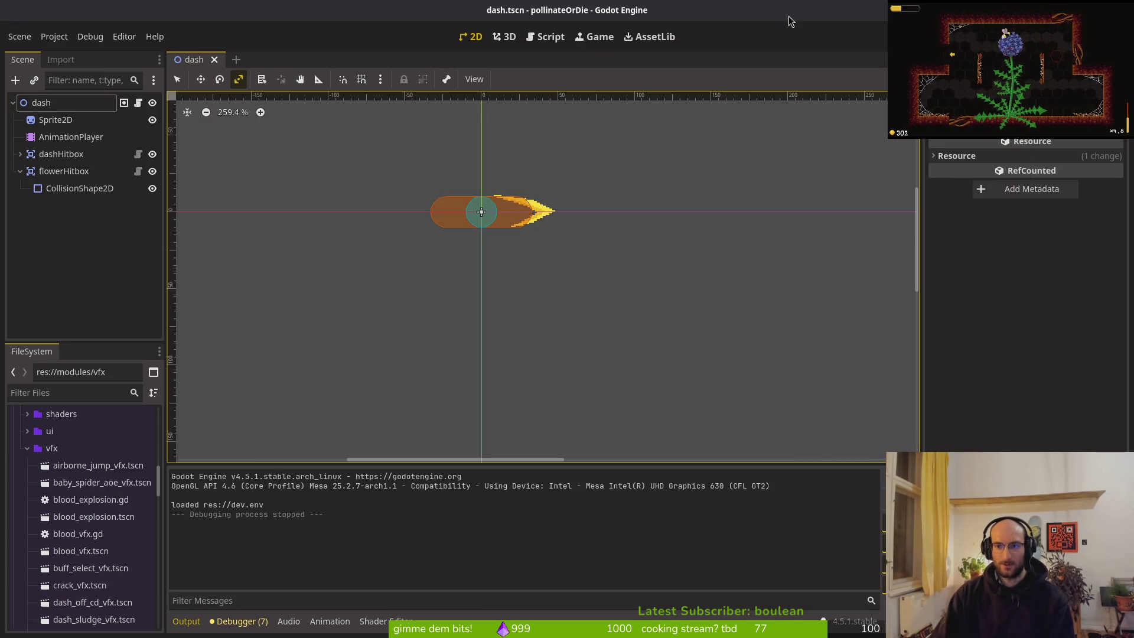
{"action": "key", "text": "F5"}
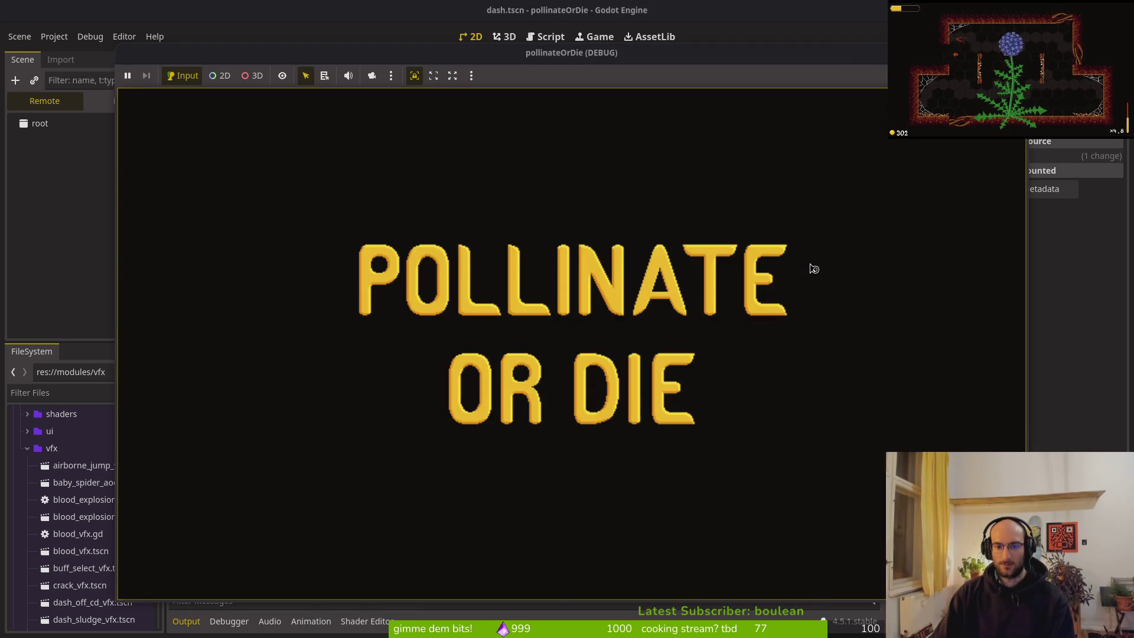
Turn the music volume nearly to zero, quit, relaunch, and stop the game
{"action": "key", "text": "Return"}
{"action": "key", "text": "Left"}
{"action": "key", "text": "Left"}
{"action": "key", "text": "Left"}
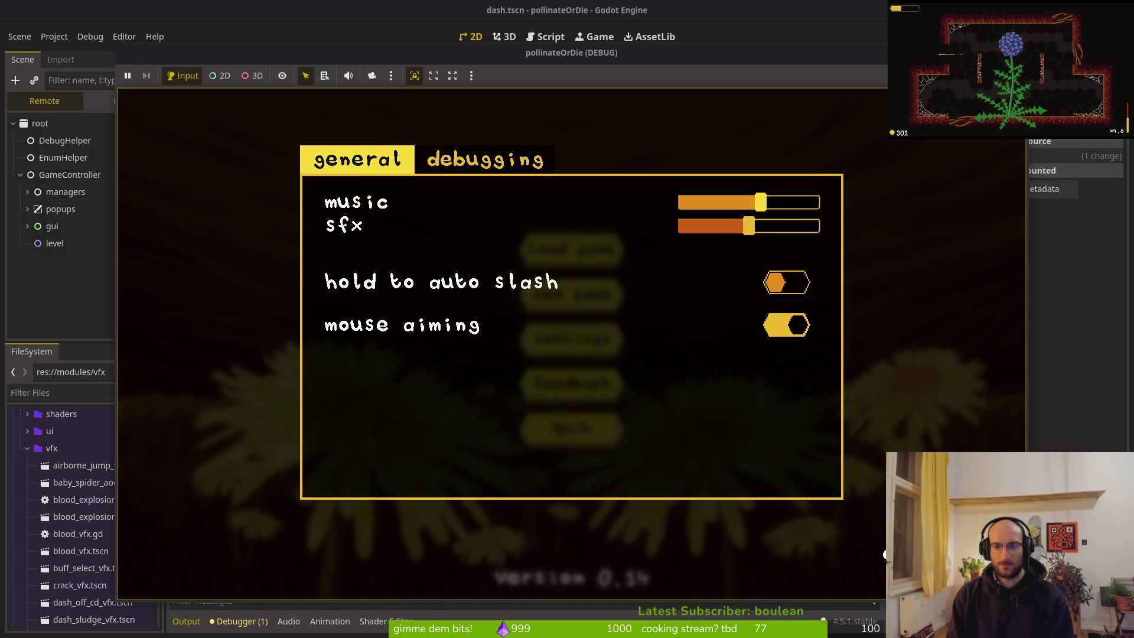
{"action": "key", "text": "Escape"}
{"action": "key", "text": "Down"}
{"action": "key", "text": "Down"}
{"action": "key", "text": "Down"}
{"action": "key", "text": "Return"}
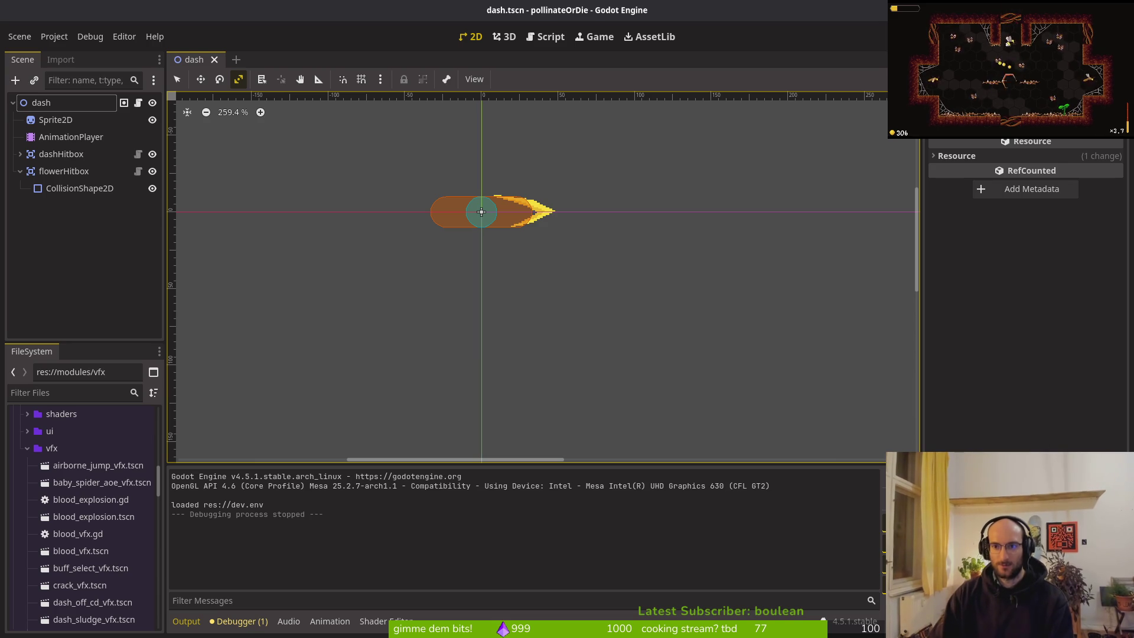
{"action": "key", "text": "F5"}
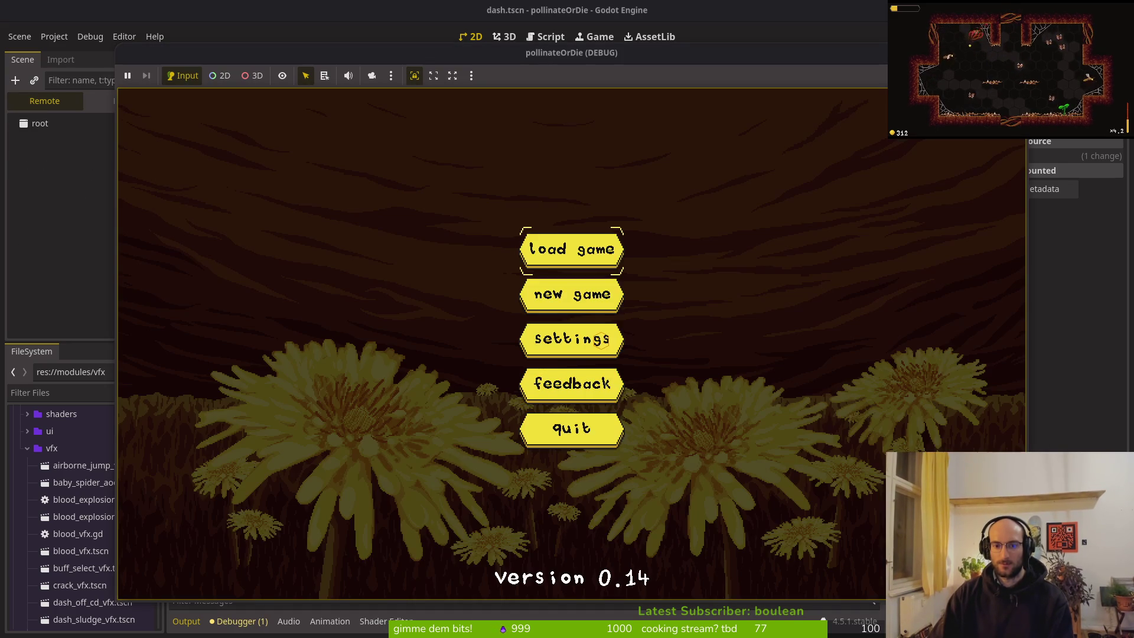
{"action": "key", "text": "F8"}
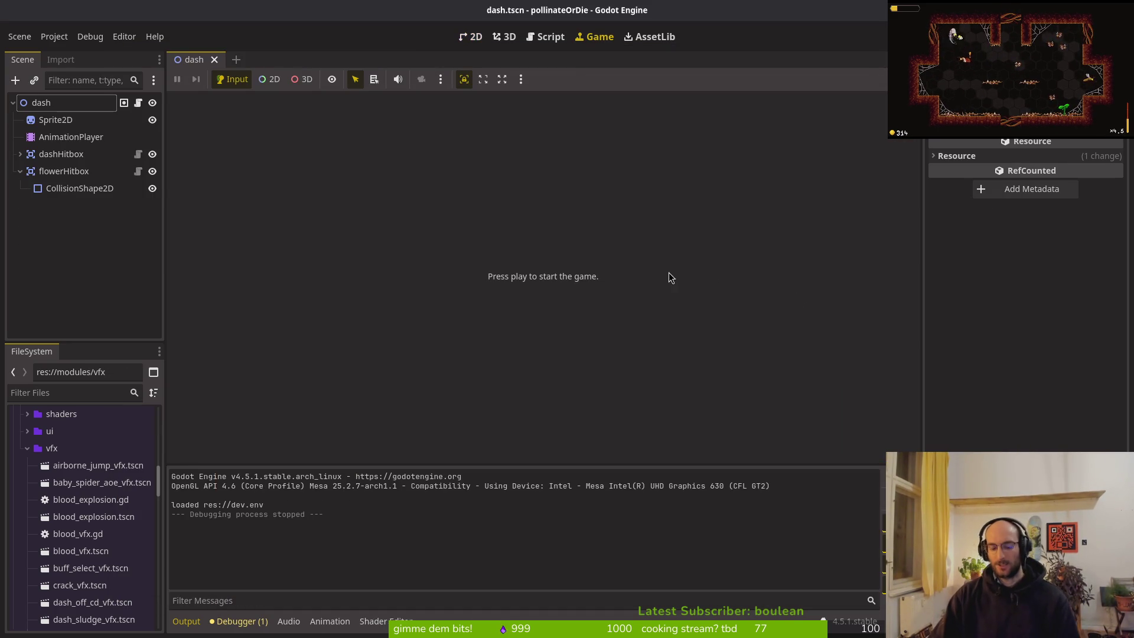
{"action": "key", "text": "alt+Tab"}
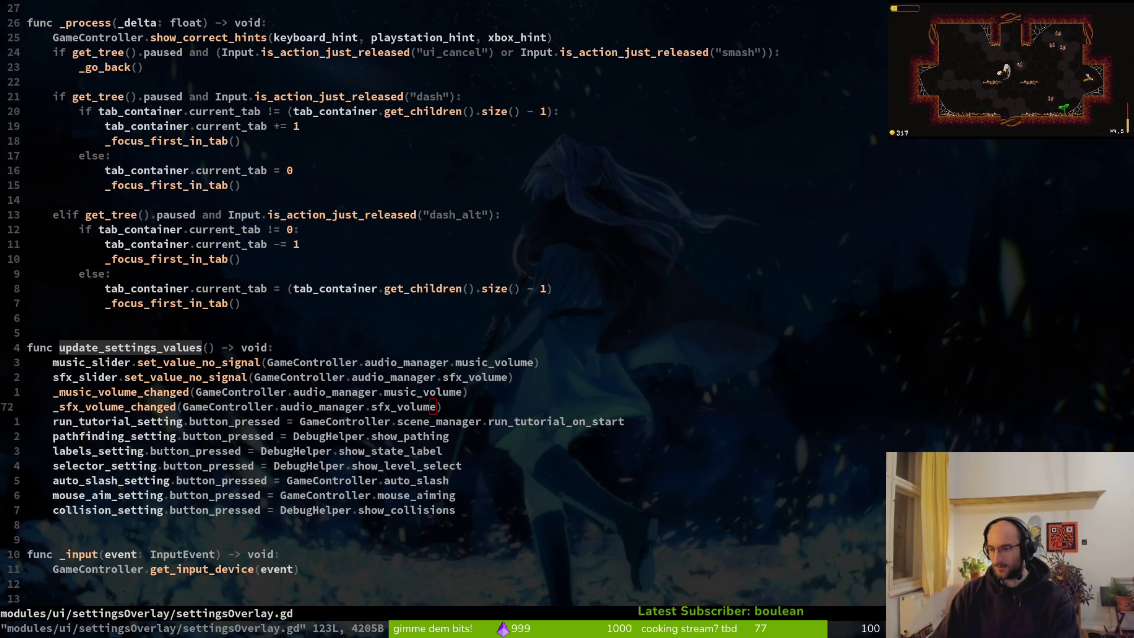
Close the #242 panel, open the issues list in a new tab, and begin a new issue
{"action": "key", "text": "alt+Tab"}
{"action": "scroll", "coordinate": [249, 175], "scroll_direction": "up", "scroll_amount": 10}
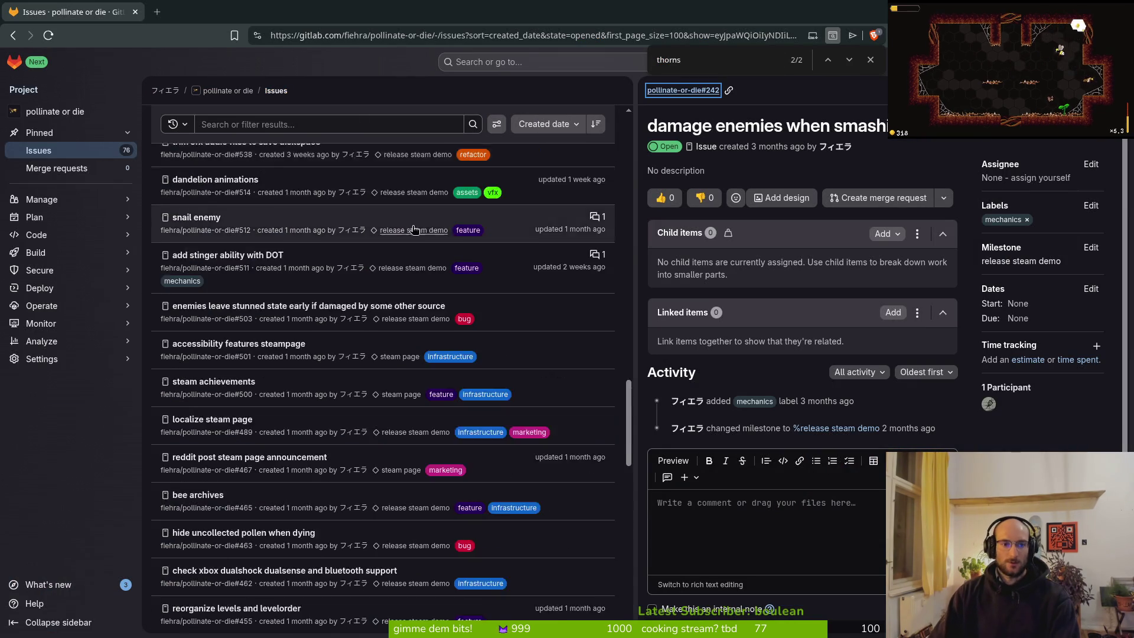
{"action": "scroll", "coordinate": [248, 175], "scroll_direction": "up", "scroll_amount": 5}
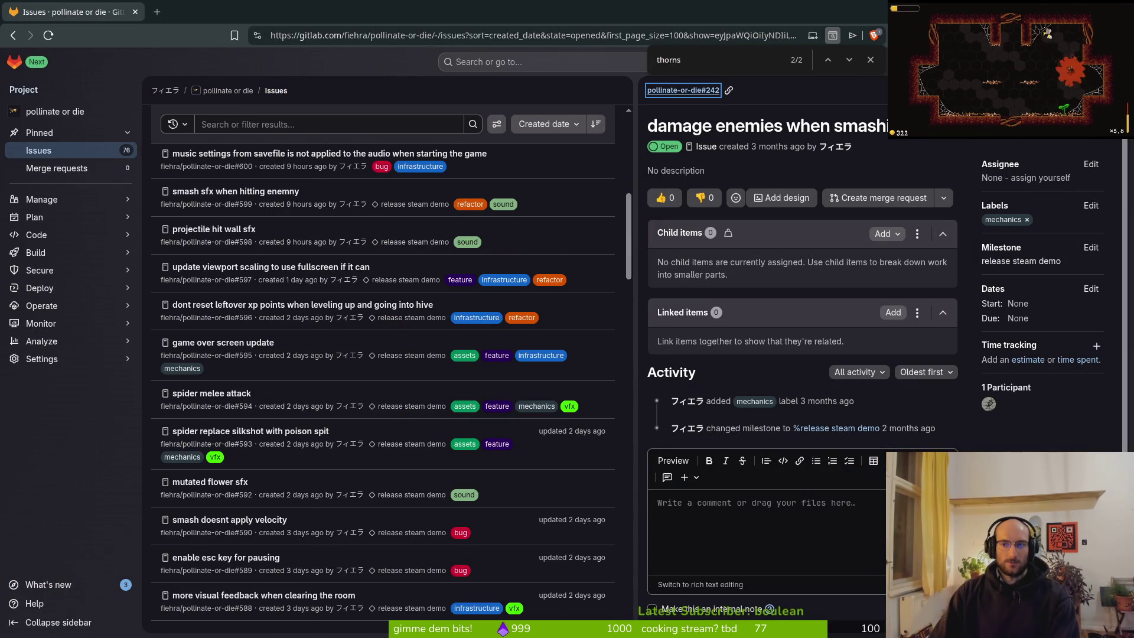
{"action": "key", "text": "Escape"}
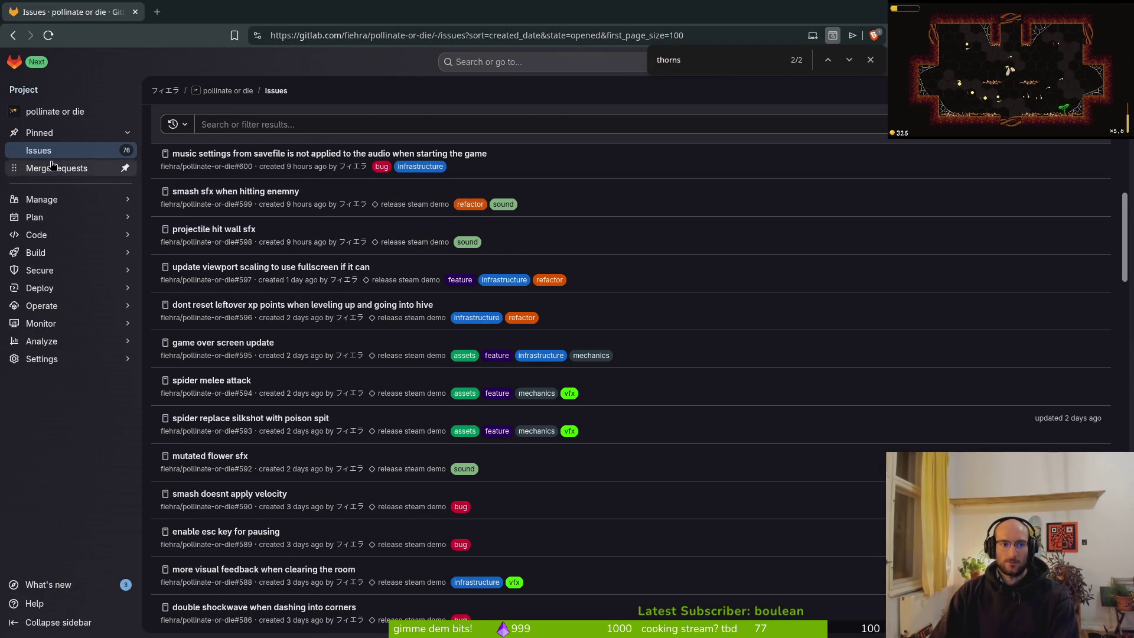
{"action": "middle_click", "coordinate": [65, 151]}
{"action": "key", "text": "ctrl+Tab"}
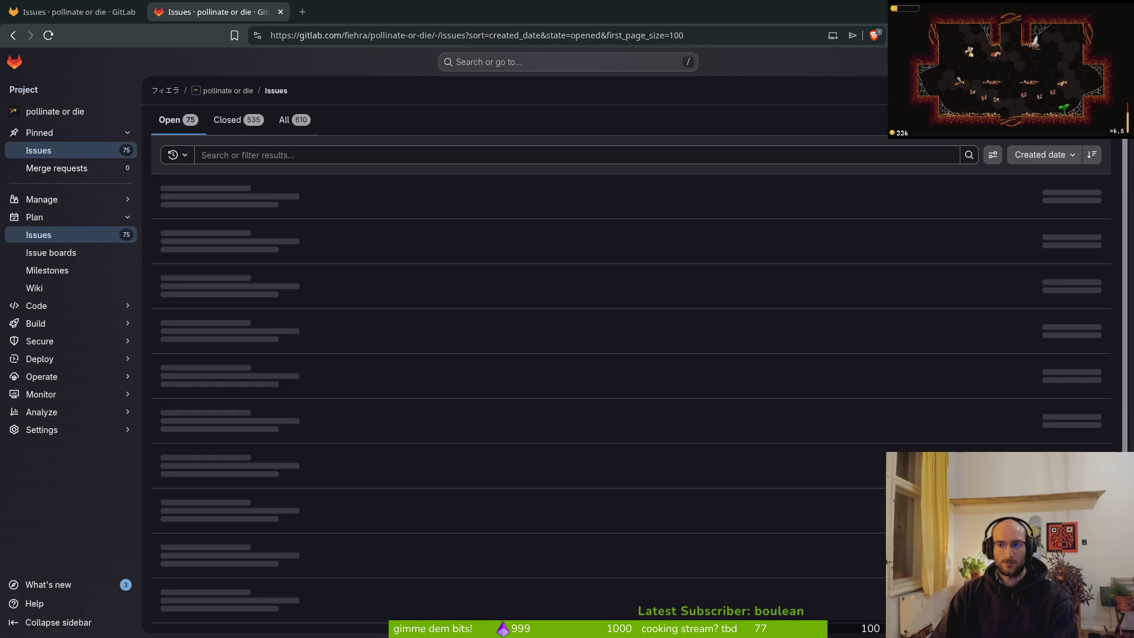
{"action": "key", "text": "i"}
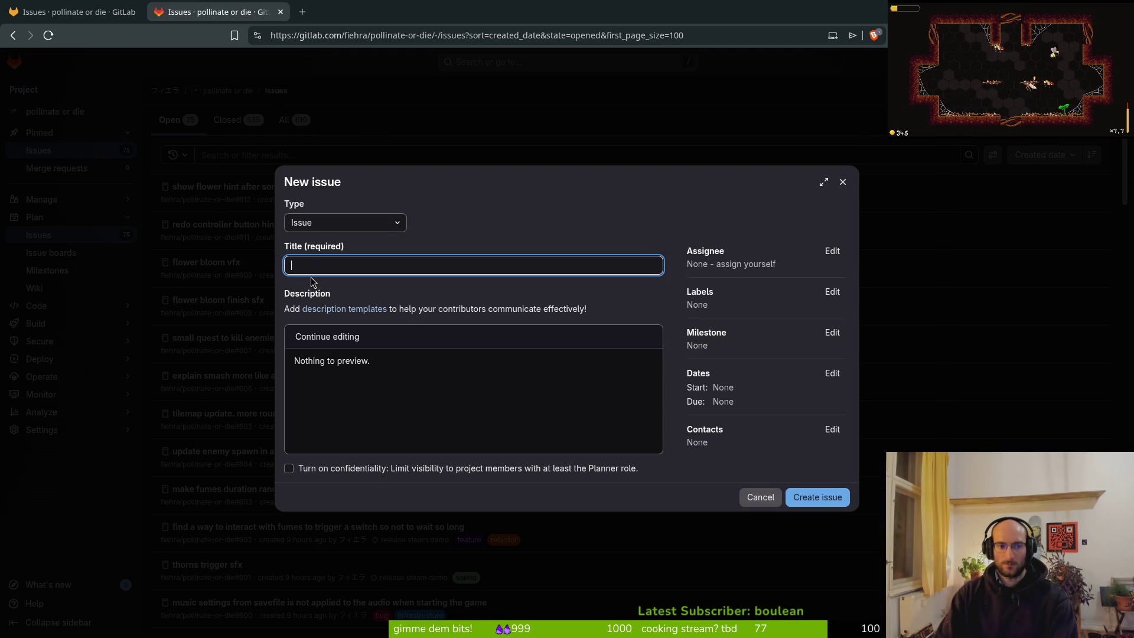
{"action": "type", "text": "handle saving better in the u"}
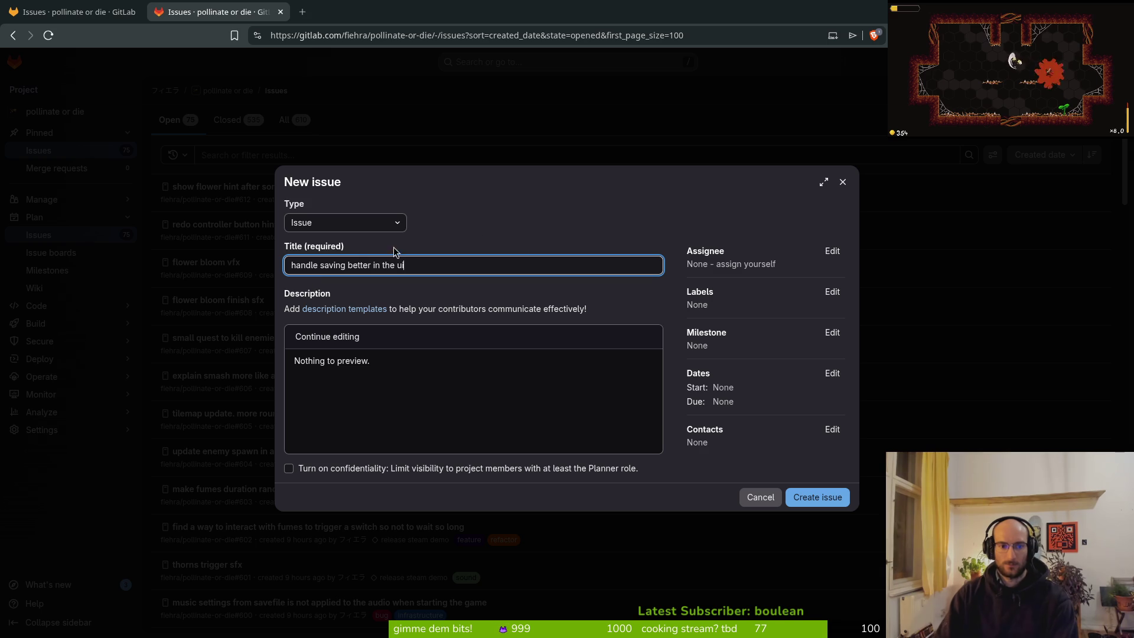
Finish the title 'handle saving better in the ui' and write a description proposing a save-confirmation dialog
{"action": "left_click", "coordinate": [453, 357]}
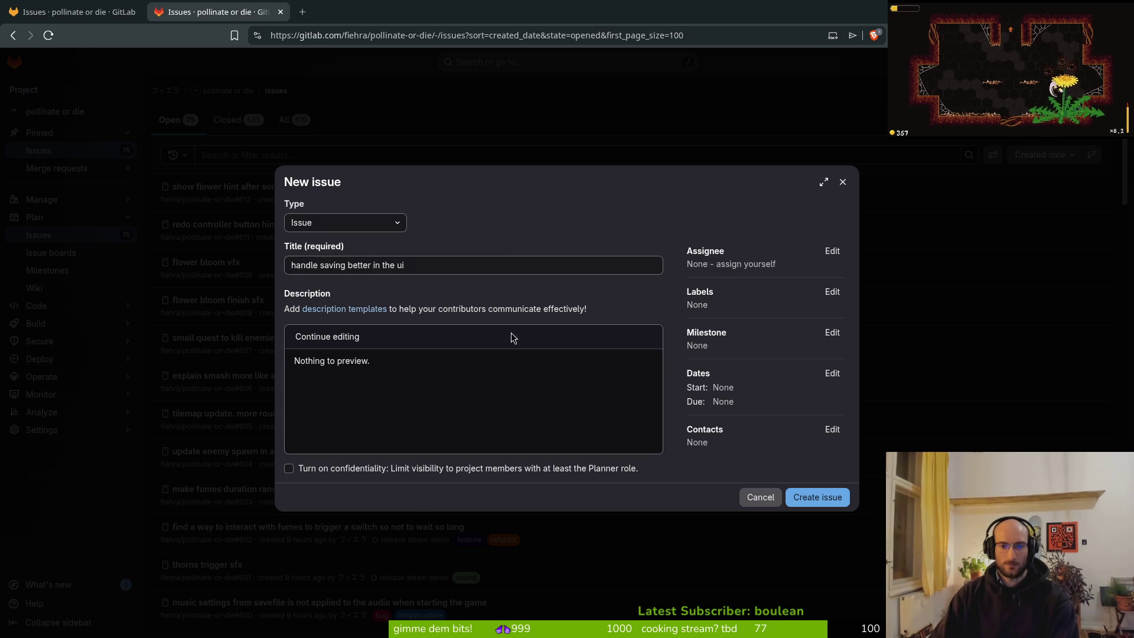
{"action": "left_click_drag", "start_coordinate": [372, 363], "coordinate": [293, 360]}
{"action": "left_click", "coordinate": [354, 298]}
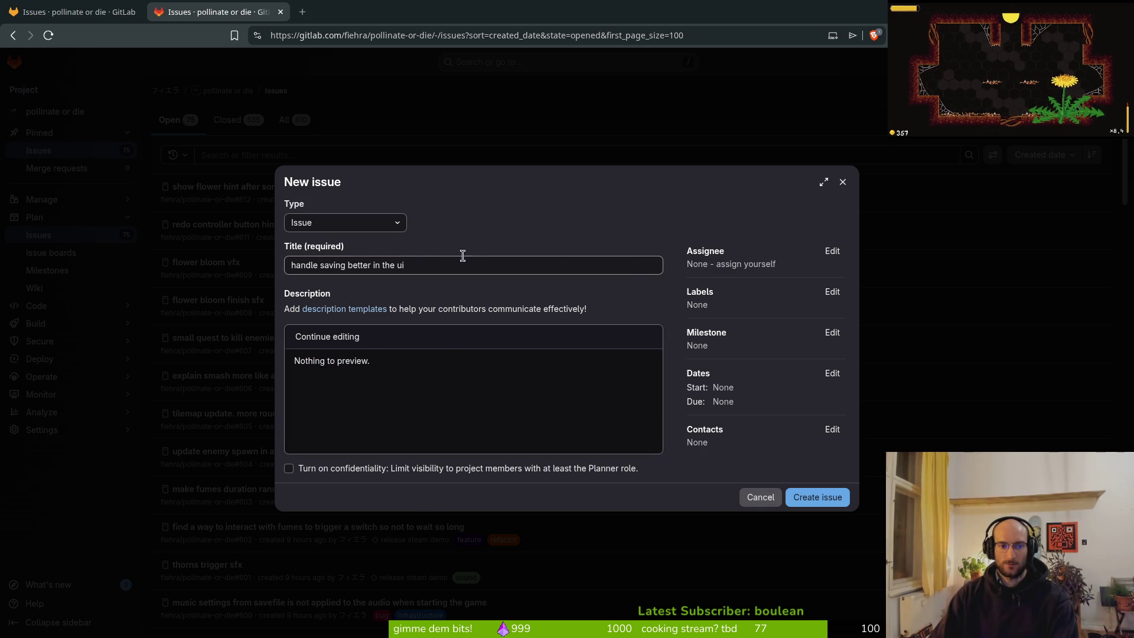
{"action": "left_click", "coordinate": [437, 265]}
{"action": "double_click", "coordinate": [324, 358]}
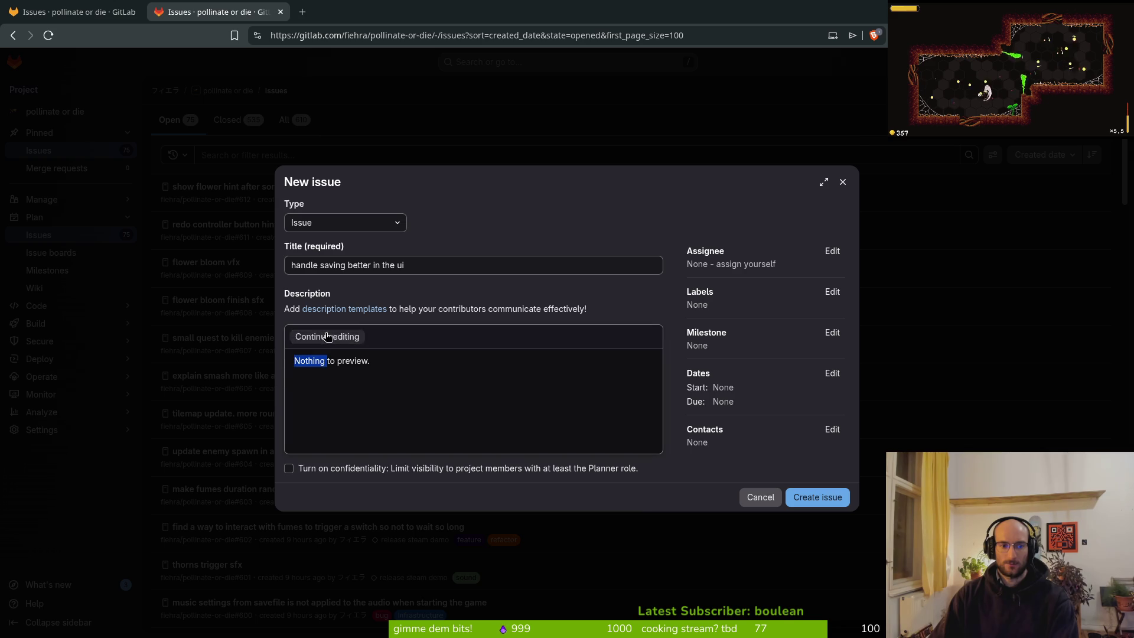
{"action": "left_click", "coordinate": [330, 336]}
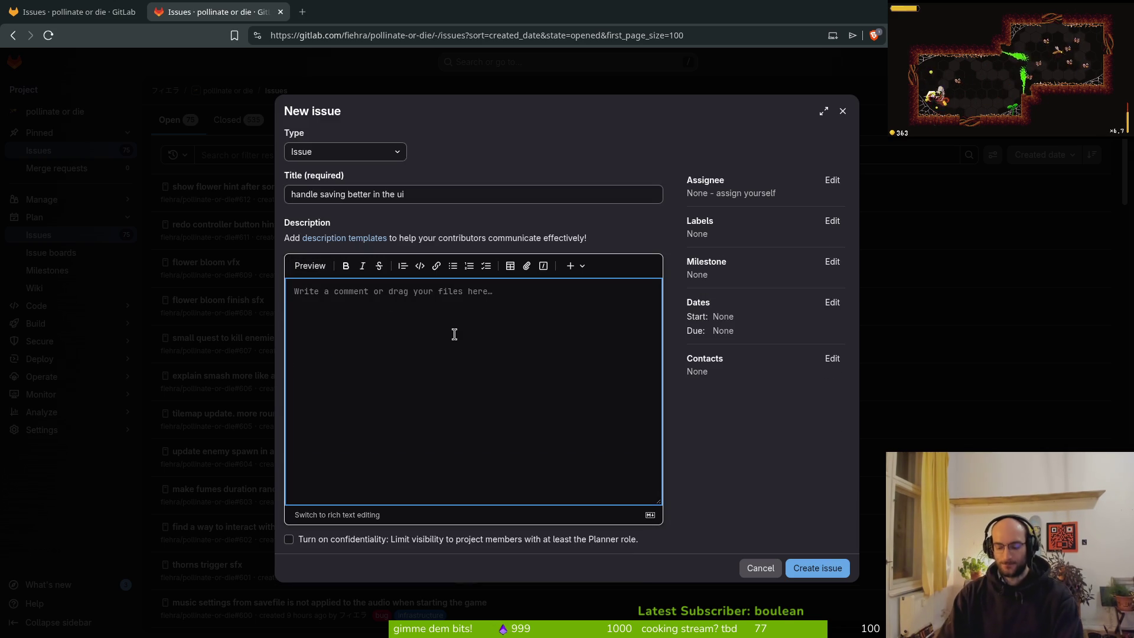
{"action": "type", "text": "maybe dialogbox to von"}
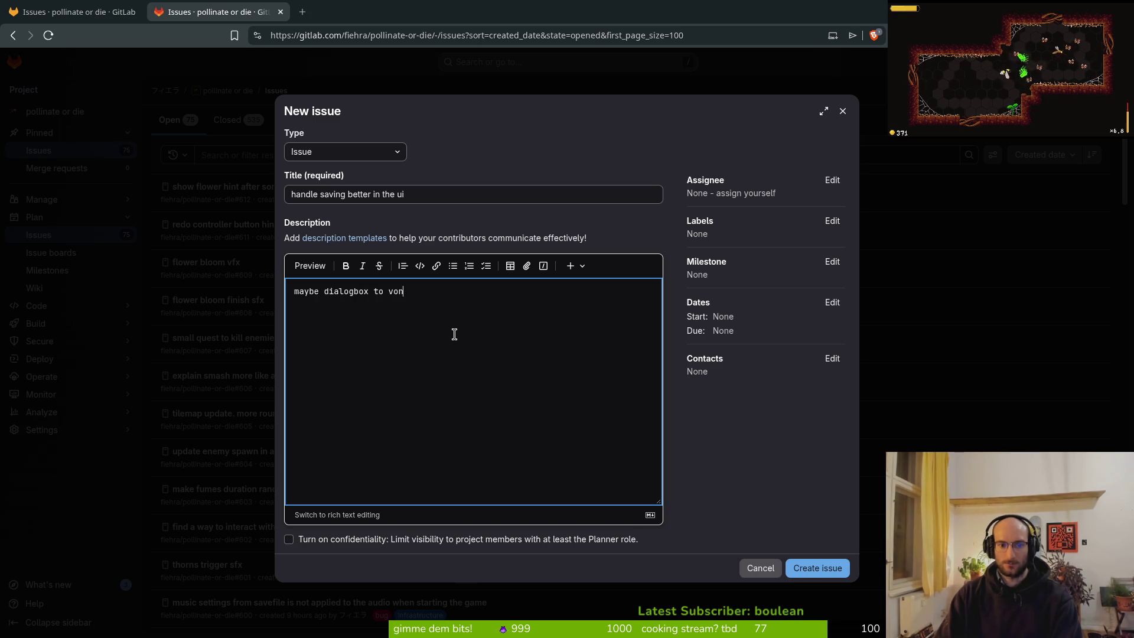
{"action": "key", "text": "BackSpace"}
{"action": "key", "text": "BackSpace"}
{"action": "key", "text": "BackSpace"}
{"action": "type", "text": "confirm when leaving"}
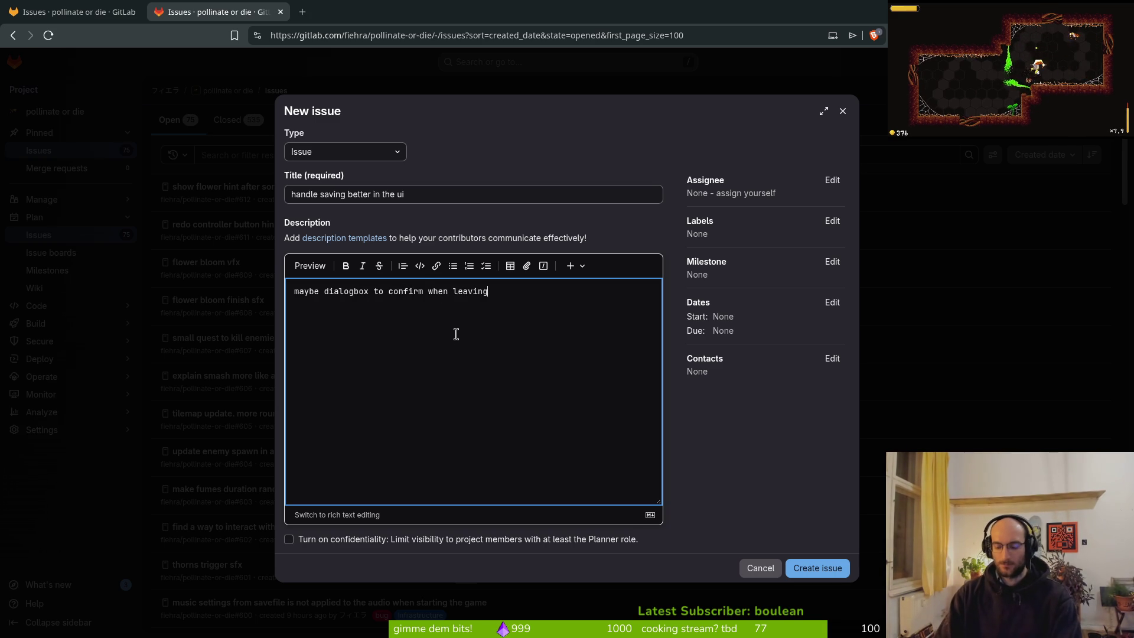
{"action": "type", "text": " -> save symbol or som"}
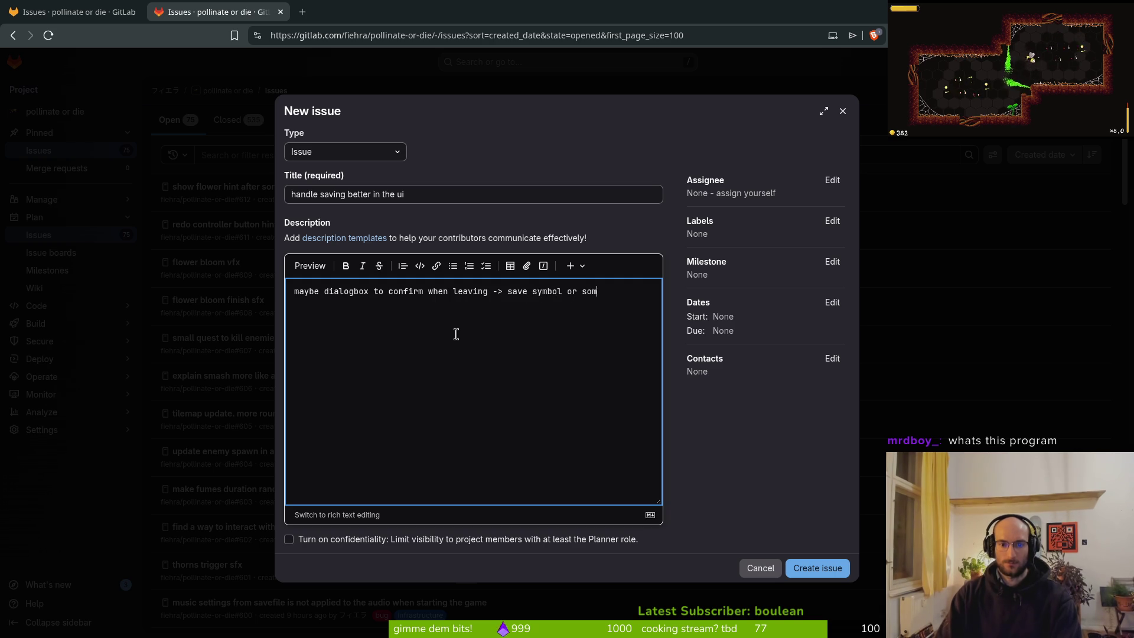
{"action": "type", "text": "simlian"}
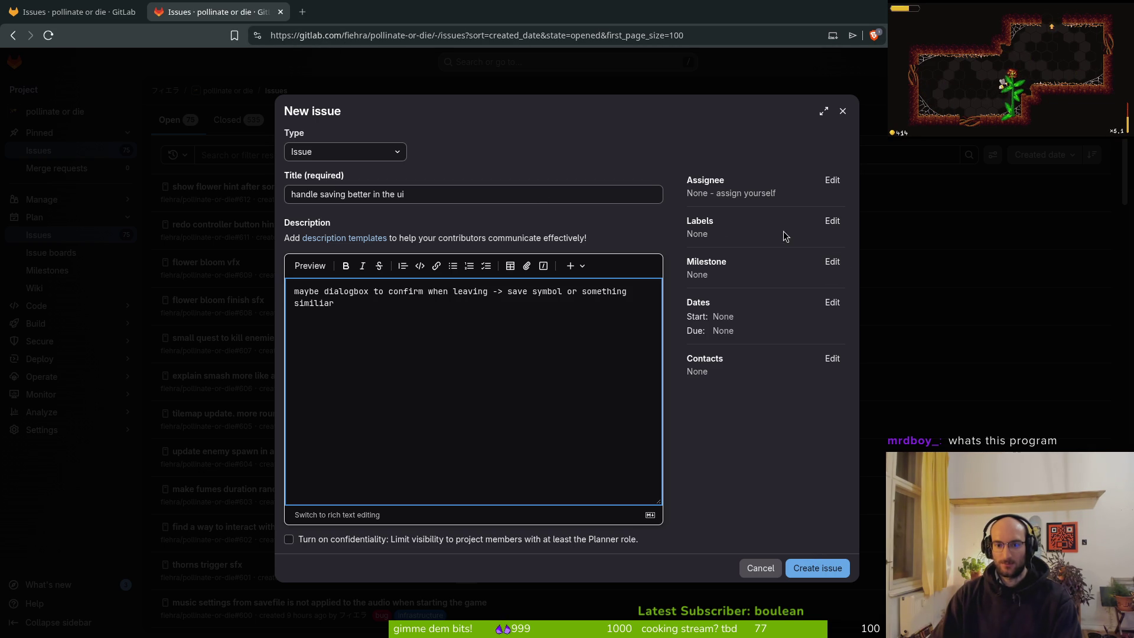
Label the issue infrastructure and refactor, then create it
{"action": "left_click", "coordinate": [834, 221]}
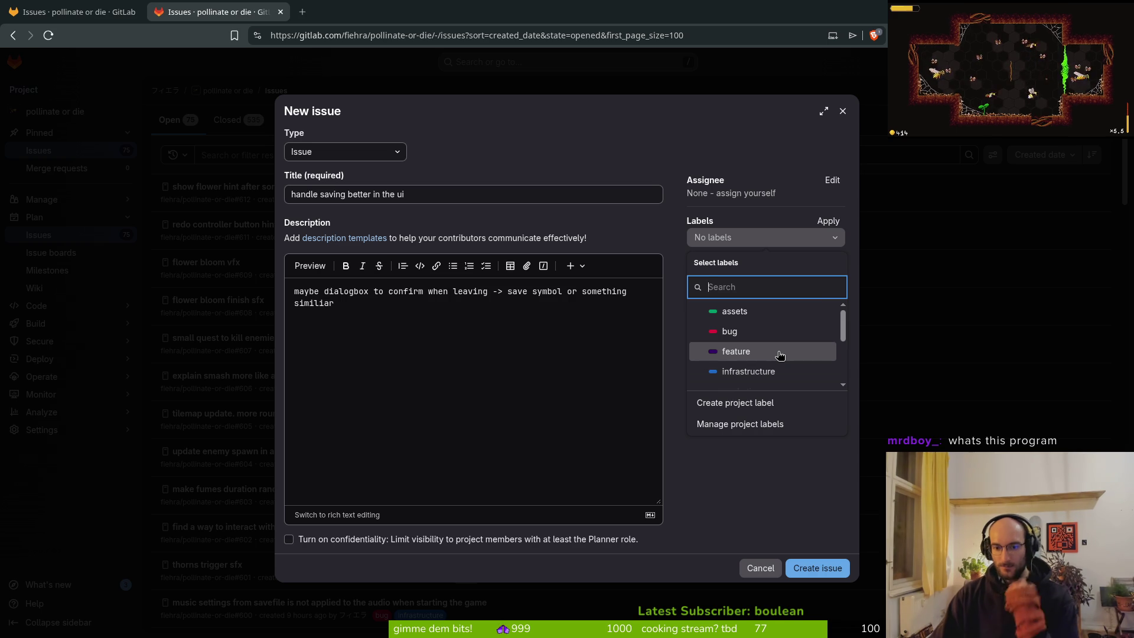
{"action": "left_click", "coordinate": [774, 372]}
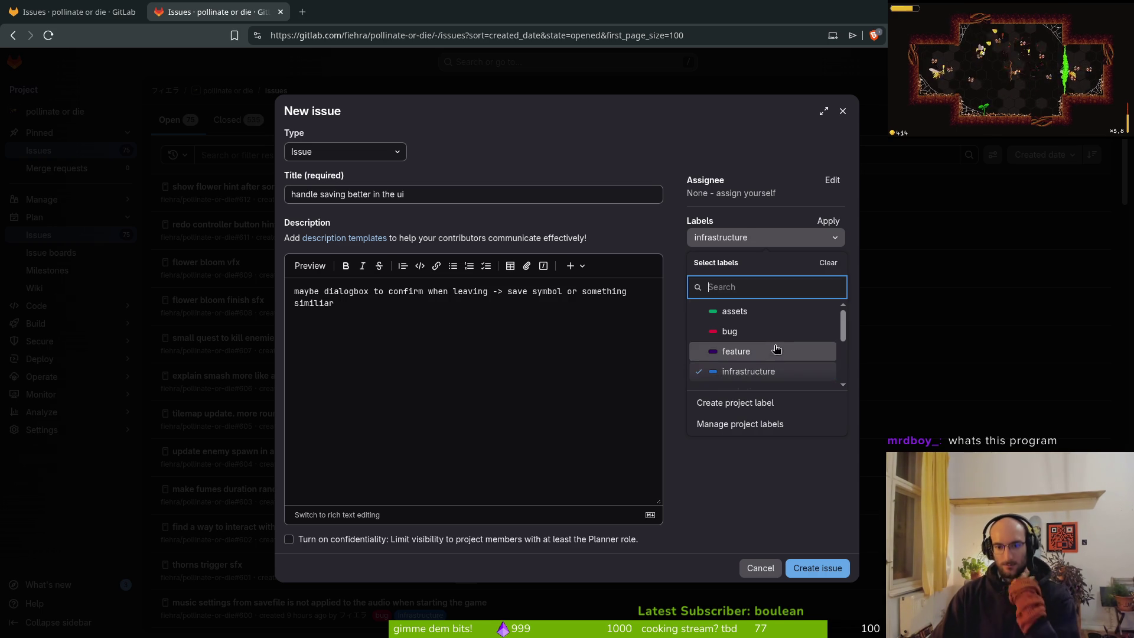
{"action": "scroll", "coordinate": [768, 357], "scroll_direction": "down", "scroll_amount": 3}
{"action": "left_click", "coordinate": [765, 337]}
{"action": "left_click", "coordinate": [762, 304]}
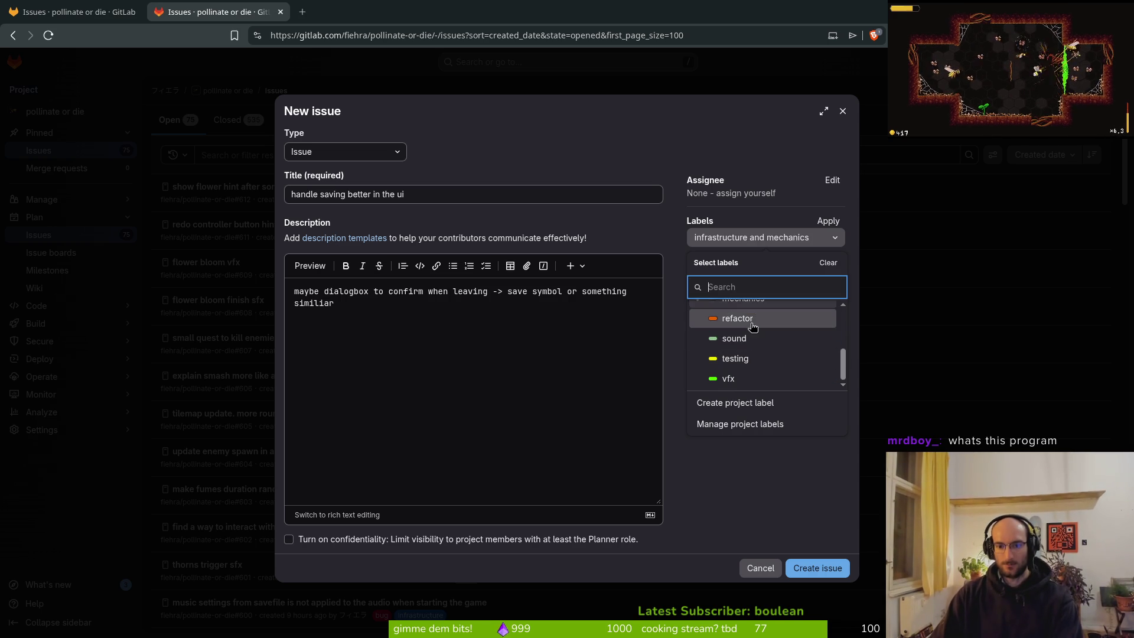
{"action": "scroll", "coordinate": [760, 311], "scroll_direction": "up", "scroll_amount": 2}
{"action": "left_click", "coordinate": [752, 367]}
{"action": "key", "text": "Escape"}
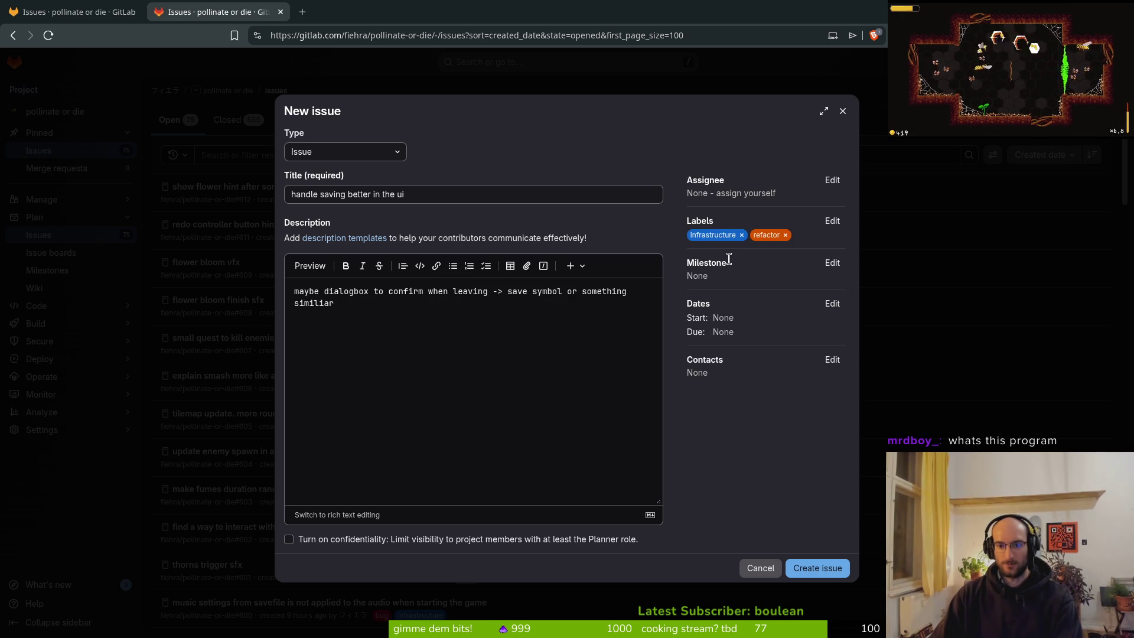
{"action": "left_click", "coordinate": [821, 568]}
{"action": "left_click", "coordinate": [106, 12]}
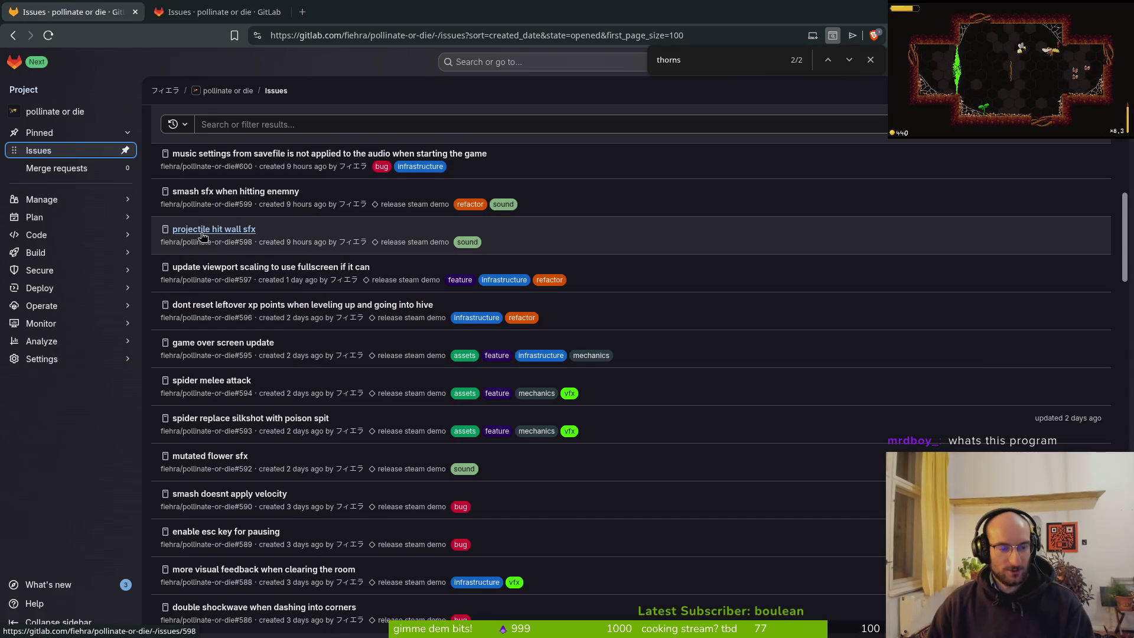
Close issue #604 'update enemy spawn in animations' from the refreshed issues list
{"action": "left_click", "coordinate": [49, 110]}
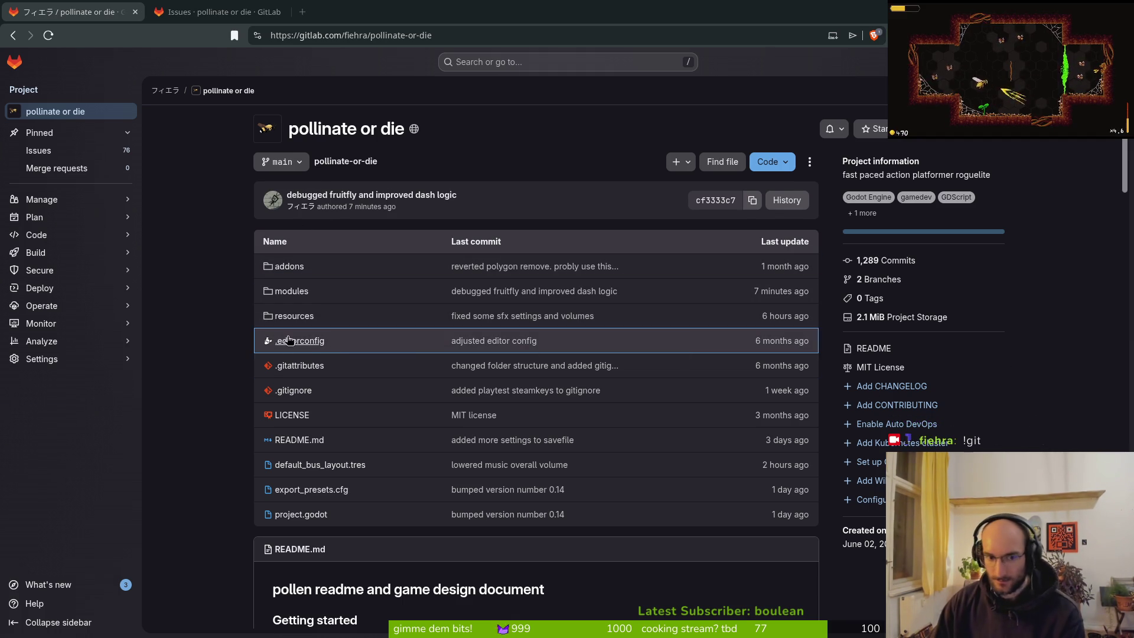
{"action": "key", "text": "ctrl+Tab"}
{"action": "key", "text": "ctrl+Return"}
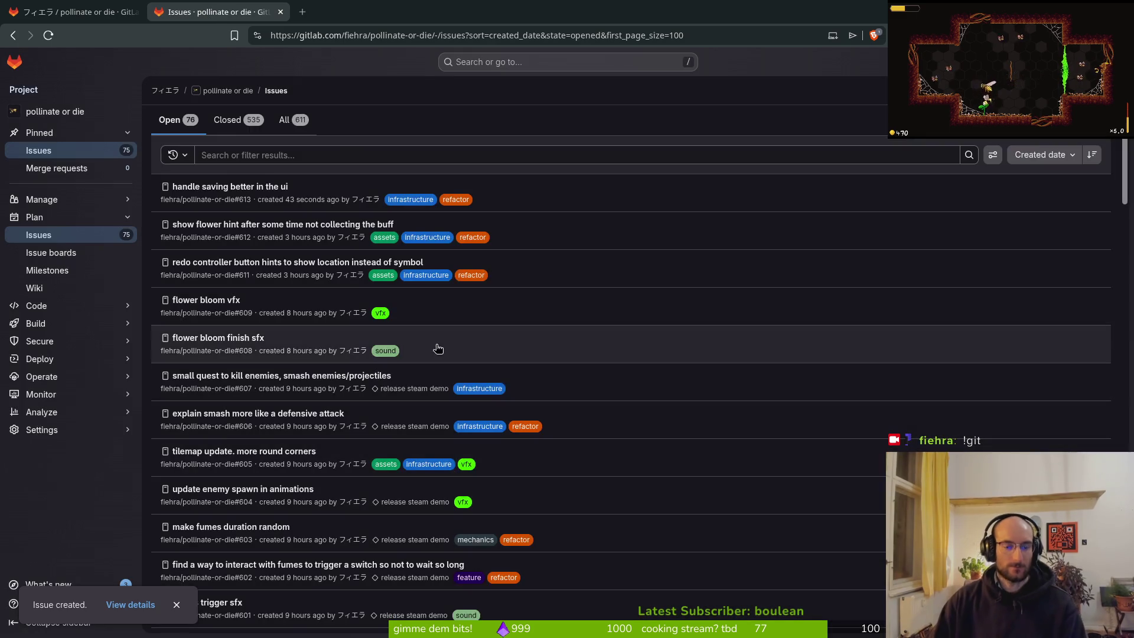
{"action": "scroll", "coordinate": [346, 358], "scroll_direction": "down", "scroll_amount": 2}
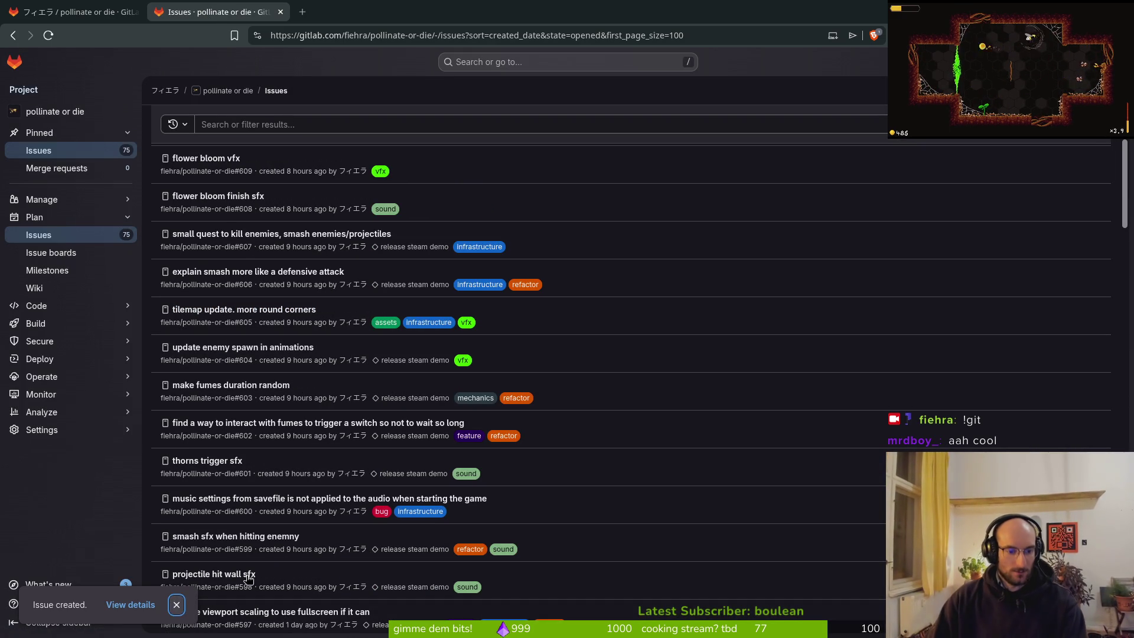
{"action": "left_click", "coordinate": [176, 605]}
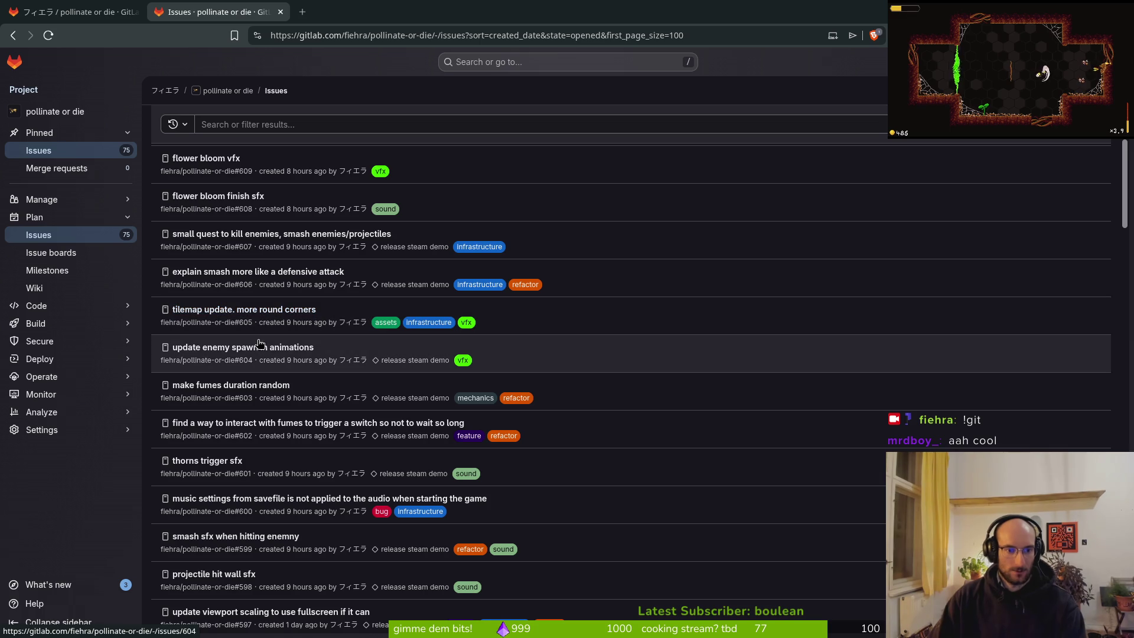
{"action": "left_click", "coordinate": [259, 349]}
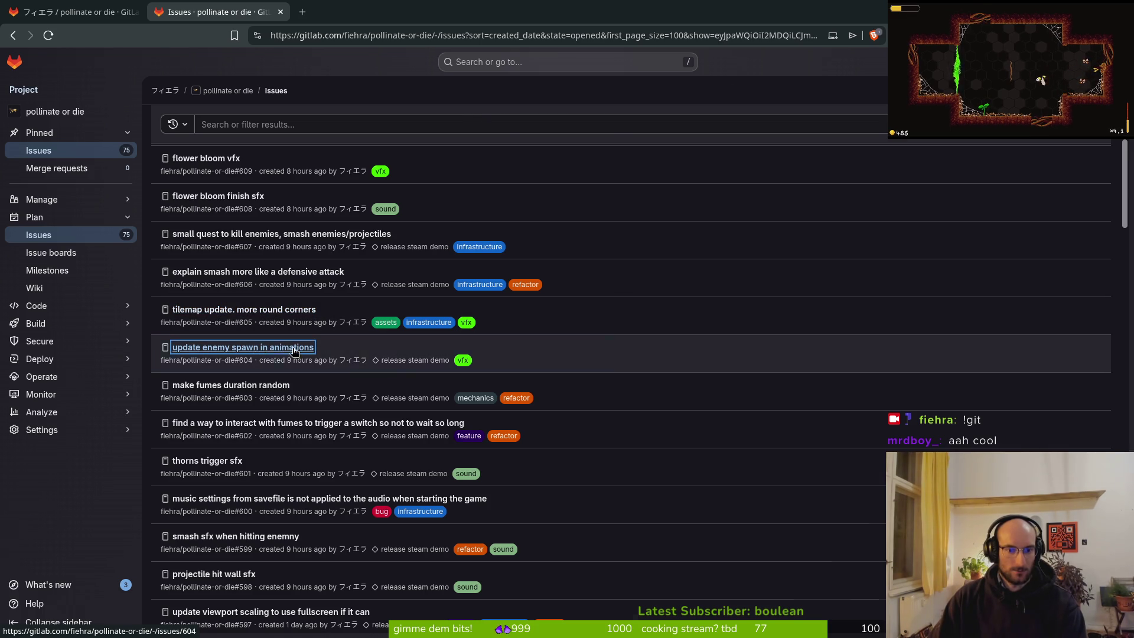
{"action": "scroll", "coordinate": [767, 343], "scroll_direction": "up", "scroll_amount": 2}
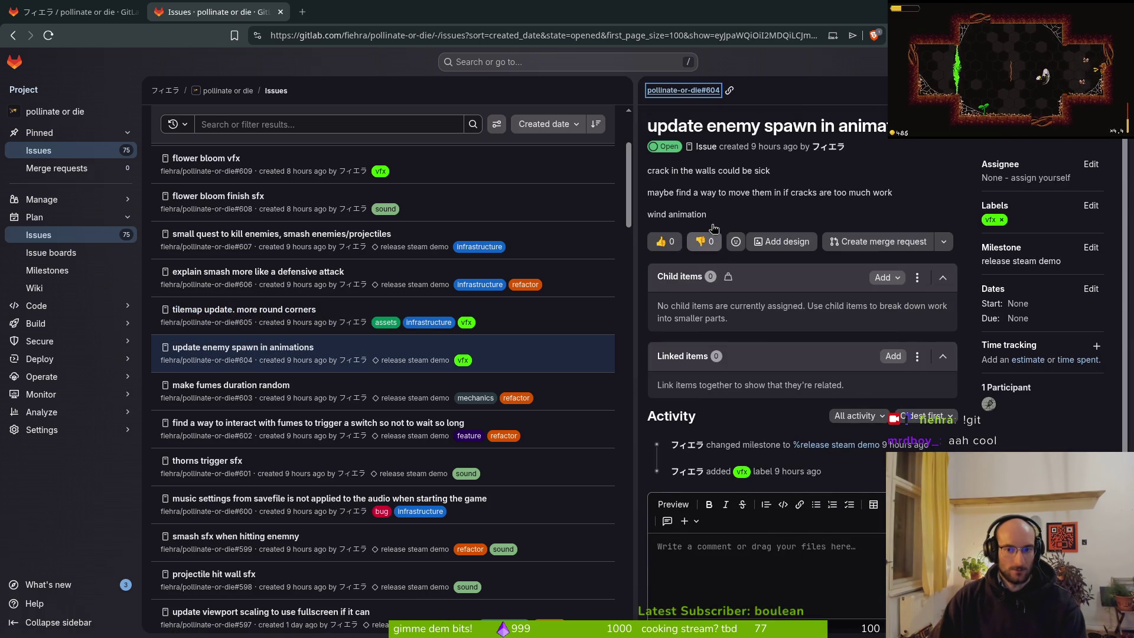
{"action": "scroll", "coordinate": [756, 205], "scroll_direction": "down", "scroll_amount": 2}
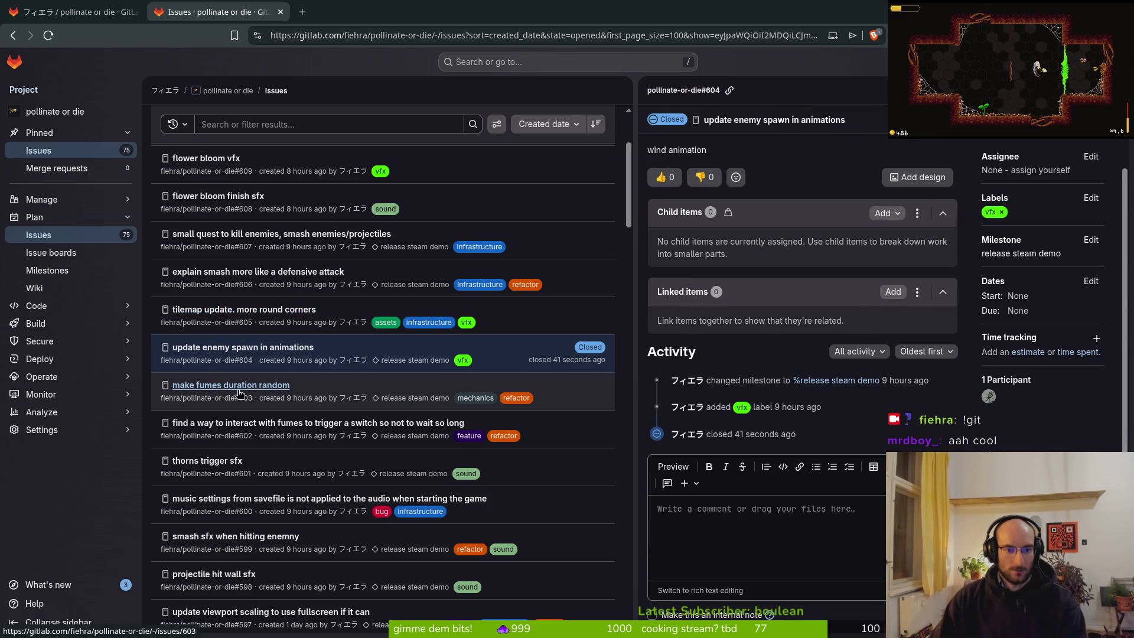
{"action": "key", "text": "Escape"}
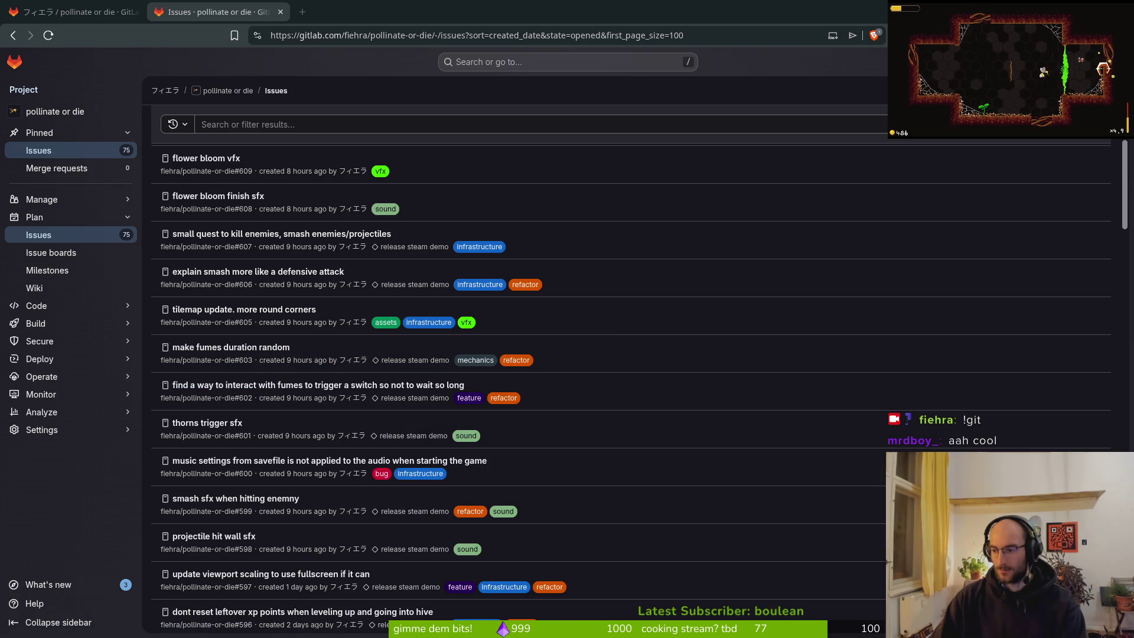
In Neovim, find and open fumes.gd with the project file finder
{"action": "key", "text": "alt+Tab"}
{"action": "key", "text": "space"}
{"action": "key", "text": "f"}
{"action": "key", "text": "f"}
{"action": "type", "text": "vim"}
{"action": "key", "text": "BackSpace"}
{"action": "key", "text": "BackSpace"}
{"action": "key", "text": "BackSpace"}
{"action": "type", "text": "fumes"}
{"action": "key", "text": "Return"}
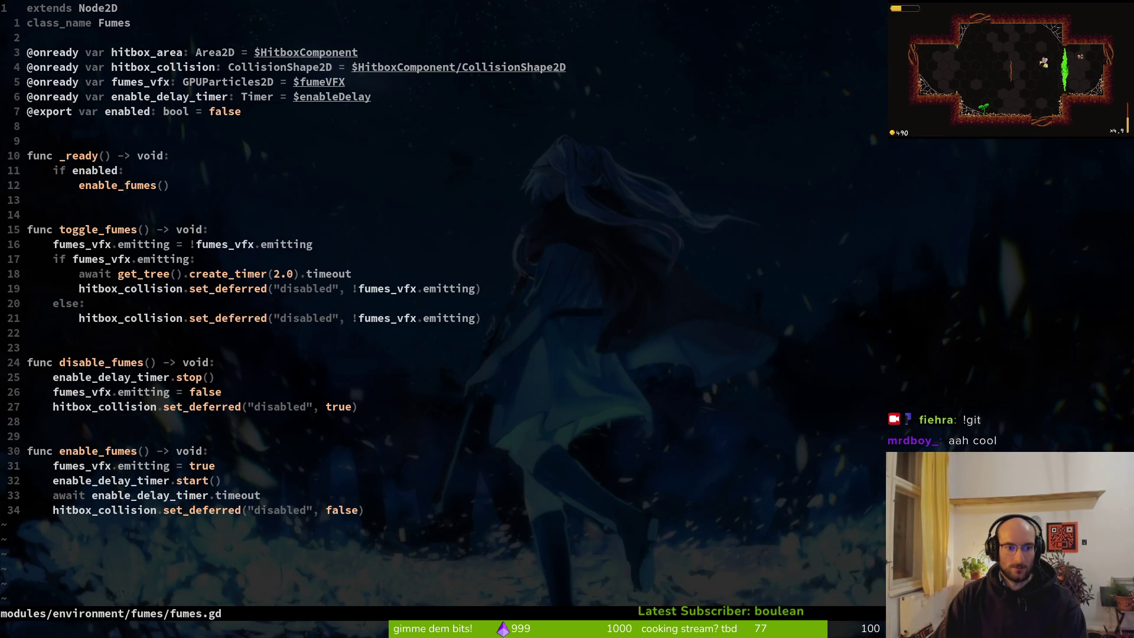
Copy enable_delay_timer from fumes.gd and search the whole project for it
{"action": "key", "text": "j"}
{"action": "key", "text": "j"}
{"action": "key", "text": "j"}
{"action": "key", "text": "j"}
{"action": "key", "text": "j"}
{"action": "key", "text": "i"}
{"action": "key", "text": "w"}
{"action": "key", "text": "y"}
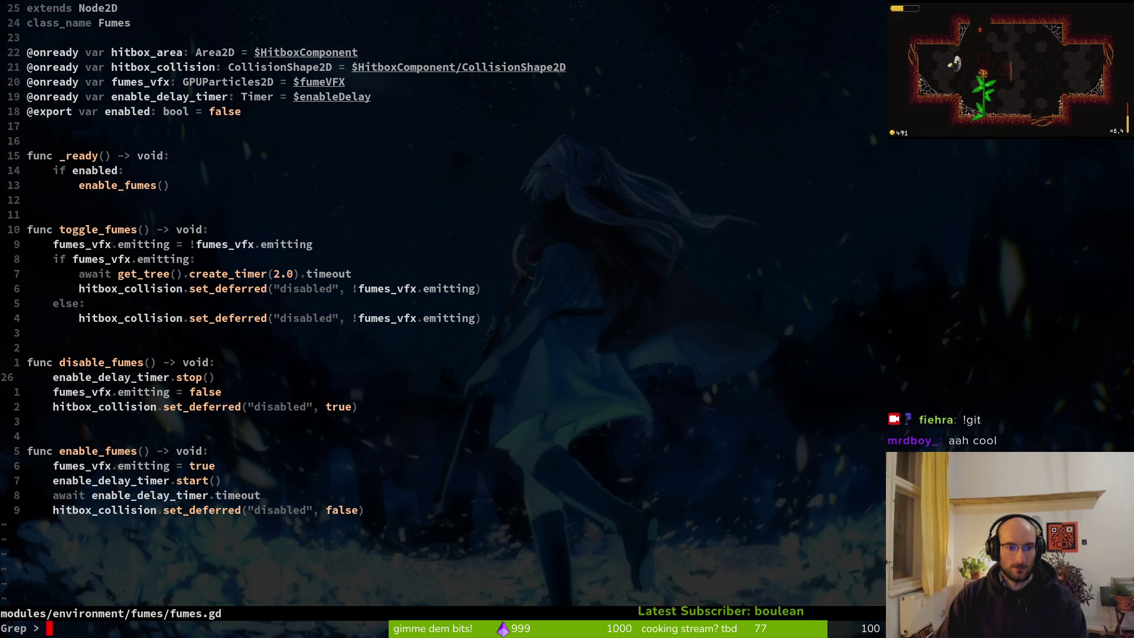
{"action": "key", "text": "ctrl+r"}
{"action": "key", "text": "quotedbl"}
{"action": "key", "text": "Return"}
{"action": "key", "text": "Escape"}
Open level_5.gd and jump to its delay_timer.start() line
{"action": "key", "text": "space"}
{"action": "key", "text": "f"}
{"action": "key", "text": "f"}
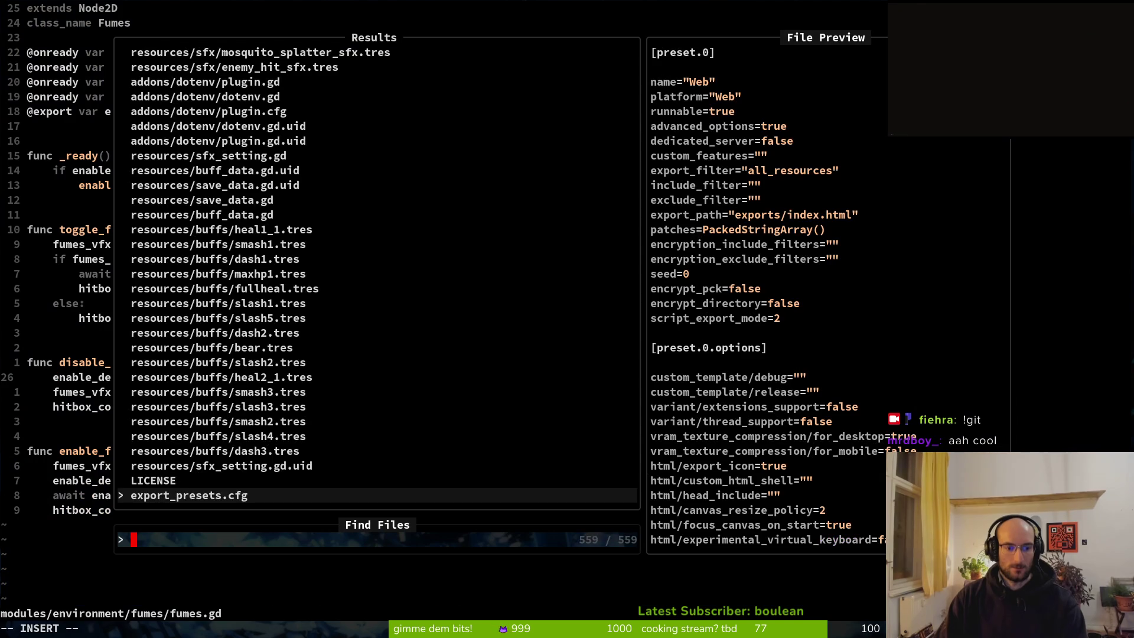
{"action": "type", "text": "leve"}
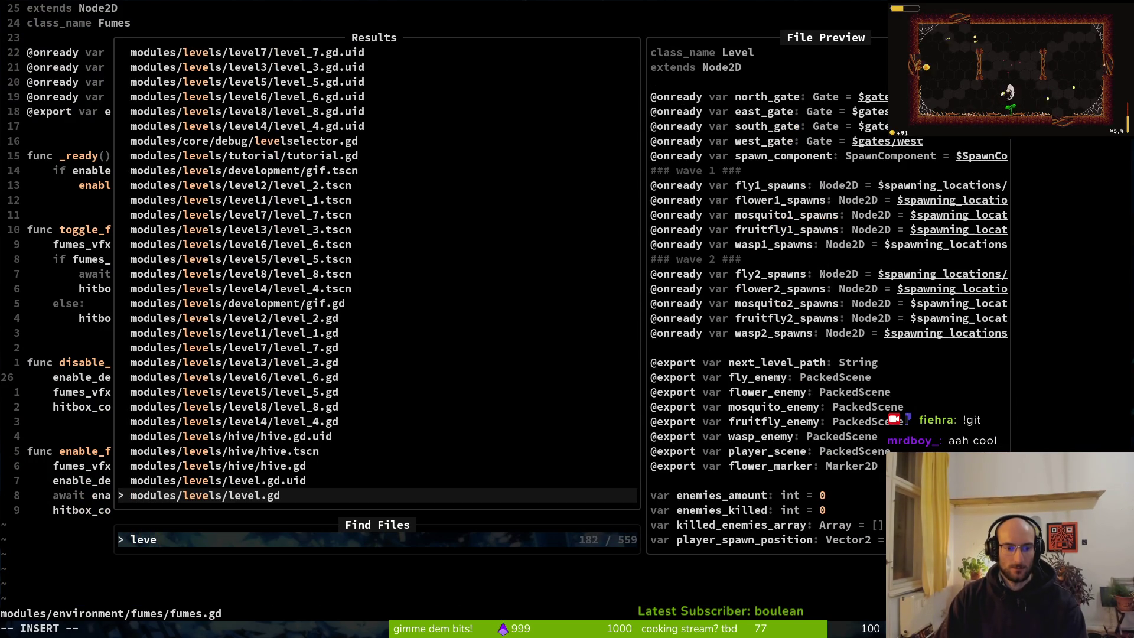
{"action": "type", "text": "l5"}
{"action": "key", "text": "Return"}
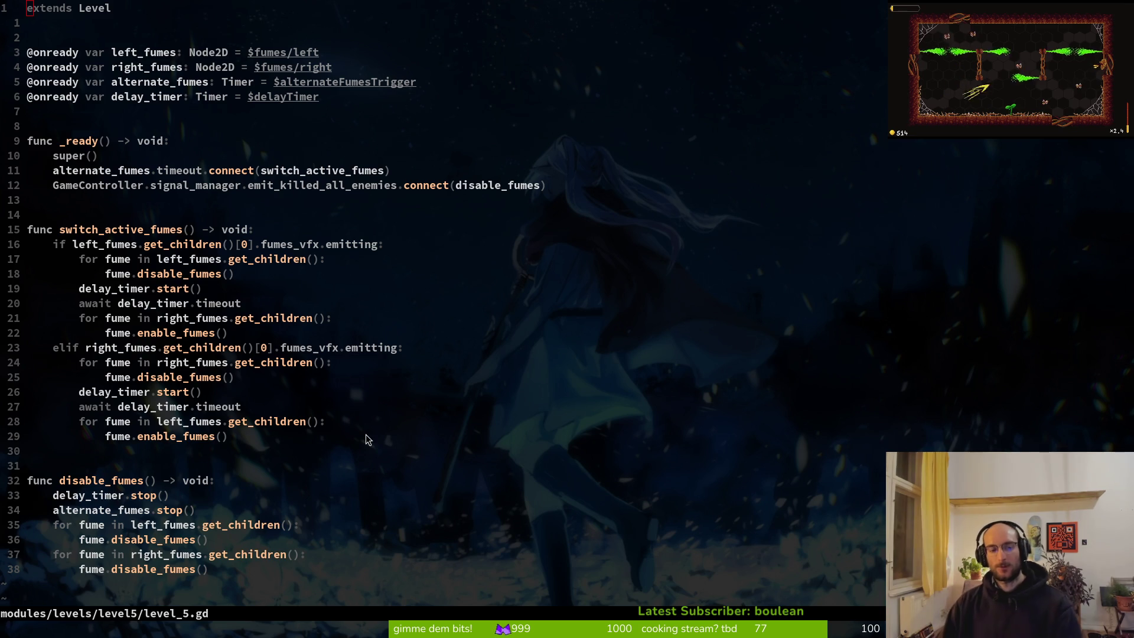
{"action": "left_click", "coordinate": [443, 285]}
{"action": "key", "text": "ctrl+6"}
{"action": "key", "text": "ctrl+6"}
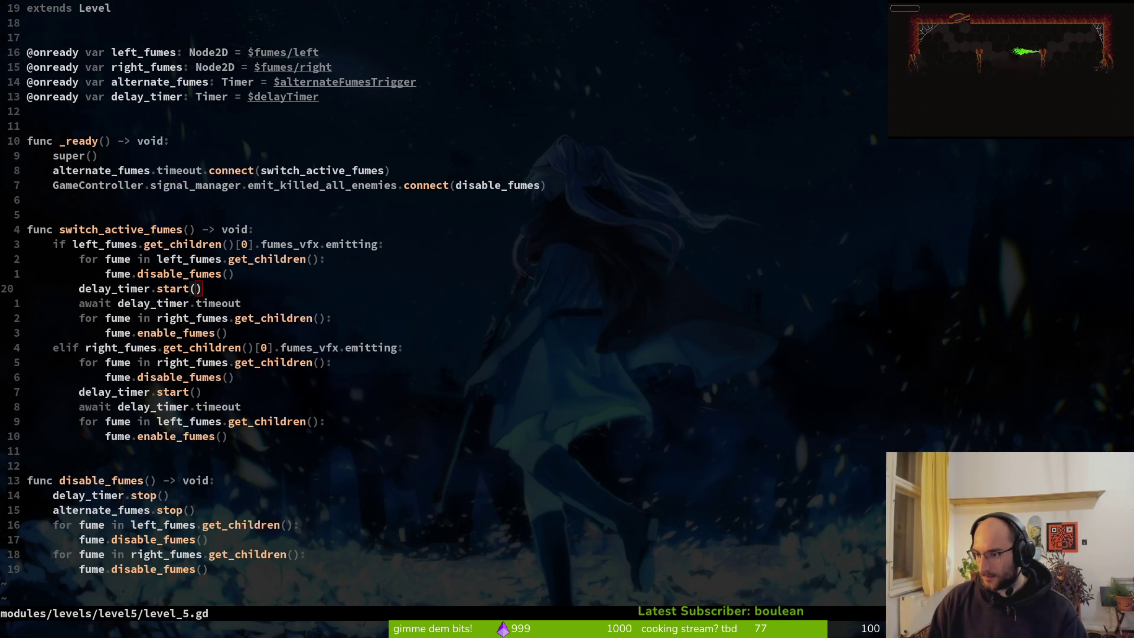
Glance at the GitLab issue list, then return to Aseprite
{"action": "key", "text": "super+2"}
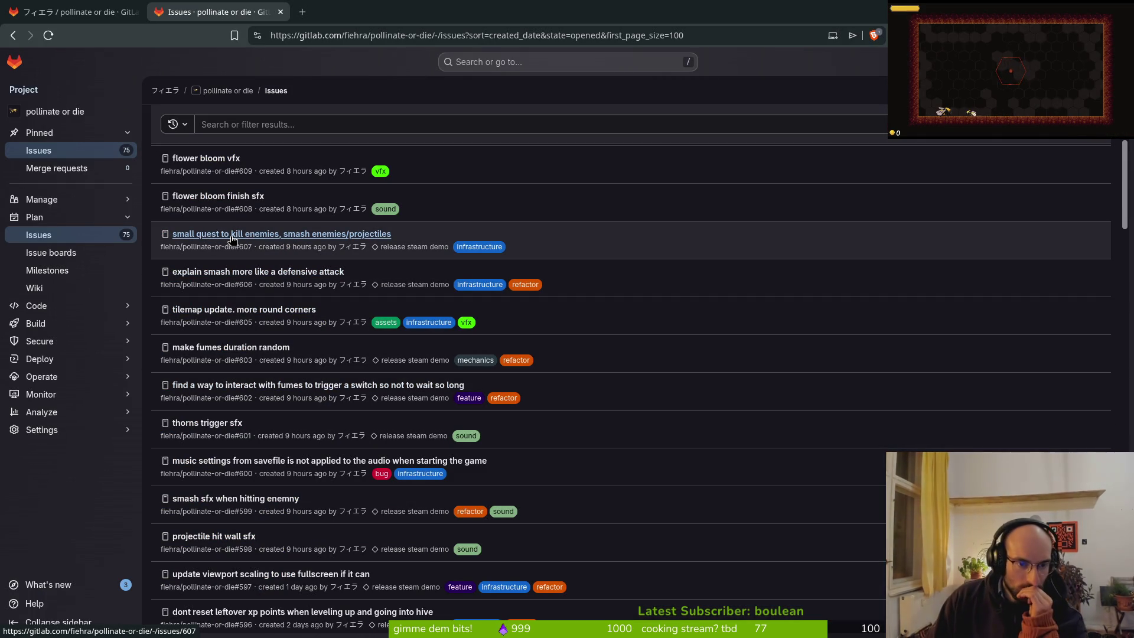
{"action": "scroll", "coordinate": [231, 239], "scroll_direction": "up", "scroll_amount": 3}
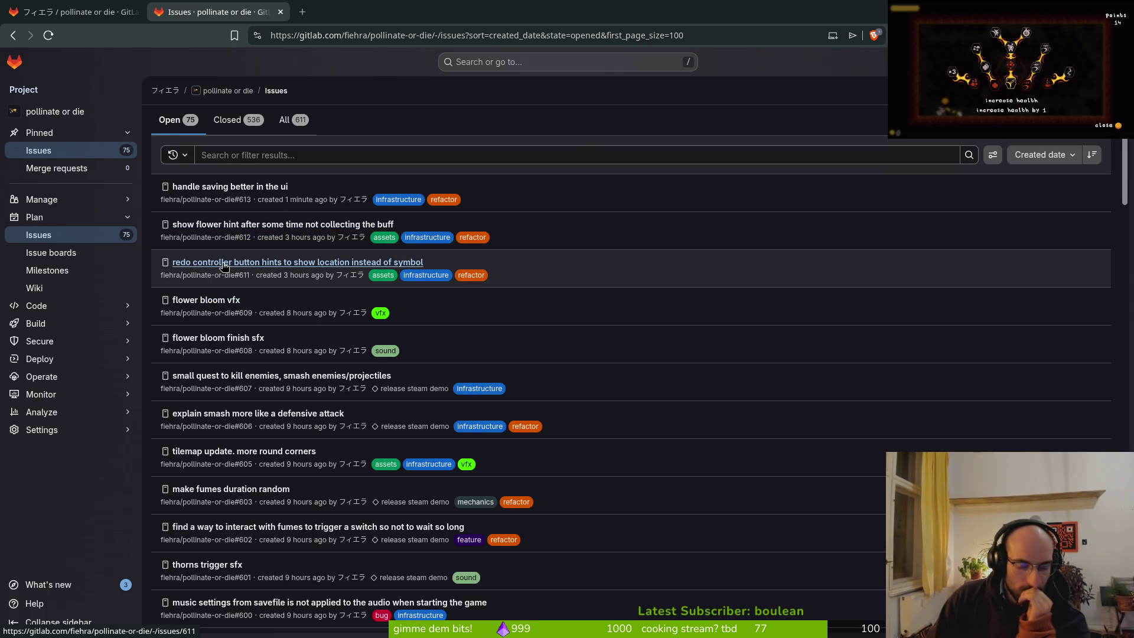
{"action": "key", "text": "alt+Tab"}
Close the teleport-Sheet document in Aseprite
{"action": "key", "text": "w"}
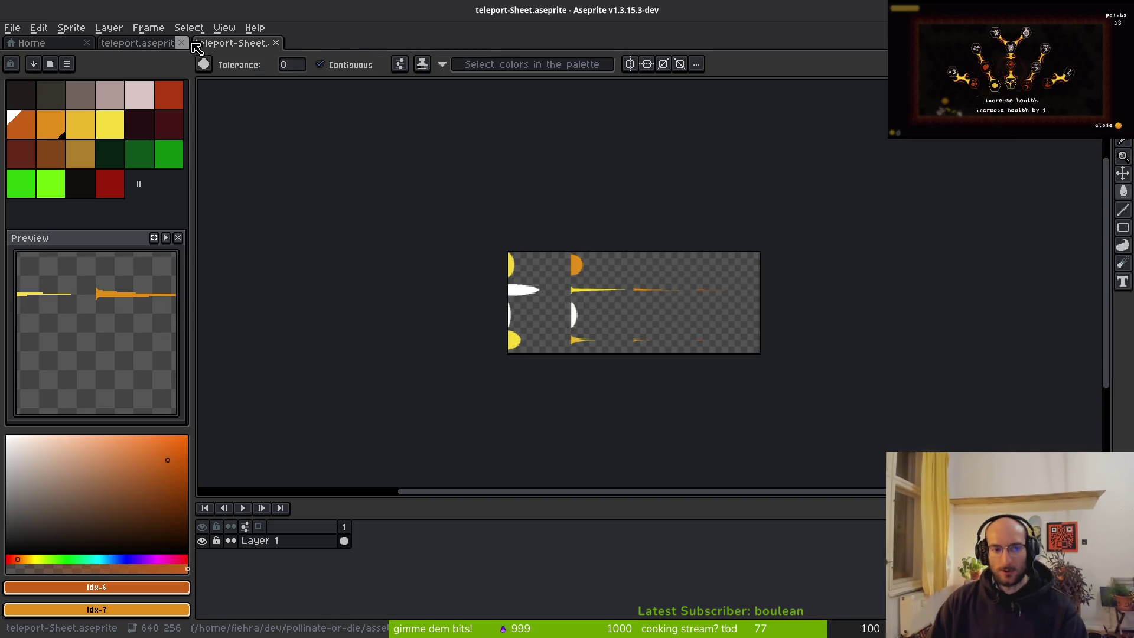
{"action": "key", "text": "ctrl+o"}
{"action": "key", "text": "Escape"}
{"action": "left_click", "coordinate": [279, 46]}
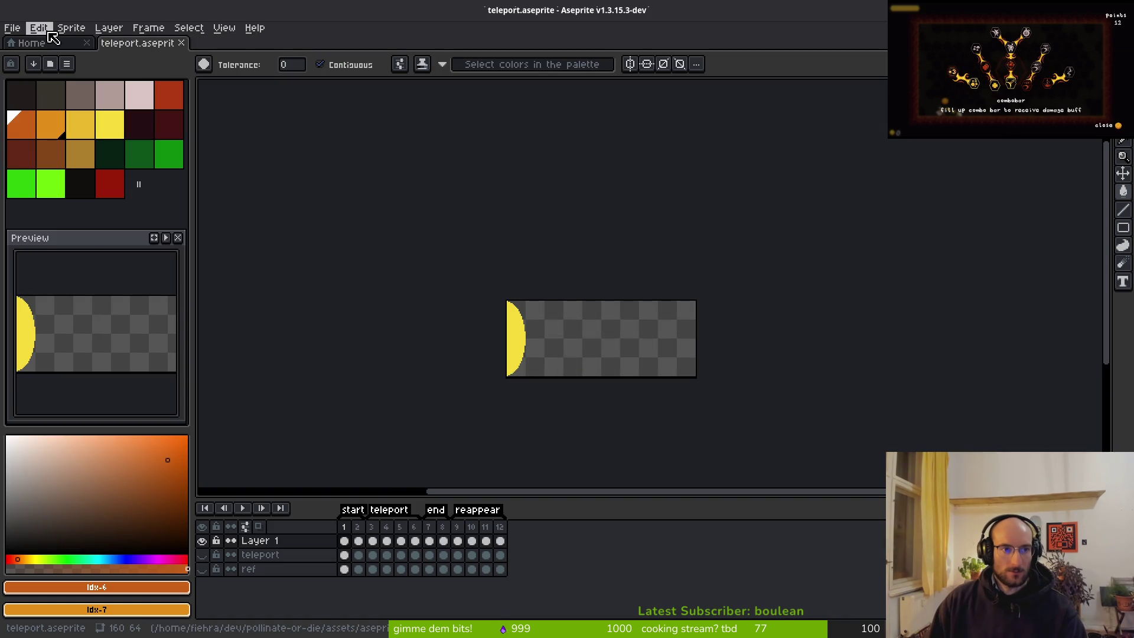
Open buttonHints.aseprite from the assets/aseprite folder
{"action": "left_click", "coordinate": [13, 28]}
{"action": "left_click", "coordinate": [37, 60]}
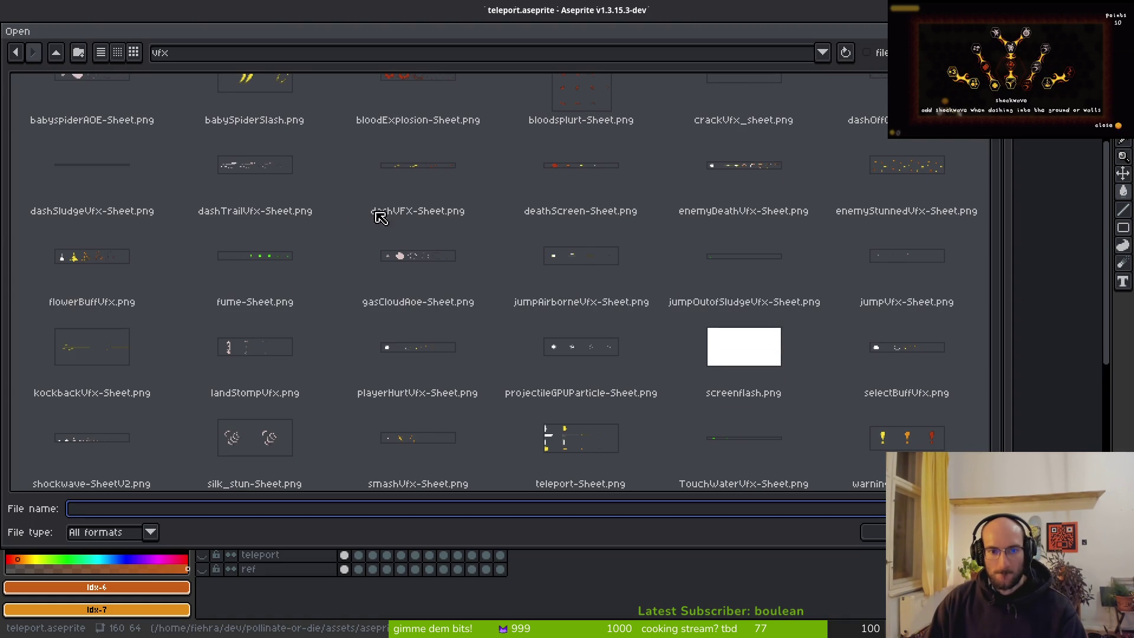
{"action": "scroll", "coordinate": [277, 232], "scroll_direction": "up", "scroll_amount": 1}
{"action": "left_click", "coordinate": [56, 53]}
{"action": "left_click", "coordinate": [56, 53]}
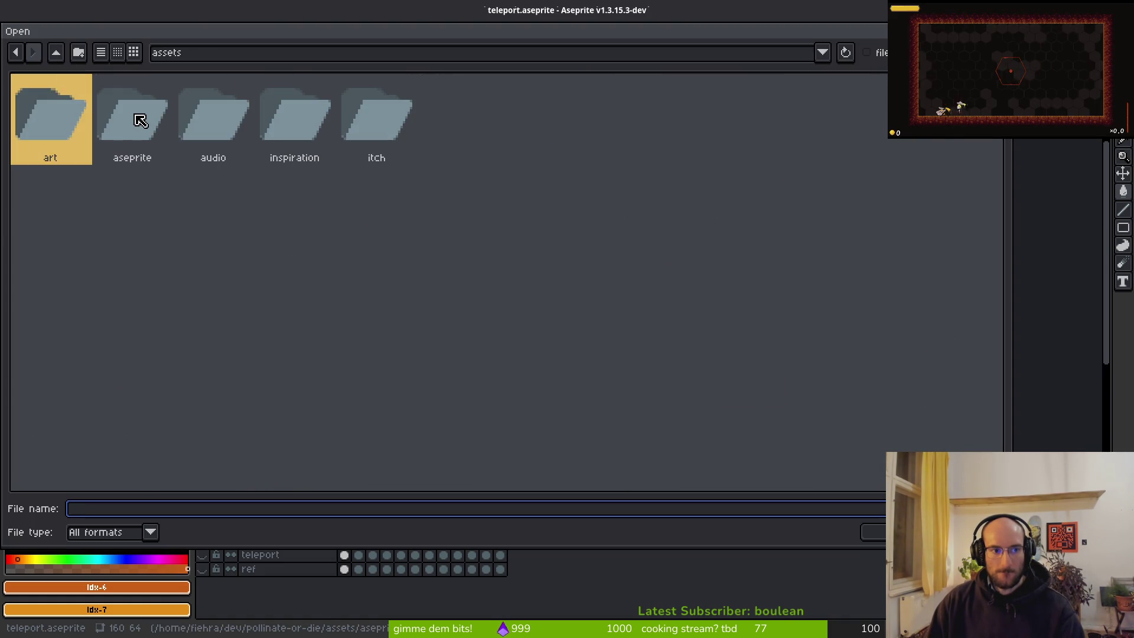
{"action": "double_click", "coordinate": [139, 118]}
{"action": "scroll", "coordinate": [709, 292], "scroll_direction": "down", "scroll_amount": 2}
{"action": "scroll", "coordinate": [708, 292], "scroll_direction": "up", "scroll_amount": 2}
{"action": "left_click", "coordinate": [739, 237]}
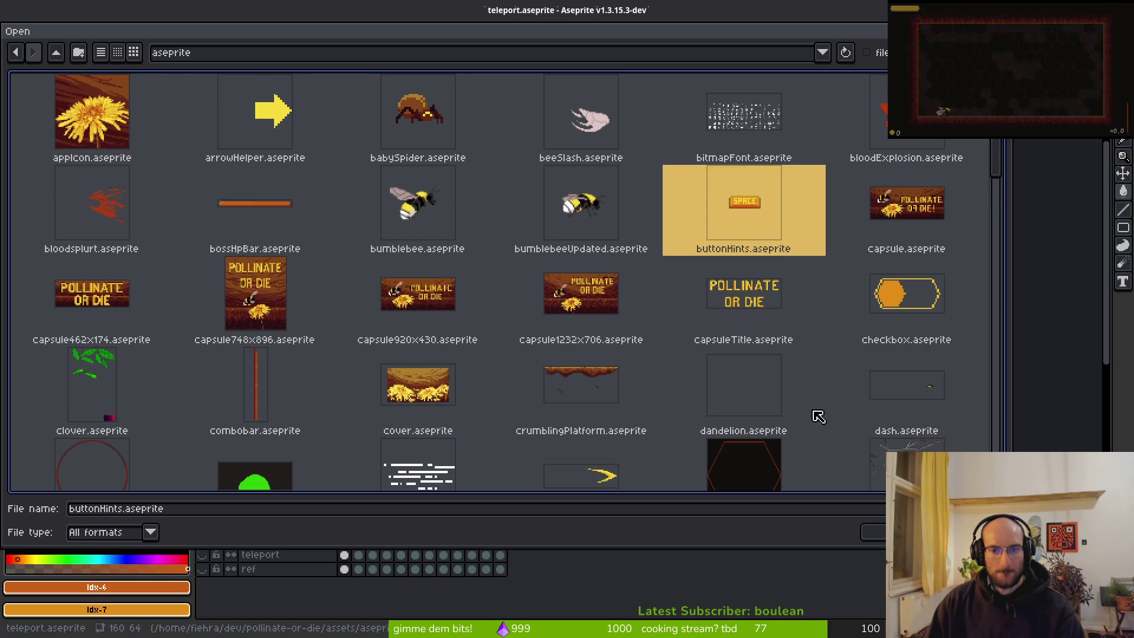
{"action": "key", "text": "Return"}
Hide the xbox layer, add Layer 1 above it and paste xbox frames 1–18 into it
{"action": "left_click", "coordinate": [202, 555]}
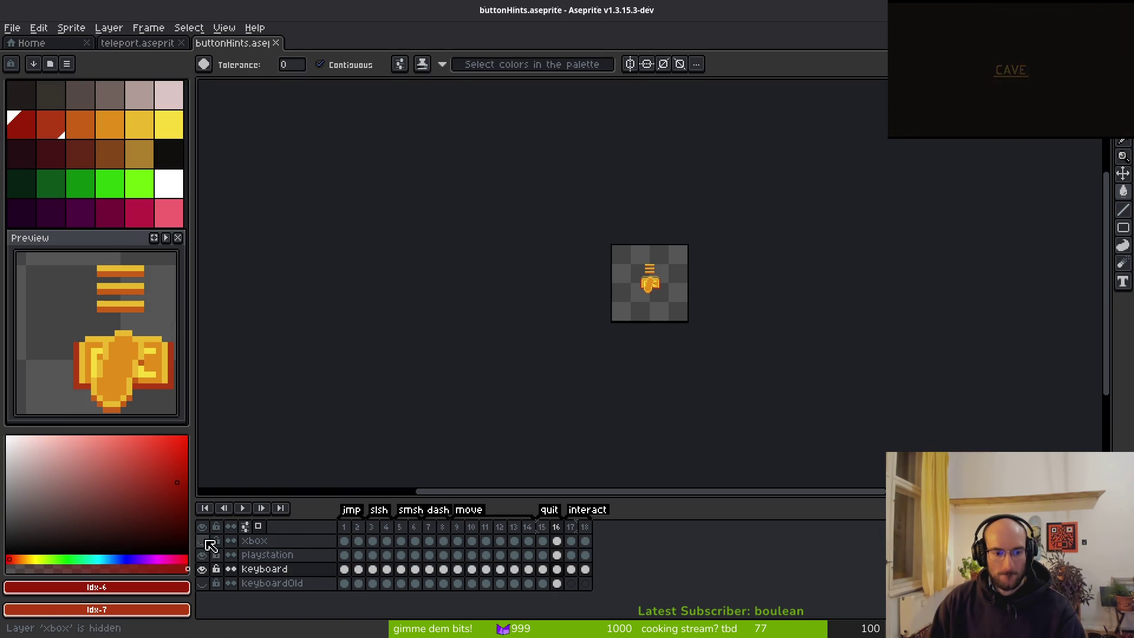
{"action": "left_click", "coordinate": [291, 542]}
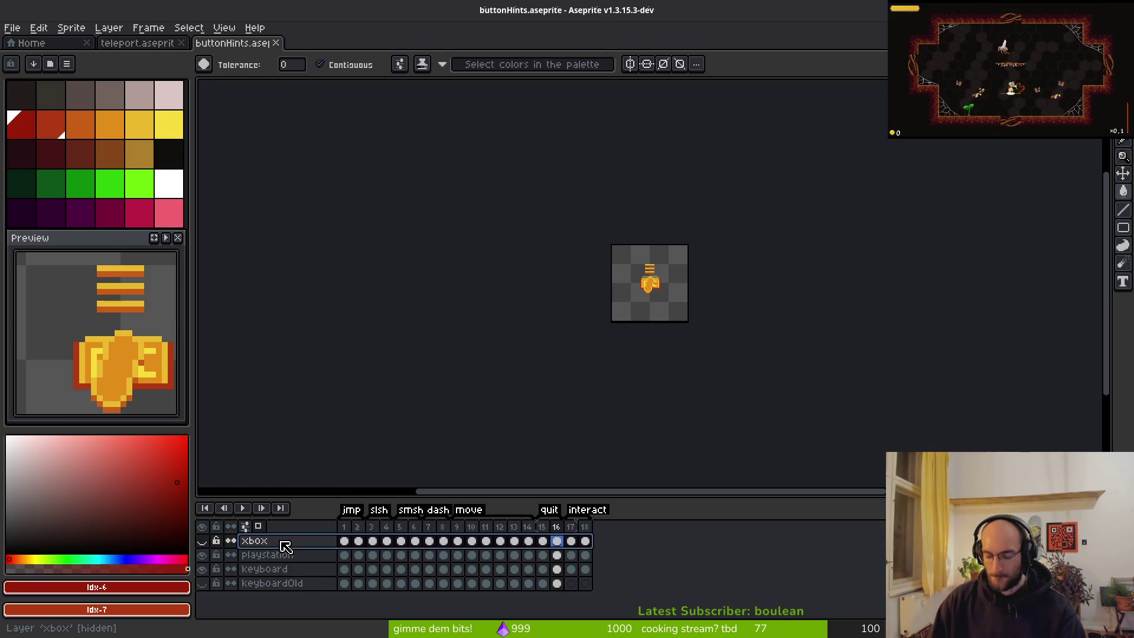
{"action": "key", "text": "shift+n"}
{"action": "left_click_drag", "start_coordinate": [346, 556], "coordinate": [596, 560]}
{"action": "key", "text": "ctrl+c"}
{"action": "left_click", "coordinate": [344, 541]}
{"action": "key", "text": "ctrl+v"}
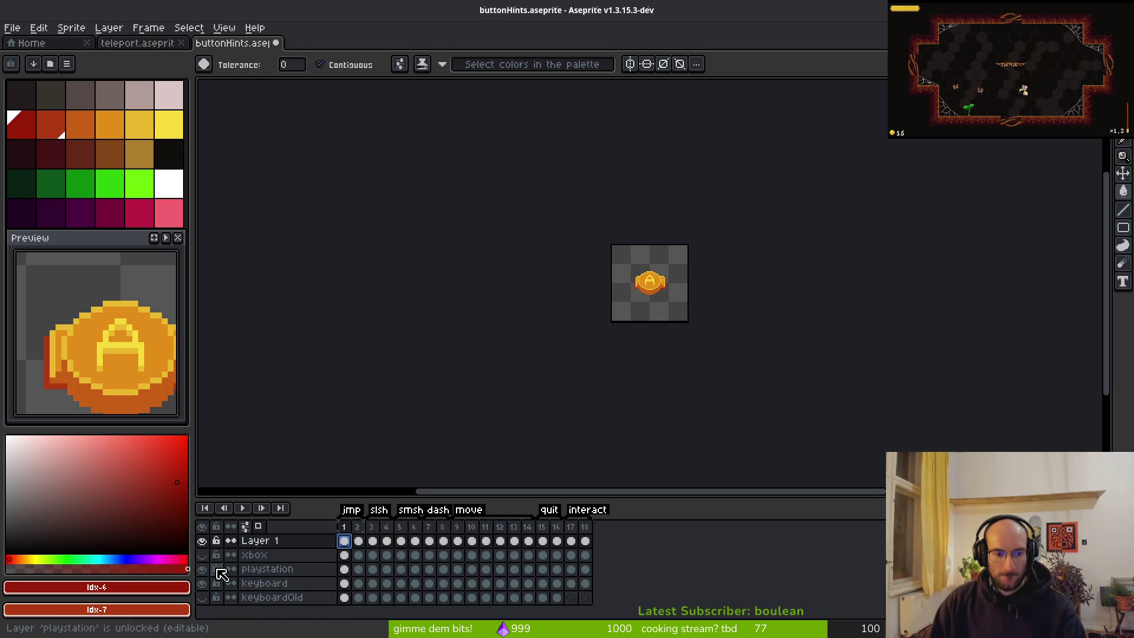
Hide the keyboard layer and save buttonHints.aseprite
{"action": "left_click", "coordinate": [202, 584]}
{"action": "key", "text": "ctrl+s"}
{"action": "scroll", "coordinate": [666, 272], "scroll_direction": "up", "scroll_amount": 8}
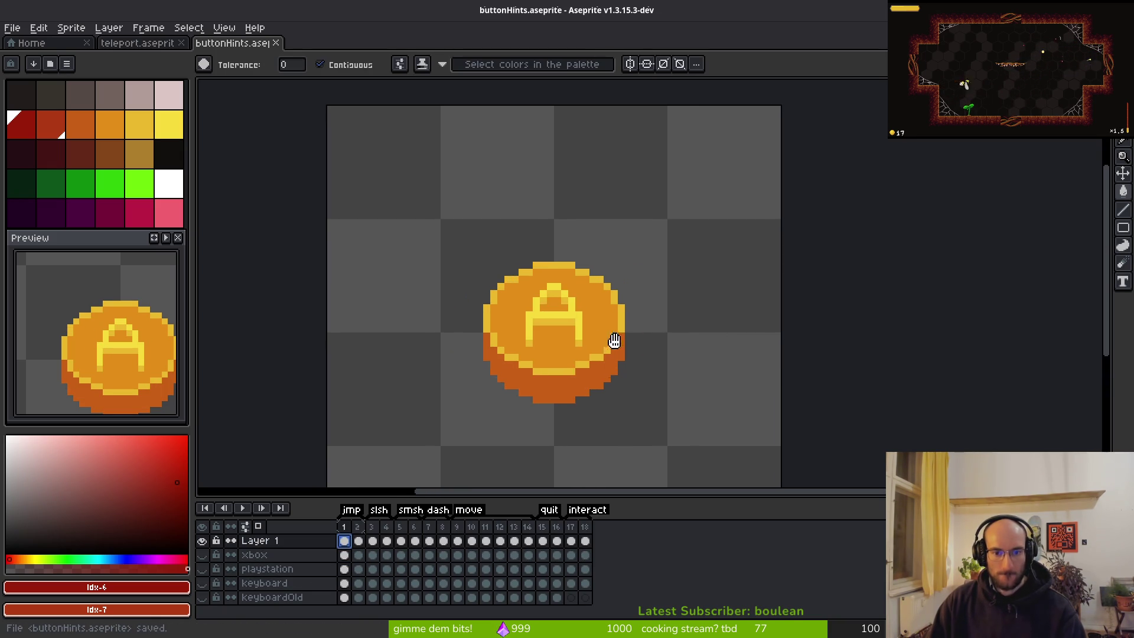
{"action": "scroll", "coordinate": [591, 322], "scroll_direction": "down", "scroll_amount": 2}
{"action": "scroll", "coordinate": [592, 313], "scroll_direction": "up", "scroll_amount": 1}
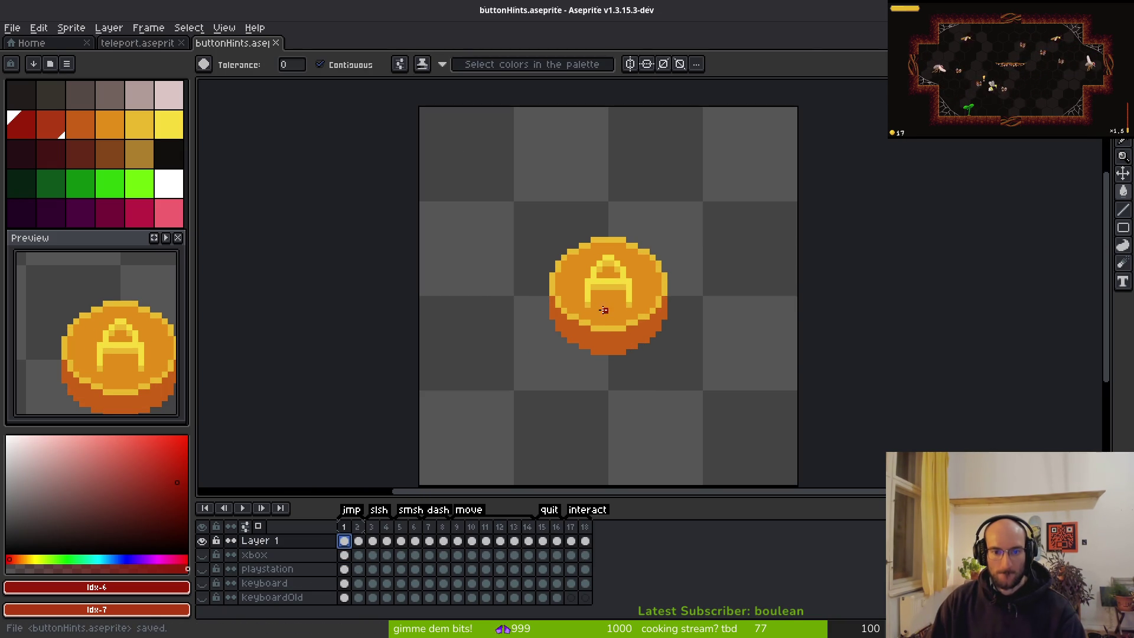
Select the A coin on frame 1 and drag it up to the top-left corner
{"action": "key", "text": "m"}
{"action": "key", "text": "ctrl+shift+d"}
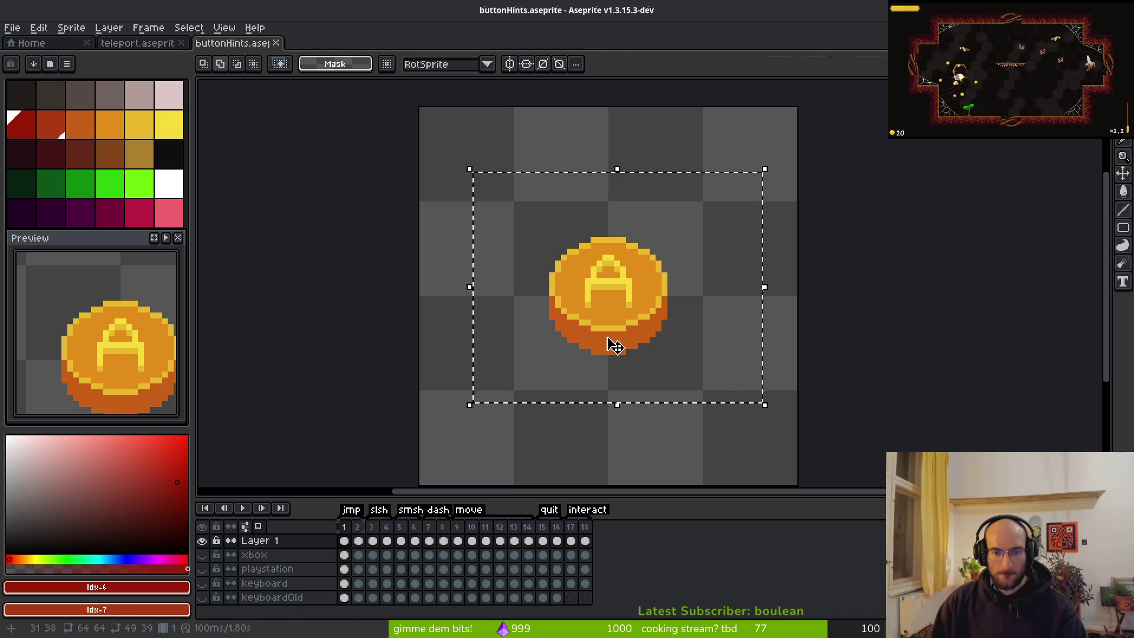
{"action": "mouse_move", "coordinate": [620, 327]}
{"action": "left_mouse_down"}
{"action": "mouse_move", "coordinate": [619, 366]}
{"action": "mouse_move", "coordinate": [555, 317]}
{"action": "mouse_move", "coordinate": [476, 172]}
{"action": "mouse_move", "coordinate": [509, 185]}
{"action": "mouse_move", "coordinate": [496, 173]}
{"action": "left_mouse_up"}
{"action": "key", "text": "Return"}
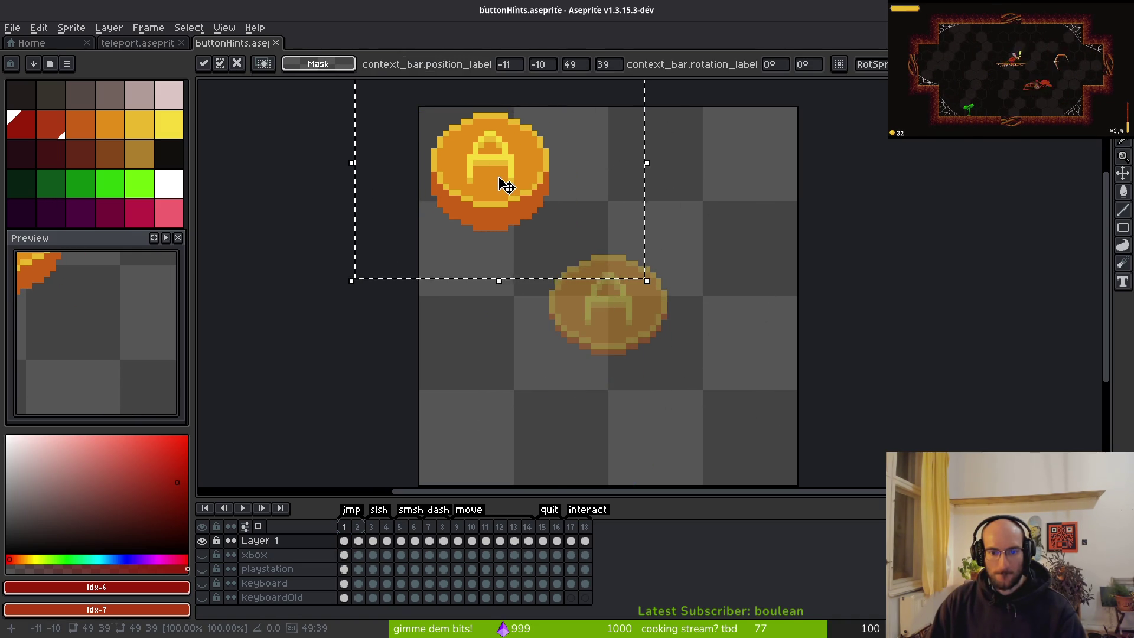
{"action": "key", "text": "ctrl+d"}
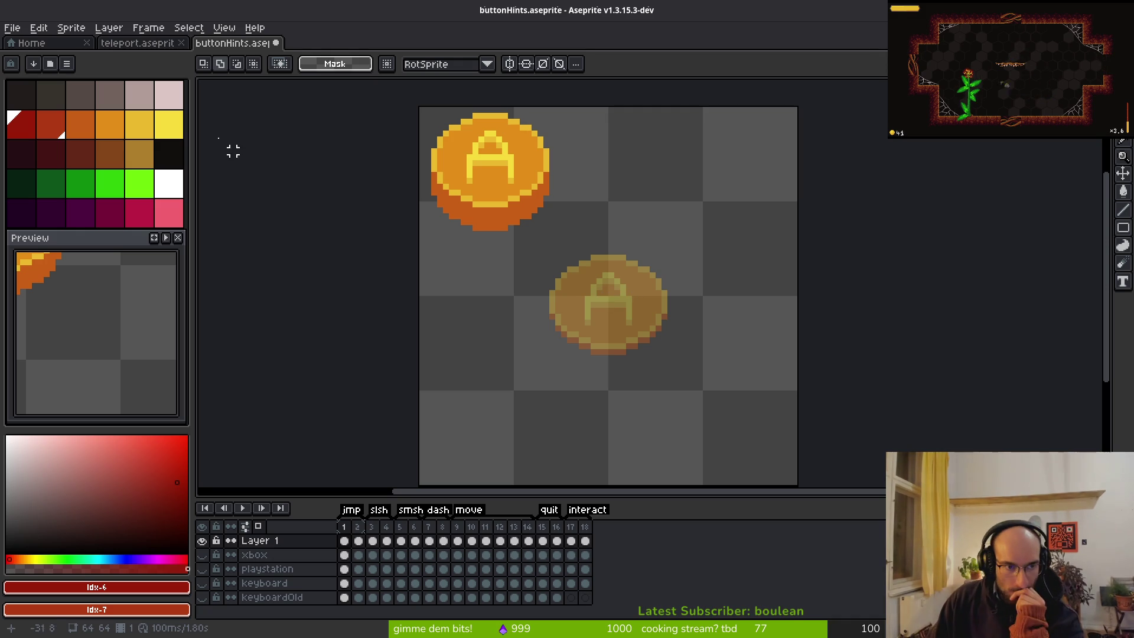
{"action": "key", "text": "b"}
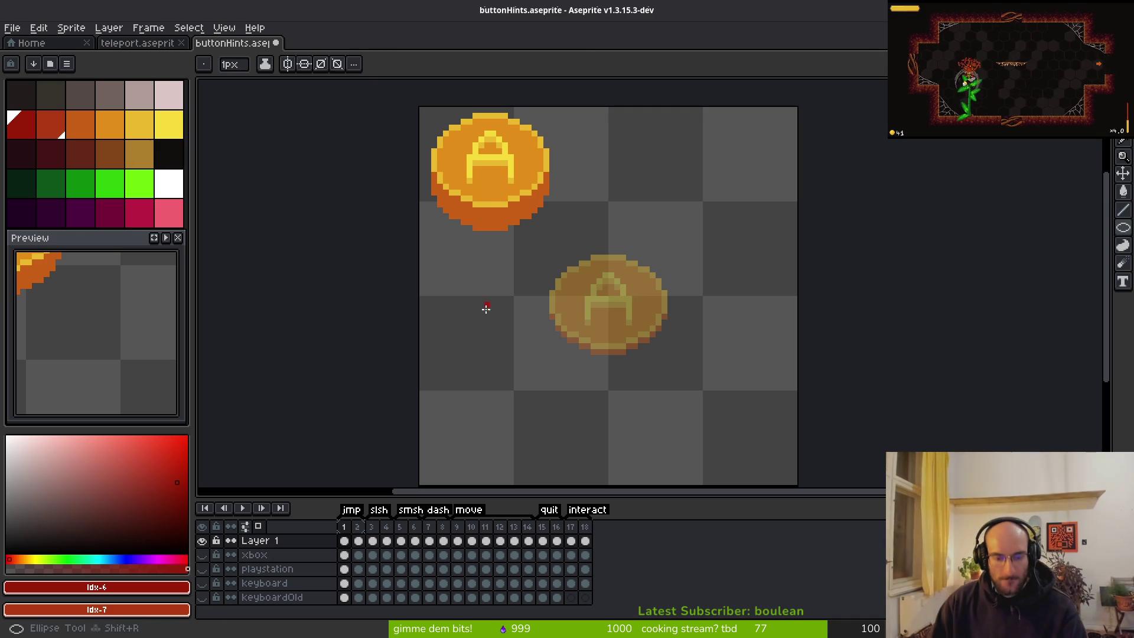
{"action": "scroll", "coordinate": [609, 234], "scroll_direction": "up", "scroll_amount": 2}
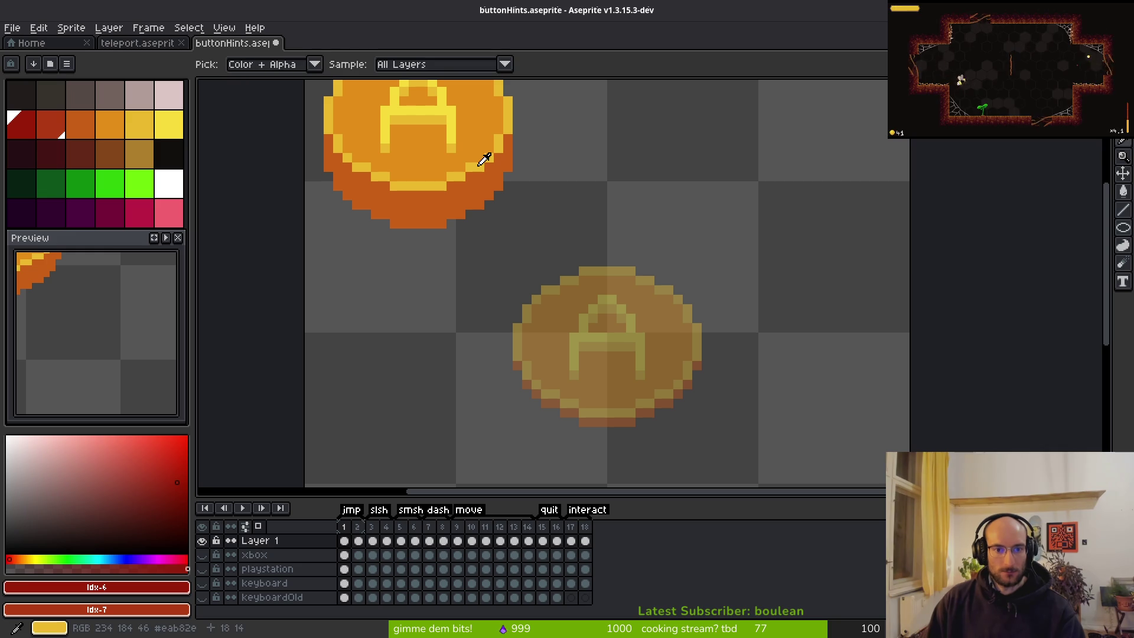
With orange selected, draw ring outlines above the faded A coin and to its right
{"action": "left_click", "coordinate": [480, 164], "text": "alt"}
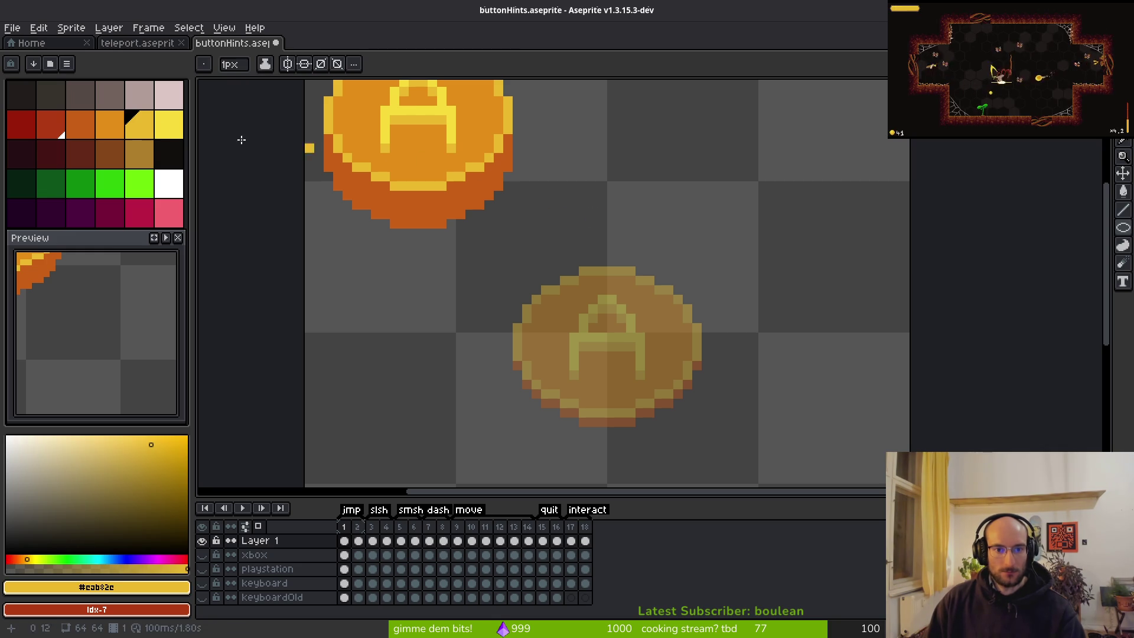
{"action": "left_click", "coordinate": [110, 122]}
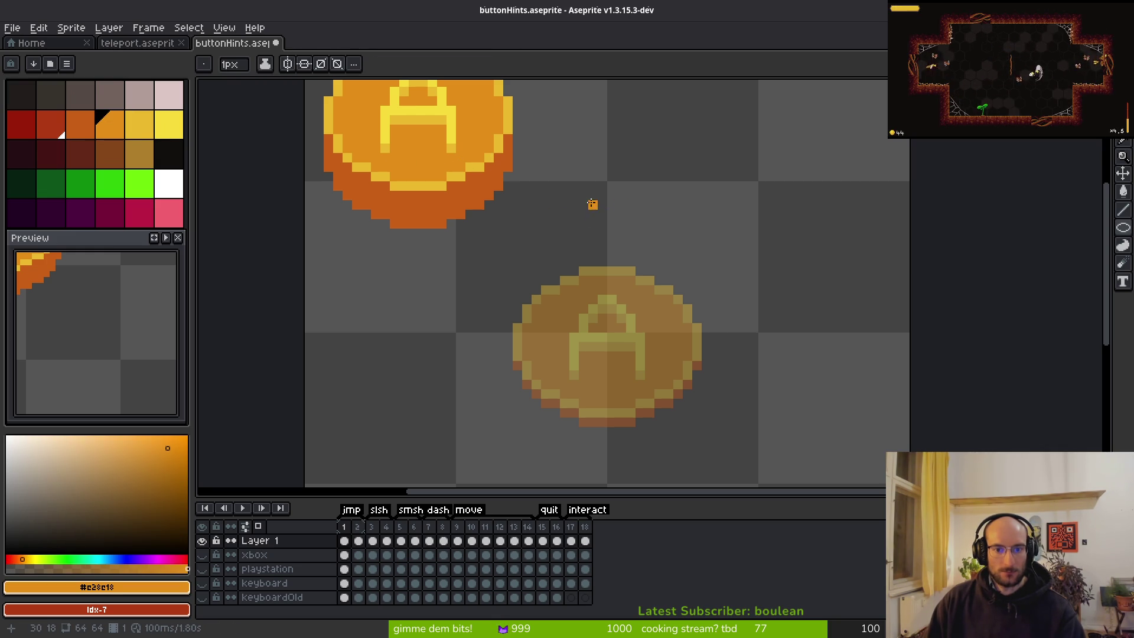
{"action": "left_click_drag", "start_coordinate": [571, 185], "coordinate": [639, 250]}
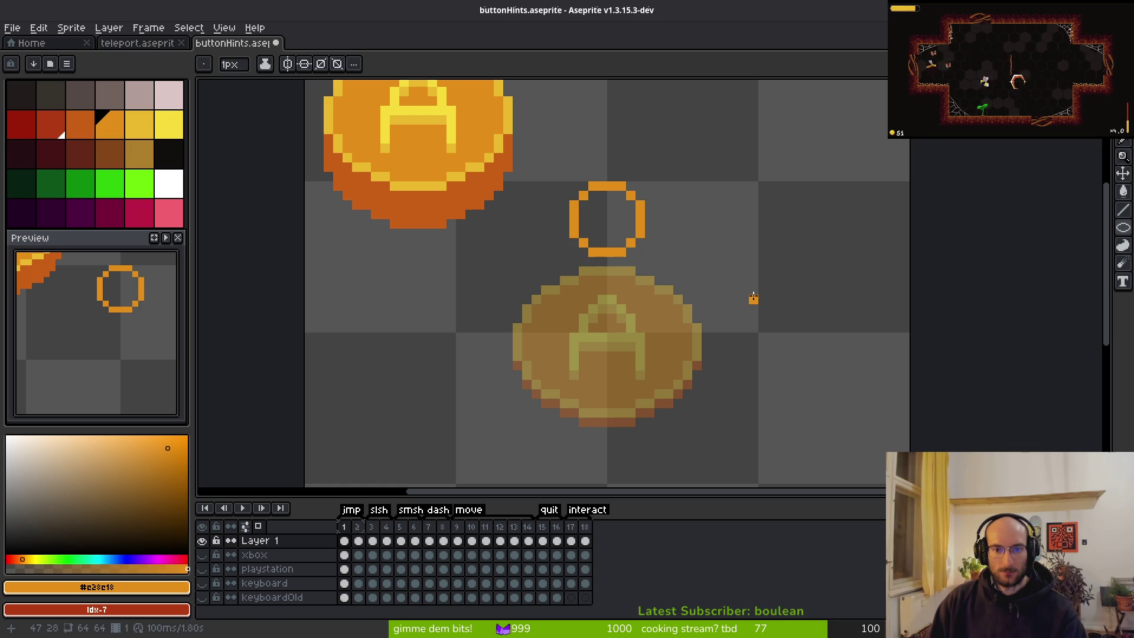
{"action": "mouse_move", "coordinate": [754, 289]}
{"action": "left_mouse_down"}
{"action": "mouse_move", "coordinate": [704, 369]}
{"action": "mouse_move", "coordinate": [678, 371]}
{"action": "left_mouse_up"}
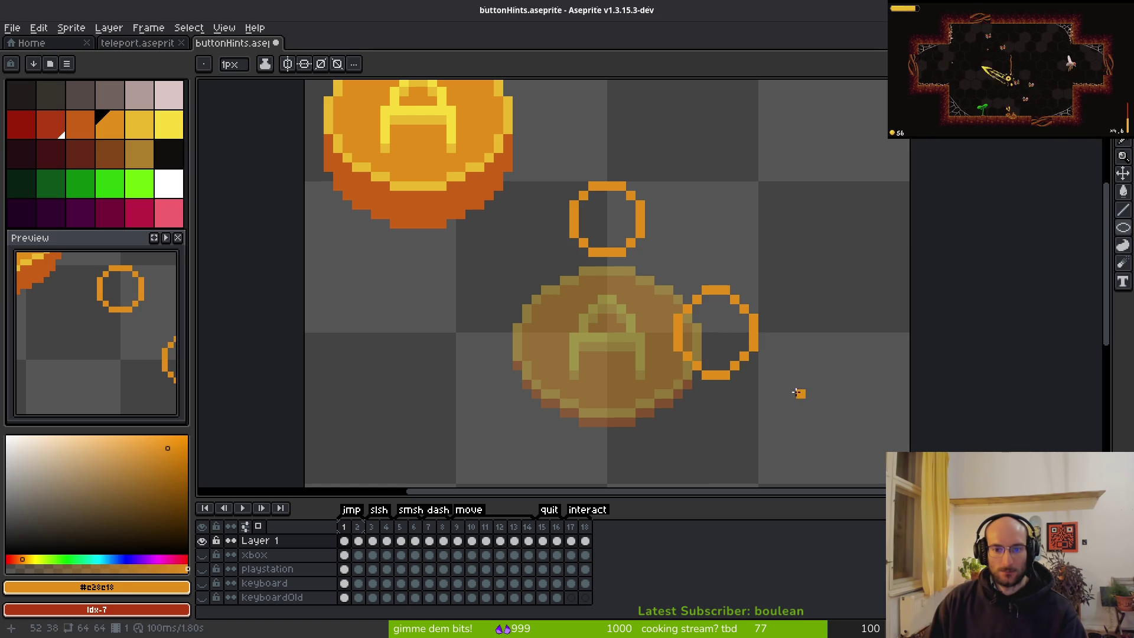
Undo the misplaced right ring and redraw an orange ring at the coin's upper right
{"action": "scroll", "coordinate": [798, 393], "scroll_direction": "down", "scroll_amount": 1}
{"action": "key", "text": "ctrl+z"}
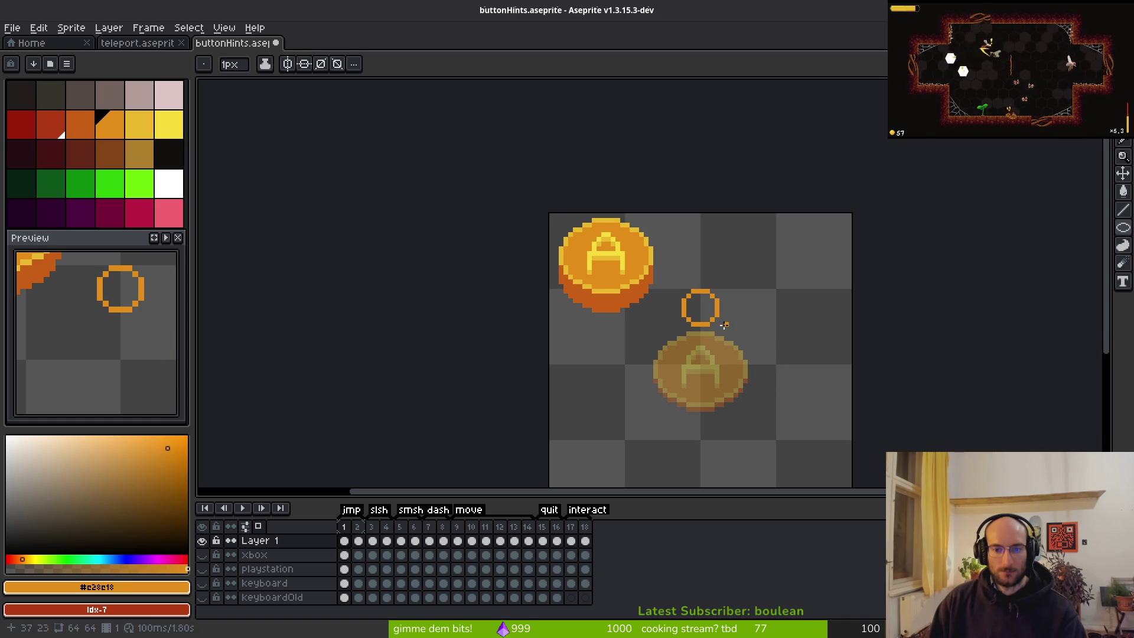
{"action": "scroll", "coordinate": [724, 325], "scroll_direction": "up", "scroll_amount": 1}
{"action": "key", "text": "ctrl+z"}
{"action": "left_click_drag", "start_coordinate": [722, 328], "coordinate": [685, 262]}
{"action": "key", "text": "ctrl+y"}
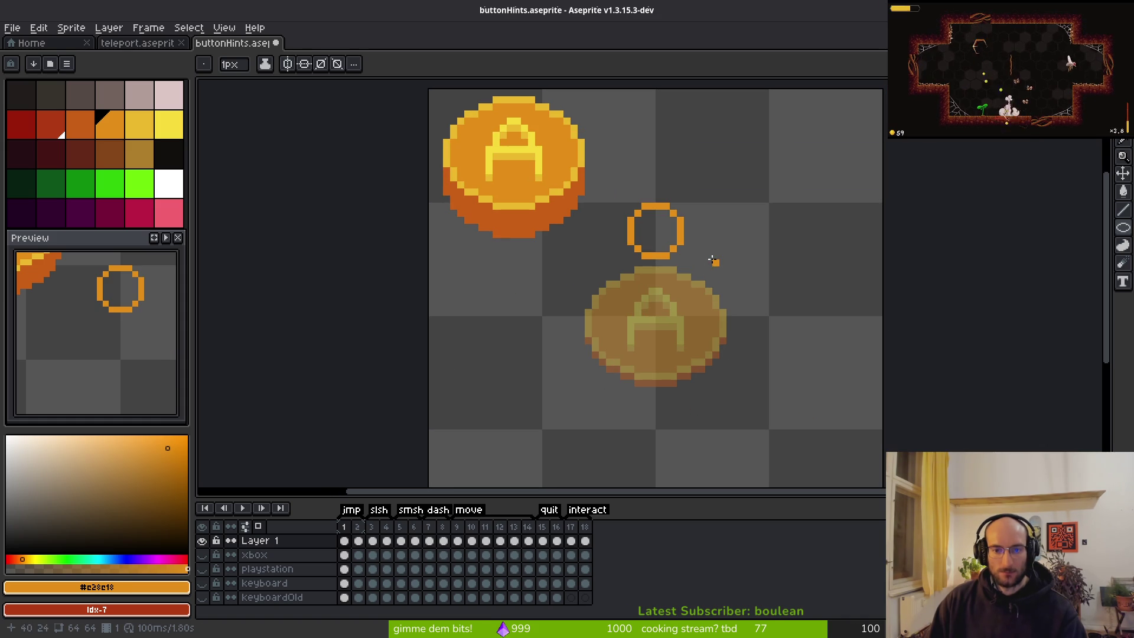
{"action": "left_click_drag", "start_coordinate": [765, 205], "coordinate": [854, 287]}
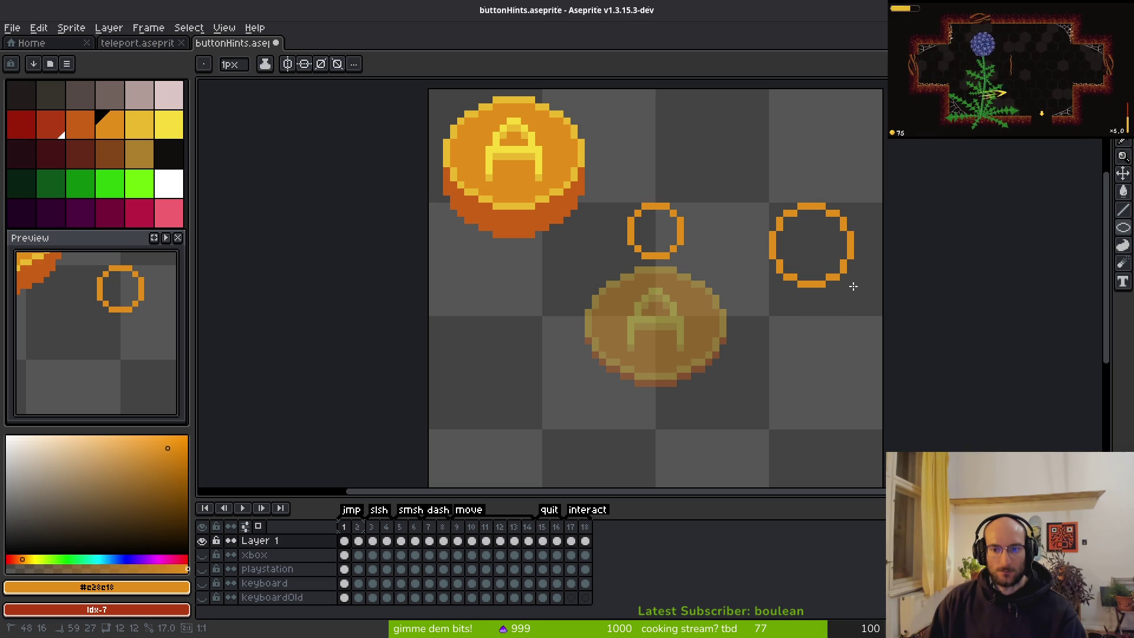
{"action": "mouse_move", "coordinate": [853, 286]}
{"action": "left_mouse_down"}
{"action": "mouse_move", "coordinate": [826, 253]}
{"action": "mouse_move", "coordinate": [834, 269]}
{"action": "left_mouse_up"}
{"action": "scroll", "coordinate": [822, 296], "scroll_direction": "down", "scroll_amount": 6}
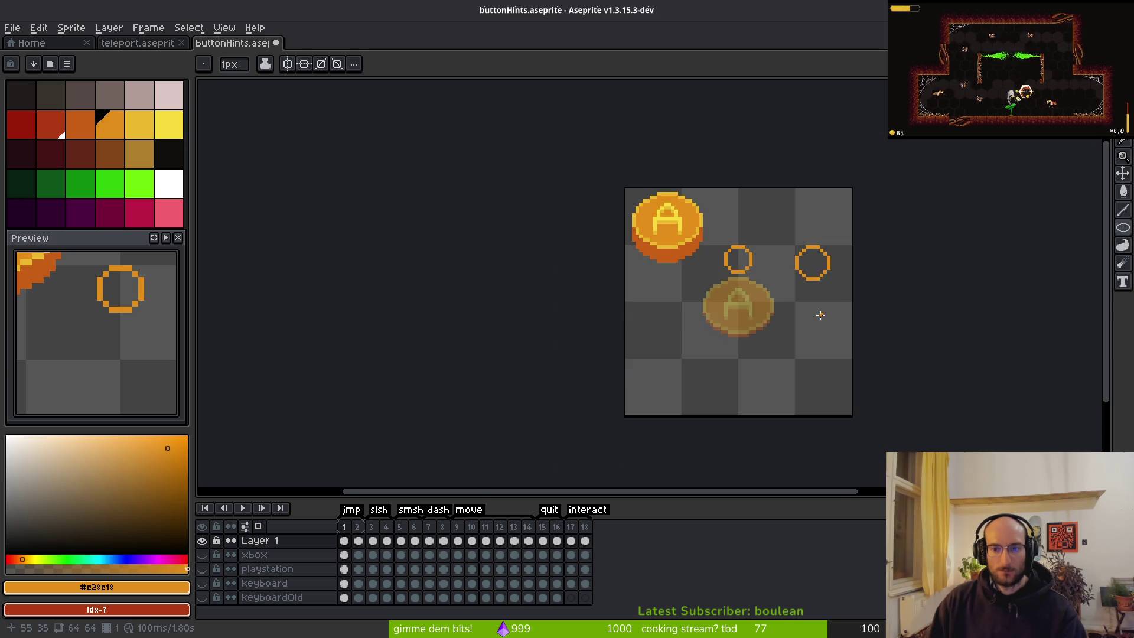
Place copies of the orange ring below and to the left of the coin
{"action": "scroll", "coordinate": [815, 319], "scroll_direction": "up", "scroll_amount": 5}
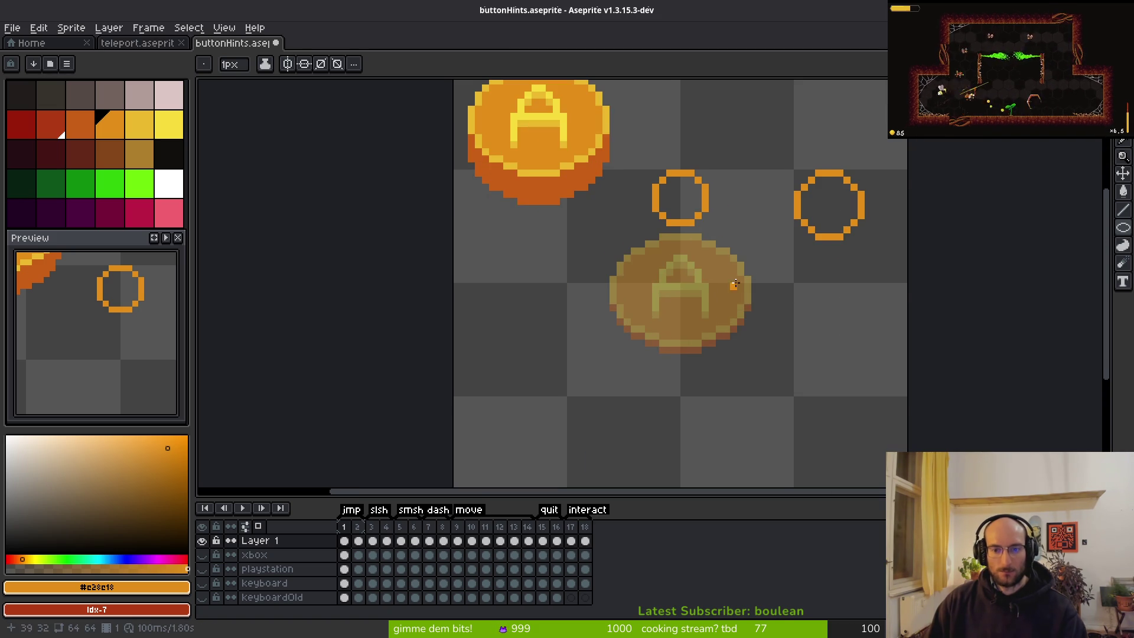
{"action": "key", "text": "v"}
{"action": "key", "text": "Down"}
{"action": "key", "text": "Down"}
{"action": "key", "text": "Down"}
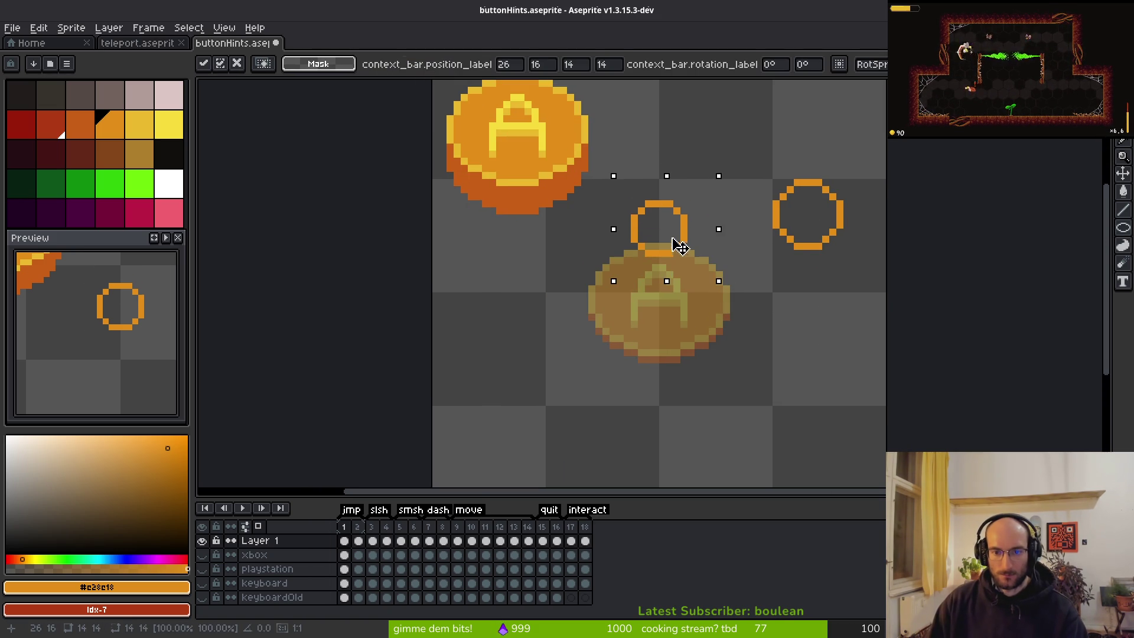
{"action": "mouse_move", "coordinate": [693, 253]}
{"action": "left_mouse_down"}
{"action": "mouse_move", "coordinate": [727, 291]}
{"action": "mouse_move", "coordinate": [777, 315]}
{"action": "left_mouse_up"}
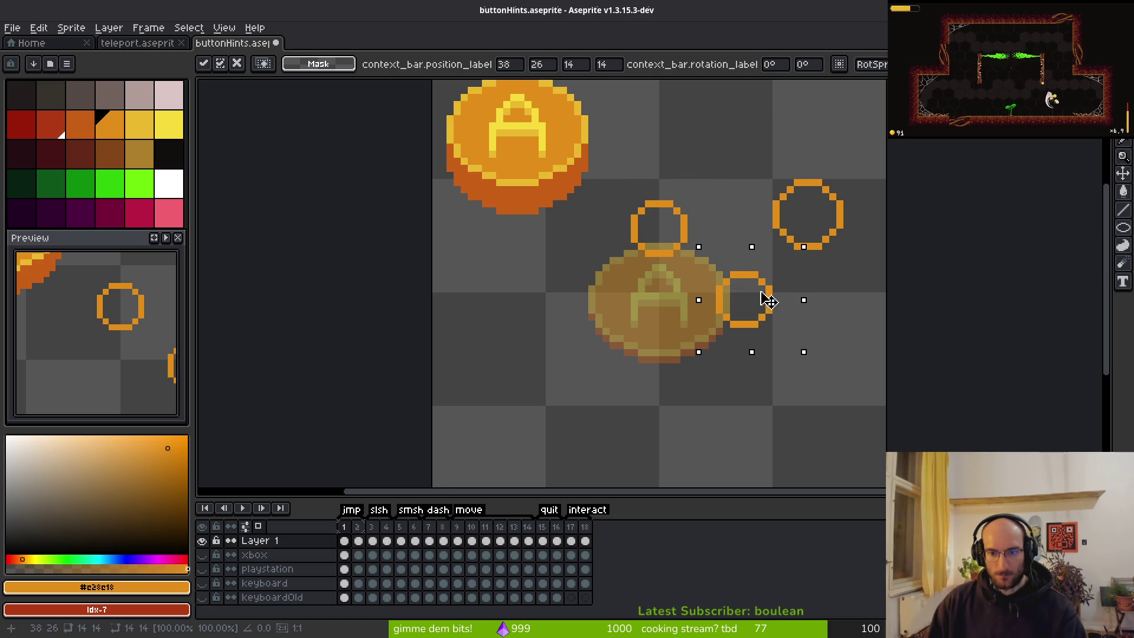
{"action": "key", "text": "ctrl+z"}
{"action": "left_click_drag", "start_coordinate": [679, 253], "coordinate": [674, 384]}
{"action": "mouse_move", "coordinate": [642, 258]}
{"action": "left_mouse_down"}
{"action": "mouse_move", "coordinate": [628, 288]}
{"action": "mouse_move", "coordinate": [572, 297]}
{"action": "left_mouse_up"}
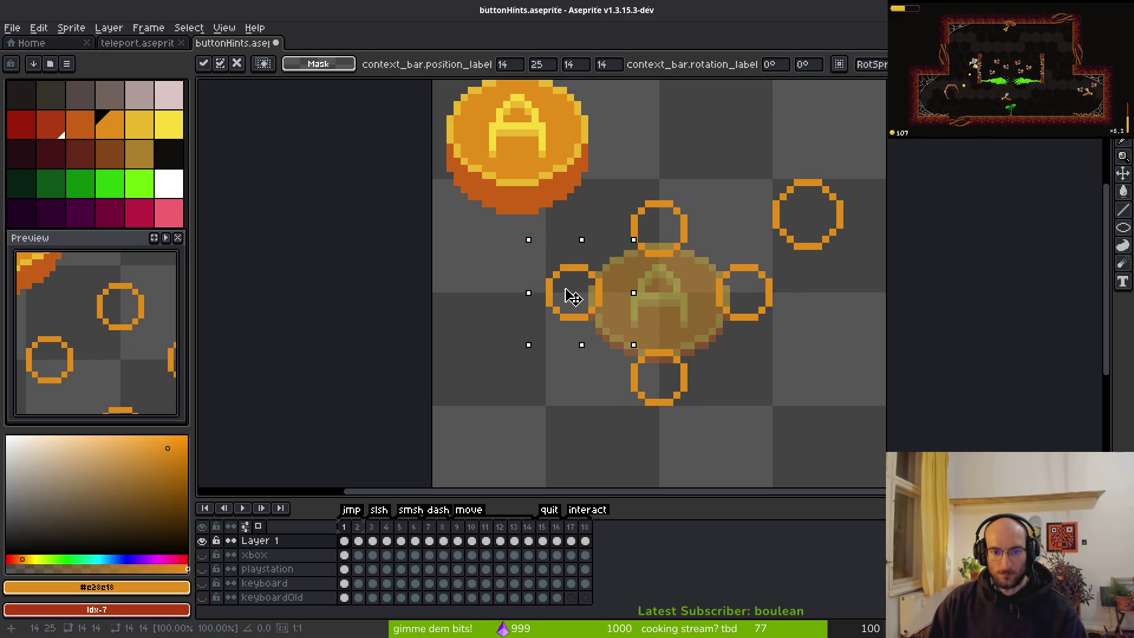
{"action": "key", "text": "Return"}
Nudge the bottom, right and left rings one pixel toward the coin, then save
{"action": "mouse_move", "coordinate": [613, 329]}
{"action": "left_mouse_down"}
{"action": "mouse_move", "coordinate": [698, 430]}
{"action": "mouse_move", "coordinate": [673, 384]}
{"action": "left_mouse_up"}
{"action": "key", "text": "Return"}
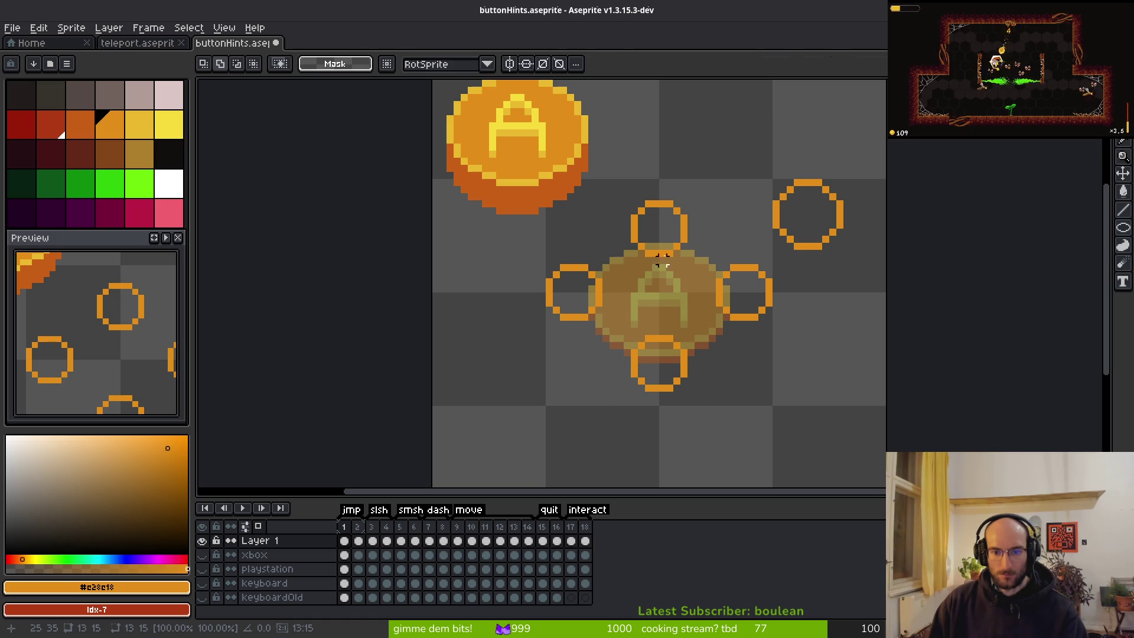
{"action": "left_click_drag", "start_coordinate": [617, 187], "coordinate": [688, 264]}
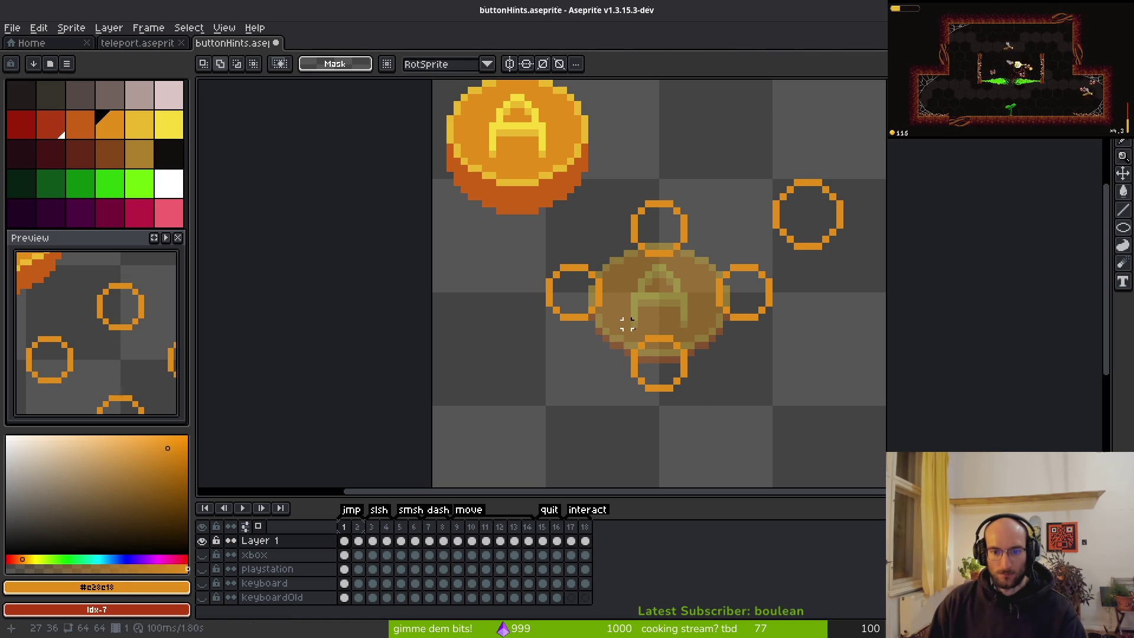
{"action": "left_click_drag", "start_coordinate": [617, 313], "coordinate": [700, 396]}
{"action": "key", "text": "Up"}
{"action": "key", "text": "Return"}
{"action": "left_click_drag", "start_coordinate": [701, 261], "coordinate": [781, 331]}
{"action": "key", "text": "Left"}
{"action": "key", "text": "Left"}
{"action": "key", "text": "Left"}
{"action": "key", "text": "Return"}
{"action": "left_click_drag", "start_coordinate": [548, 274], "coordinate": [615, 337]}
{"action": "key", "text": "Right"}
{"action": "key", "text": "Right"}
{"action": "key", "text": "Right"}
{"action": "key", "text": "Return"}
{"action": "key", "text": "ctrl+s"}
Delete the spare upper-right ring and the old A coin at top-left
{"action": "scroll", "coordinate": [650, 319], "scroll_direction": "down", "scroll_amount": 5}
{"action": "scroll", "coordinate": [756, 301], "scroll_direction": "up", "scroll_amount": 4}
{"action": "left_click_drag", "start_coordinate": [751, 163], "coordinate": [866, 267]}
{"action": "key", "text": "Delete"}
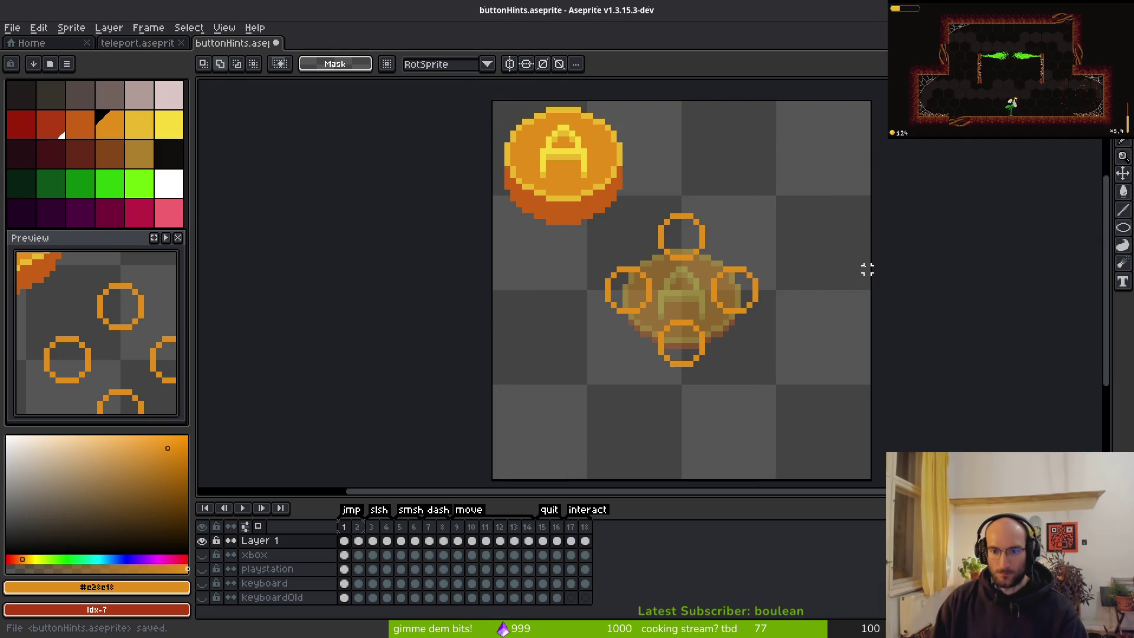
{"action": "left_click_drag", "start_coordinate": [492, 101], "coordinate": [642, 244]}
{"action": "key", "text": "Delete"}
Clear the coin cels in frames 2 and 4
{"action": "key", "text": "ctrl+s"}
{"action": "left_click", "coordinate": [359, 541]}
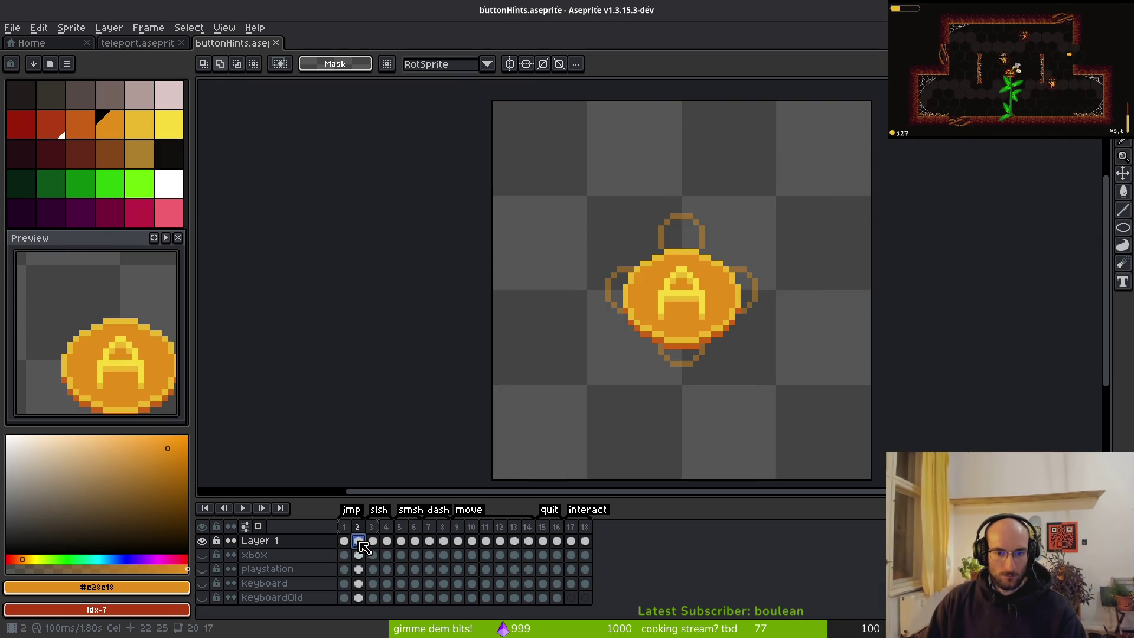
{"action": "key", "text": "Delete"}
{"action": "key", "text": "ctrl+s"}
{"action": "left_click", "coordinate": [388, 542]}
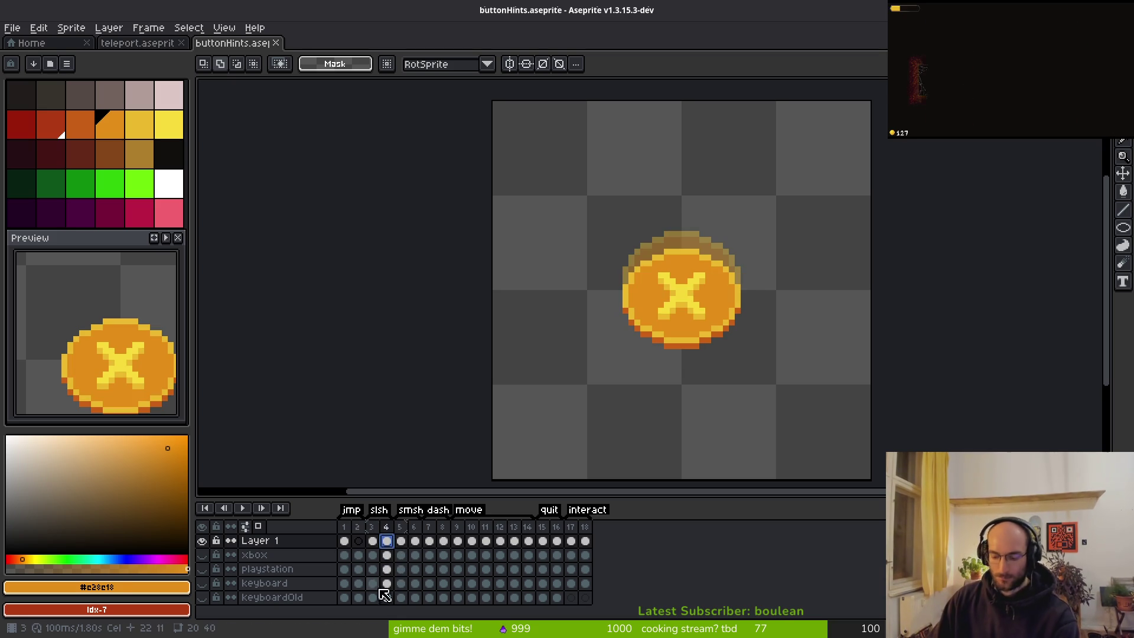
{"action": "key", "text": "Delete"}
Clear the coins in frames 6, 8 and 16, return to frame 1 and save
{"action": "left_click", "coordinate": [415, 541]}
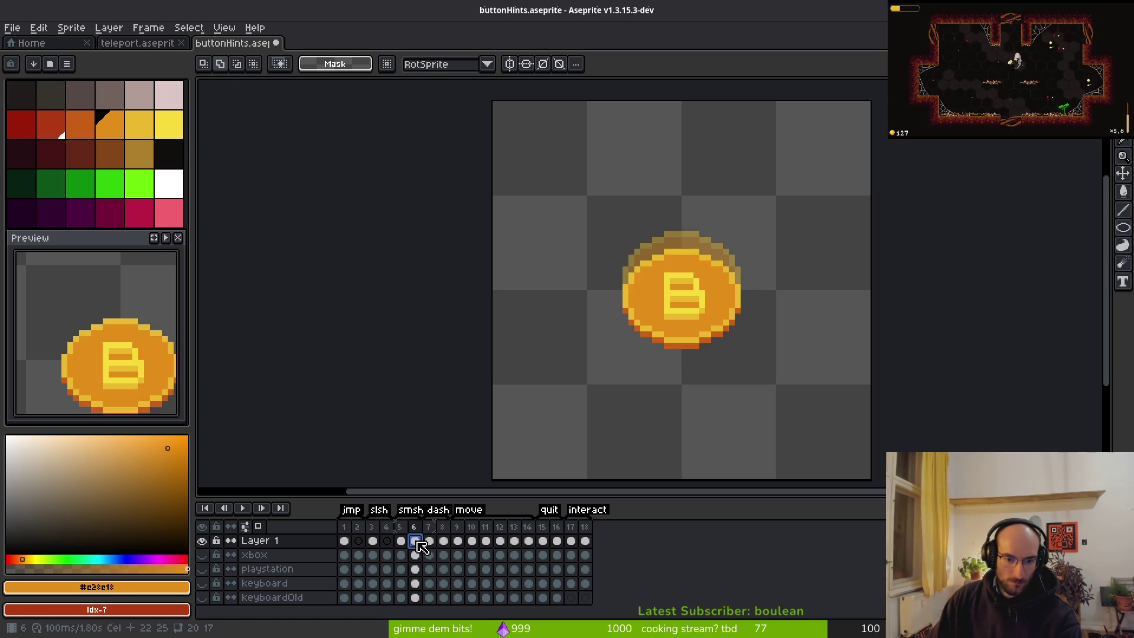
{"action": "key", "text": "Delete"}
{"action": "left_click", "coordinate": [444, 541]}
{"action": "key", "text": "Delete"}
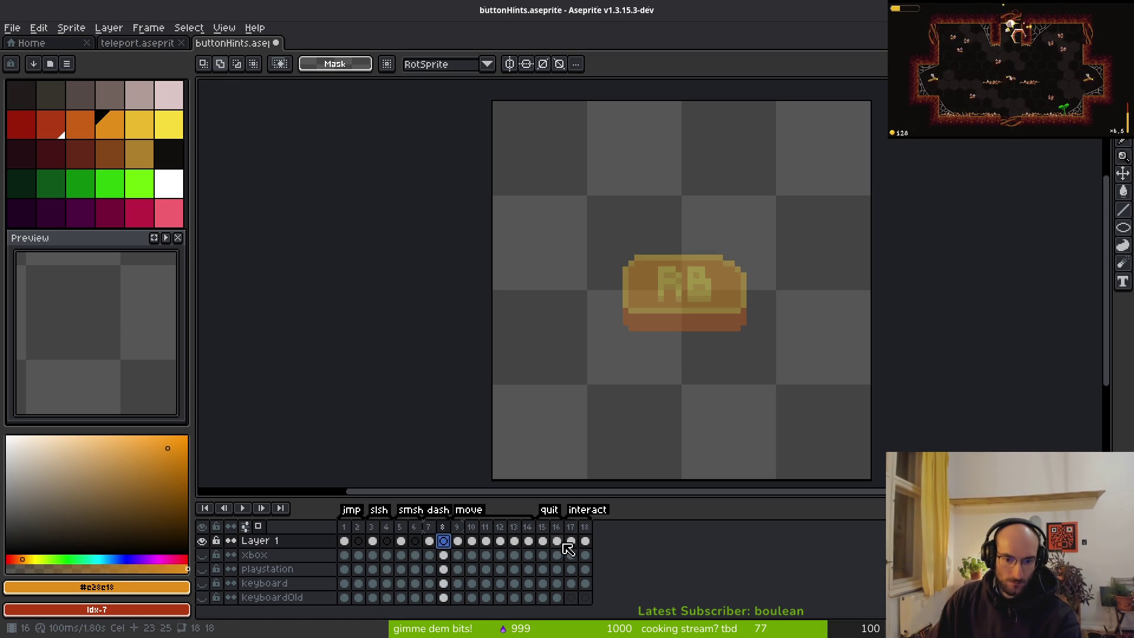
{"action": "left_click", "coordinate": [557, 541]}
{"action": "key", "text": "Delete"}
{"action": "left_click", "coordinate": [585, 541]}
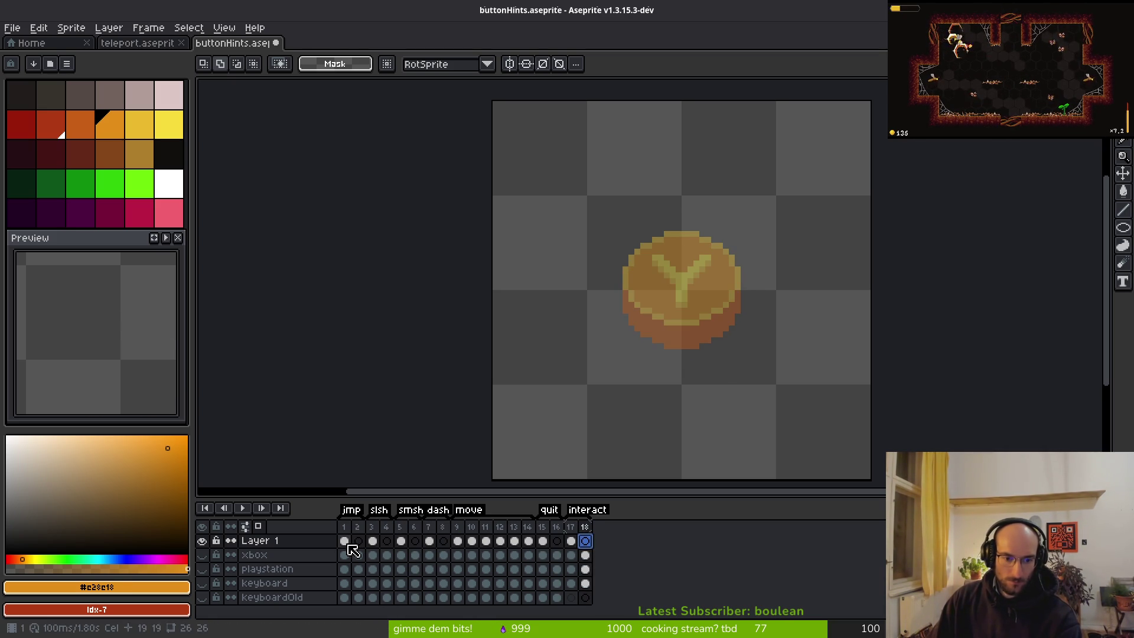
{"action": "left_click", "coordinate": [345, 542]}
{"action": "key", "text": "ctrl+s"}
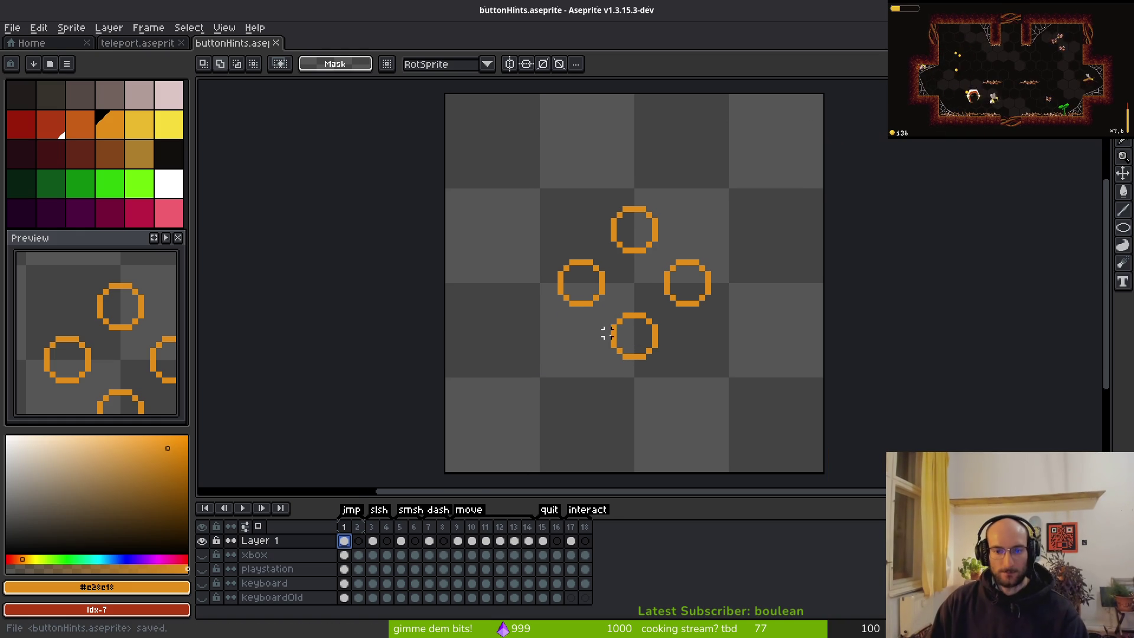
Deselect the rings and bucket-fill the bottom ring yellow
{"action": "left_click_drag", "start_coordinate": [755, 381], "coordinate": [757, 383]}
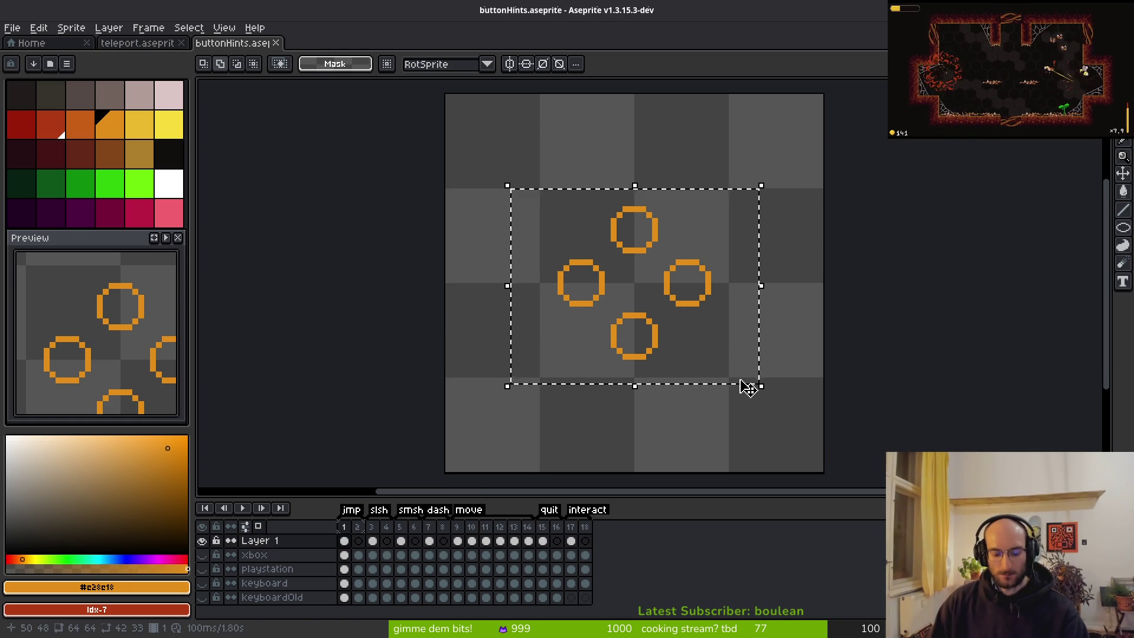
{"action": "left_click", "coordinate": [359, 540]}
{"action": "key", "text": "ctrl+d"}
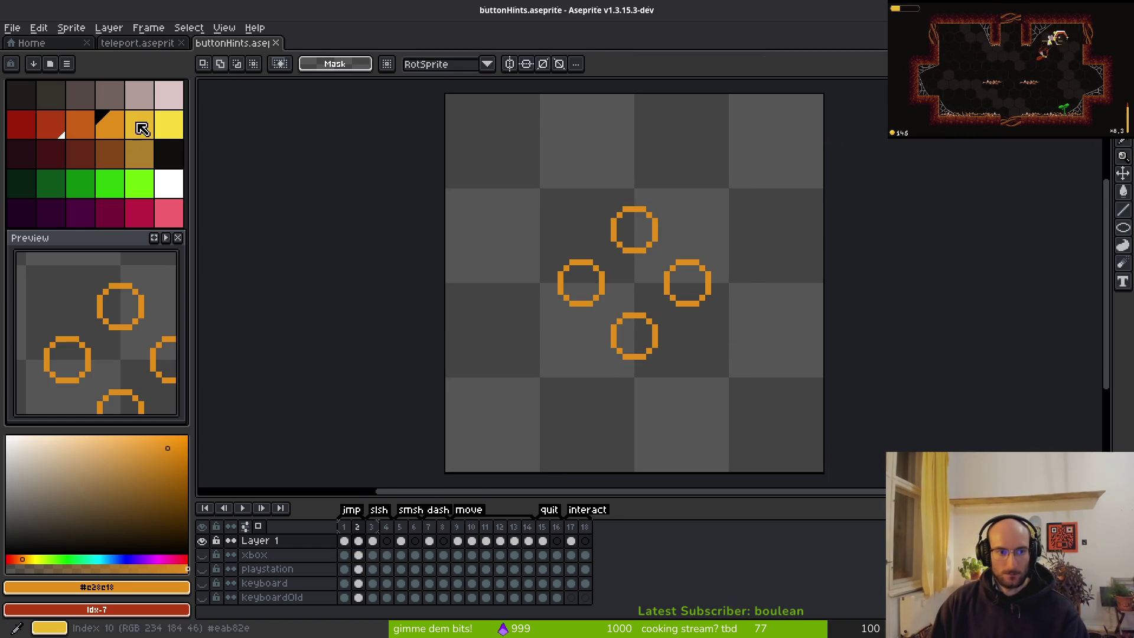
{"action": "left_click", "coordinate": [169, 124]}
{"action": "key", "text": "g"}
{"action": "left_click", "coordinate": [635, 335]}
Turn the bottom ring's orange edges yellow, then discard those yellow fills
{"action": "scroll", "coordinate": [658, 352], "scroll_direction": "down", "scroll_amount": 2}
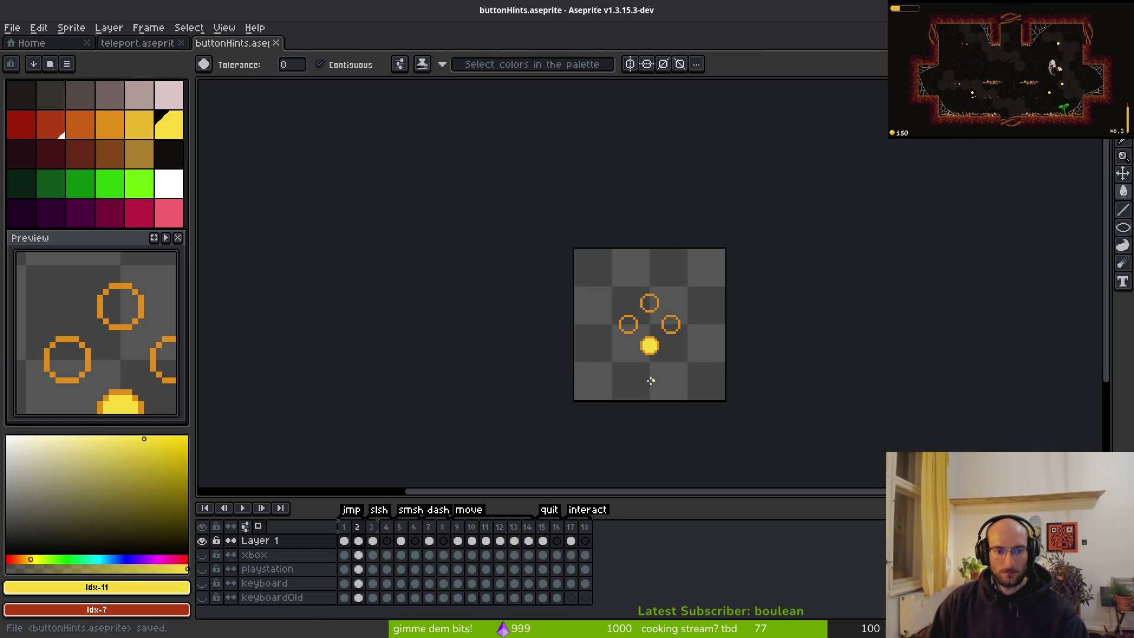
{"action": "scroll", "coordinate": [672, 343], "scroll_direction": "up", "scroll_amount": 2}
{"action": "scroll", "coordinate": [634, 288], "scroll_direction": "up", "scroll_amount": 3}
{"action": "left_click", "coordinate": [622, 291]}
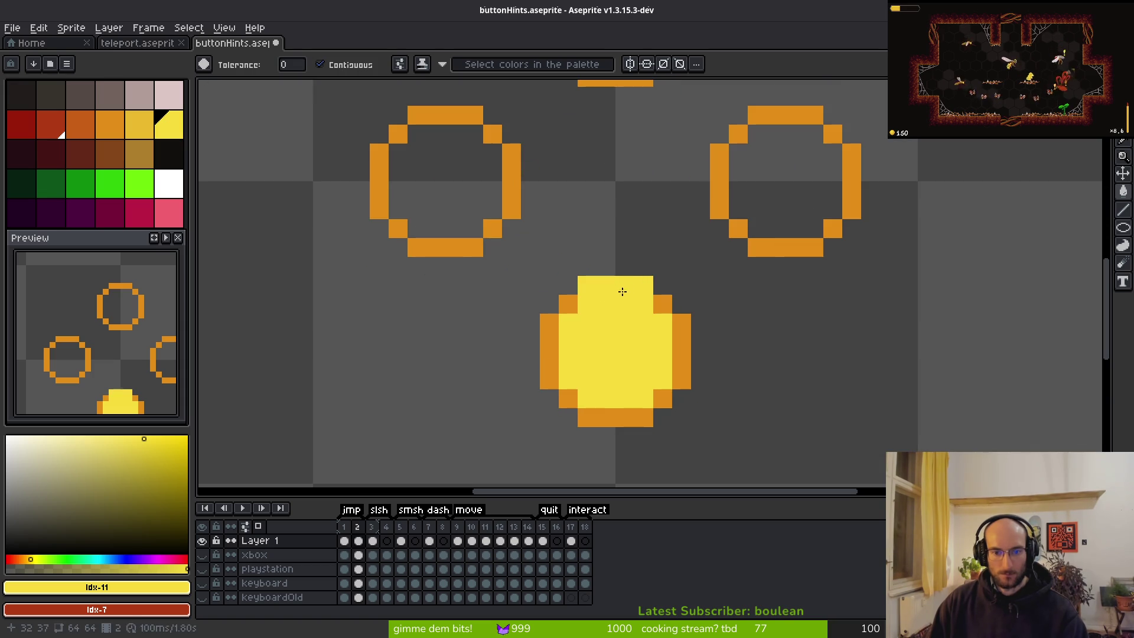
{"action": "left_click", "coordinate": [573, 310]}
{"action": "left_click", "coordinate": [553, 378]}
{"action": "left_click", "coordinate": [568, 399]}
{"action": "left_click", "coordinate": [602, 412]}
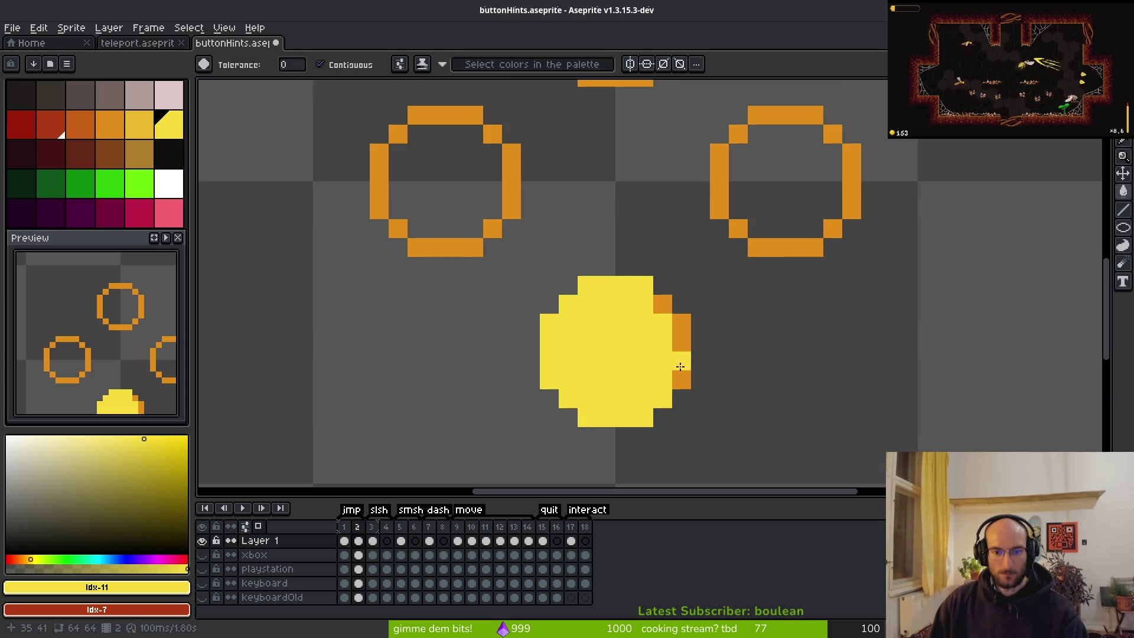
{"action": "key", "text": "ctrl+r"}
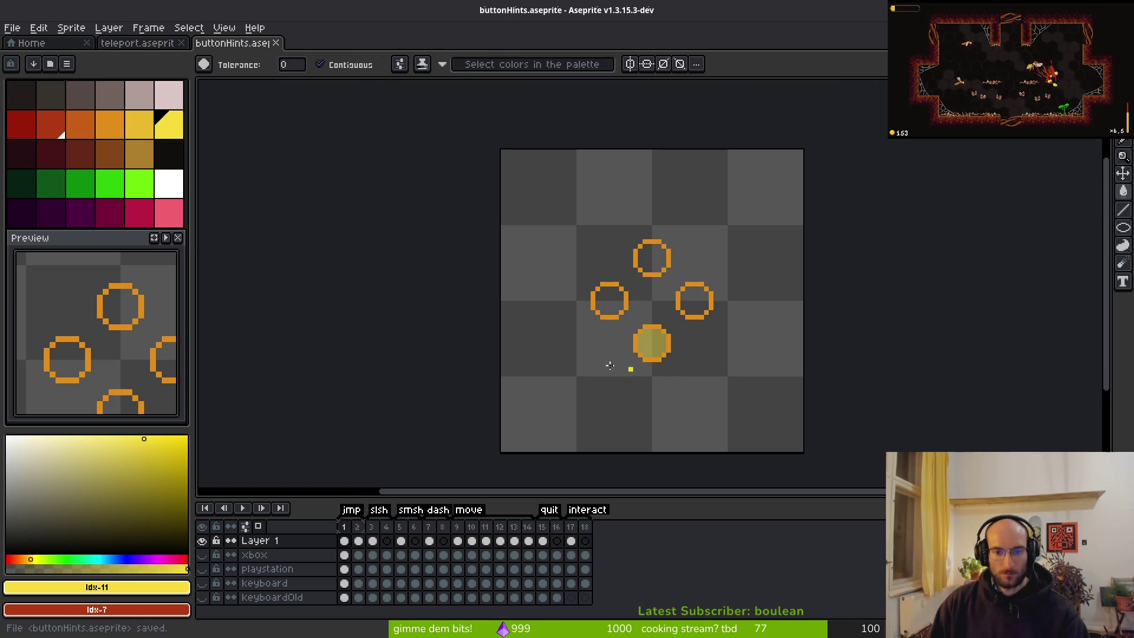
Fill the bottom ring's interior with red and save buttonHints.aseprite
{"action": "left_click", "coordinate": [53, 125]}
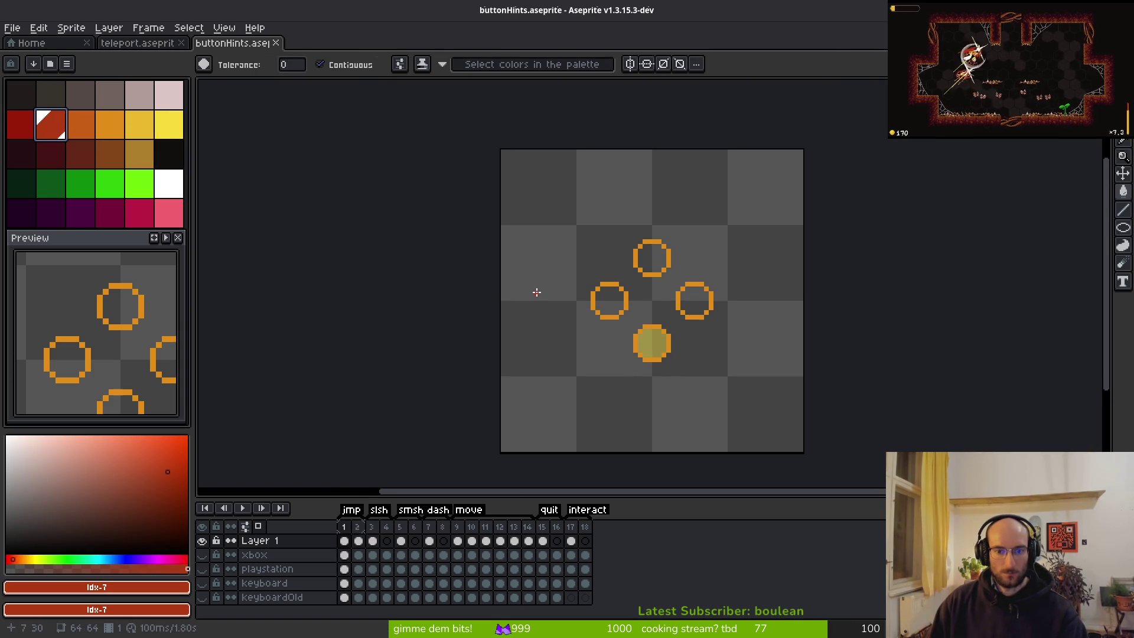
{"action": "scroll", "coordinate": [534, 291], "scroll_direction": "up", "scroll_amount": 2}
{"action": "left_click", "coordinate": [769, 393]}
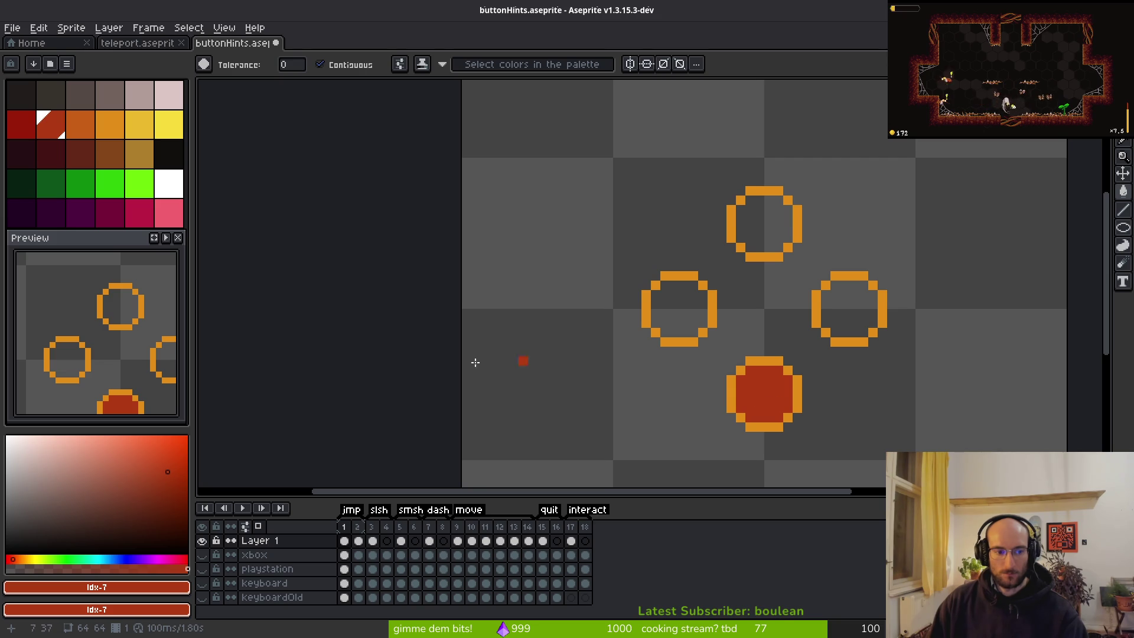
{"action": "key", "text": "ctrl+s"}
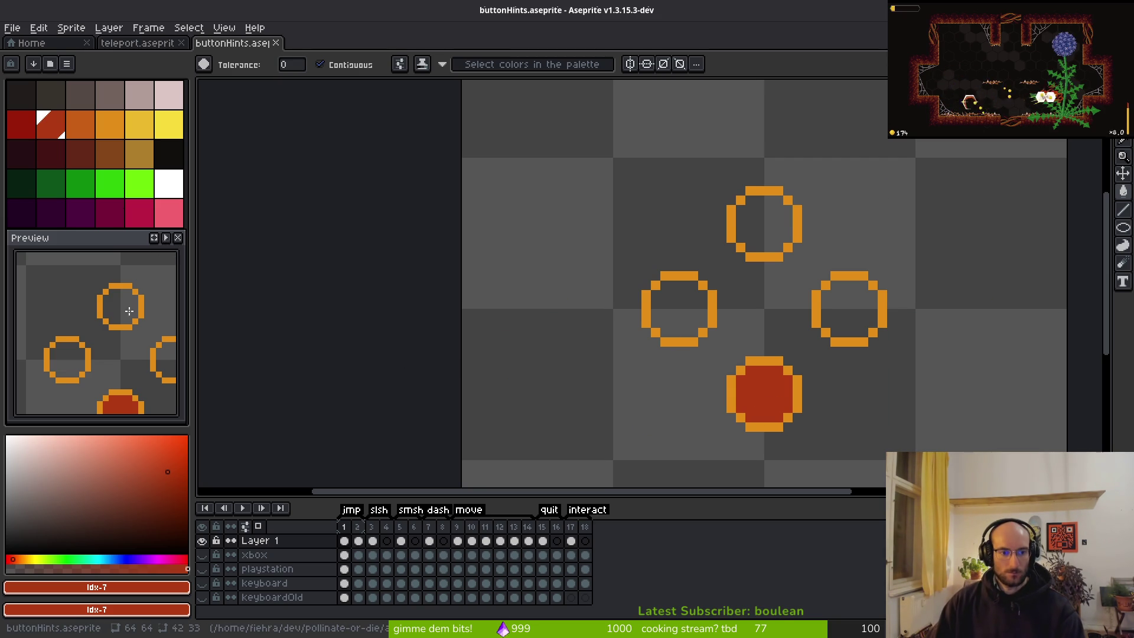
{"action": "scroll", "coordinate": [130, 310], "scroll_direction": "down", "scroll_amount": 3}
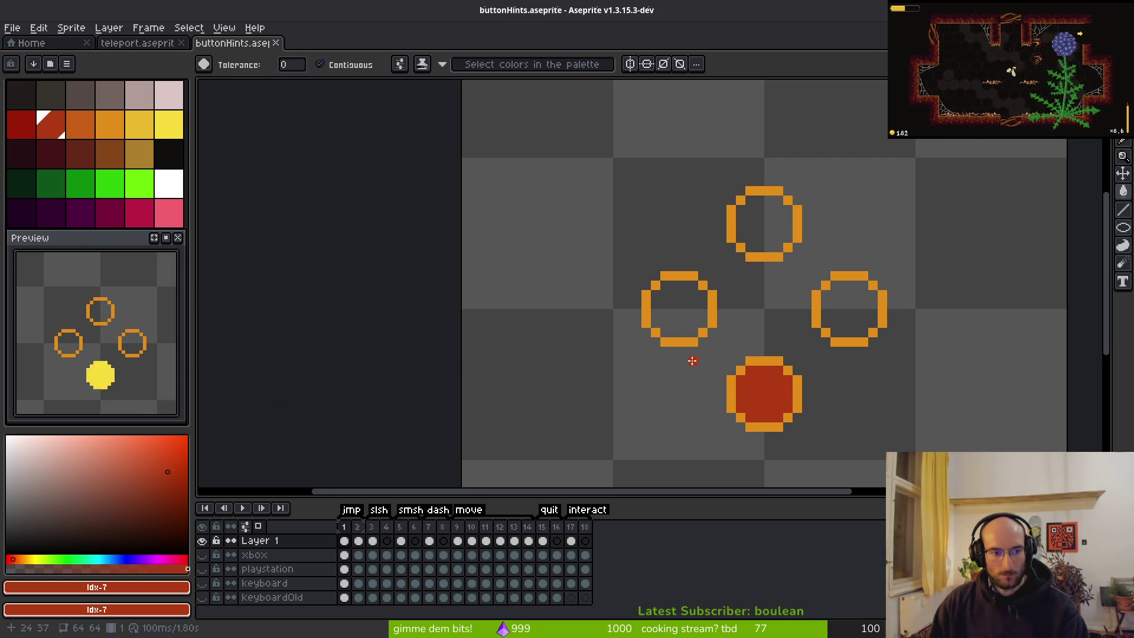
{"action": "key", "text": "ctrl+s"}
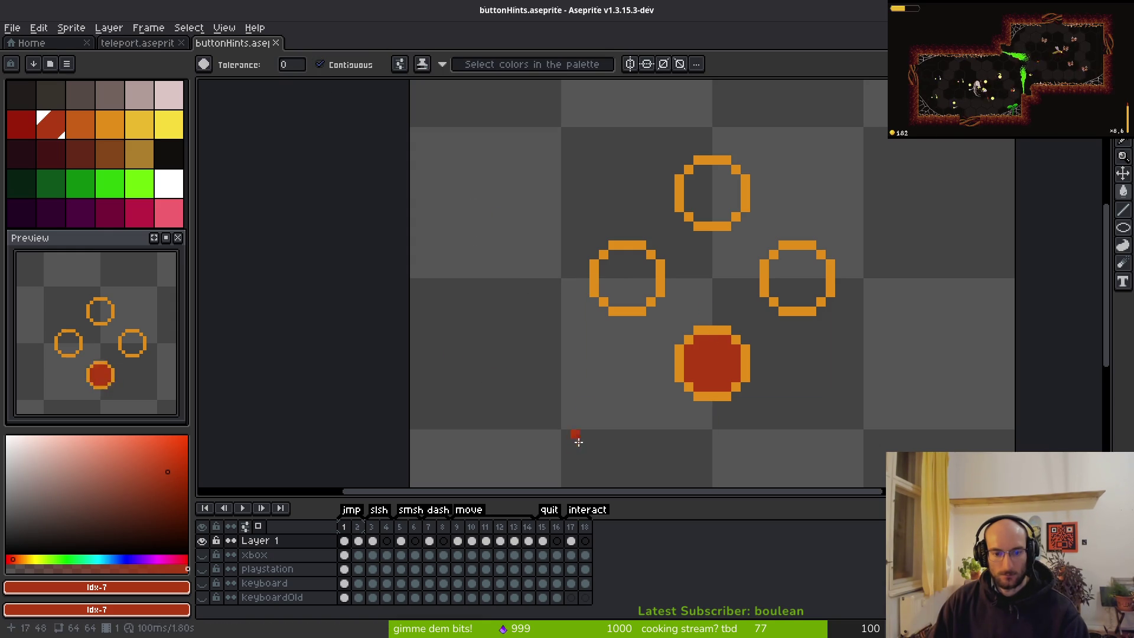
Delete the red fill inside the bottom ring so it is hollow, then save buttonHints.aseprite
{"action": "left_click", "coordinate": [682, 388]}
{"action": "key", "text": "b"}
{"action": "left_click_drag", "start_coordinate": [682, 388], "coordinate": [715, 366]}
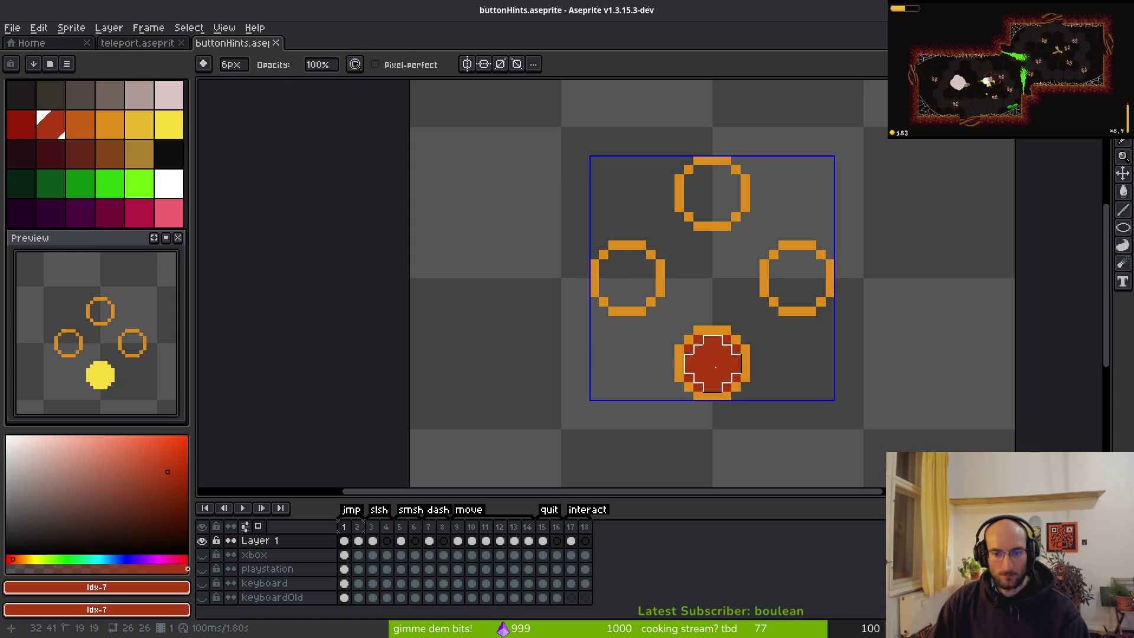
{"action": "key", "text": "Delete"}
{"action": "key", "text": "e"}
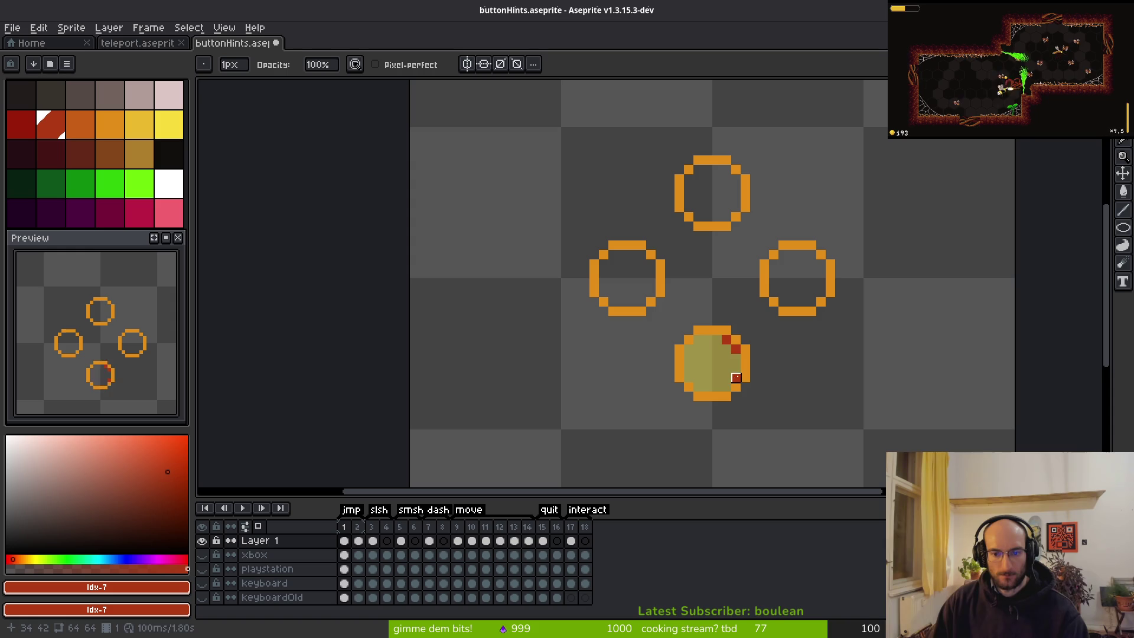
{"action": "key", "text": "ctrl+s"}
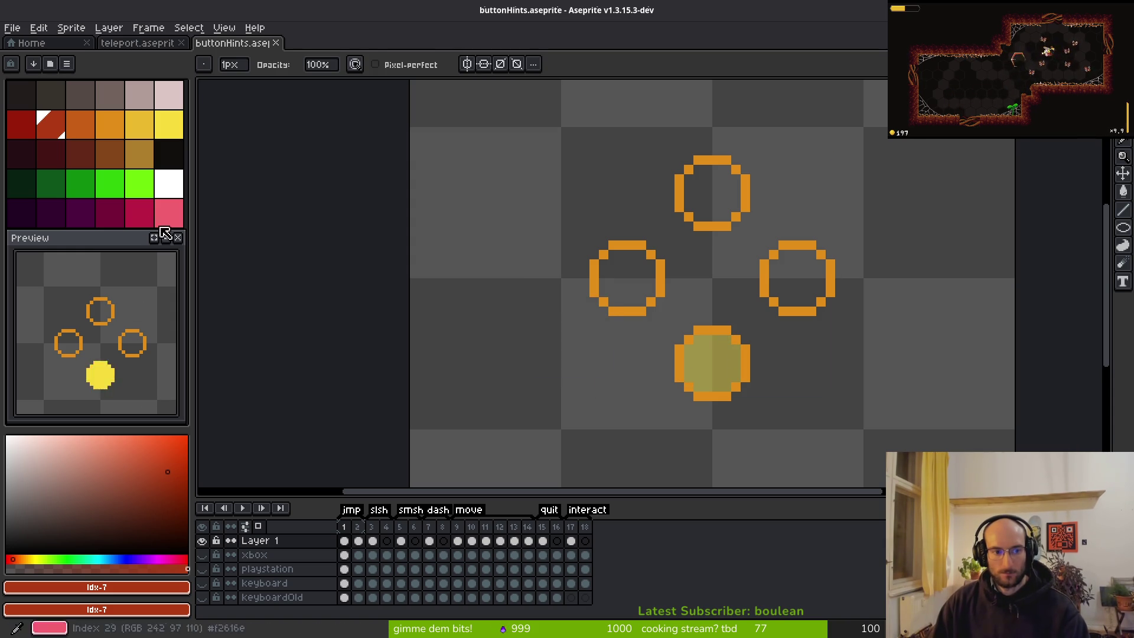
{"action": "right_click", "coordinate": [166, 238]}
{"action": "left_click", "coordinate": [247, 290]}
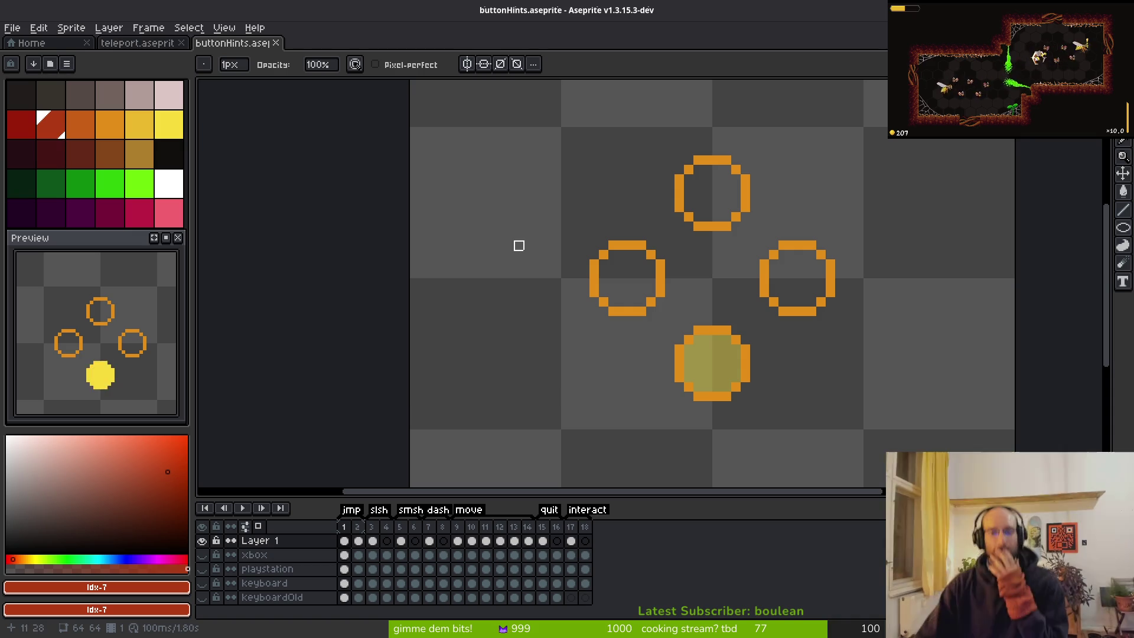
On frame 1, replace the light ring orange with the darker orange and save
{"action": "key", "text": "i"}
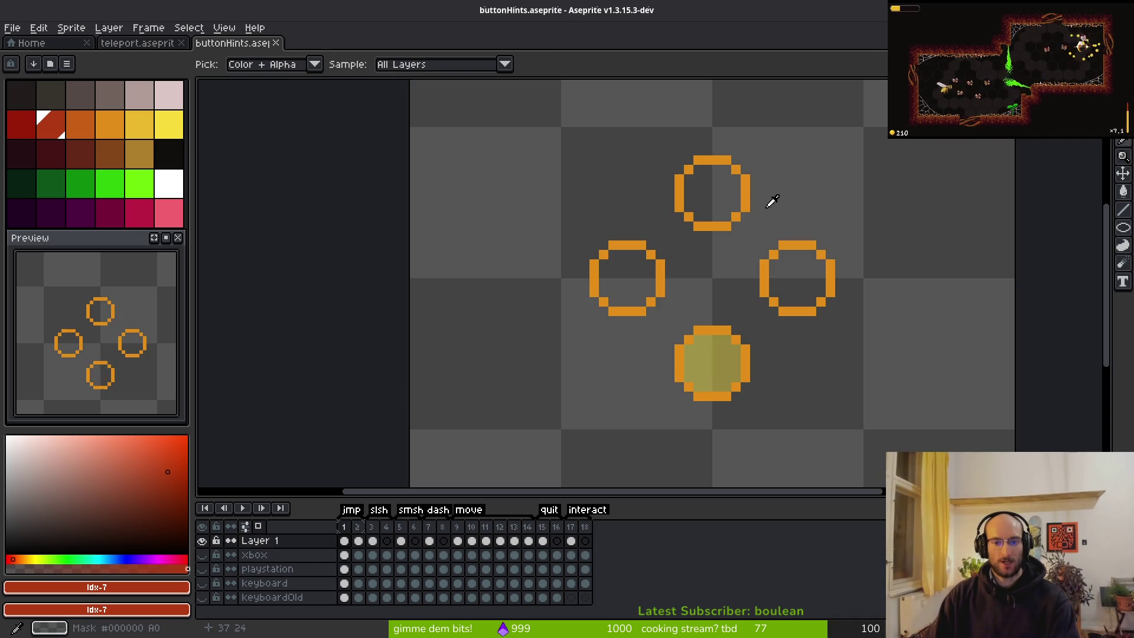
{"action": "left_click", "coordinate": [746, 198]}
{"action": "right_click", "coordinate": [80, 124]}
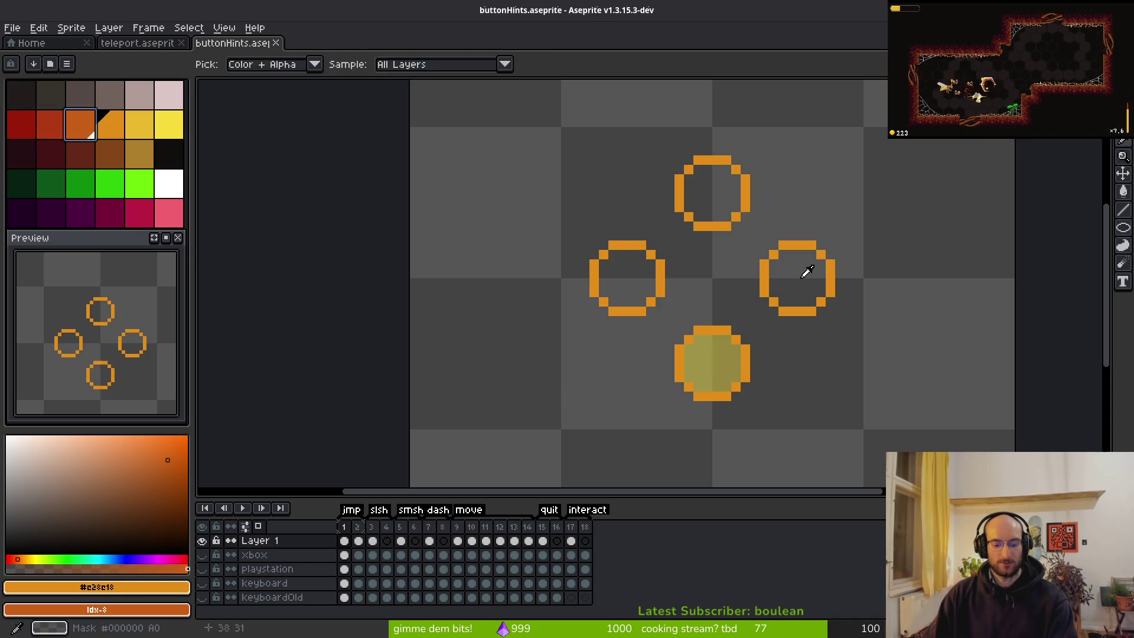
{"action": "key", "text": "shift+r"}
{"action": "key", "text": "Return"}
{"action": "key", "text": "b"}
{"action": "key", "text": "ctrl+s"}
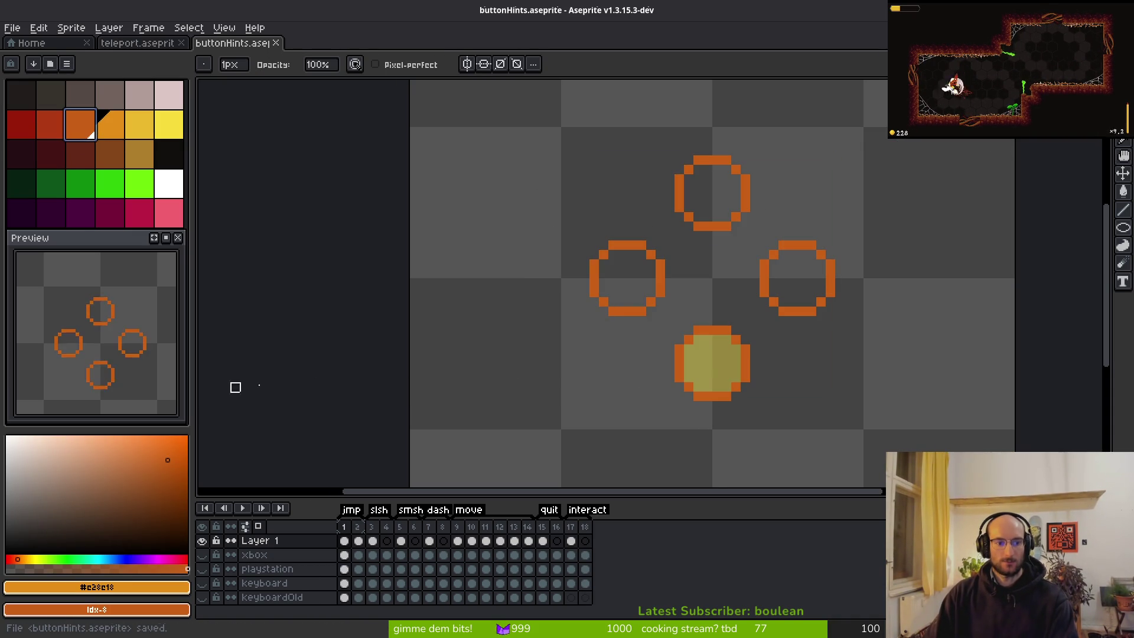
On frame 2, replace the ring orange with the darker orange, then pick the darker gold colour
{"action": "key", "text": "period"}
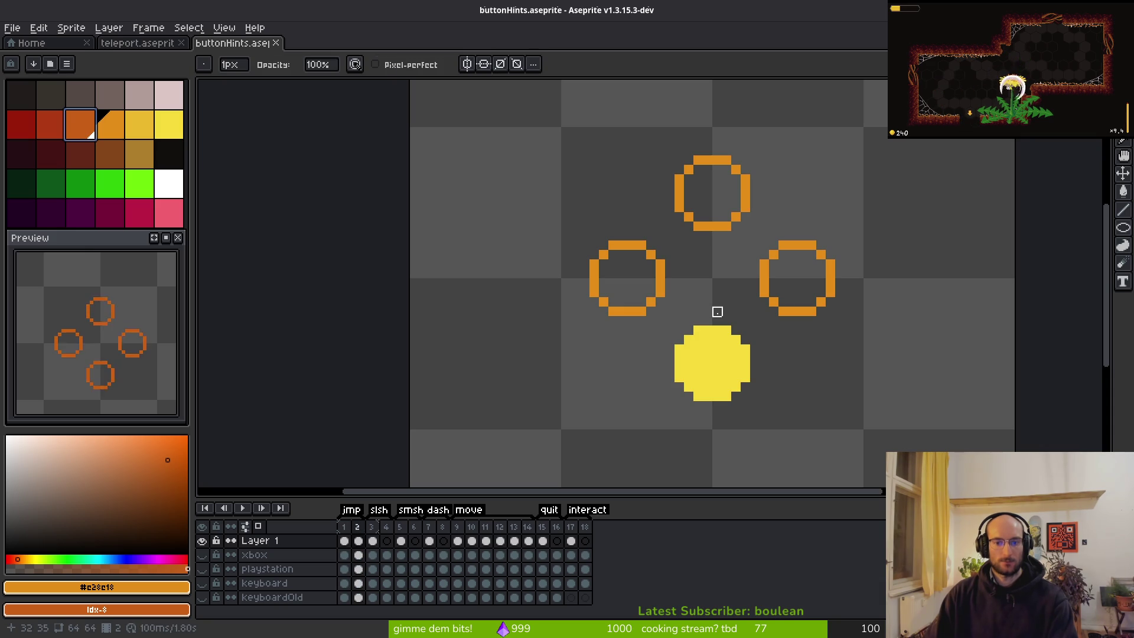
{"action": "key", "text": "shift+r"}
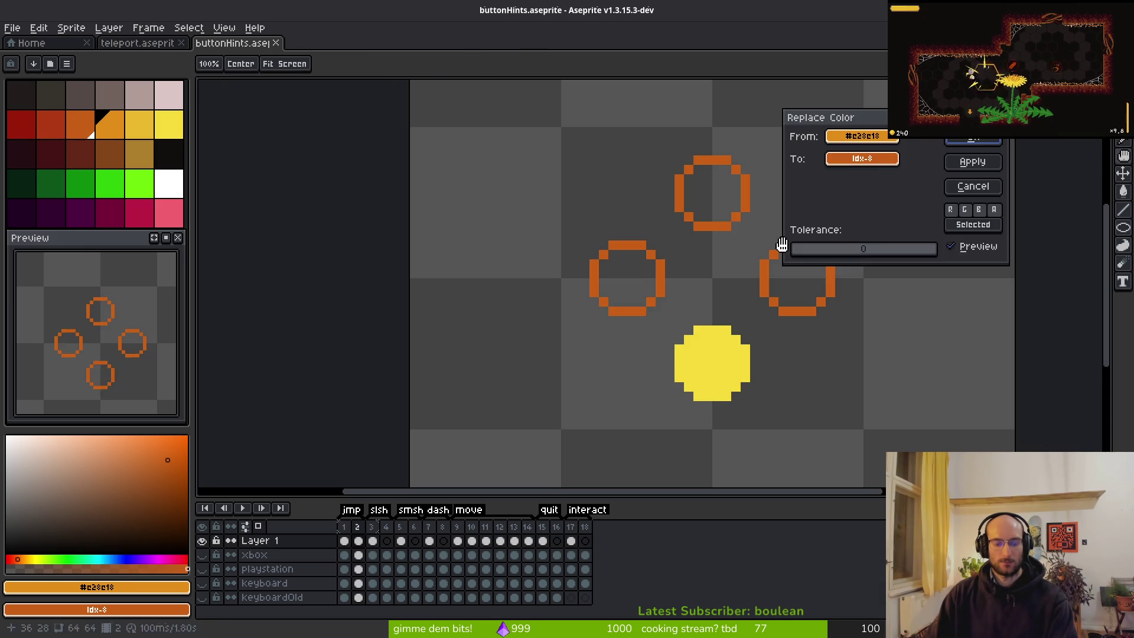
{"action": "left_click", "coordinate": [976, 138]}
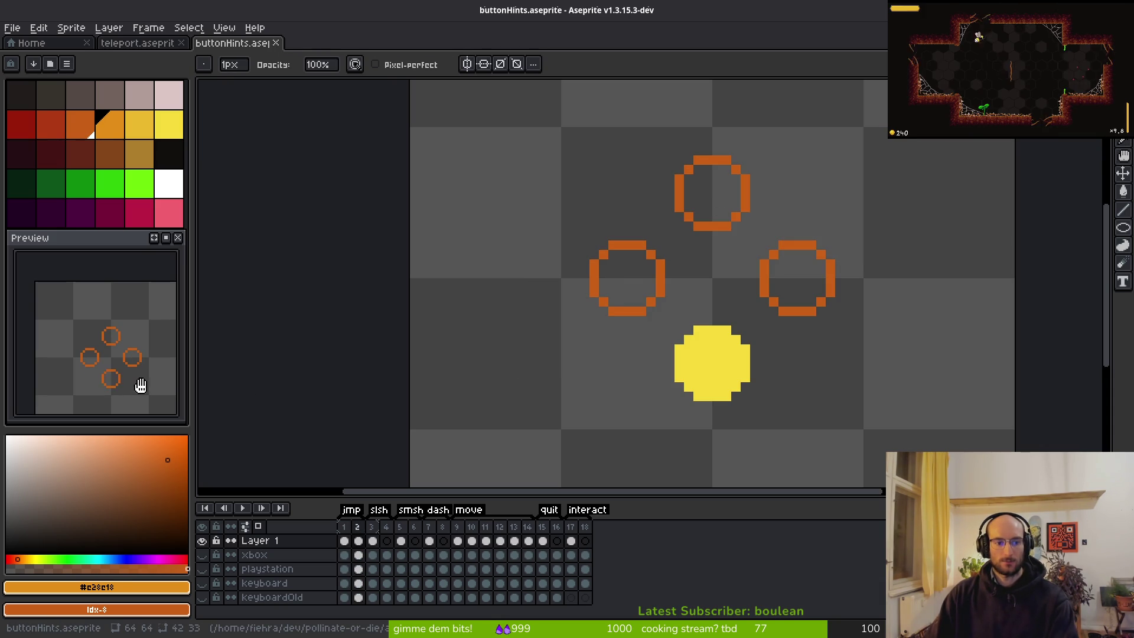
{"action": "left_click", "coordinate": [141, 124]}
{"action": "scroll", "coordinate": [697, 349], "scroll_direction": "up", "scroll_amount": 2}
Fill the frame 2 circle with darker gold, pencil a bright yellow rim, and save
{"action": "key", "text": "g"}
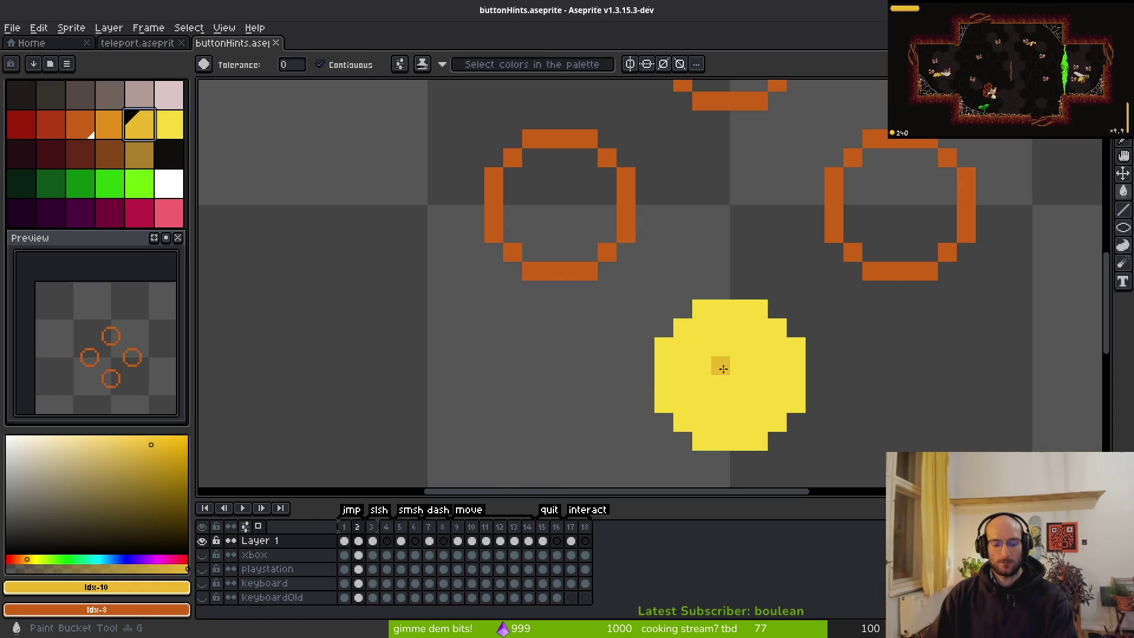
{"action": "left_click", "coordinate": [723, 369]}
{"action": "scroll", "coordinate": [744, 384], "scroll_direction": "down", "scroll_amount": 5}
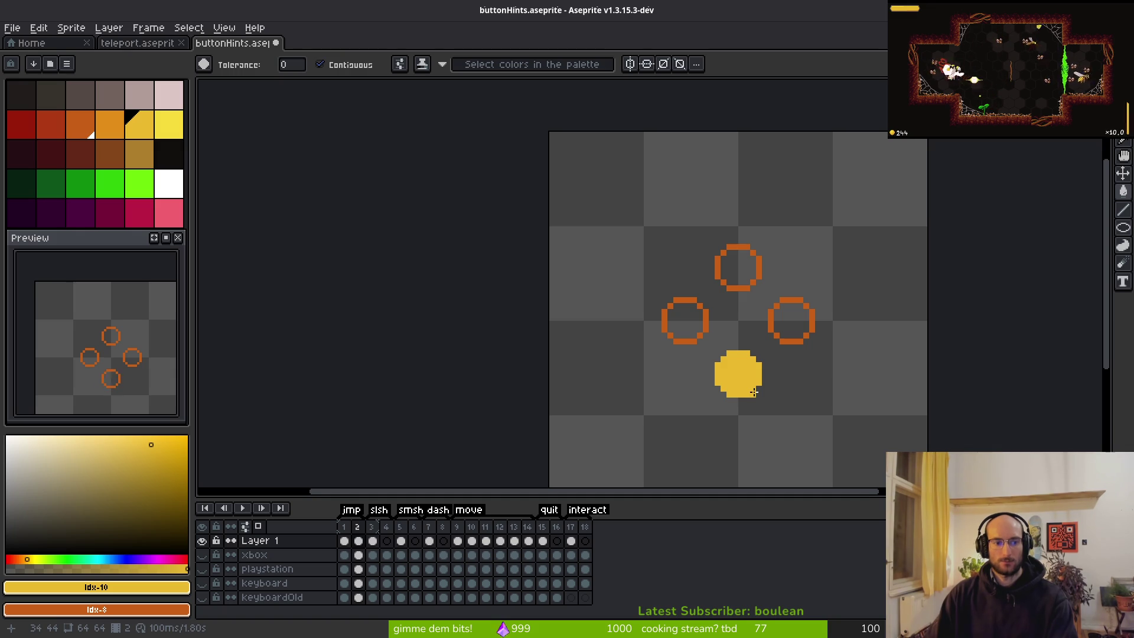
{"action": "scroll", "coordinate": [755, 392], "scroll_direction": "up", "scroll_amount": 4}
{"action": "left_click", "coordinate": [169, 124]}
{"action": "left_click", "coordinate": [729, 309]}
{"action": "left_click", "coordinate": [730, 311]}
{"action": "key", "text": "ctrl+z"}
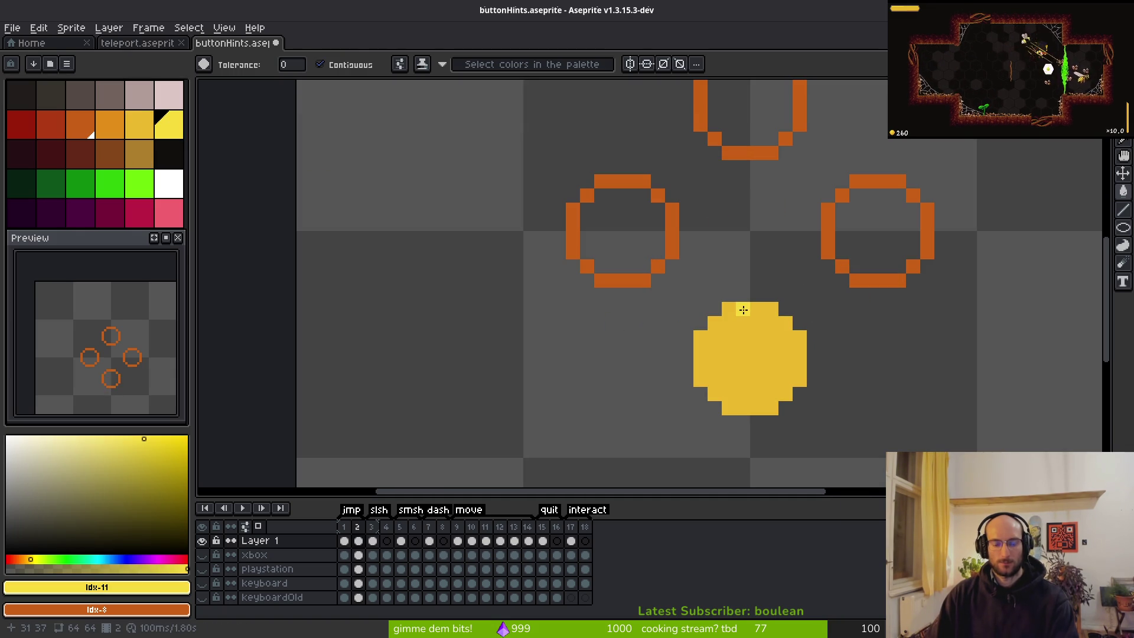
{"action": "key", "text": "b"}
{"action": "mouse_move", "coordinate": [733, 311]}
{"action": "left_mouse_down"}
{"action": "mouse_move", "coordinate": [709, 321]}
{"action": "mouse_move", "coordinate": [700, 346]}
{"action": "mouse_move", "coordinate": [804, 404]}
{"action": "left_mouse_up"}
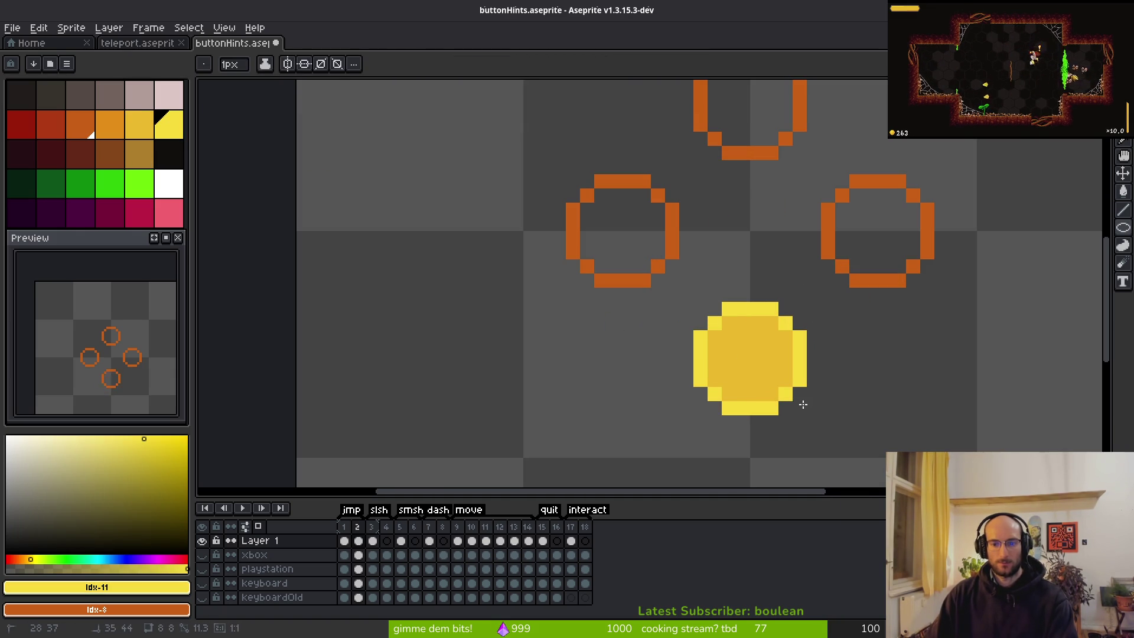
{"action": "scroll", "coordinate": [784, 401], "scroll_direction": "down", "scroll_amount": 4}
{"action": "key", "text": "ctrl+s"}
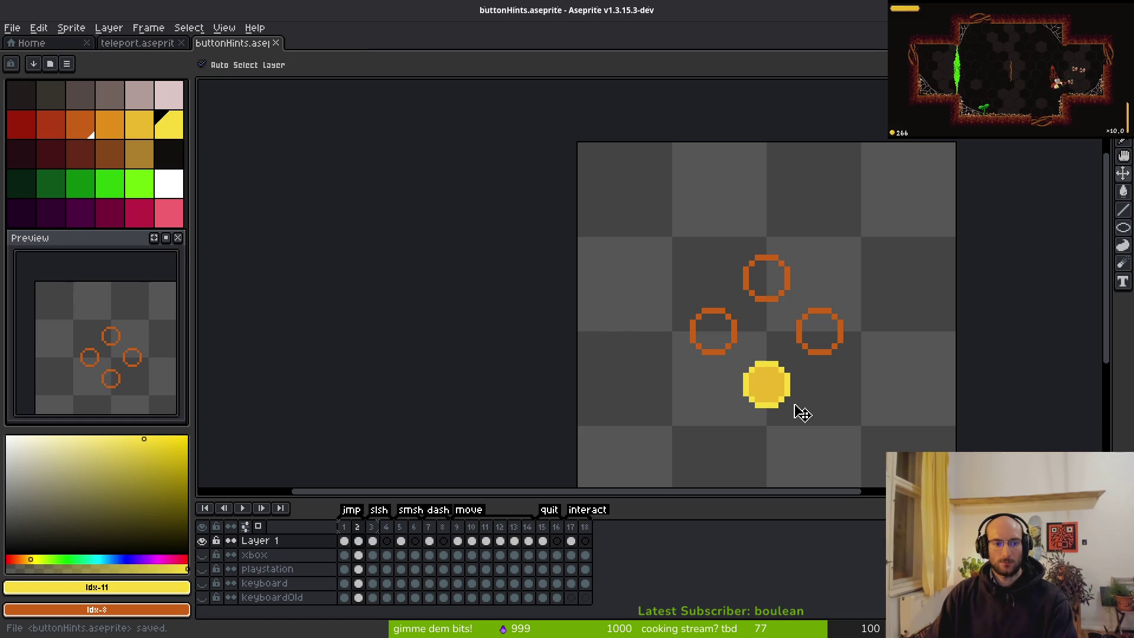
Sample the gold and bright yellow colours and apply a colour replacement inside the circle
{"action": "scroll", "coordinate": [131, 382], "scroll_direction": "down", "scroll_amount": 2}
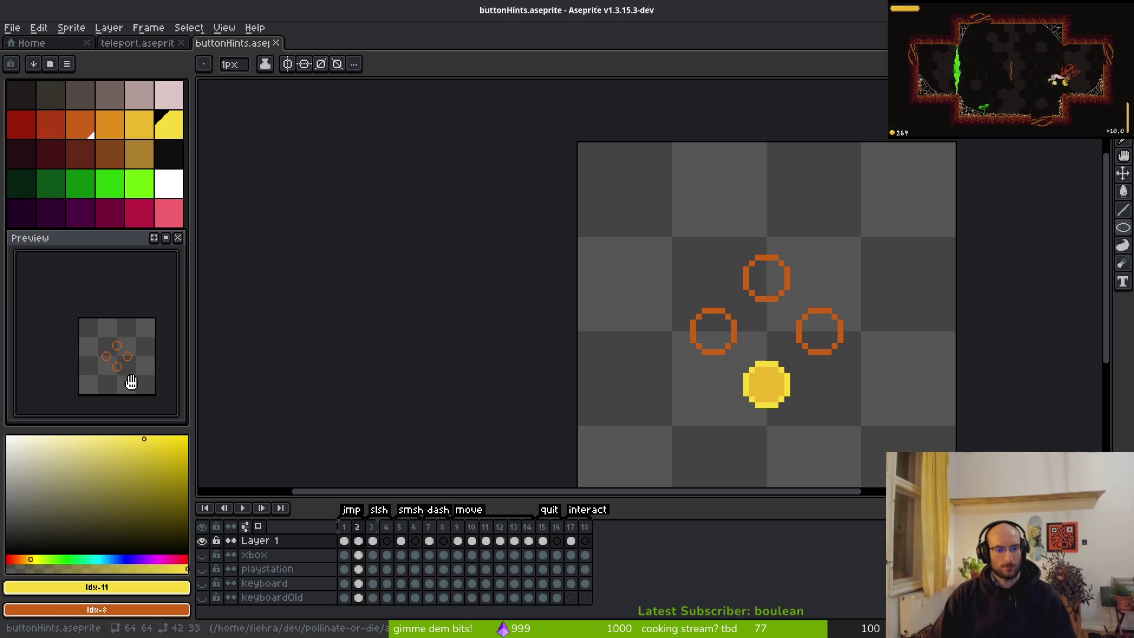
{"action": "left_click_drag", "start_coordinate": [131, 385], "coordinate": [121, 379]}
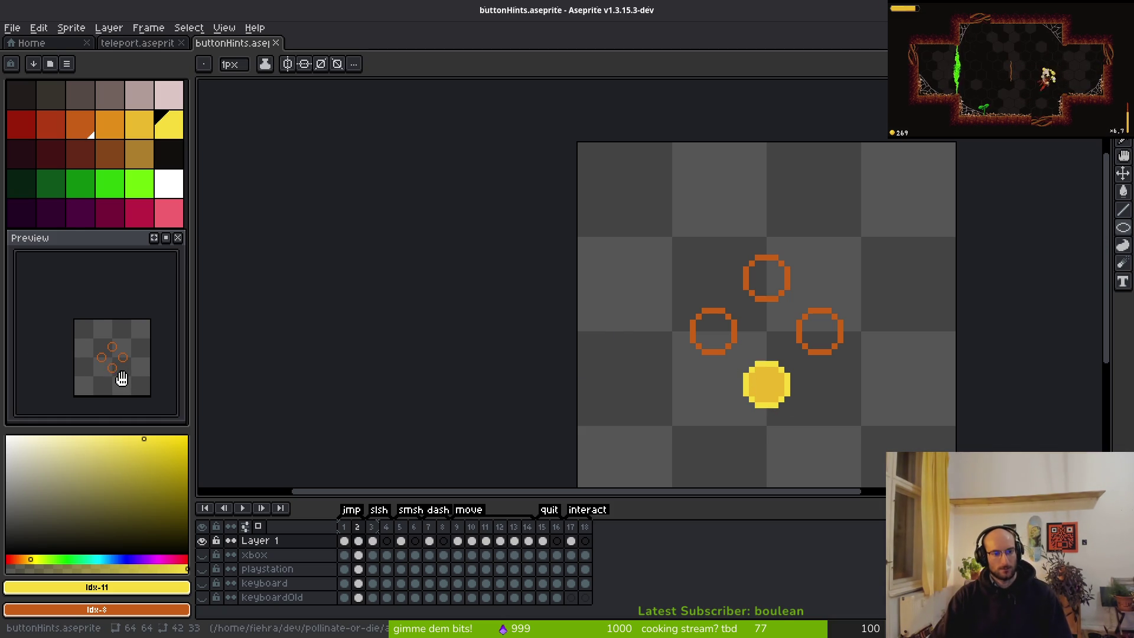
{"action": "scroll", "coordinate": [121, 379], "scroll_direction": "up", "scroll_amount": 3}
{"action": "scroll", "coordinate": [721, 385], "scroll_direction": "up", "scroll_amount": 5}
{"action": "left_click", "coordinate": [766, 324], "text": "alt"}
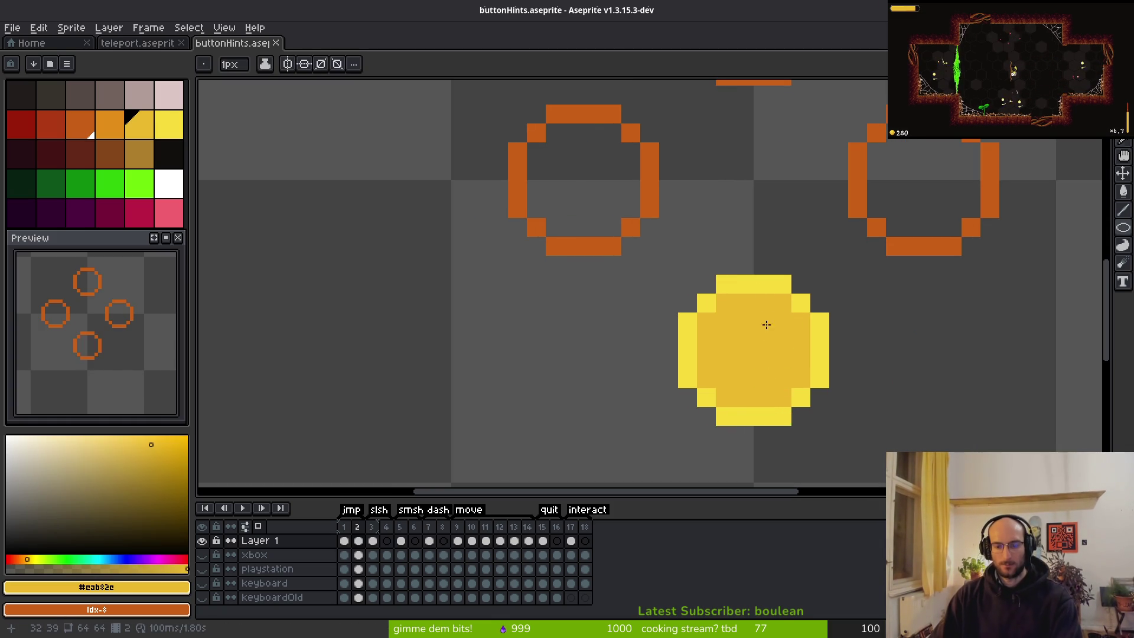
{"action": "left_click", "coordinate": [758, 285], "text": "alt"}
{"action": "right_click", "coordinate": [772, 325]}
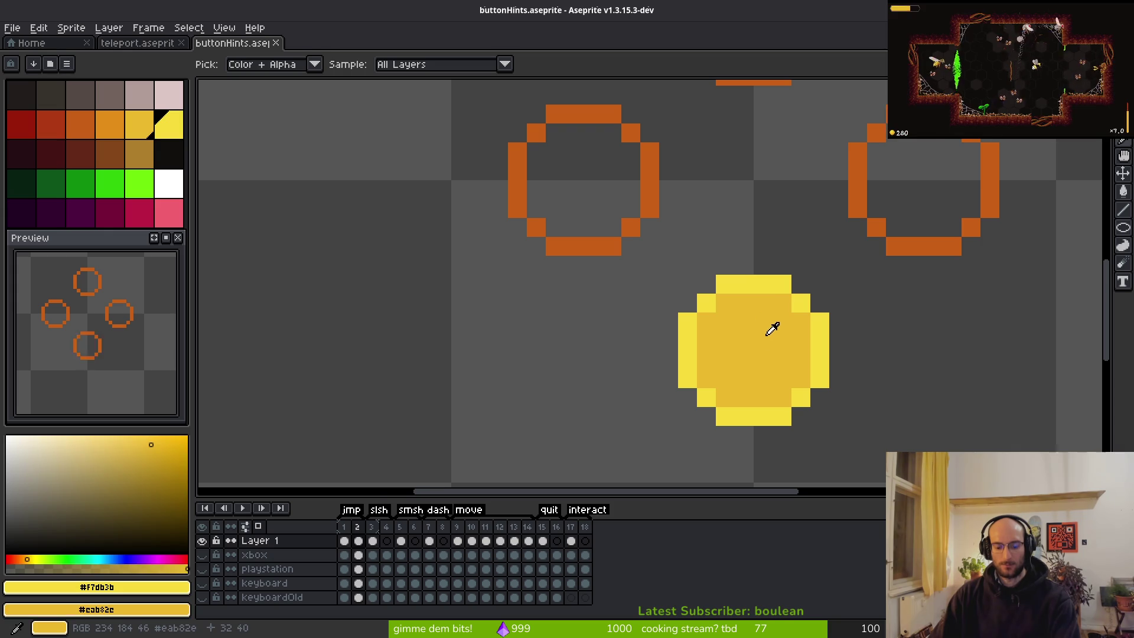
{"action": "key", "text": "shift+r"}
{"action": "left_click", "coordinate": [973, 139]}
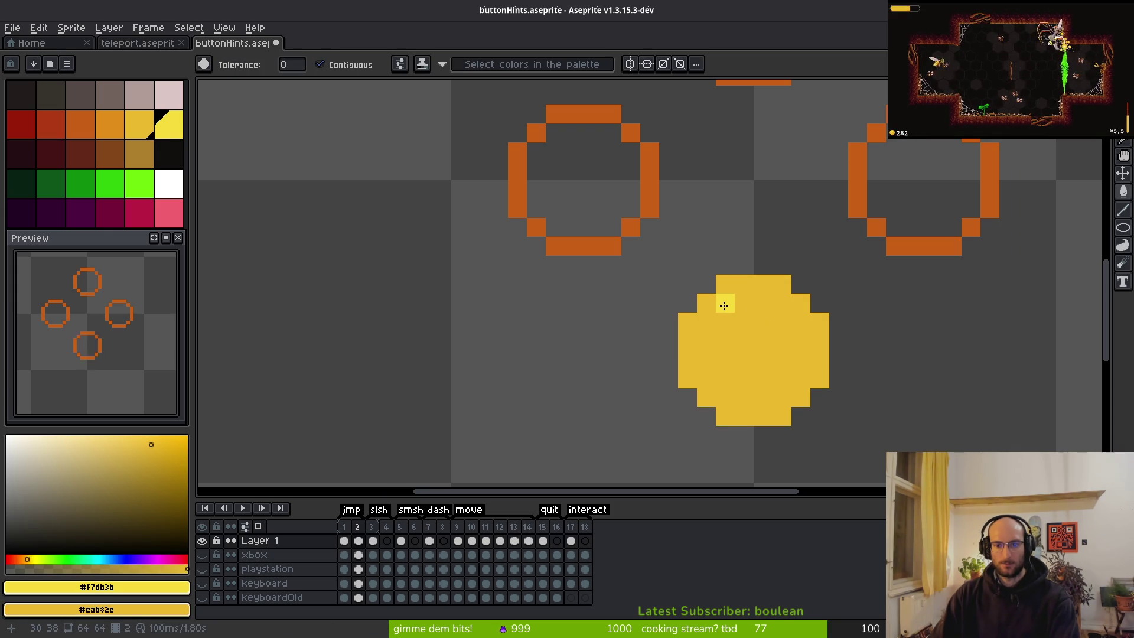
{"action": "left_click", "coordinate": [797, 336]}
{"action": "key", "text": "ctrl+z"}
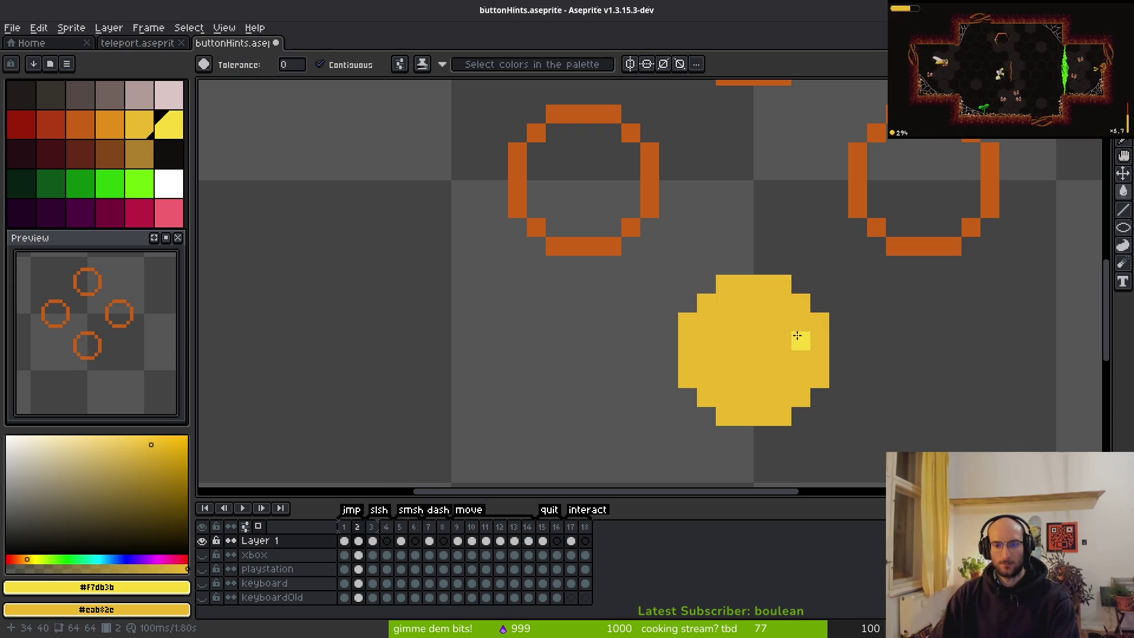
Draw a bright yellow highlight along the inner top-left edge, fill the centre, and save
{"action": "key", "text": "b"}
{"action": "mouse_move", "coordinate": [731, 305]}
{"action": "left_mouse_down"}
{"action": "mouse_move", "coordinate": [762, 305]}
{"action": "mouse_move", "coordinate": [717, 322]}
{"action": "mouse_move", "coordinate": [707, 360]}
{"action": "mouse_move", "coordinate": [731, 387]}
{"action": "mouse_move", "coordinate": [794, 375]}
{"action": "left_mouse_up"}
{"action": "key", "text": "g"}
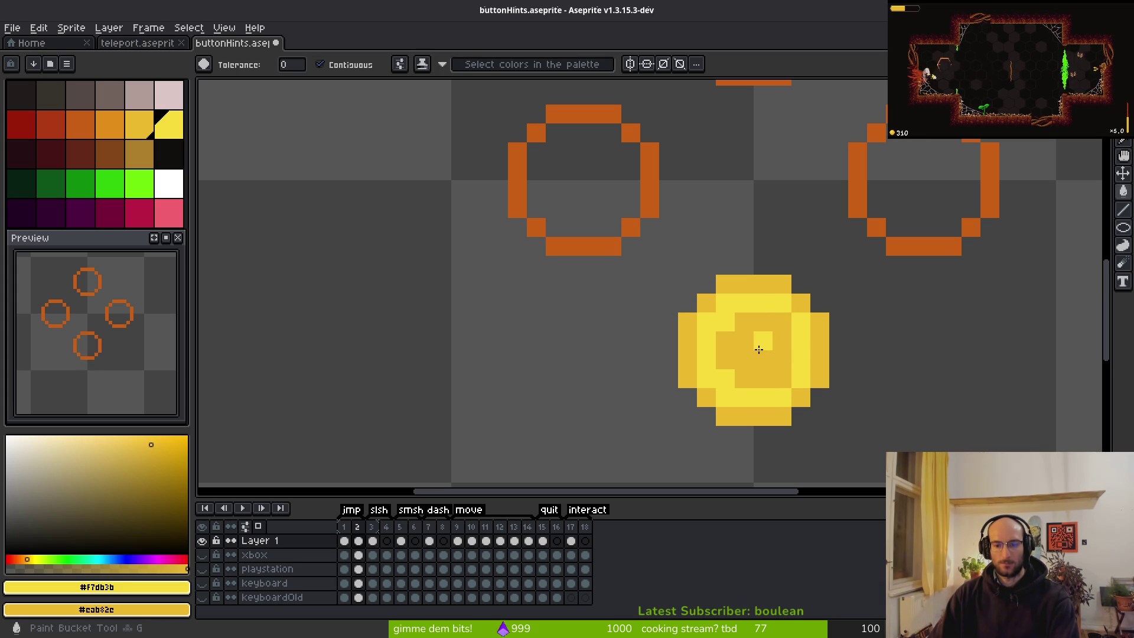
{"action": "left_click", "coordinate": [761, 343]}
{"action": "scroll", "coordinate": [788, 408], "scroll_direction": "down", "scroll_amount": 4}
{"action": "key", "text": "ctrl+s"}
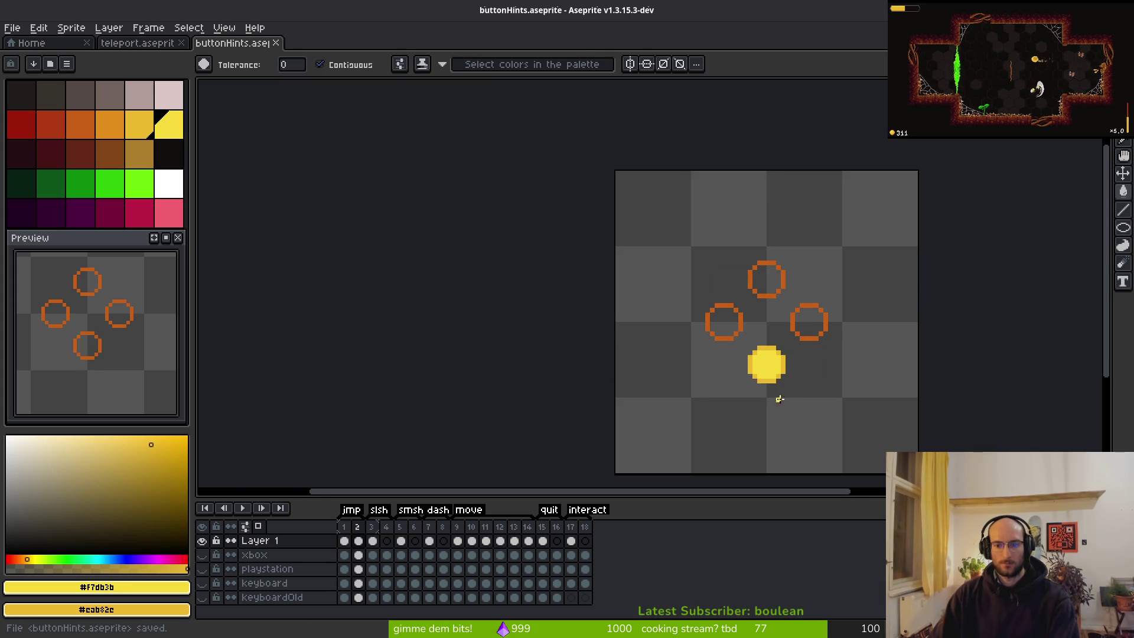
{"action": "scroll", "coordinate": [776, 398], "scroll_direction": "down", "scroll_amount": 1}
{"action": "scroll", "coordinate": [772, 400], "scroll_direction": "up", "scroll_amount": 1}
{"action": "scroll", "coordinate": [116, 375], "scroll_direction": "down", "scroll_amount": 2}
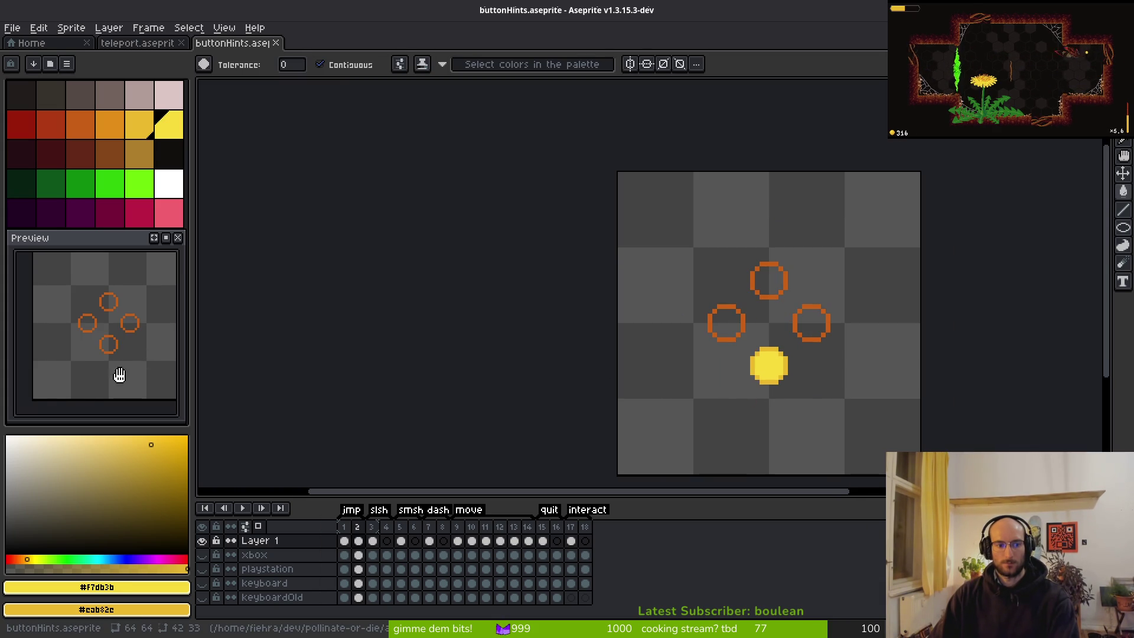
{"action": "scroll", "coordinate": [96, 380], "scroll_direction": "up", "scroll_amount": 1}
{"action": "scroll", "coordinate": [110, 378], "scroll_direction": "down", "scroll_amount": 1}
{"action": "scroll", "coordinate": [111, 378], "scroll_direction": "up", "scroll_amount": 2}
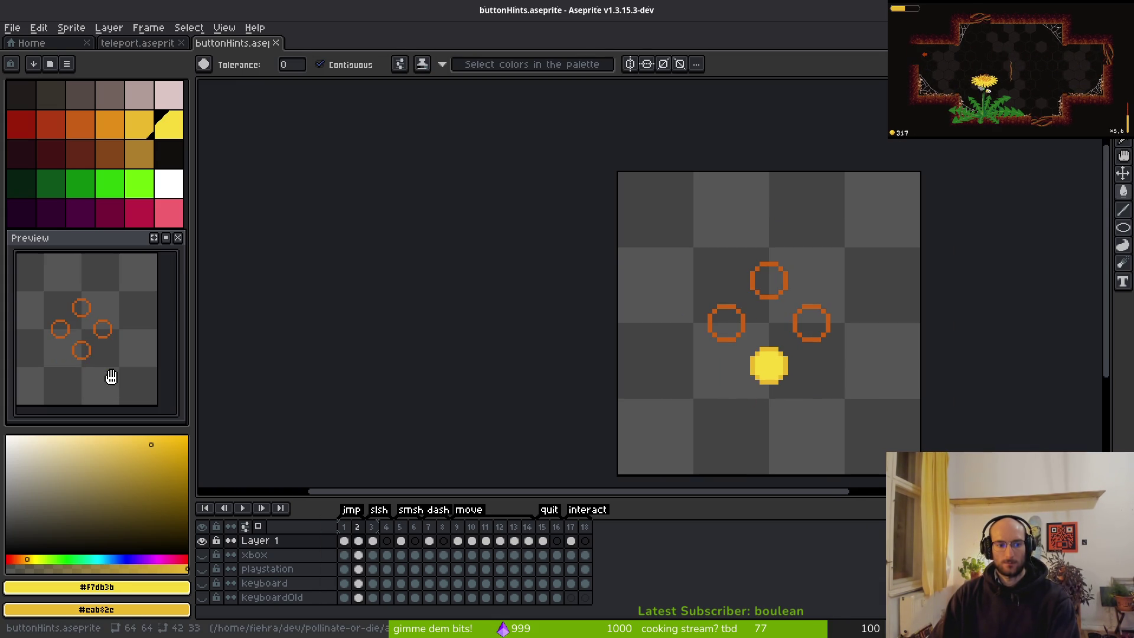
{"action": "scroll", "coordinate": [762, 369], "scroll_direction": "down", "scroll_amount": 2}
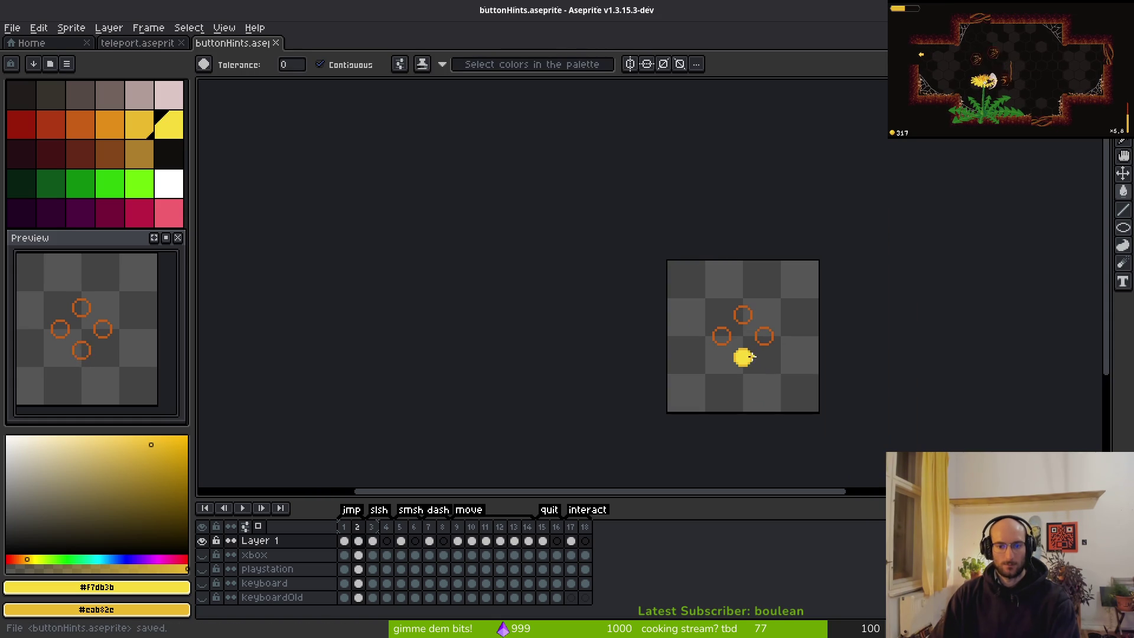
{"action": "scroll", "coordinate": [752, 356], "scroll_direction": "up", "scroll_amount": 4}
Shift the right ring slightly left and mark the top and left rings for moving
{"action": "left_click", "coordinate": [733, 428]}
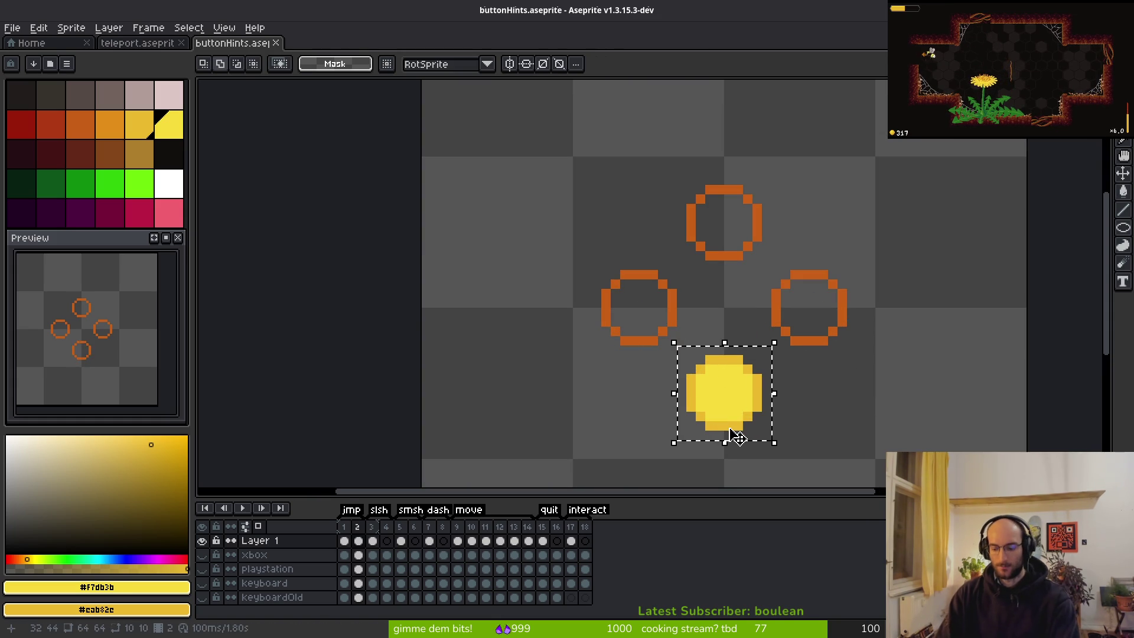
{"action": "key", "text": "ctrl+s"}
{"action": "left_click", "coordinate": [795, 347]}
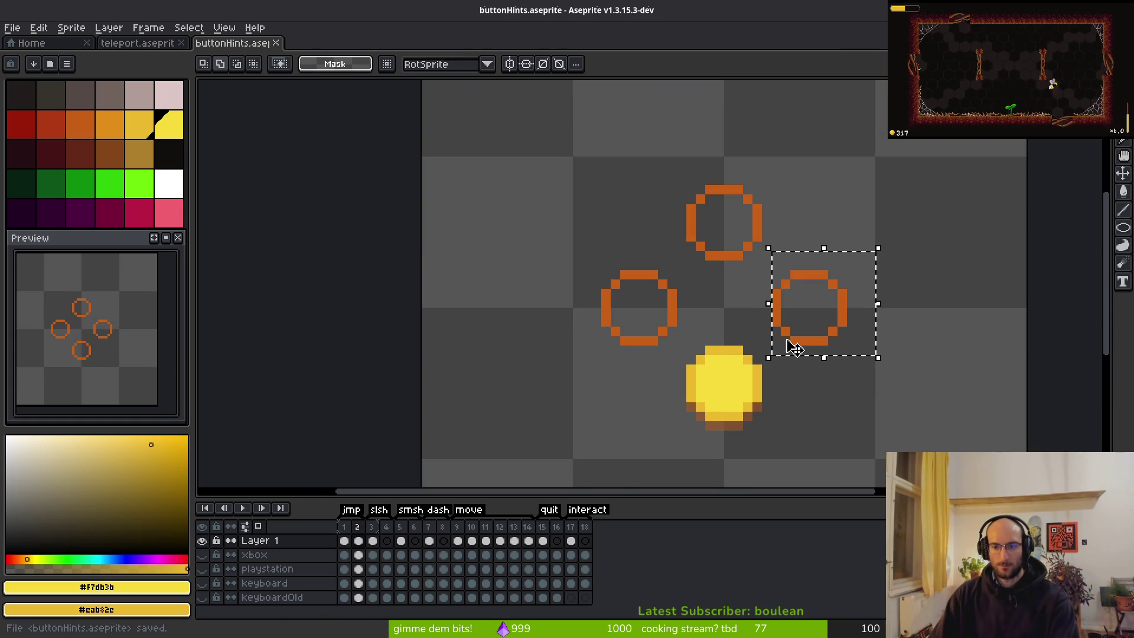
{"action": "left_click_drag", "start_coordinate": [795, 347], "coordinate": [783, 347]}
{"action": "mouse_move", "coordinate": [655, 163]}
{"action": "left_mouse_down"}
{"action": "mouse_move", "coordinate": [765, 263]}
{"action": "mouse_move", "coordinate": [738, 273]}
{"action": "left_mouse_up"}
{"action": "left_click", "coordinate": [661, 254]}
{"action": "mouse_move", "coordinate": [580, 250]}
{"action": "left_mouse_down"}
{"action": "mouse_move", "coordinate": [680, 349]}
{"action": "mouse_move", "coordinate": [648, 352]}
{"action": "left_mouse_up"}
{"action": "key", "text": "ctrl+d"}
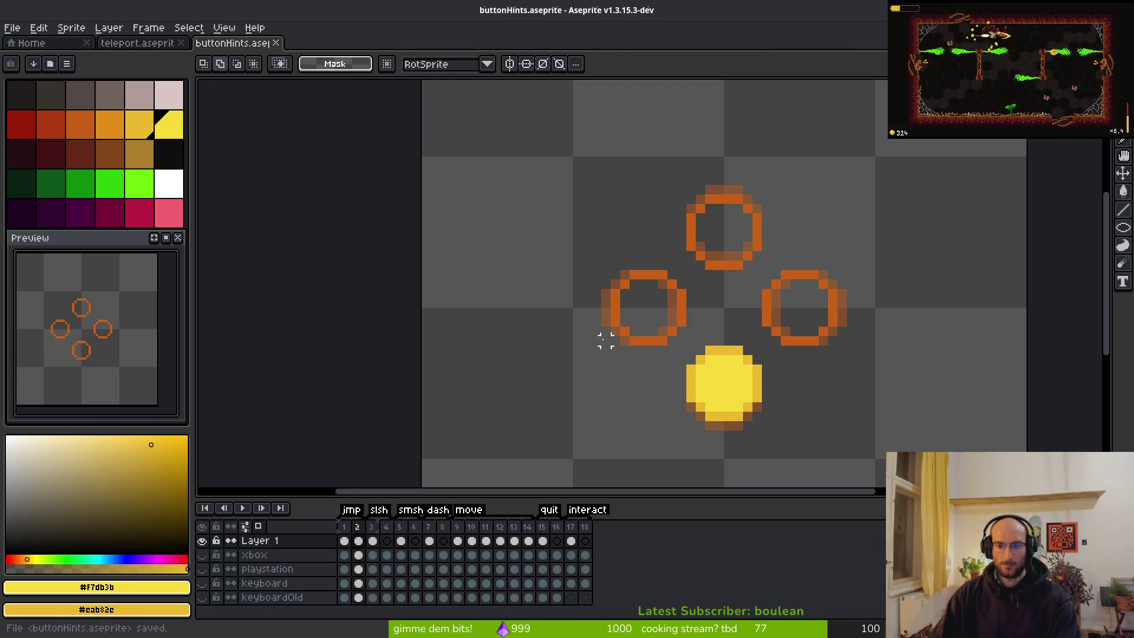
Back on frame 1, nudge the top ring one pixel down and the right ring one pixel left, then save
{"action": "scroll", "coordinate": [794, 352], "scroll_direction": "down", "scroll_amount": 1}
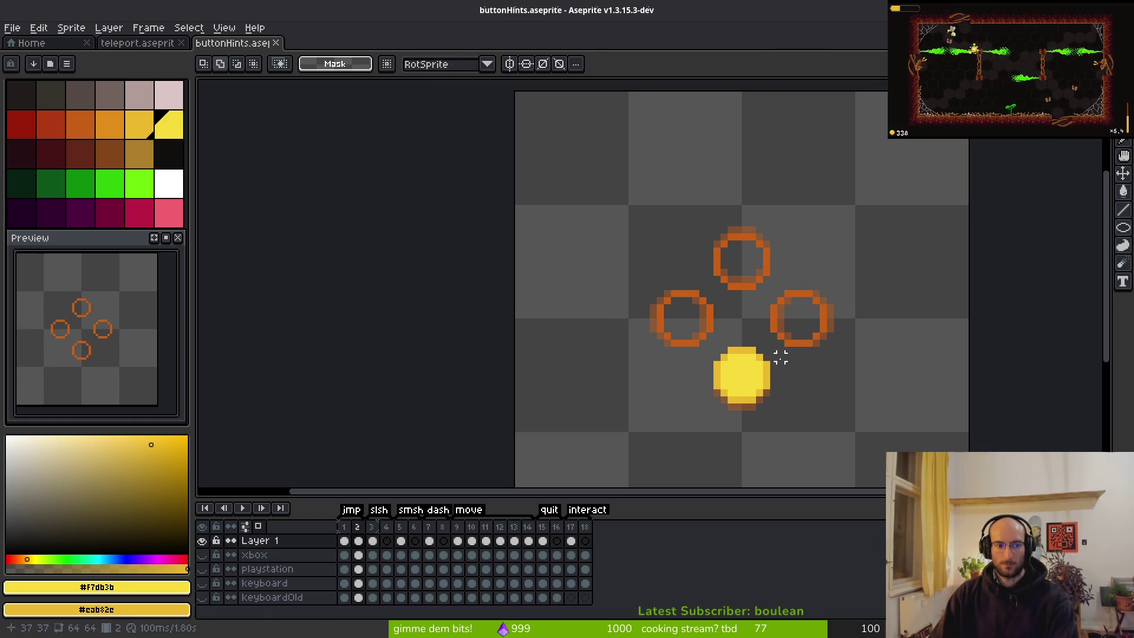
{"action": "key", "text": "Right"}
{"action": "key", "text": "Left"}
{"action": "key", "text": "i"}
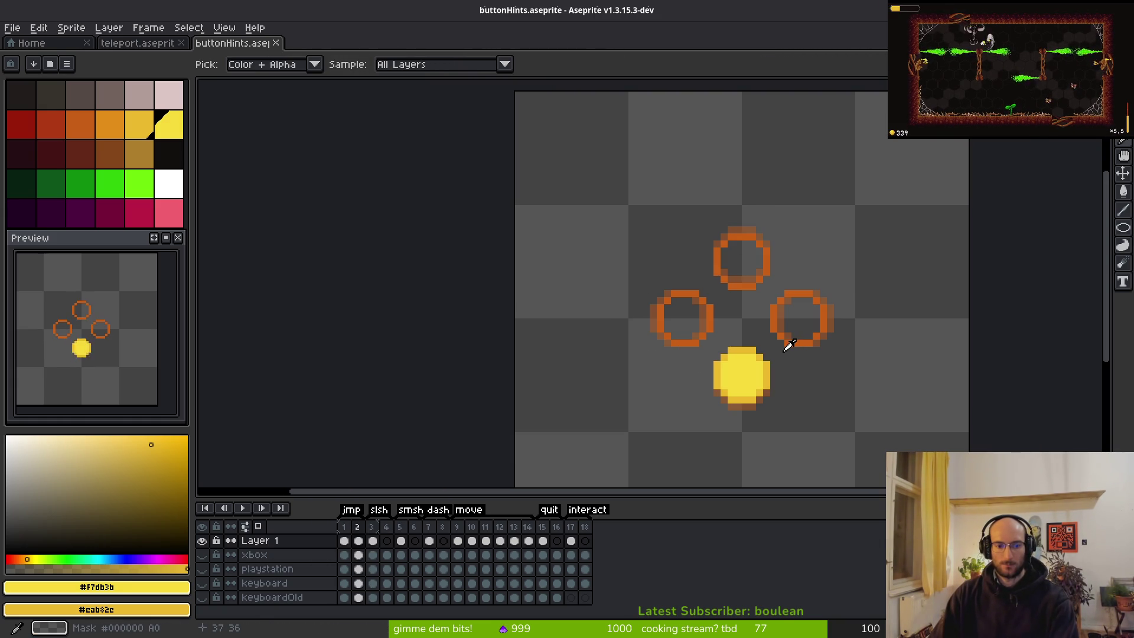
{"action": "key", "text": "Left"}
{"action": "key", "text": "m"}
{"action": "scroll", "coordinate": [709, 331], "scroll_direction": "up", "scroll_amount": 3}
{"action": "mouse_move", "coordinate": [562, 233]}
{"action": "left_mouse_down"}
{"action": "mouse_move", "coordinate": [676, 346]}
{"action": "mouse_move", "coordinate": [738, 380]}
{"action": "left_mouse_up"}
{"action": "left_click_drag", "start_coordinate": [709, 109], "coordinate": [974, 363]}
{"action": "key", "text": "Down"}
{"action": "key", "text": "Left"}
{"action": "key", "text": "ctrl+d"}
{"action": "key", "text": "ctrl+s"}
Nudge the bottom ring one pixel up, deselect, and save
{"action": "left_click_drag", "start_coordinate": [699, 325], "coordinate": [809, 442]}
{"action": "key", "text": "Up"}
{"action": "key", "text": "ctrl+d"}
{"action": "key", "text": "ctrl+s"}
In frame 1, reselect the bottom ring and move it up one pixel into place
{"action": "scroll", "coordinate": [777, 387], "scroll_direction": "down", "scroll_amount": 3}
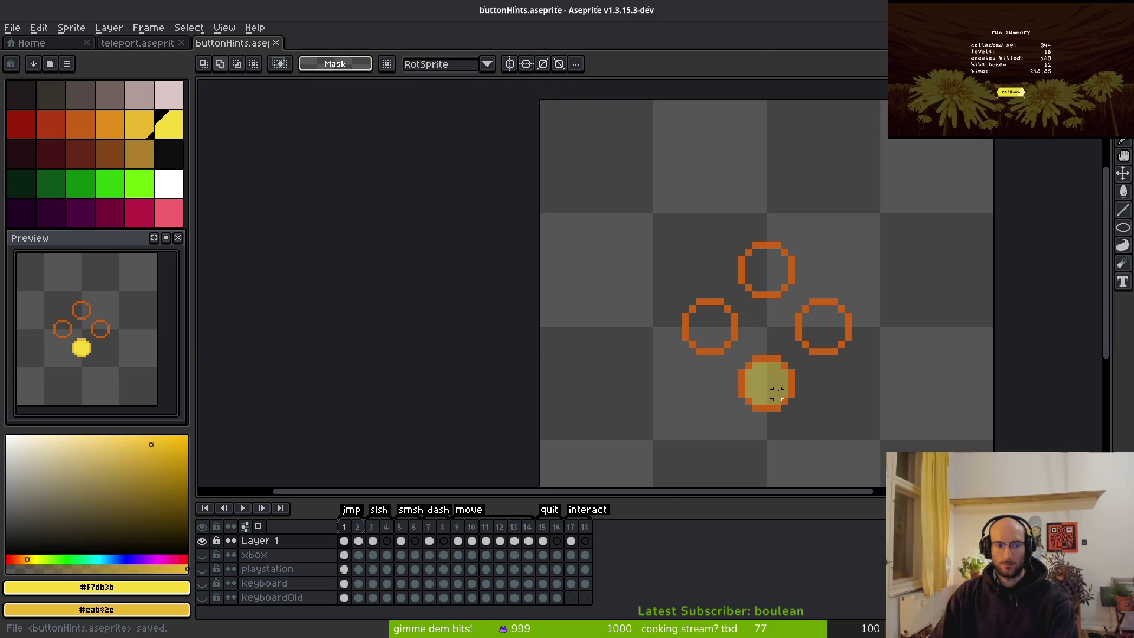
{"action": "key", "text": "ctrl+z"}
{"action": "key", "text": "ctrl+z"}
{"action": "key", "text": "ctrl+d"}
{"action": "key", "text": "ctrl+s"}
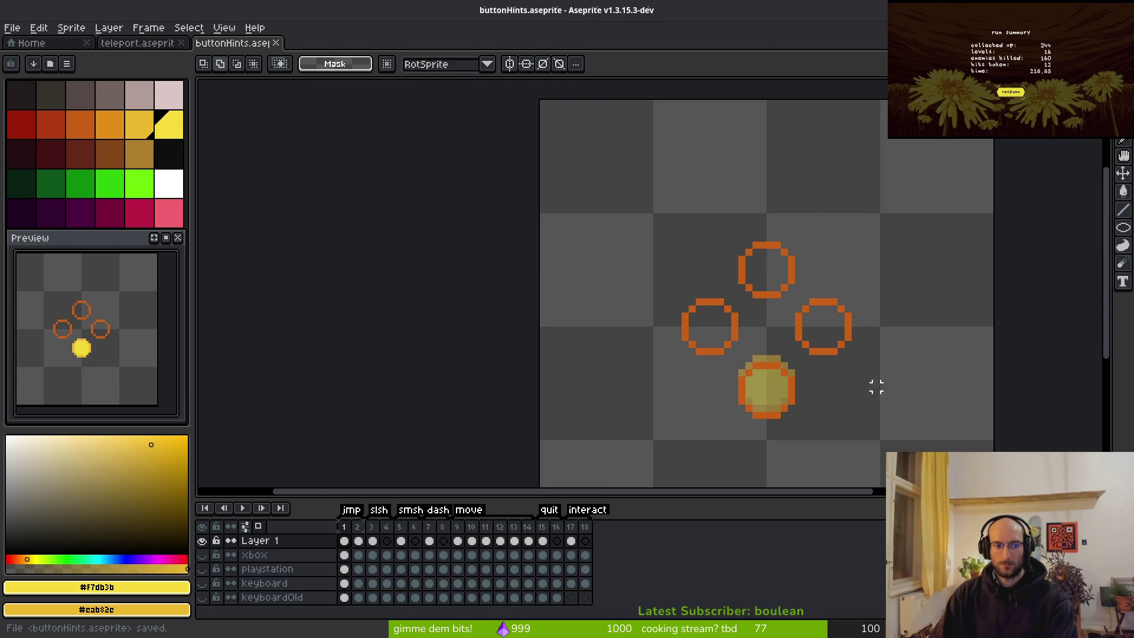
{"action": "scroll", "coordinate": [119, 358], "scroll_direction": "down", "scroll_amount": 2}
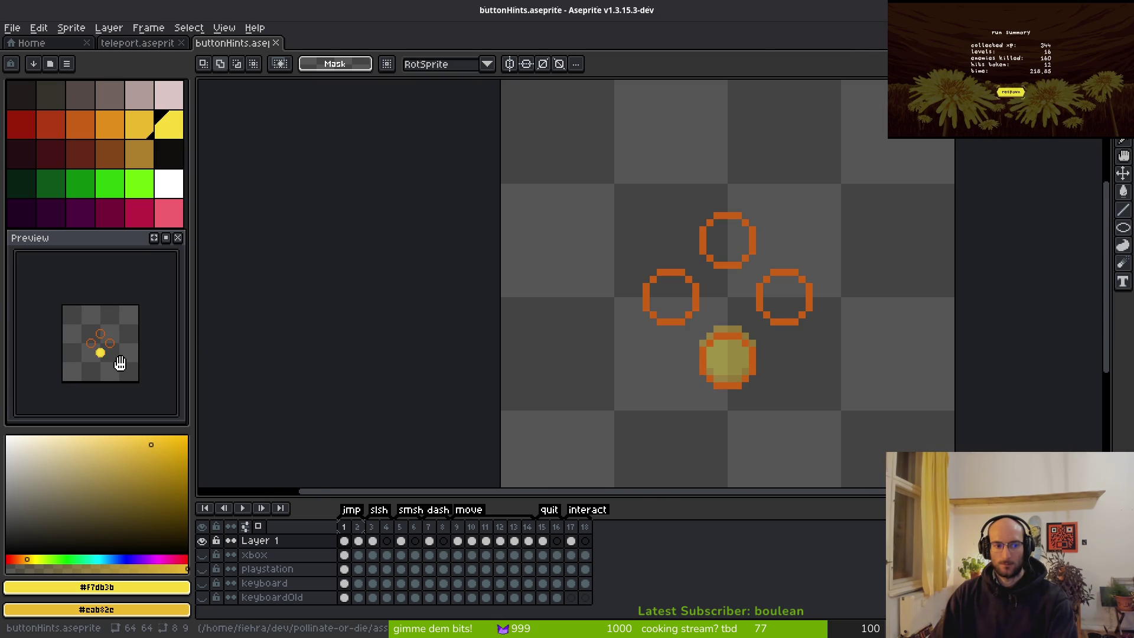
{"action": "scroll", "coordinate": [119, 363], "scroll_direction": "up", "scroll_amount": 2}
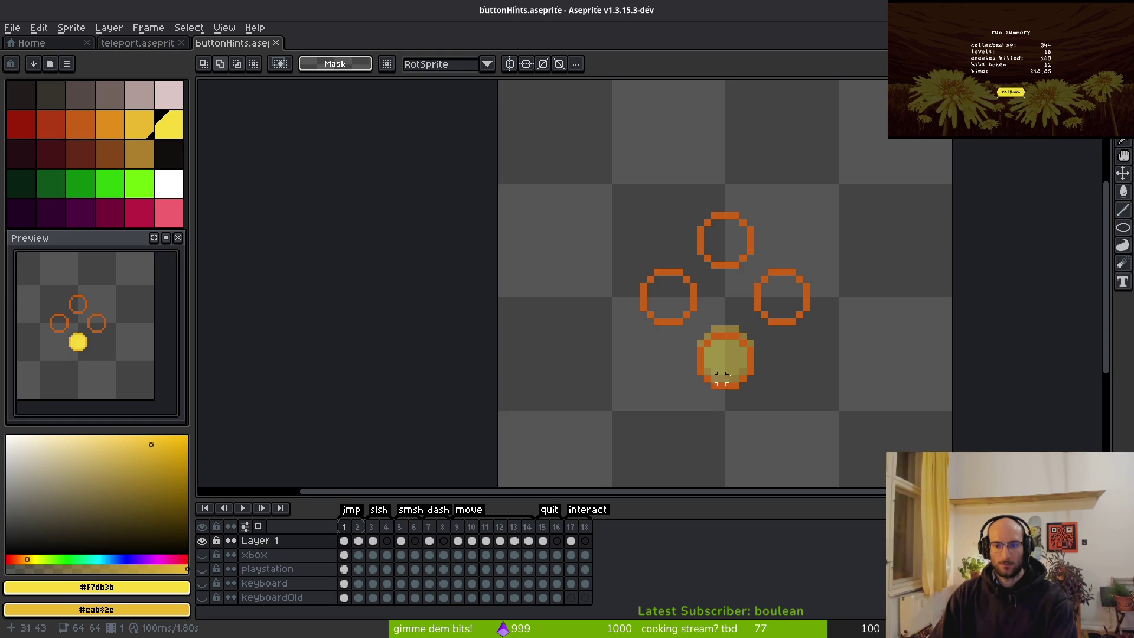
{"action": "scroll", "coordinate": [753, 387], "scroll_direction": "up", "scroll_amount": 1}
{"action": "left_click_drag", "start_coordinate": [676, 318], "coordinate": [749, 384]}
{"action": "left_click", "coordinate": [743, 365]}
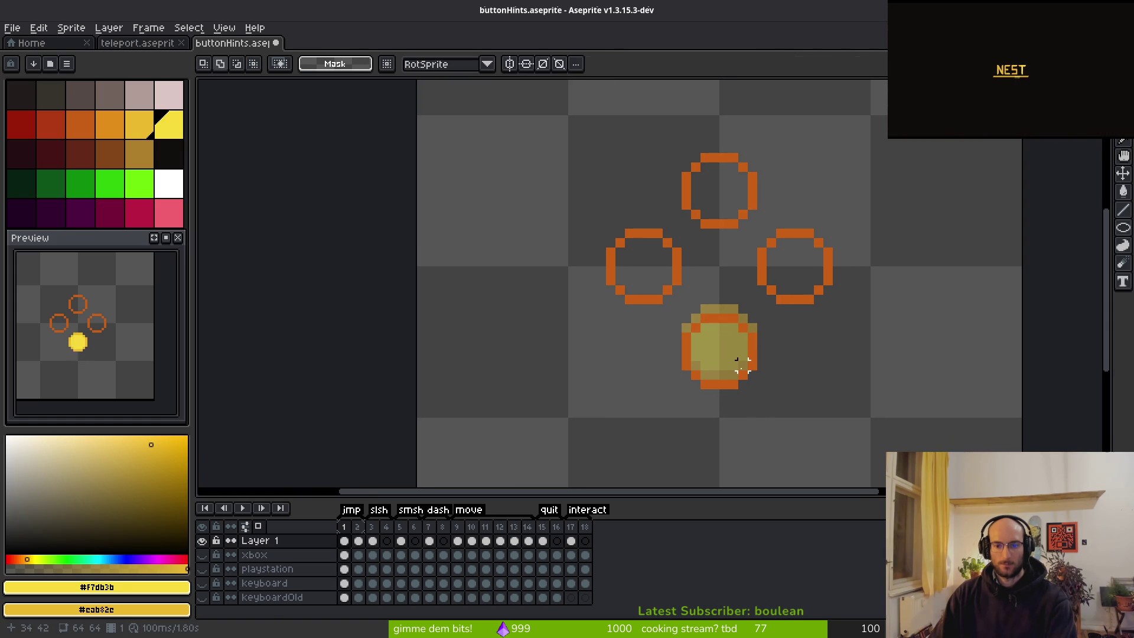
{"action": "left_click_drag", "start_coordinate": [684, 300], "coordinate": [762, 403]}
{"action": "left_click_drag", "start_coordinate": [739, 362], "coordinate": [743, 354]}
{"action": "key", "text": "ctrl+d"}
On frame 2, nudge the yellow circle into alignment, save, and select all four circles
{"action": "key", "text": "Right"}
{"action": "left_click_drag", "start_coordinate": [664, 304], "coordinate": [749, 374]}
{"action": "key", "text": "ctrl+d"}
{"action": "key", "text": "ctrl+s"}
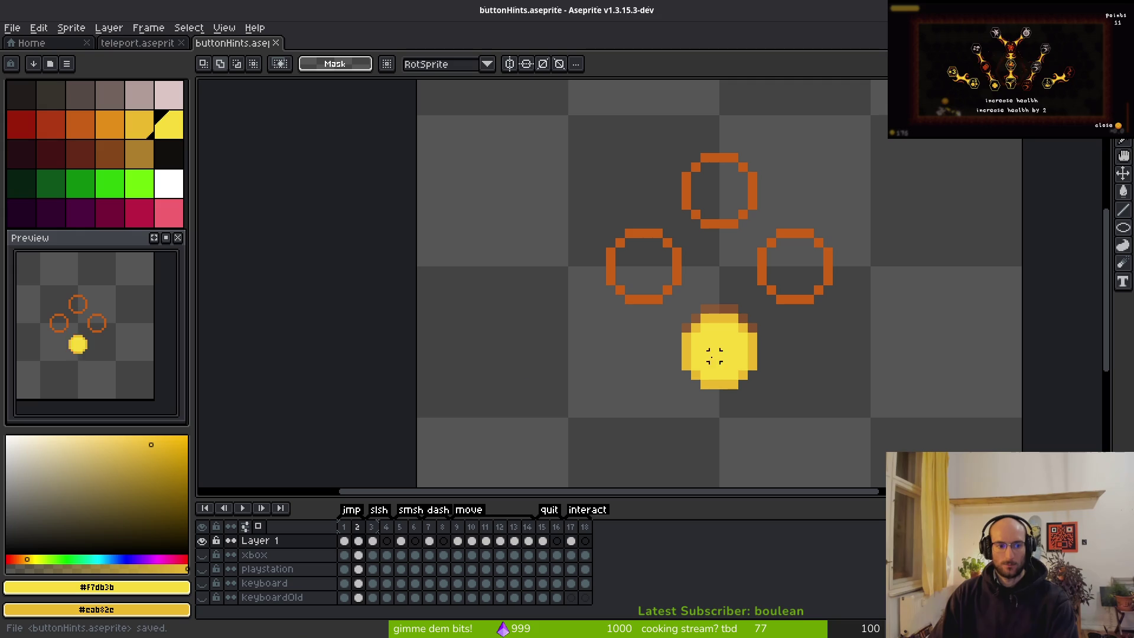
{"action": "scroll", "coordinate": [130, 358], "scroll_direction": "down", "scroll_amount": 1}
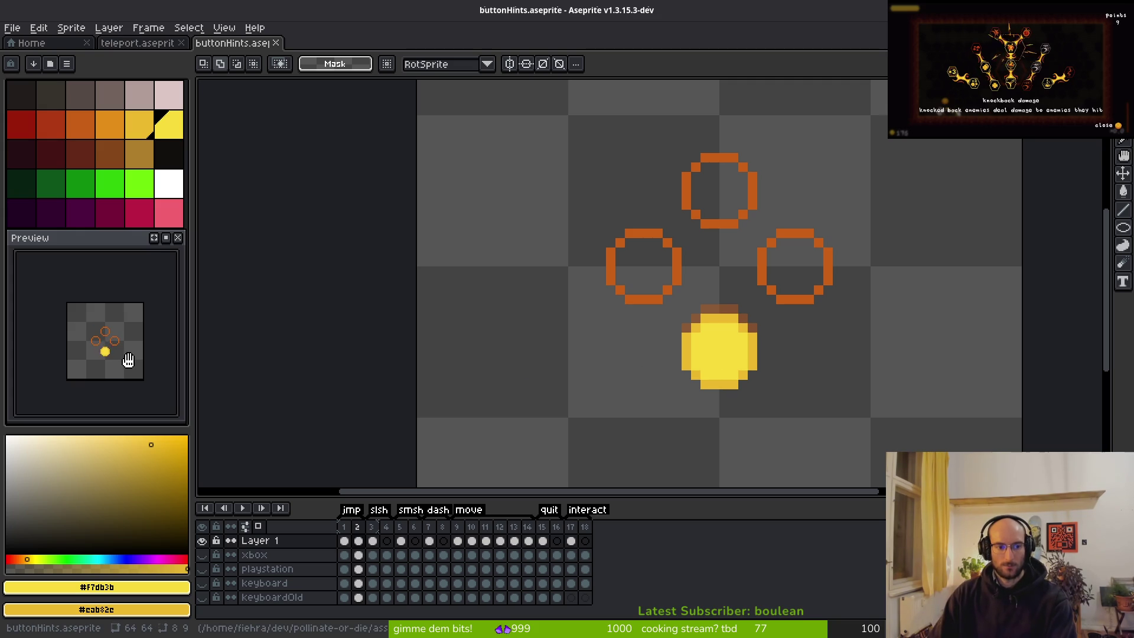
{"action": "scroll", "coordinate": [127, 361], "scroll_direction": "up", "scroll_amount": 1}
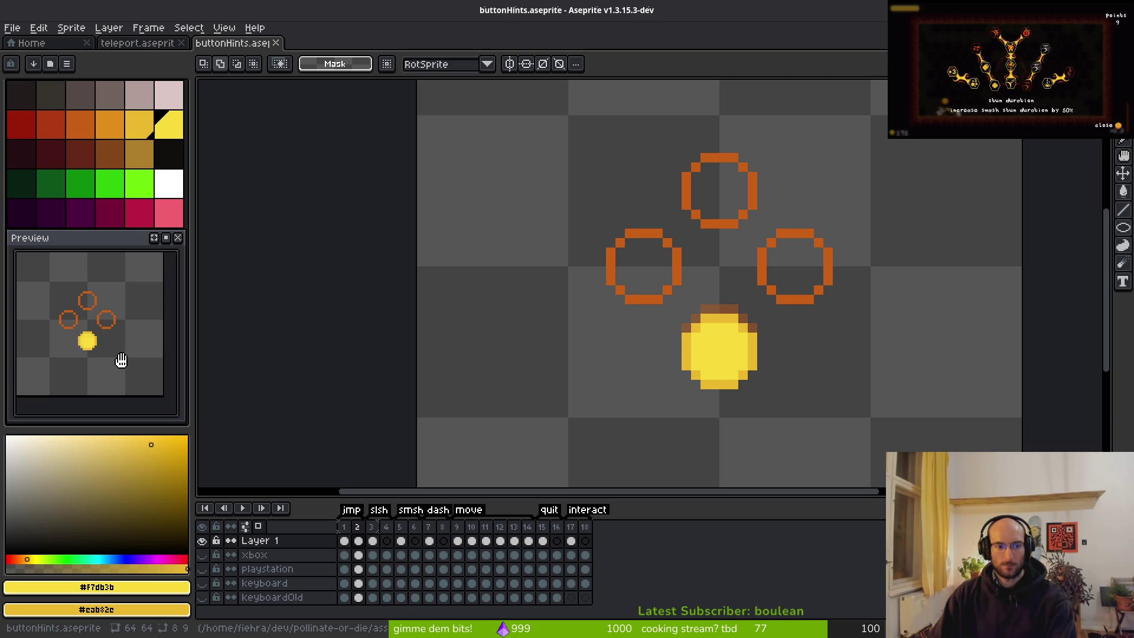
{"action": "scroll", "coordinate": [696, 328], "scroll_direction": "down", "scroll_amount": 6}
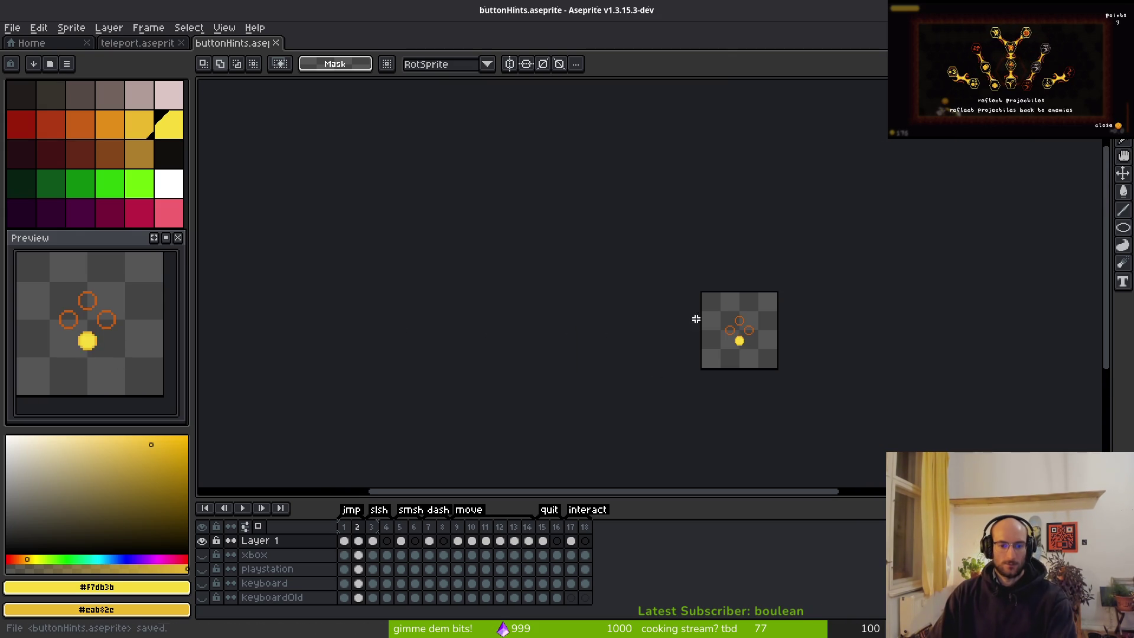
{"action": "scroll", "coordinate": [696, 319], "scroll_direction": "up", "scroll_amount": 3}
{"action": "left_click_drag", "start_coordinate": [608, 202], "coordinate": [827, 398]}
Paste the copied rings into the X-button frame, rotated 90° clockwise and positioned over the coin
{"action": "key", "text": "Delete"}
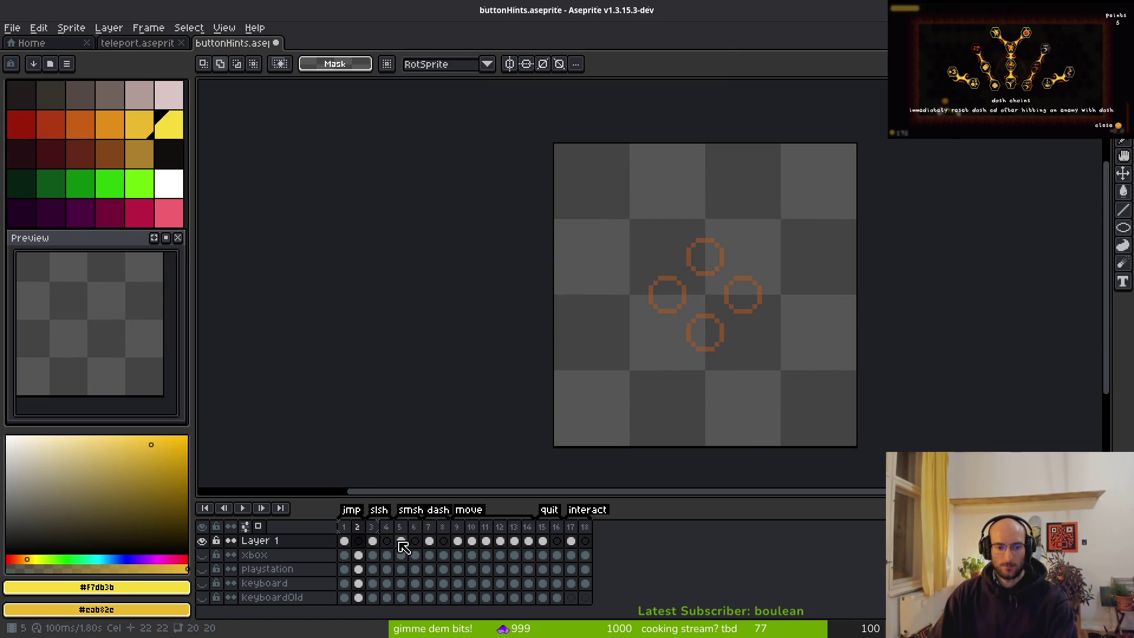
{"action": "key", "text": "ctrl+z"}
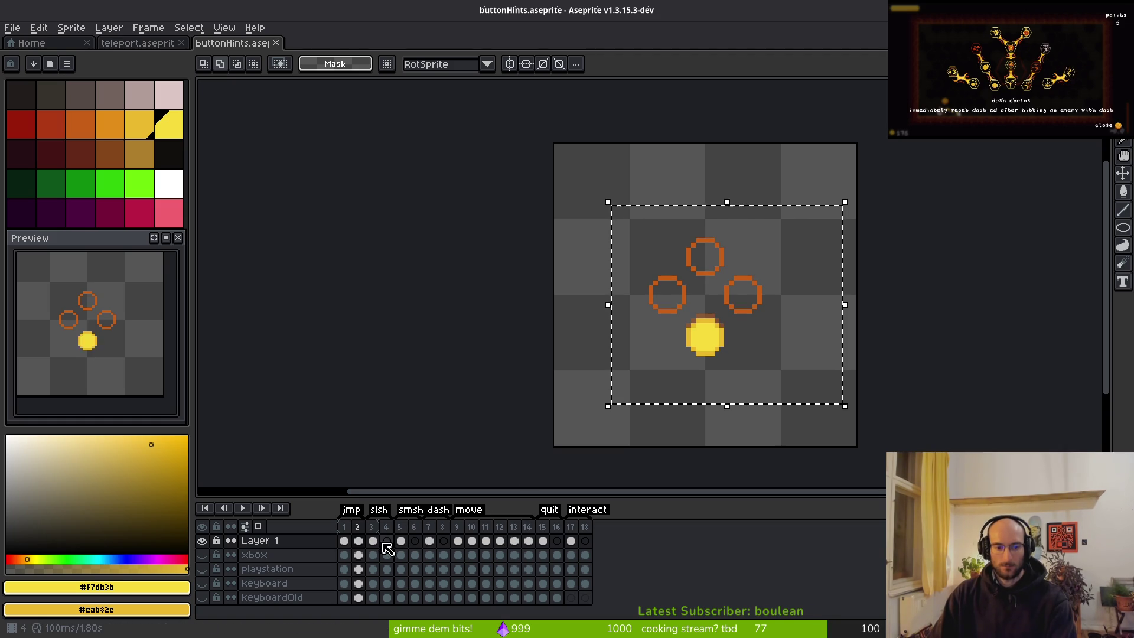
{"action": "left_click", "coordinate": [387, 541]}
{"action": "key", "text": "ctrl+v"}
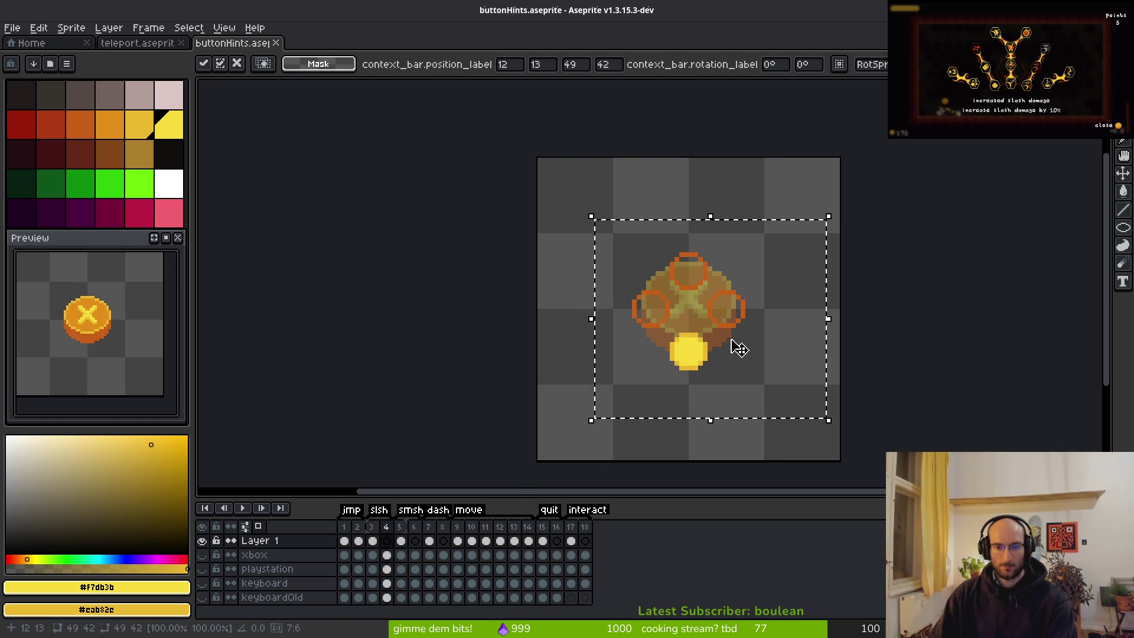
{"action": "left_click", "coordinate": [39, 28]}
{"action": "mouse_move", "coordinate": [91, 201]}
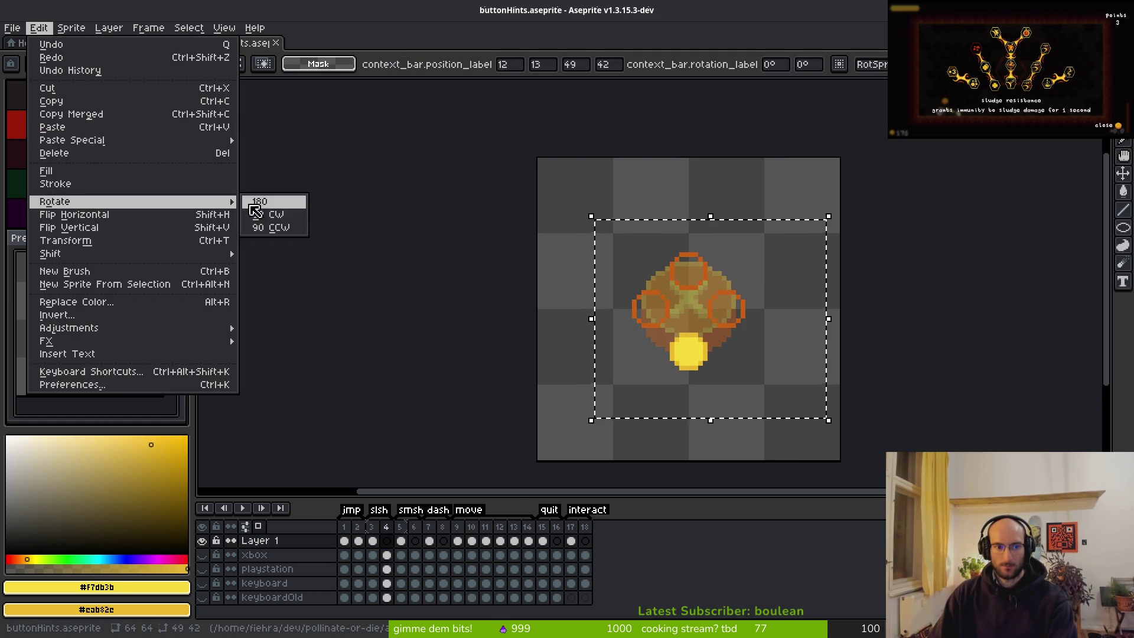
{"action": "left_click", "coordinate": [266, 214]}
{"action": "left_click_drag", "start_coordinate": [738, 326], "coordinate": [721, 334]}
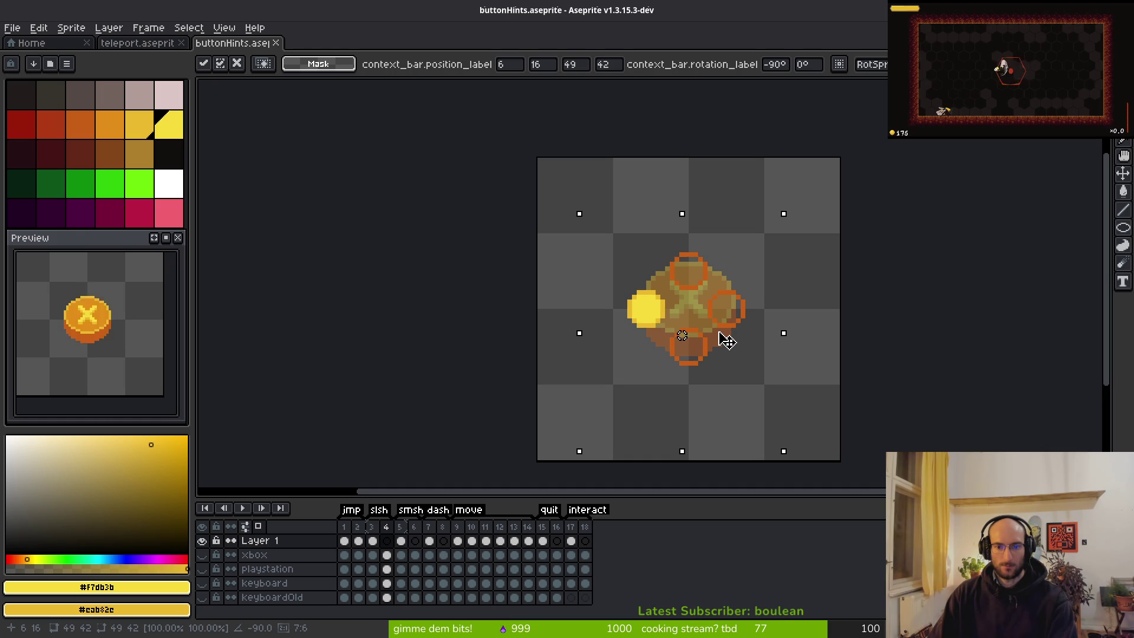
{"action": "key", "text": "ctrl+s"}
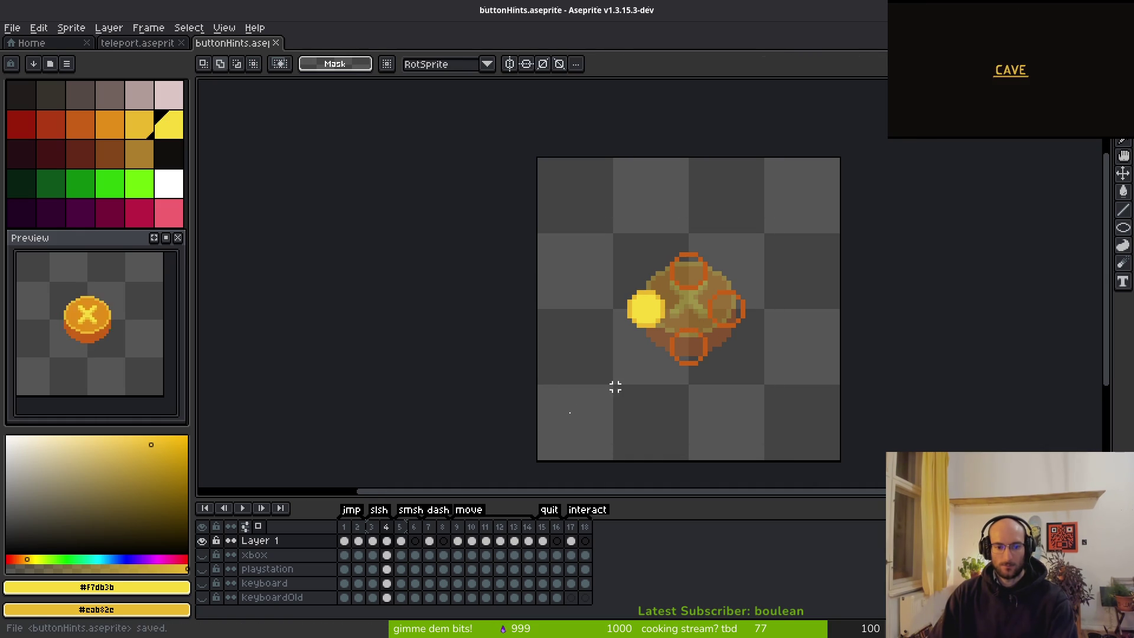
Delete the old X-coin artwork on the third frame
{"action": "left_click", "coordinate": [373, 541]}
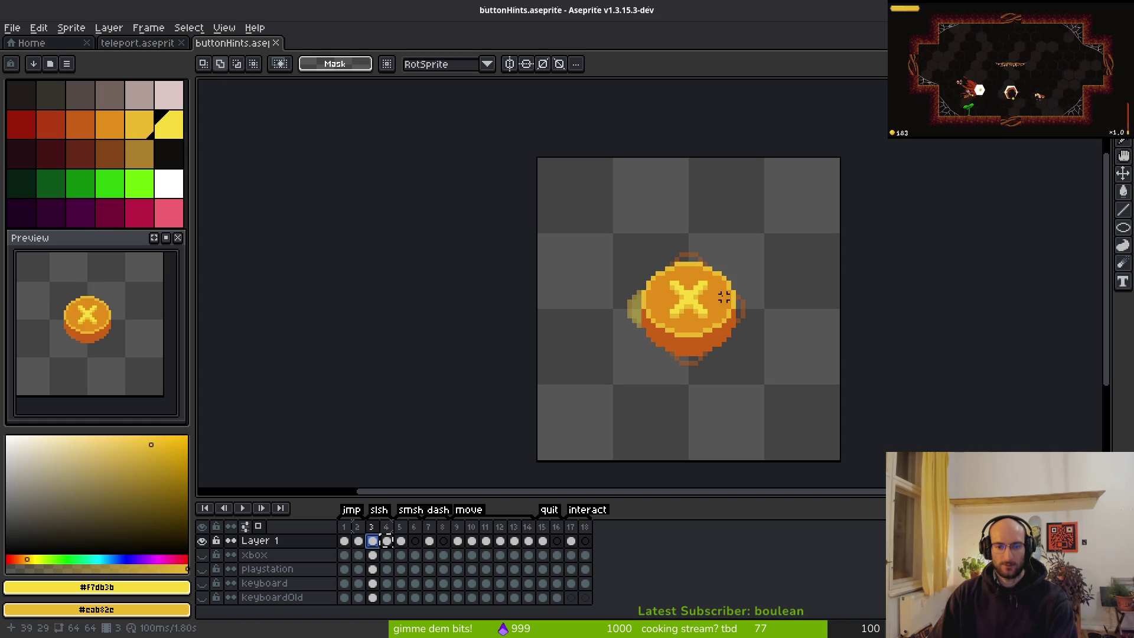
{"action": "key", "text": "Delete"}
{"action": "scroll", "coordinate": [713, 292], "scroll_direction": "up", "scroll_amount": 5}
Magic-wand select the left yellow circle's interior, delete it, and save
{"action": "key", "text": "ctrl+s"}
{"action": "scroll", "coordinate": [600, 309], "scroll_direction": "down", "scroll_amount": 2}
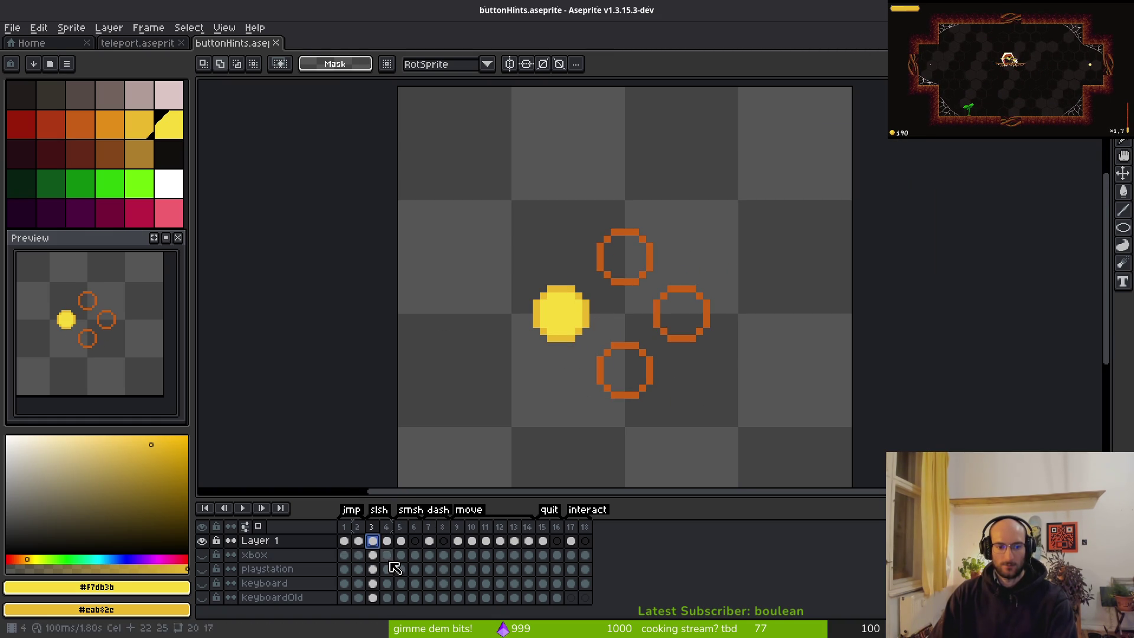
{"action": "scroll", "coordinate": [583, 330], "scroll_direction": "up", "scroll_amount": 2}
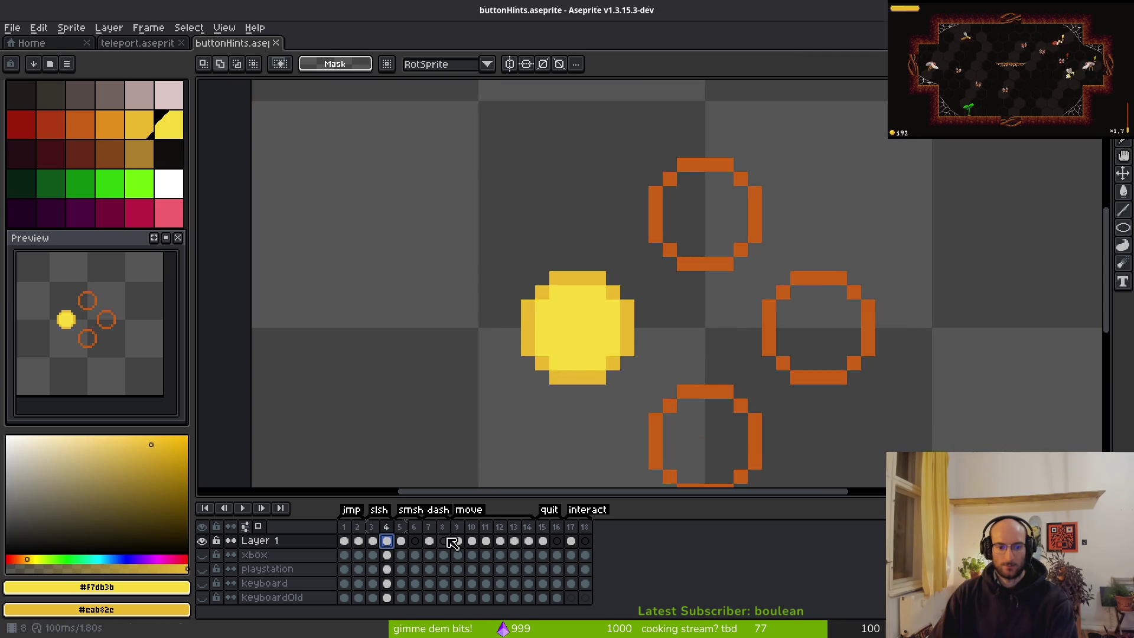
{"action": "key", "text": "w"}
{"action": "left_click", "coordinate": [585, 320]}
{"action": "key", "text": "f"}
{"action": "key", "text": "Delete"}
{"action": "key", "text": "ctrl+s"}
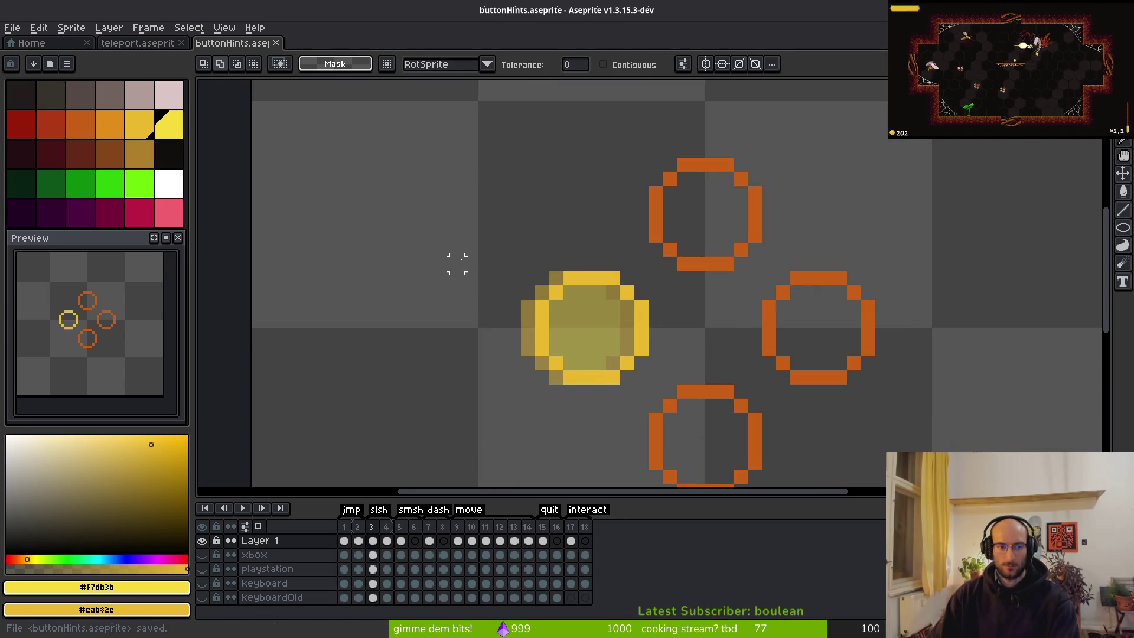
Replace the left circle's yellow outline with the ring orange and save
{"action": "key", "text": "i"}
{"action": "left_click", "coordinate": [646, 311]}
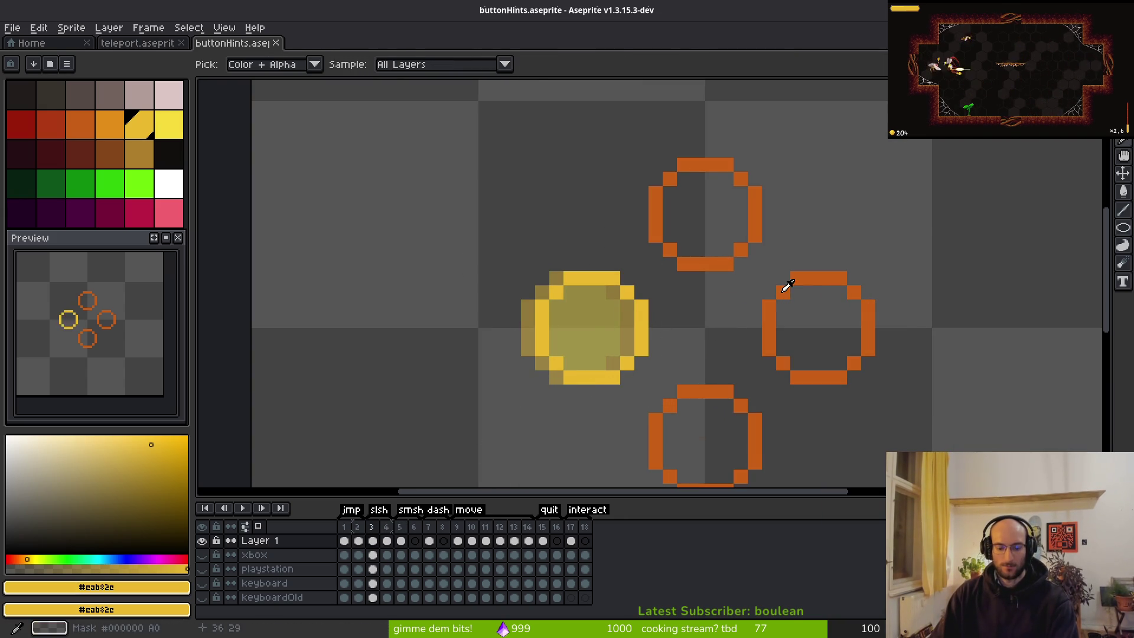
{"action": "key", "text": "shift+r"}
{"action": "key", "text": "Escape"}
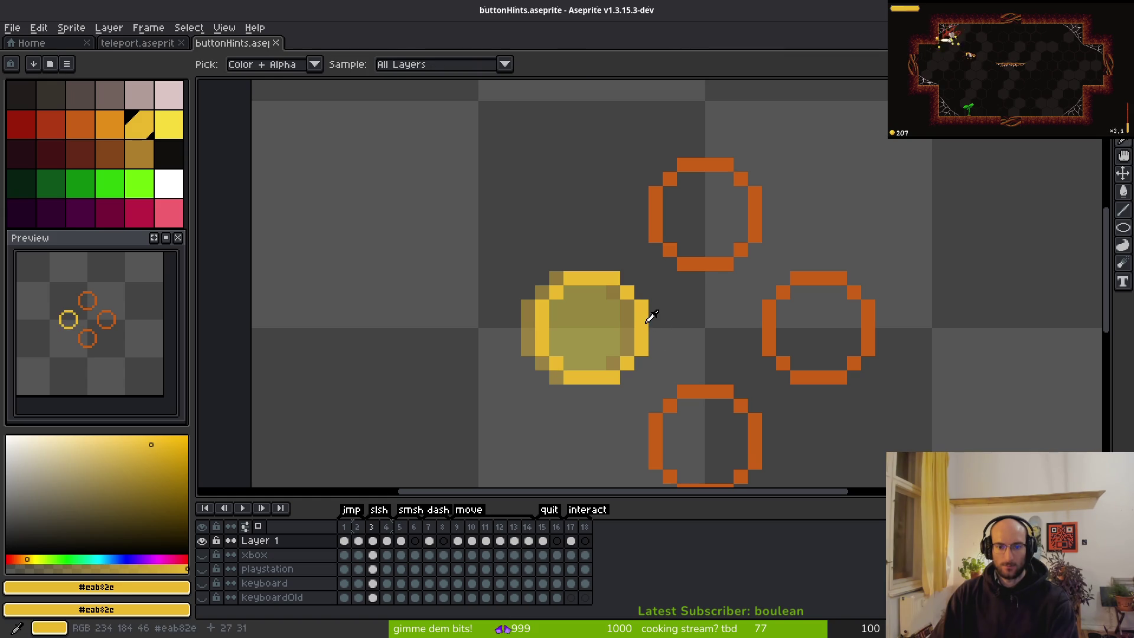
{"action": "right_click", "coordinate": [705, 263]}
{"action": "key", "text": "shift+r"}
{"action": "key", "text": "Return"}
{"action": "key", "text": "w"}
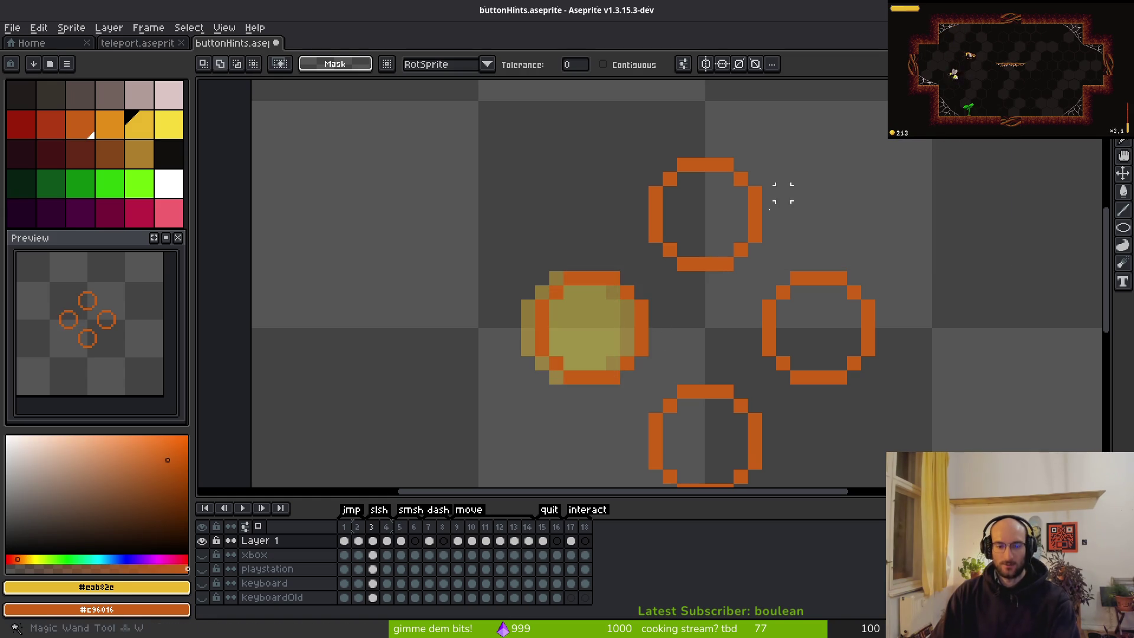
{"action": "key", "text": "ctrl+s"}
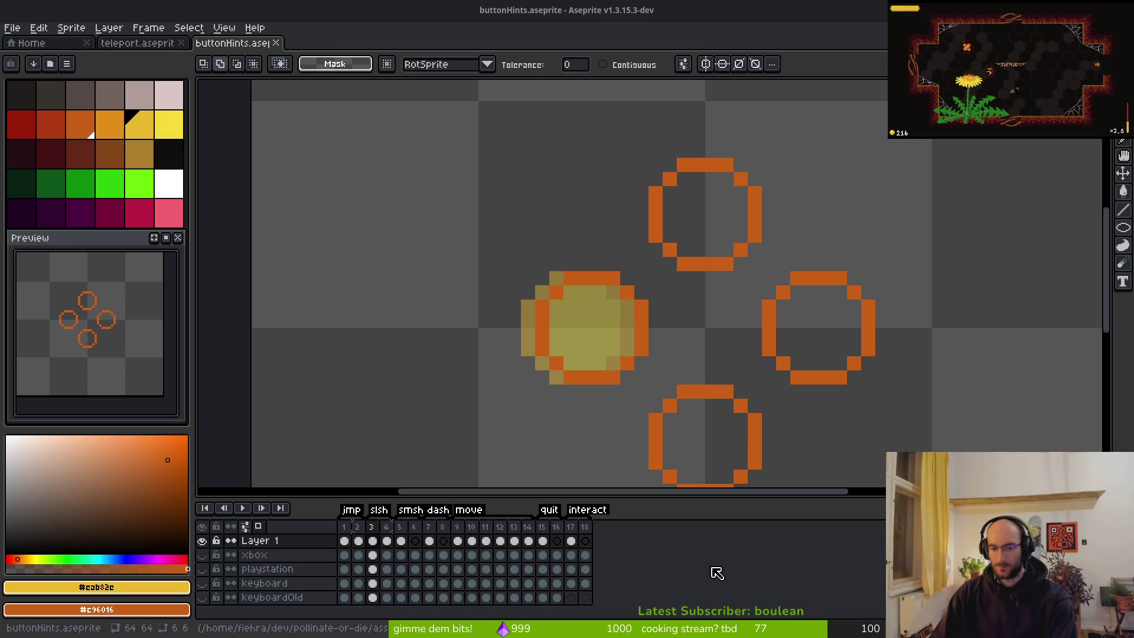
Fit the whole sprite on screen and centre it in the preview
{"action": "key", "text": "ctrl+0"}
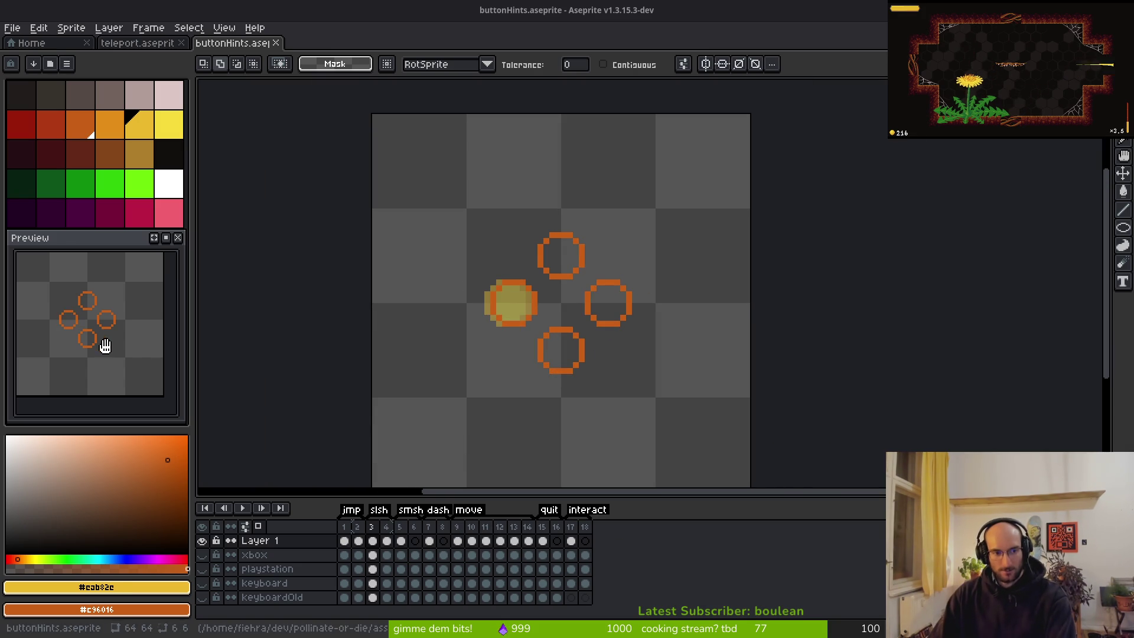
{"action": "scroll", "coordinate": [93, 350], "scroll_direction": "down", "scroll_amount": 2}
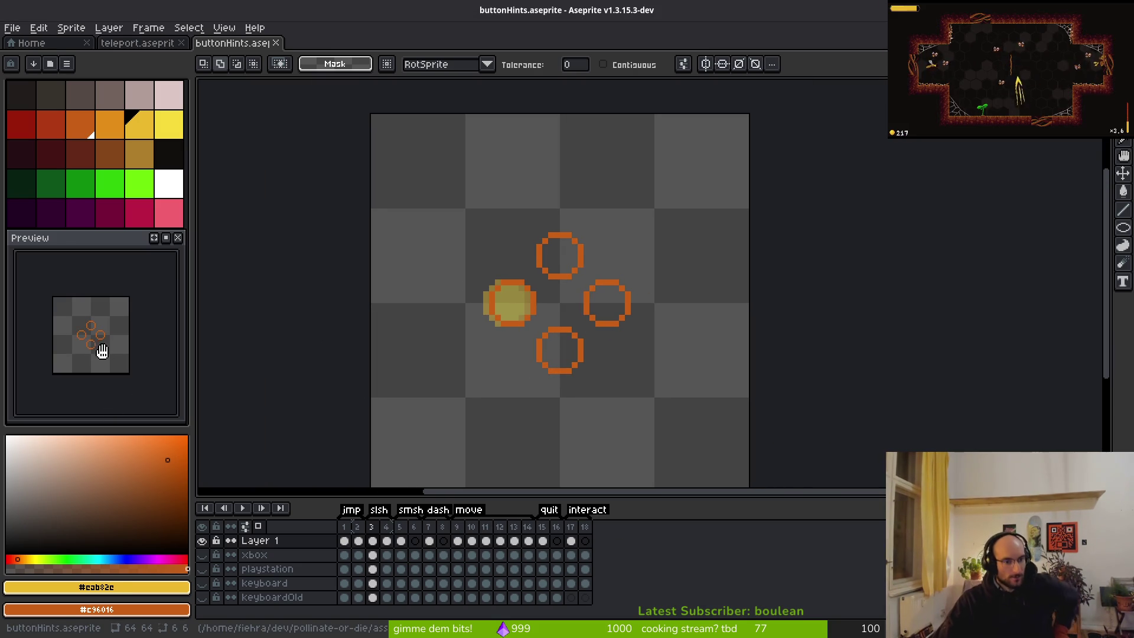
{"action": "scroll", "coordinate": [111, 351], "scroll_direction": "up", "scroll_amount": 3}
{"action": "scroll", "coordinate": [78, 364], "scroll_direction": "down", "scroll_amount": 1}
{"action": "left_click_drag", "start_coordinate": [87, 352], "coordinate": [112, 348]}
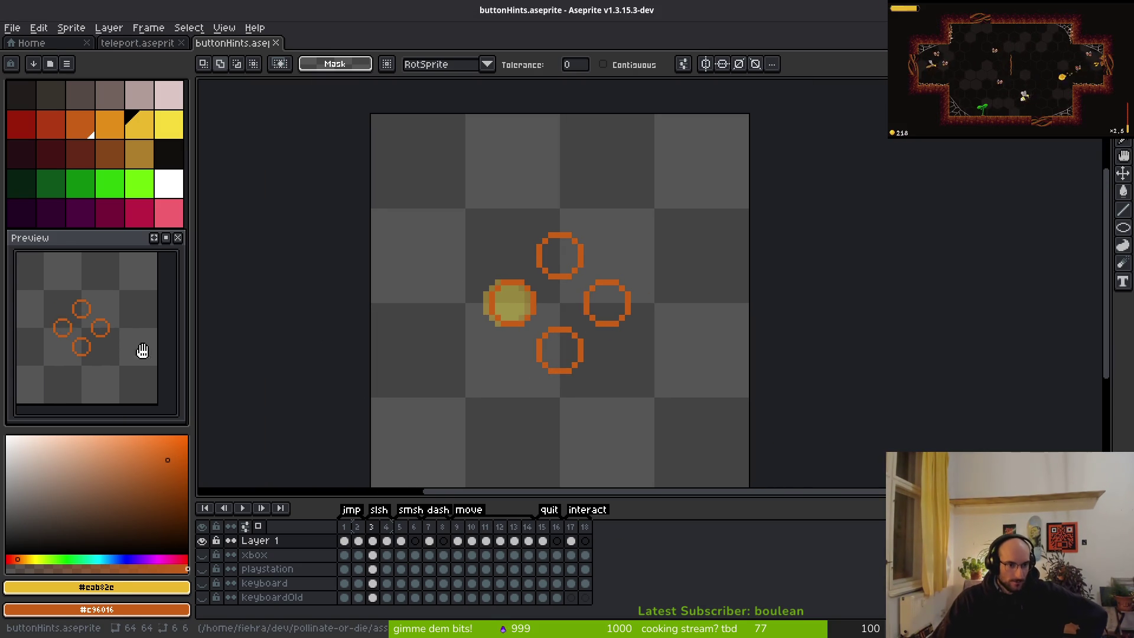
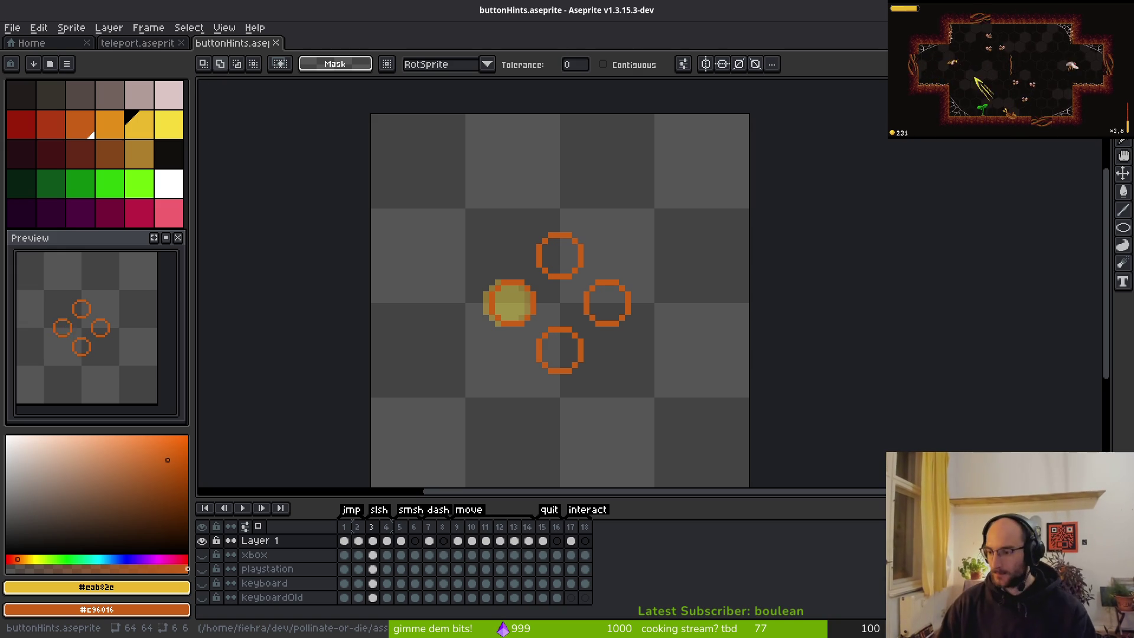
Switch to the browser and start typing a 'dpad' search in a new tab
{"action": "key", "text": "alt+Tab"}
{"action": "key", "text": "ctrl+t"}
{"action": "type", "text": "dpad vs action pad"}
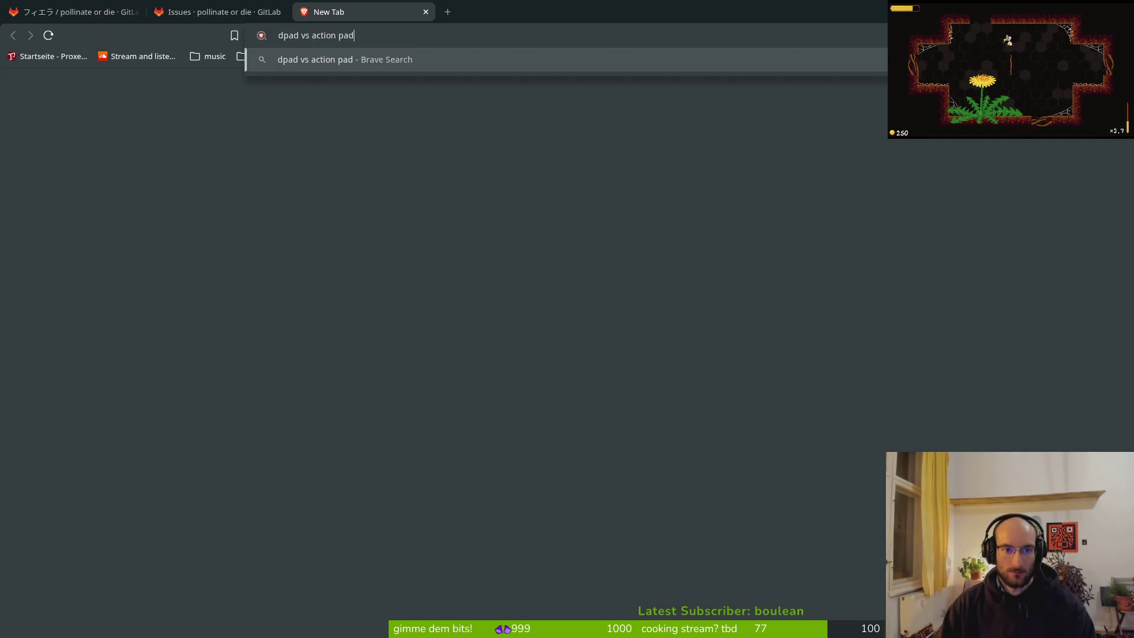
Run the 'dpad vs' search in Brave Search and repeat it in a second tab
{"action": "key", "text": "Return"}
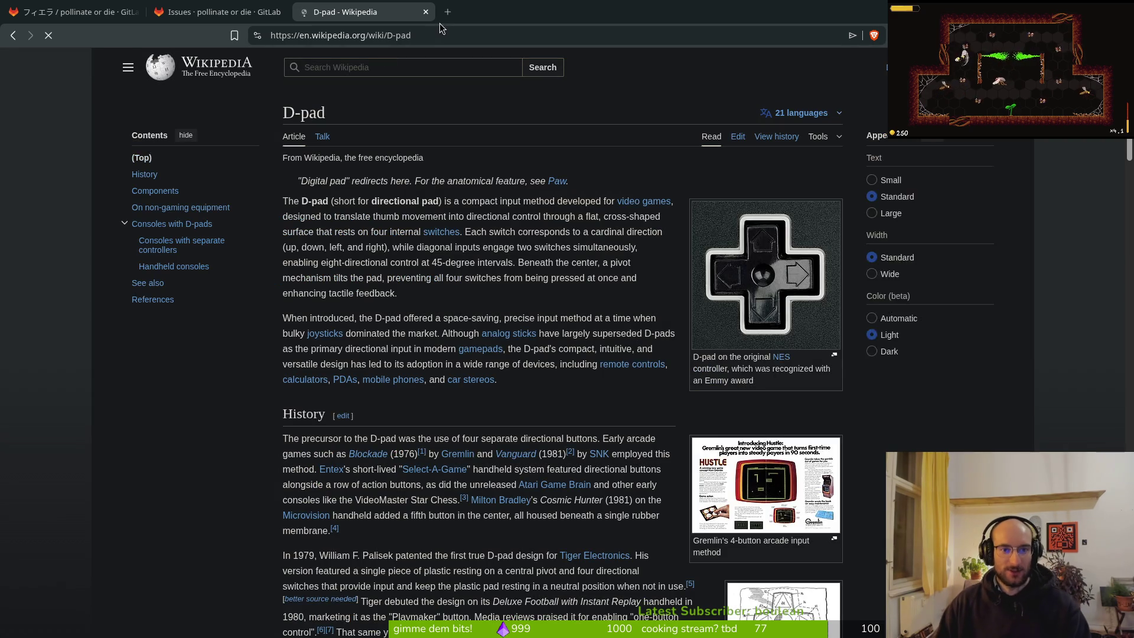
{"action": "left_click", "coordinate": [446, 18]}
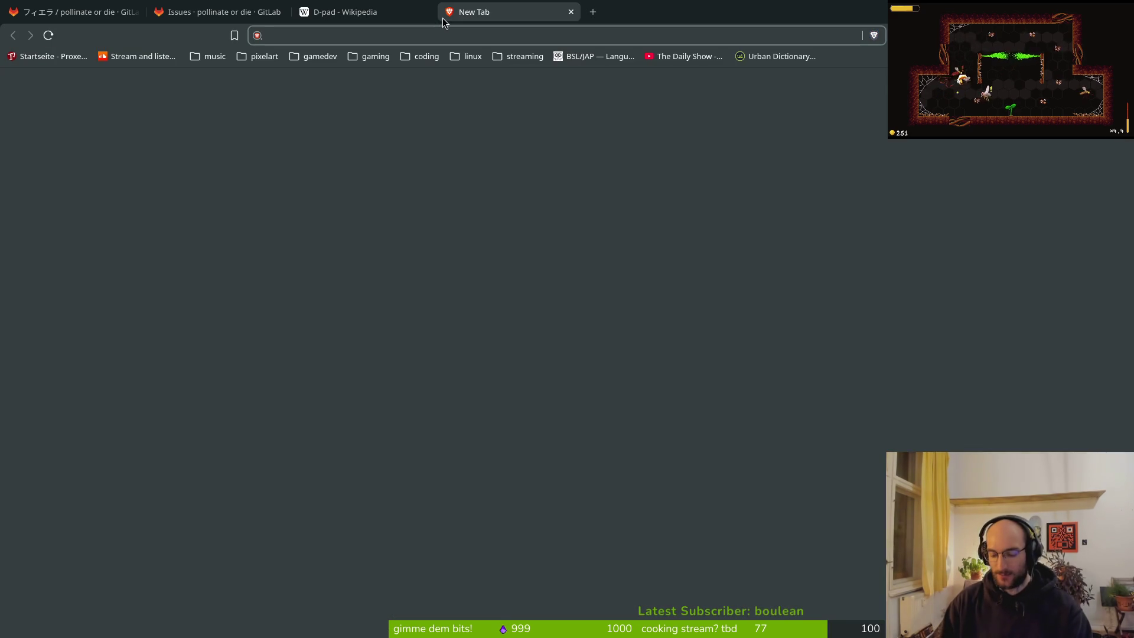
{"action": "type", "text": "dpad vs"}
{"action": "key", "text": "Return"}
Open Perplexity in a new tab and focus its question box
{"action": "key", "text": "ctrl+t"}
{"action": "type", "text": "perp"}
{"action": "key", "text": "Return"}
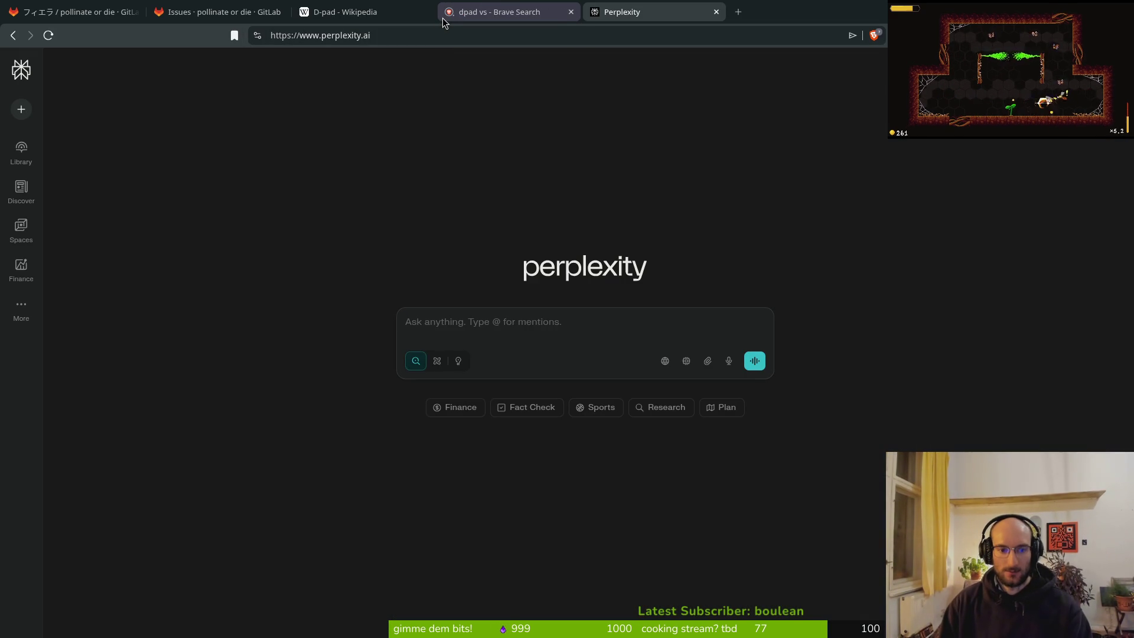
{"action": "left_click", "coordinate": [432, 321]}
Ask Perplexity what the action-button cluster opposite the D-pad on a controller is called
{"action": "type", "text": "dpad vsthe left"}
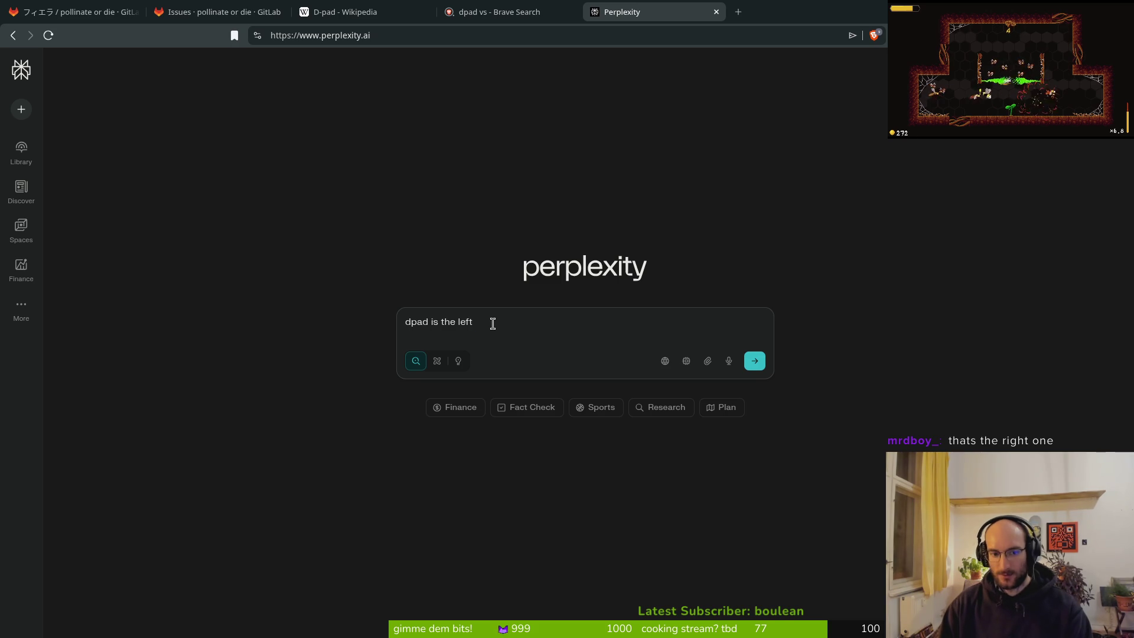
{"action": "type", "text": " of controller"}
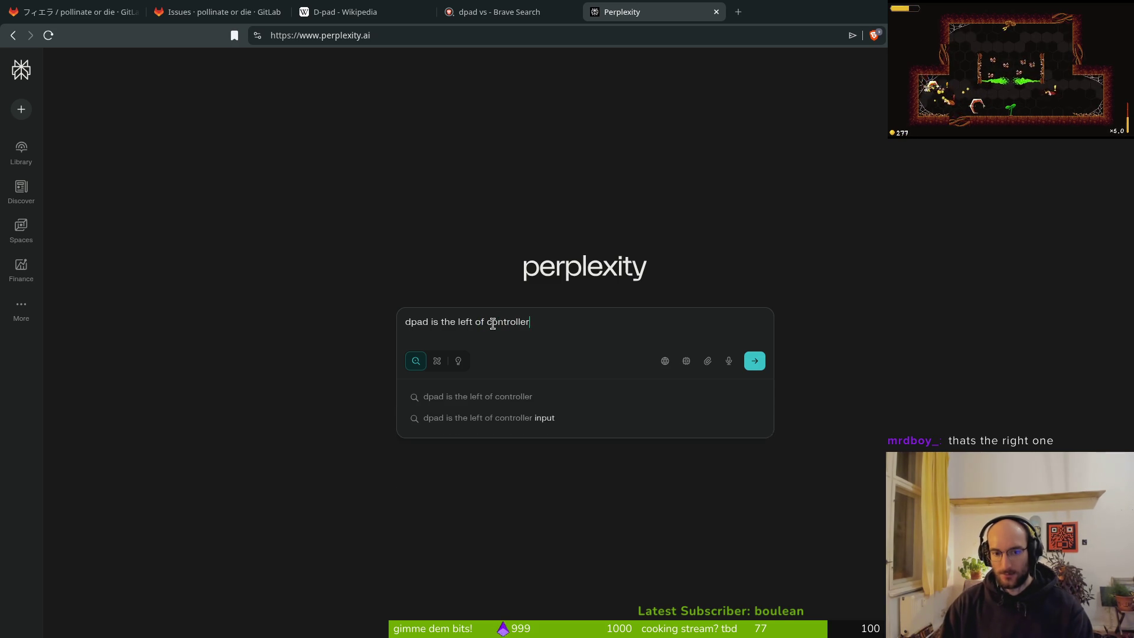
{"action": "type", "text": " .whats the other one "}
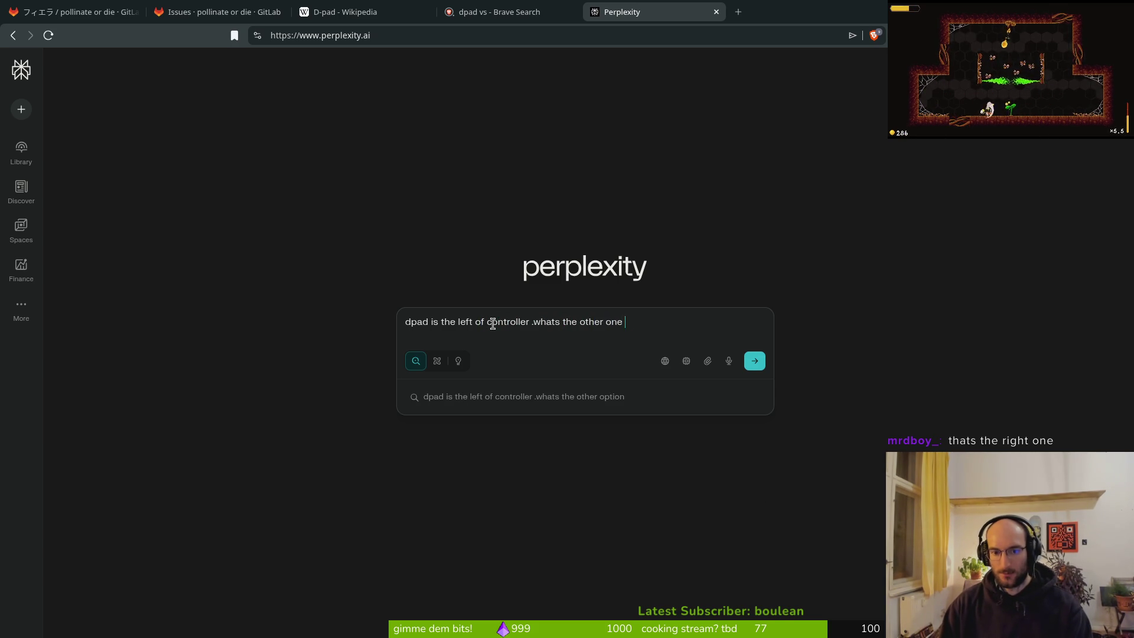
{"action": "type", "text": "with actions called"}
{"action": "key", "text": "Return"}
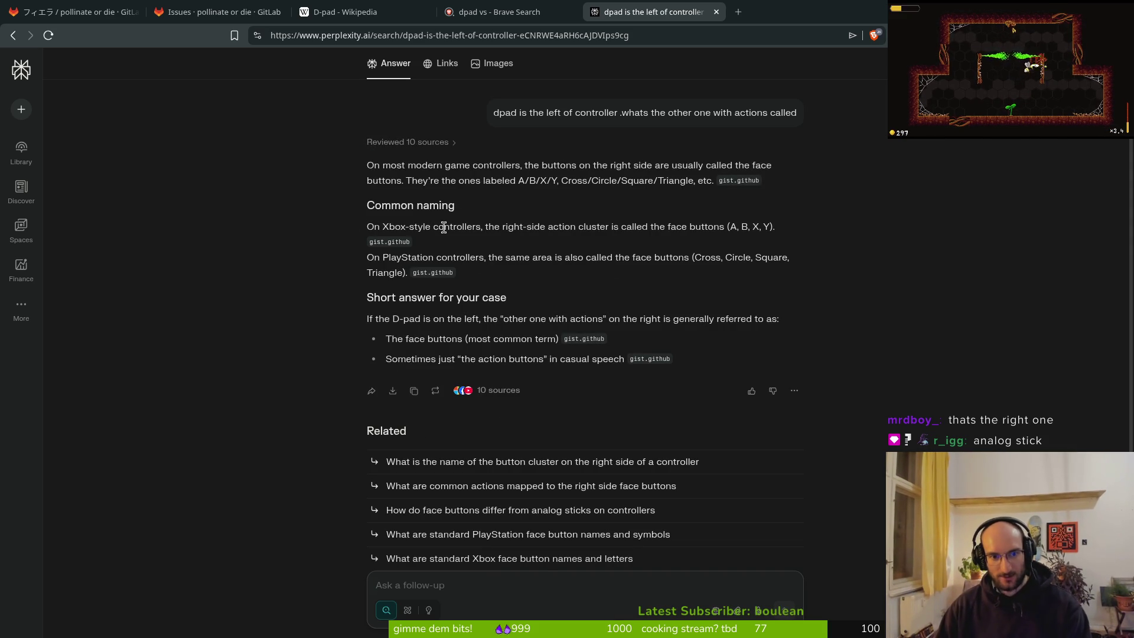
Review the answer and select the term 'The face buttons'
{"action": "left_click_drag", "start_coordinate": [518, 180], "coordinate": [674, 180]}
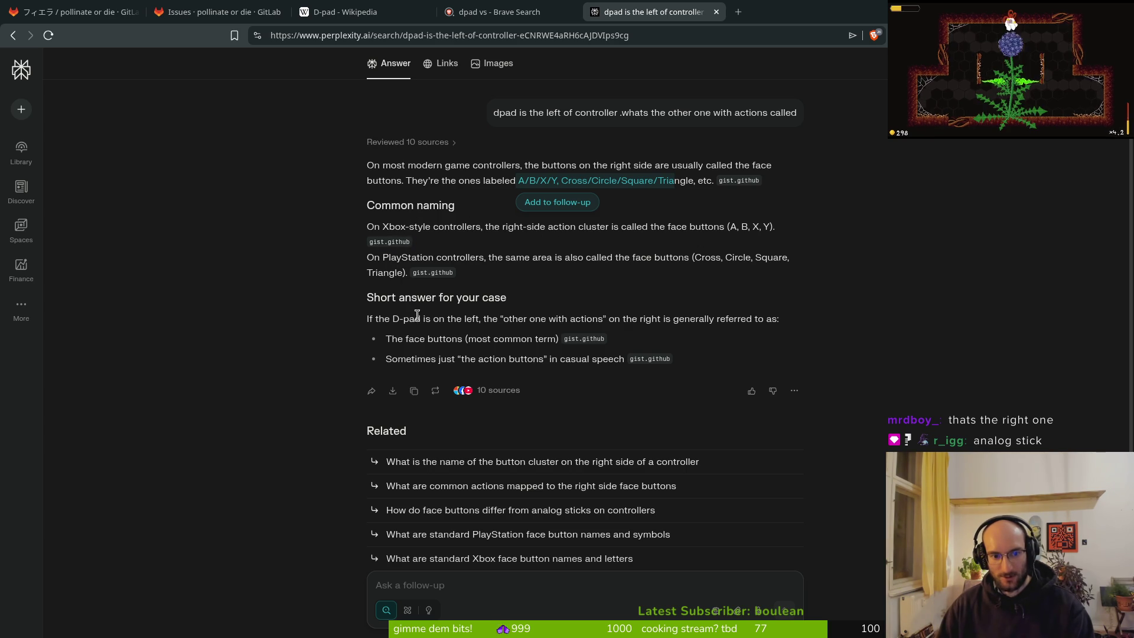
{"action": "left_click", "coordinate": [385, 315]}
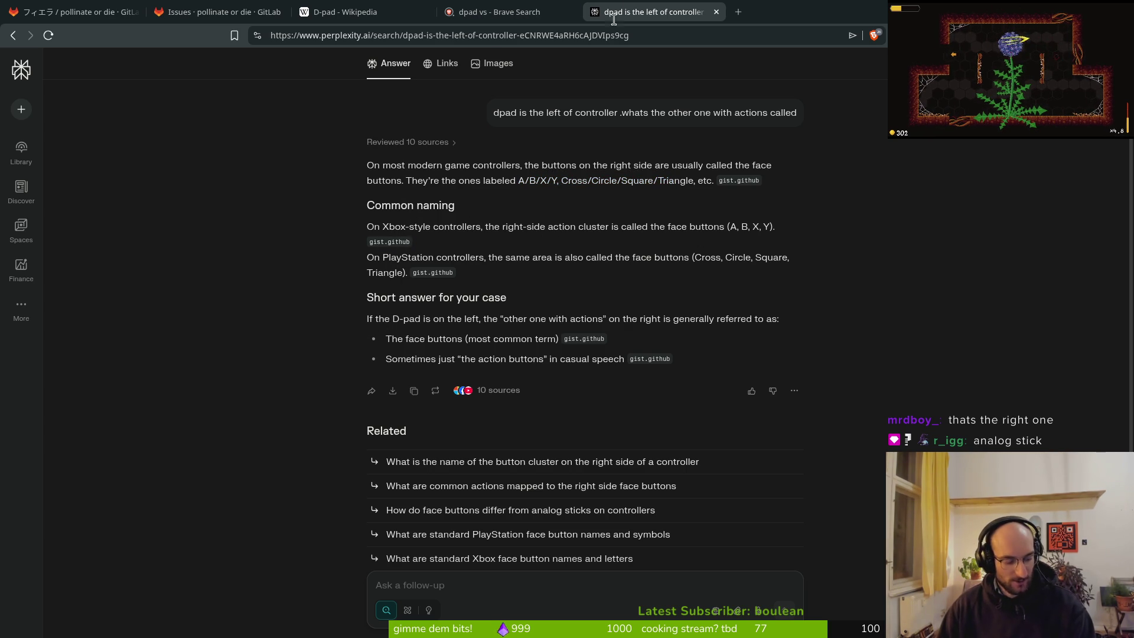
{"action": "left_click", "coordinate": [536, 8]}
{"action": "left_click", "coordinate": [640, 6]}
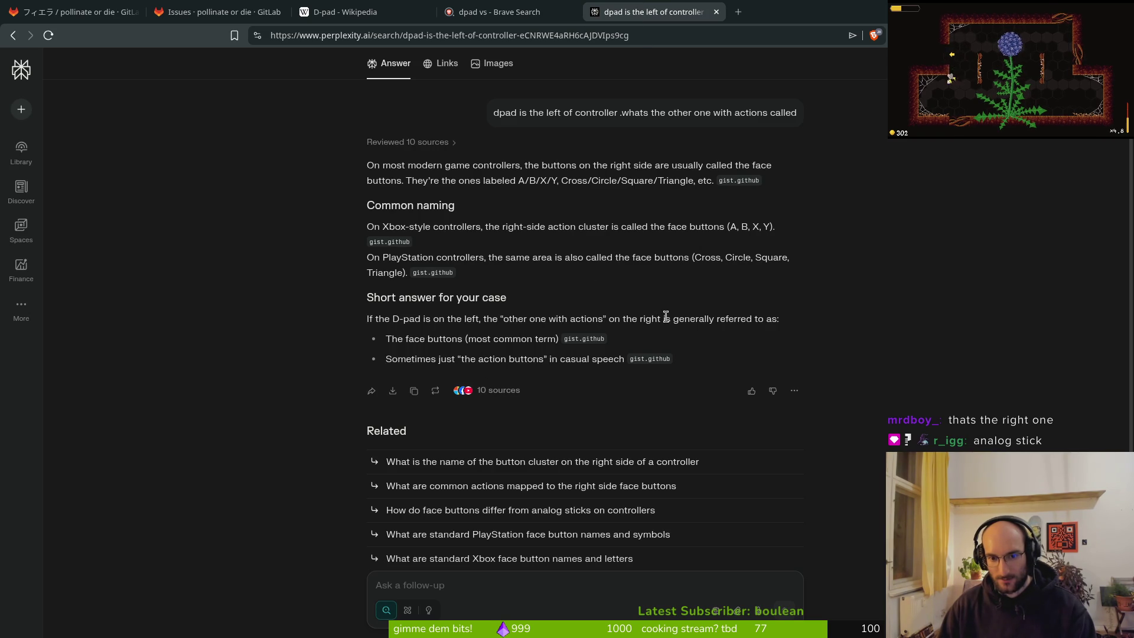
{"action": "left_click_drag", "start_coordinate": [385, 339], "coordinate": [461, 338]}
{"action": "key", "text": "ctrl+c"}
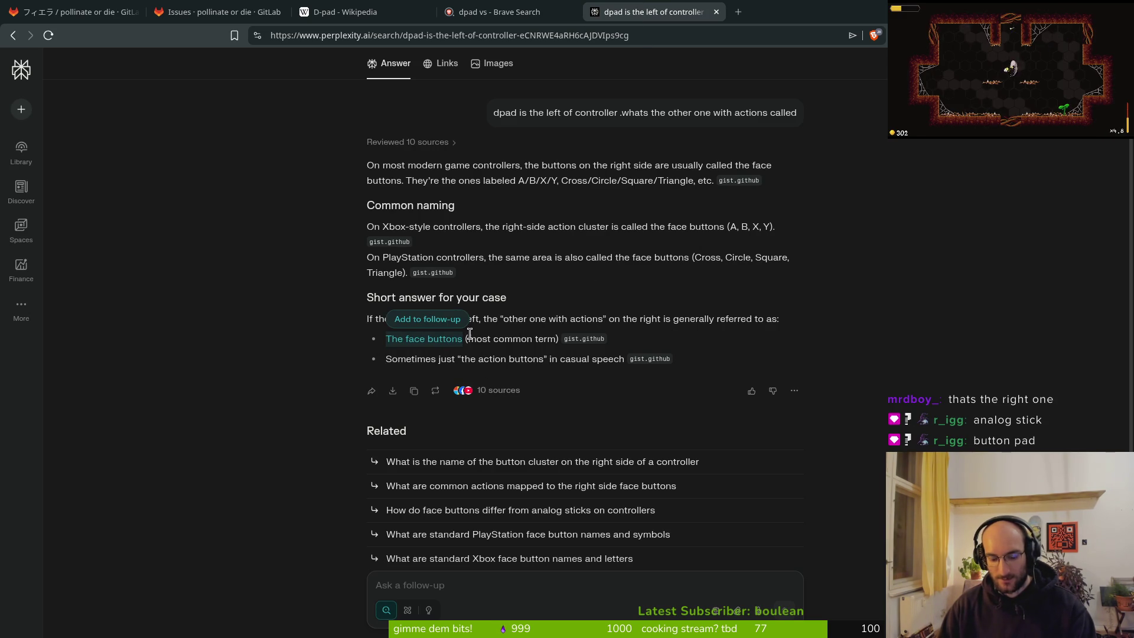
{"action": "key", "text": "ctrl+t"}
Search 'button pad' and 'The face buttons', then open the Reddit face-buttons thread
{"action": "type", "text": "button pad"}
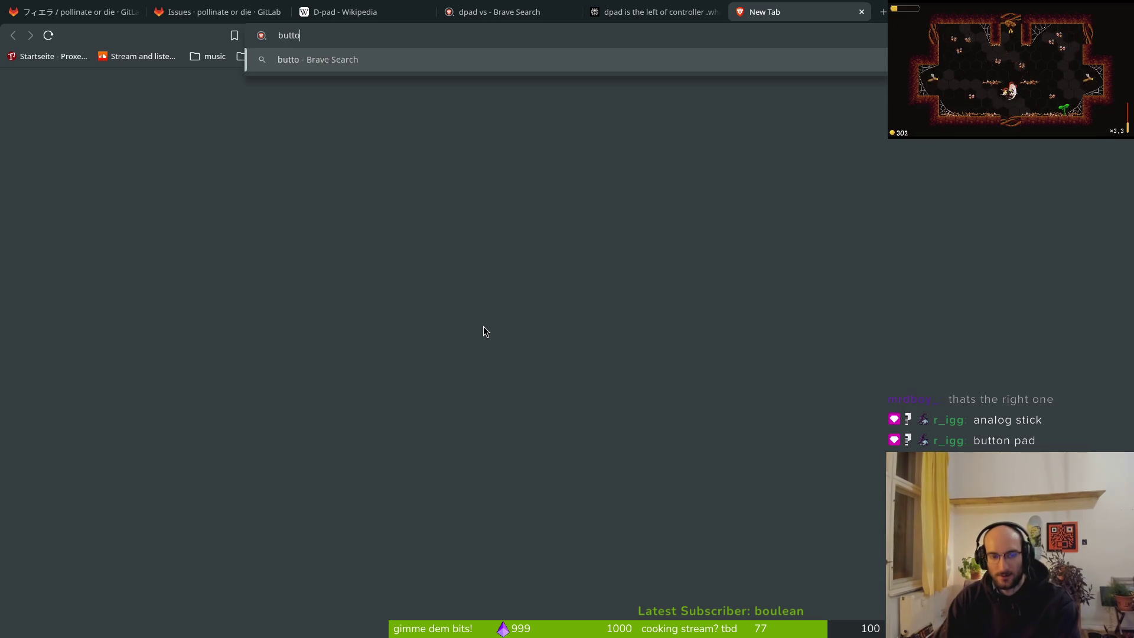
{"action": "key", "text": "Return"}
{"action": "key", "text": "ctrl+t"}
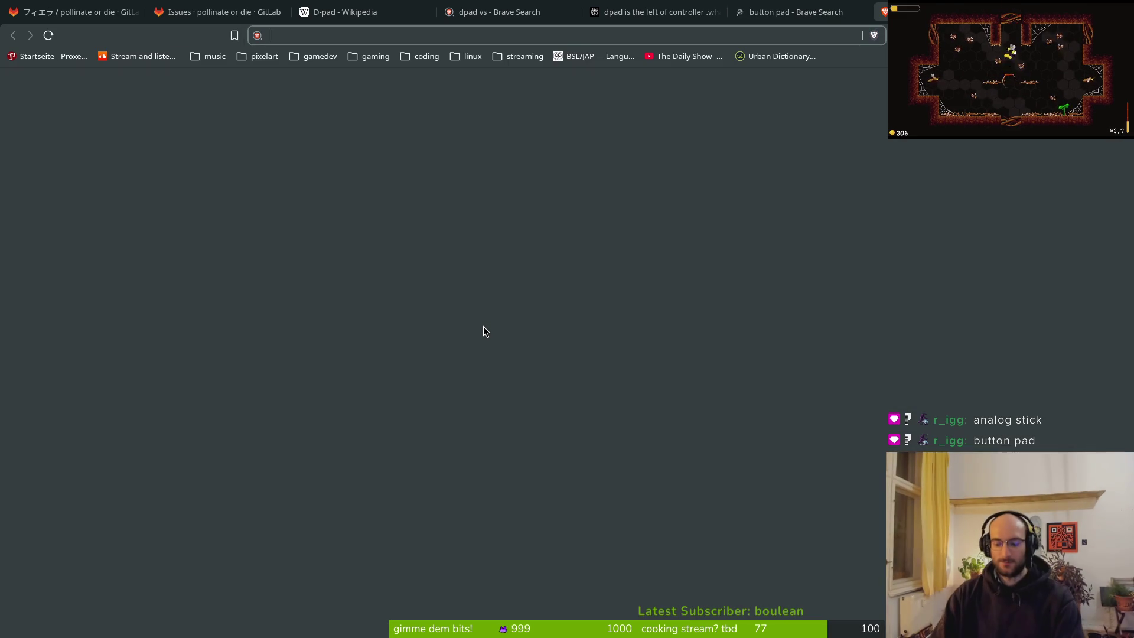
{"action": "key", "text": "ctrl+v"}
{"action": "key", "text": "Return"}
{"action": "key", "text": "ctrl+shift+Tab"}
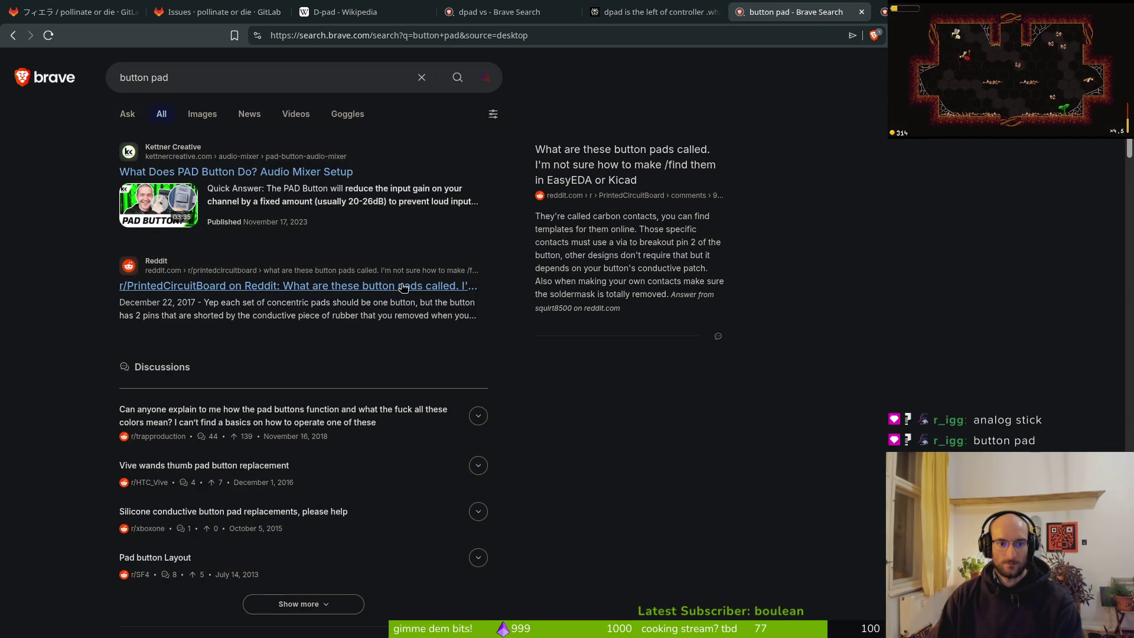
{"action": "scroll", "coordinate": [275, 523], "scroll_direction": "down", "scroll_amount": 10}
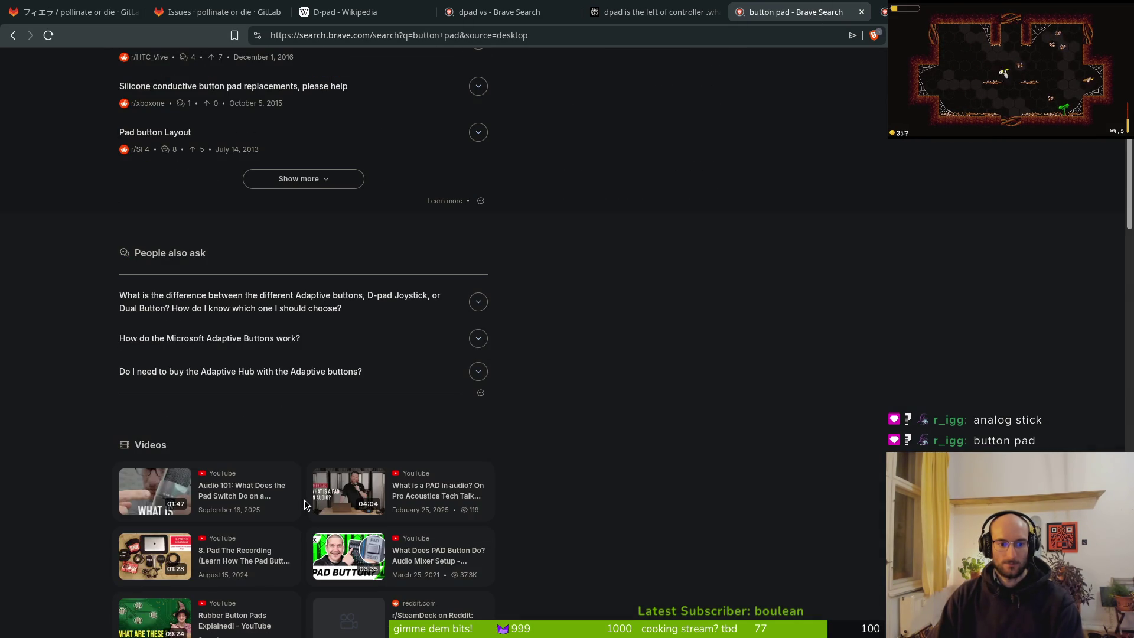
{"action": "key", "text": "ctrl+Tab"}
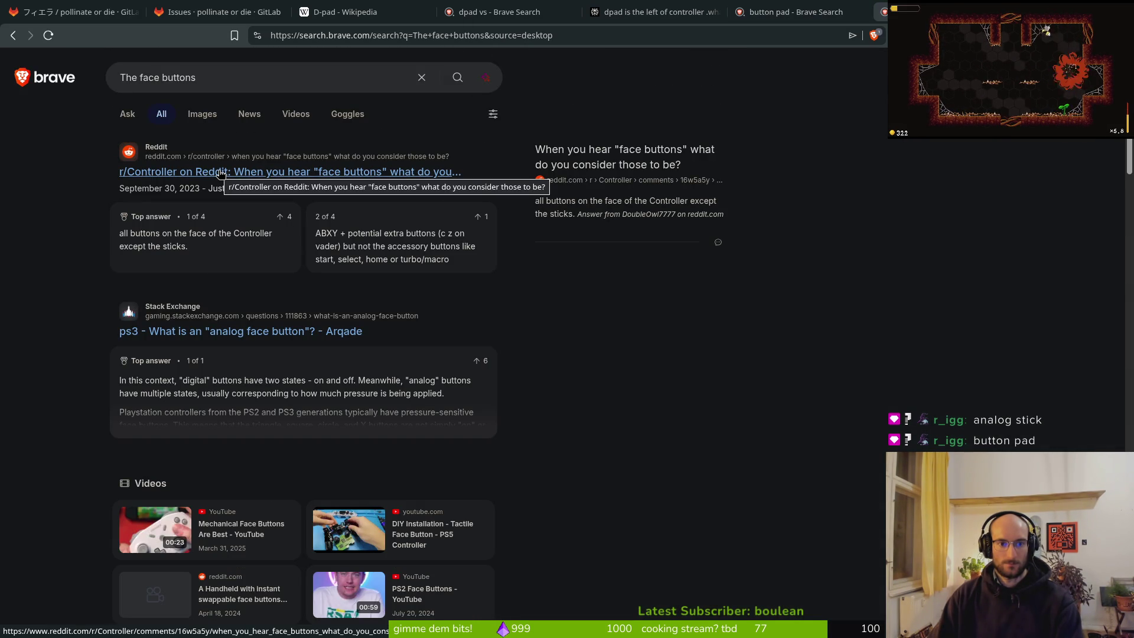
{"action": "left_click", "coordinate": [184, 172]}
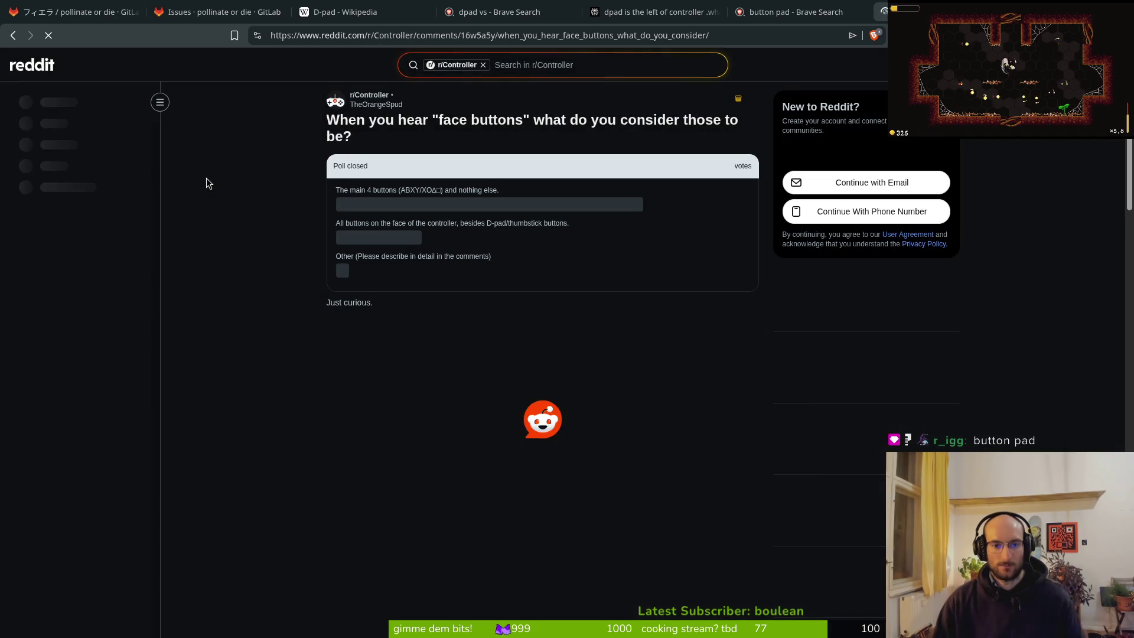
{"action": "mouse_move", "coordinate": [373, 208]}
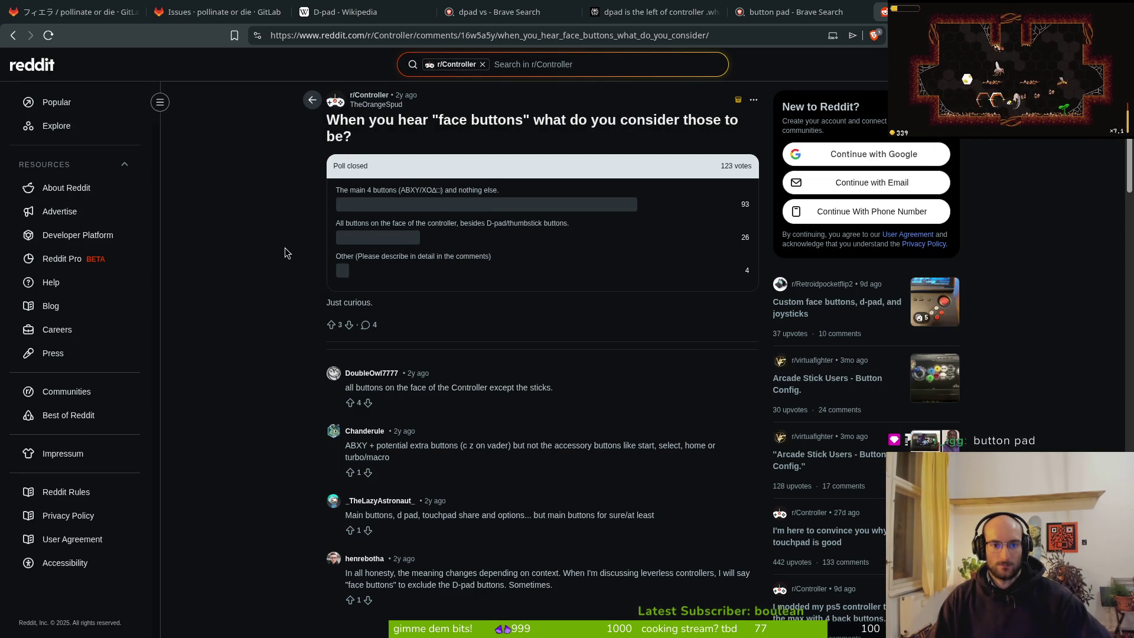
Return to Aseprite briefly, then run the pollinateOrDie project from Godot
{"action": "key", "text": "alt+Tab"}
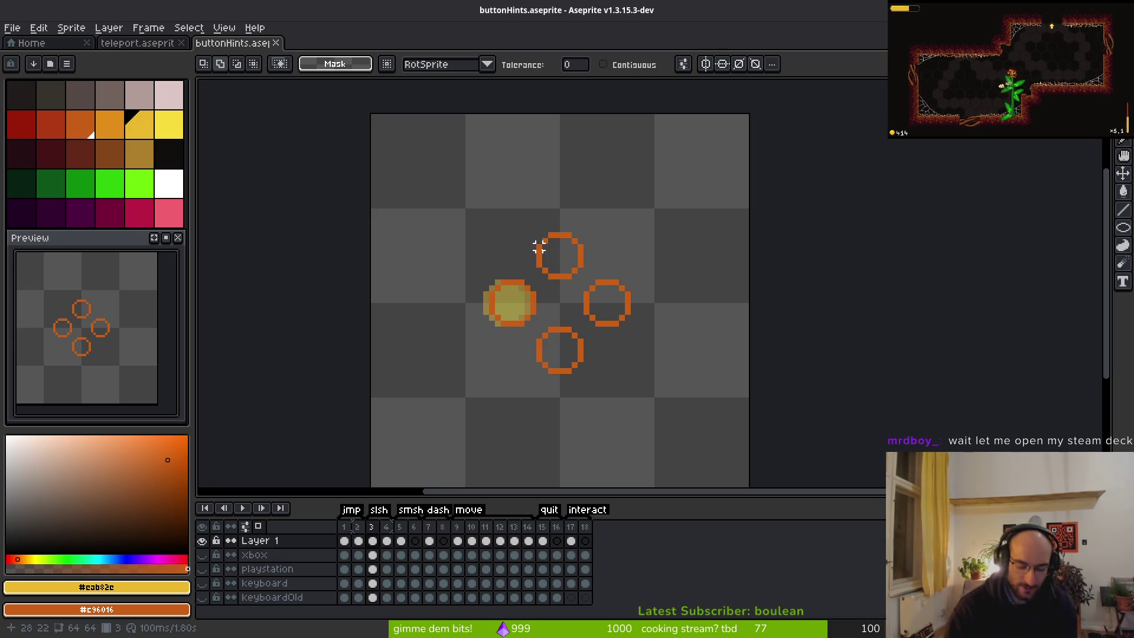
{"action": "key", "text": "i"}
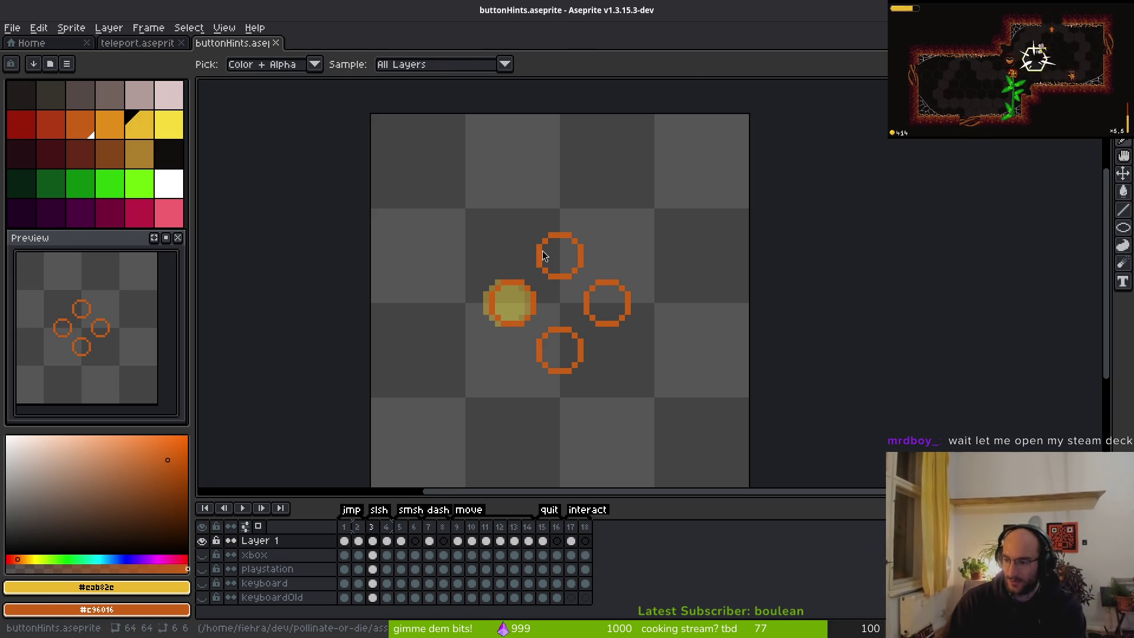
{"action": "key", "text": "alt+Tab"}
{"action": "key", "text": "F5"}
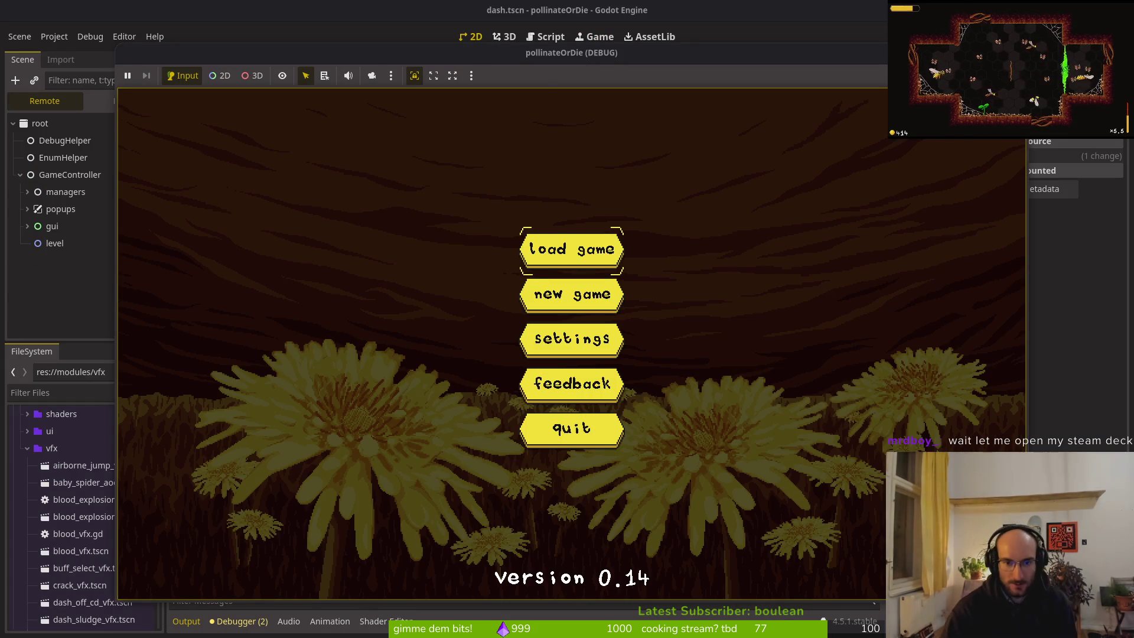
Load the game, quit to the main menu, and start a new game
{"action": "key", "text": "Return"}
{"action": "key", "text": "Escape"}
{"action": "key", "text": "Down"}
{"action": "key", "text": "Down"}
{"action": "key", "text": "Down"}
{"action": "key", "text": "Return"}
{"action": "key", "text": "Down"}
{"action": "key", "text": "Return"}
Crawl and jump the bee back and forth across the tutorial room platforms
{"action": "key", "text": "Right"}
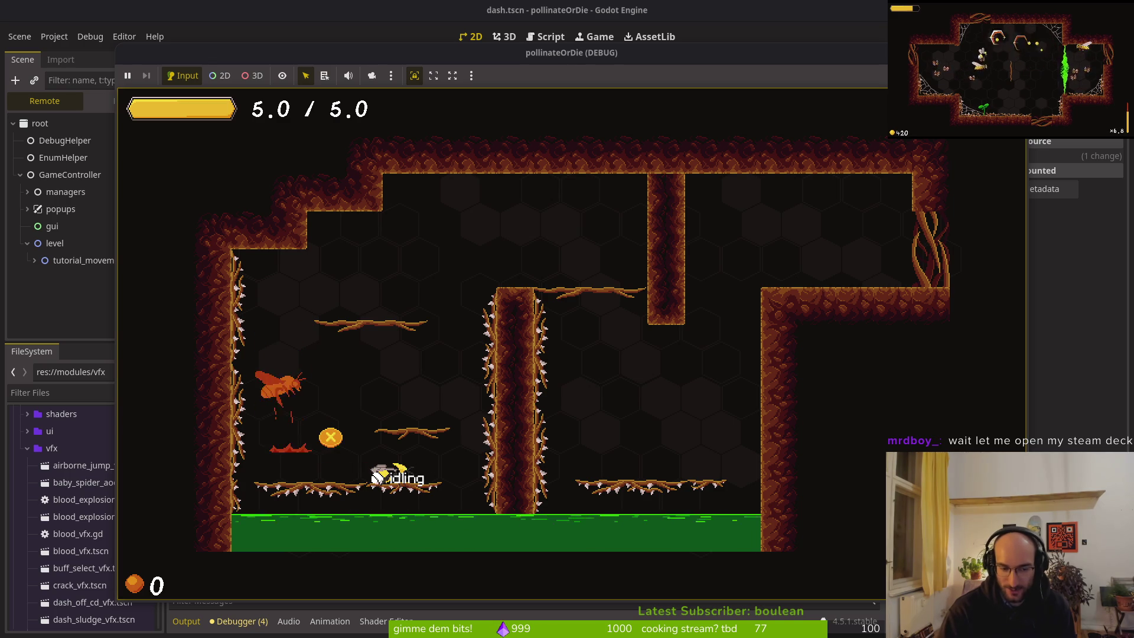
{"action": "key", "text": "Left"}
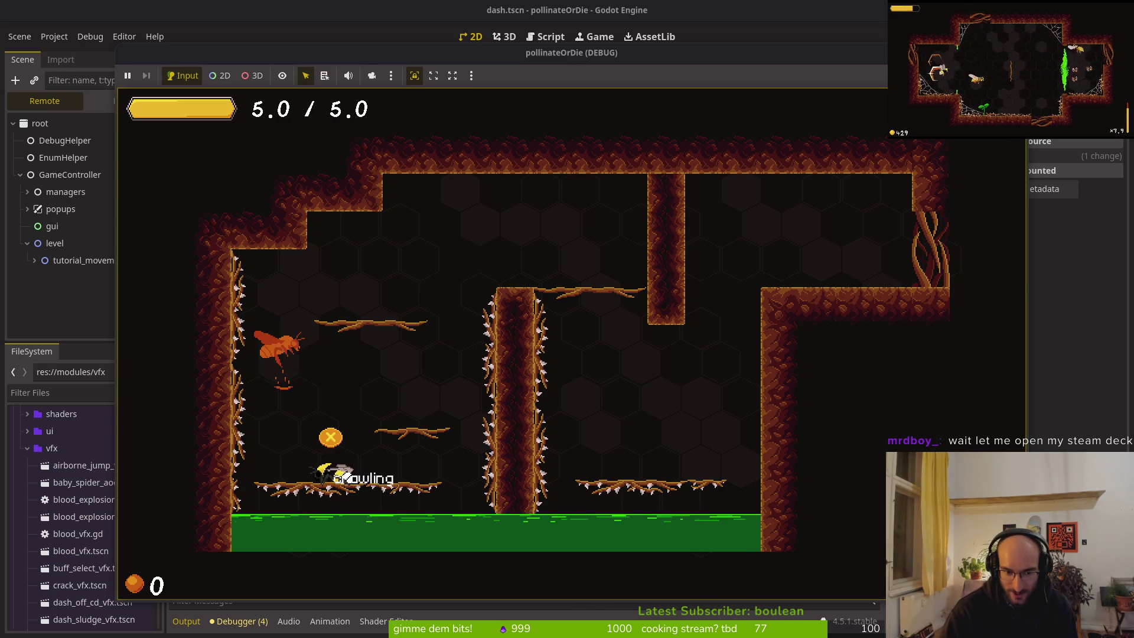
{"action": "key", "text": "Right"}
{"action": "key", "text": "Left"}
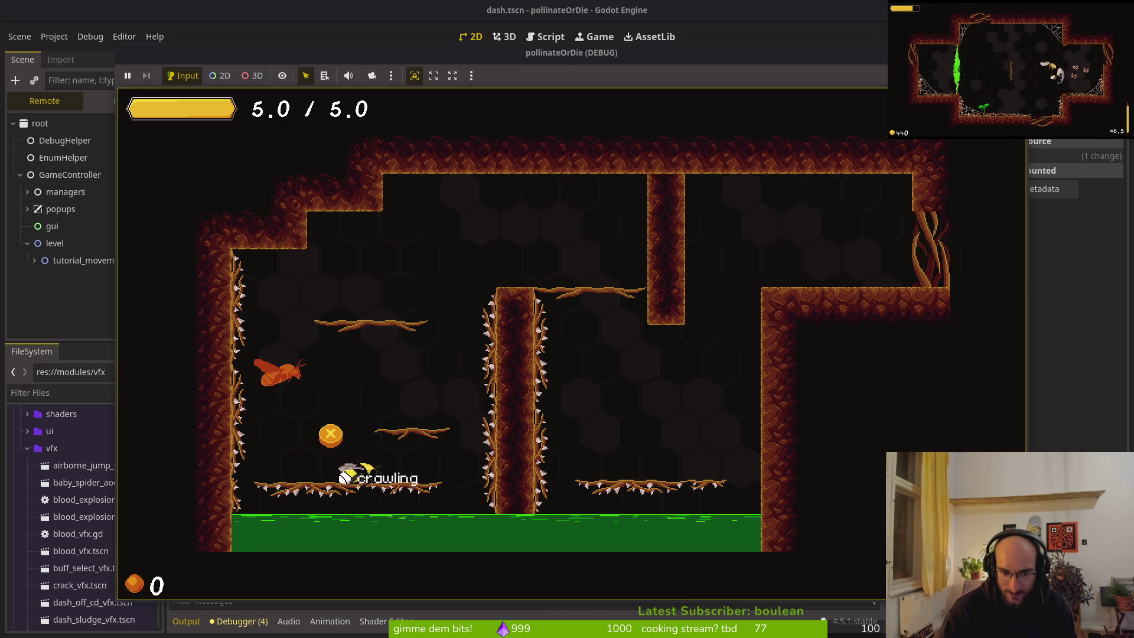
{"action": "key", "text": "Right"}
{"action": "key", "text": "space"}
{"action": "key", "text": "Left"}
{"action": "key", "text": "Right"}
{"action": "key", "text": "Left"}
{"action": "key", "text": "Right"}
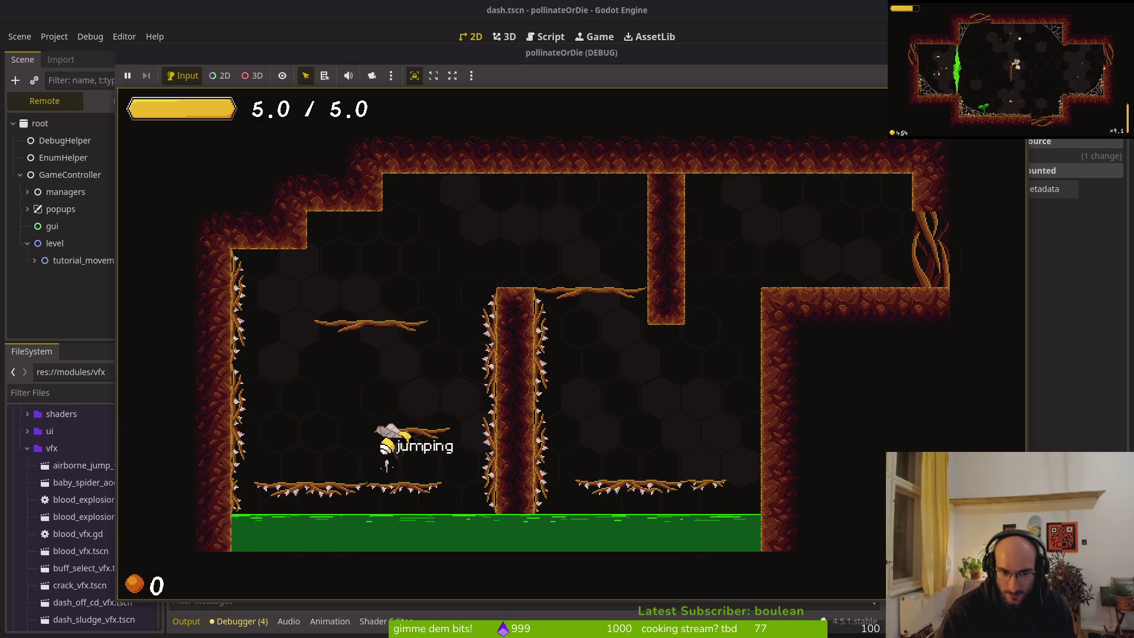
{"action": "key", "text": "Down"}
{"action": "key", "text": "Left"}
{"action": "key", "text": "Right"}
Double-jump the bee up to the upper branch into the hive, then stop the game
{"action": "key", "text": "space"}
{"action": "key", "text": "Left"}
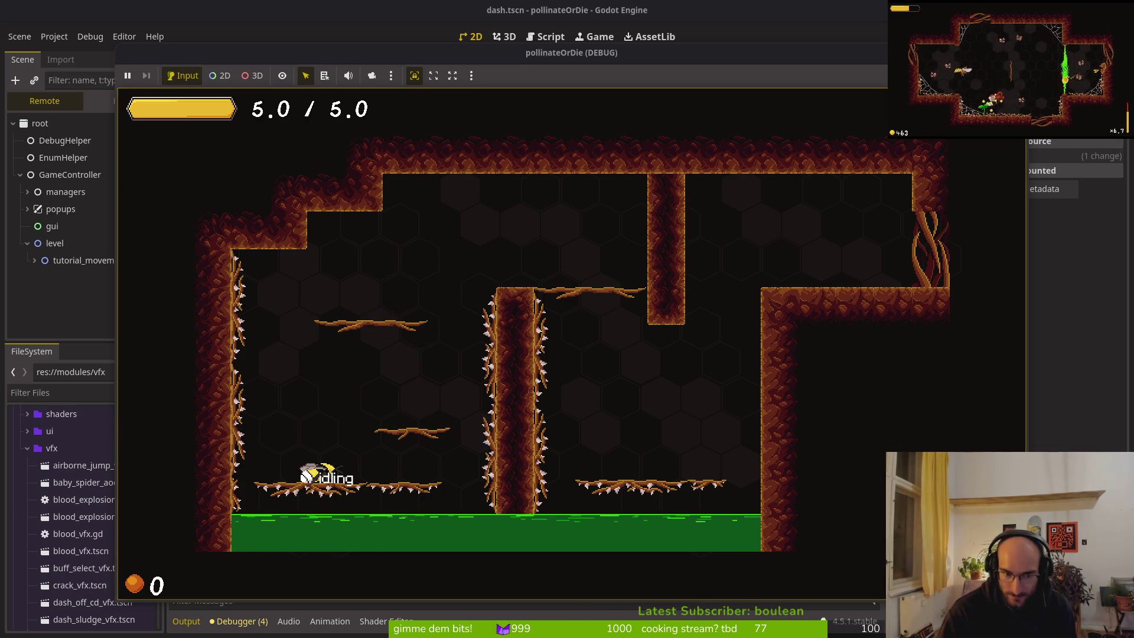
{"action": "key", "text": "space"}
{"action": "key", "text": "Right"}
{"action": "key", "text": "space"}
{"action": "key", "text": "Right"}
{"action": "key", "text": "space"}
{"action": "key", "text": "space"}
{"action": "key", "text": "space"}
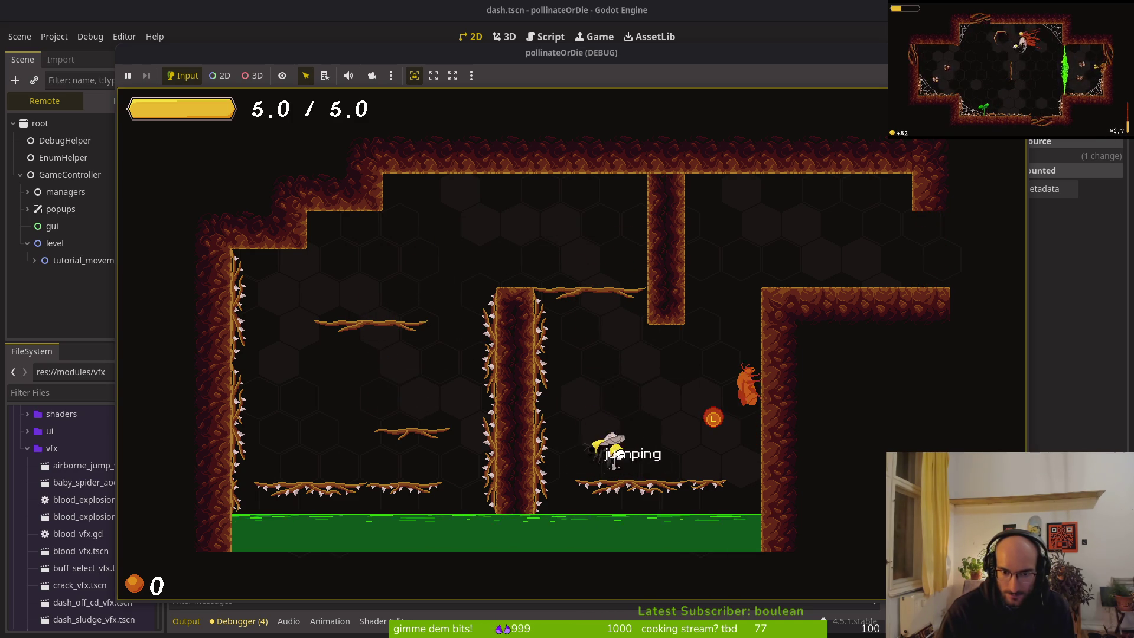
{"action": "key", "text": "space"}
{"action": "key", "text": "Left"}
{"action": "key", "text": "Left"}
{"action": "key", "text": "Left"}
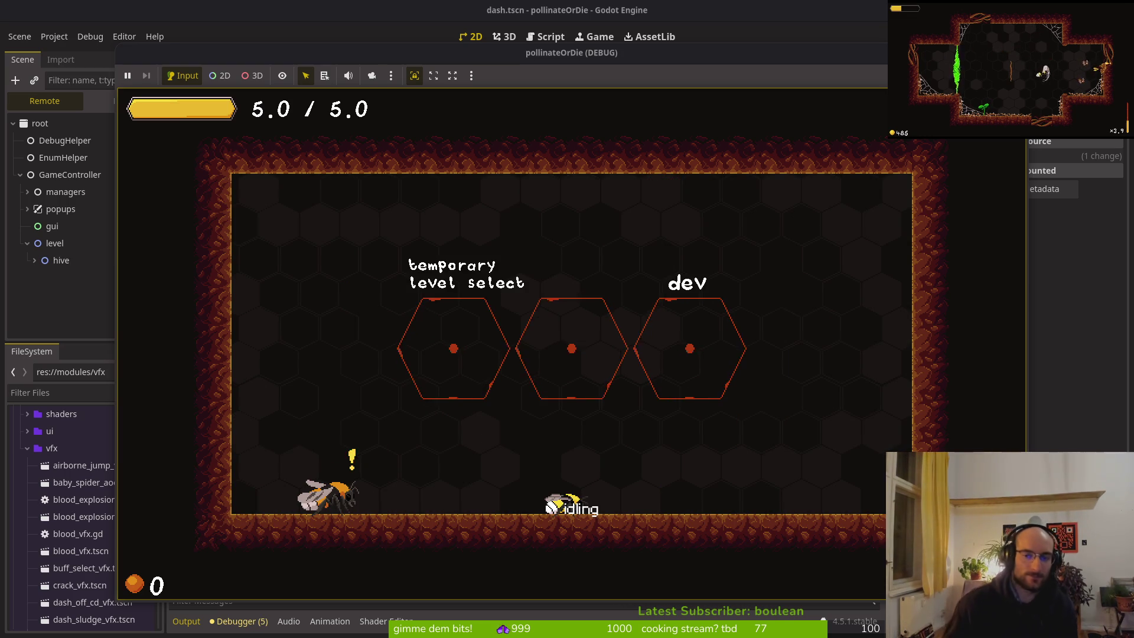
{"action": "key", "text": "F8"}
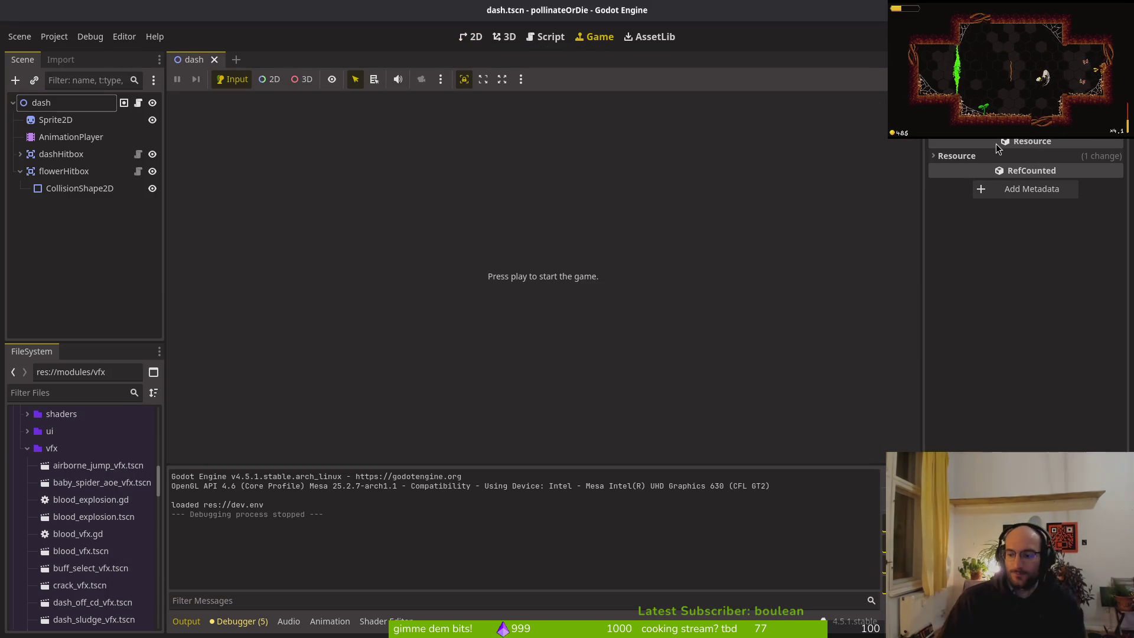
Open playstation_input.tscn via quick search 'plahints' and select its playstationInput root node
{"action": "left_click", "coordinate": [86, 264]}
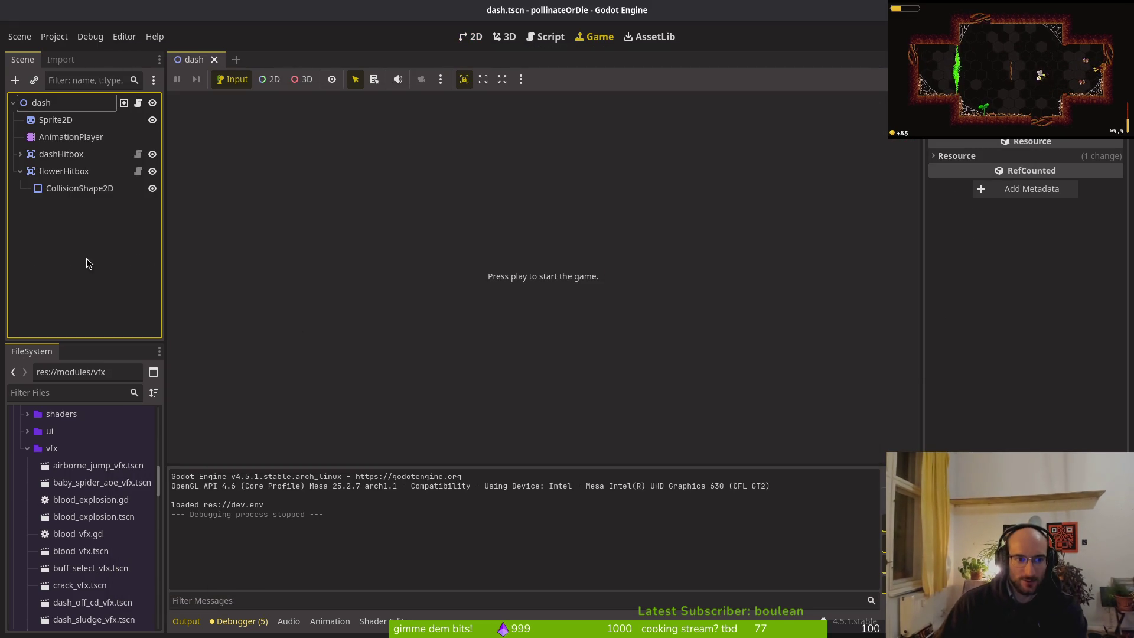
{"action": "key", "text": "ctrl+shift+o"}
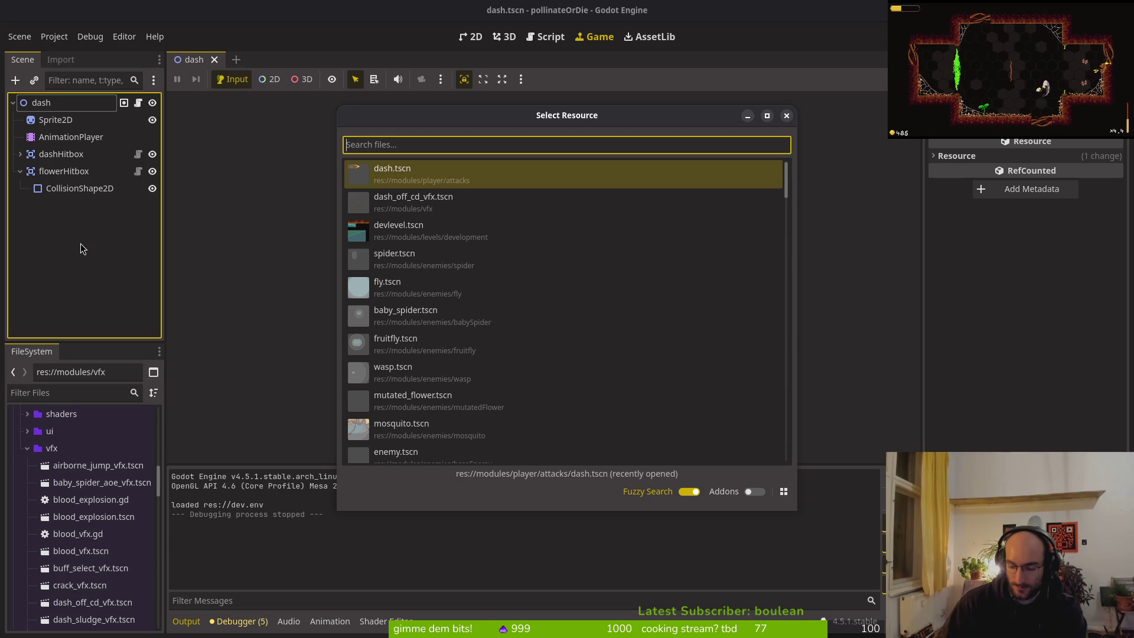
{"action": "type", "text": "contr"}
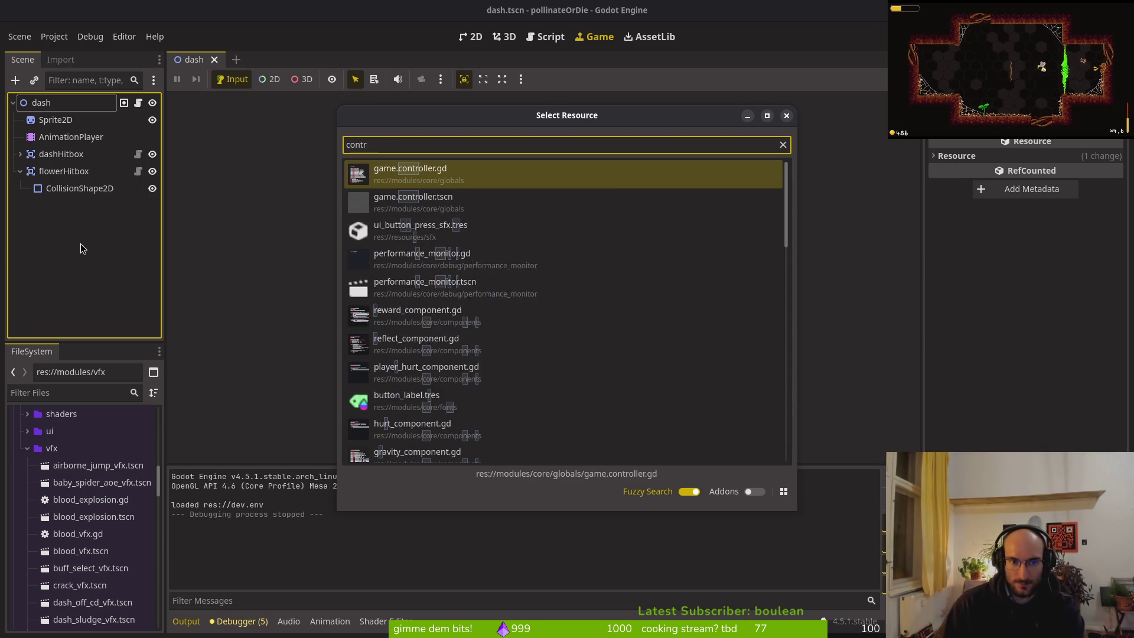
{"action": "key", "text": "BackSpace"}
{"action": "key", "text": "BackSpace"}
{"action": "key", "text": "BackSpace"}
{"action": "type", "text": "plahi"}
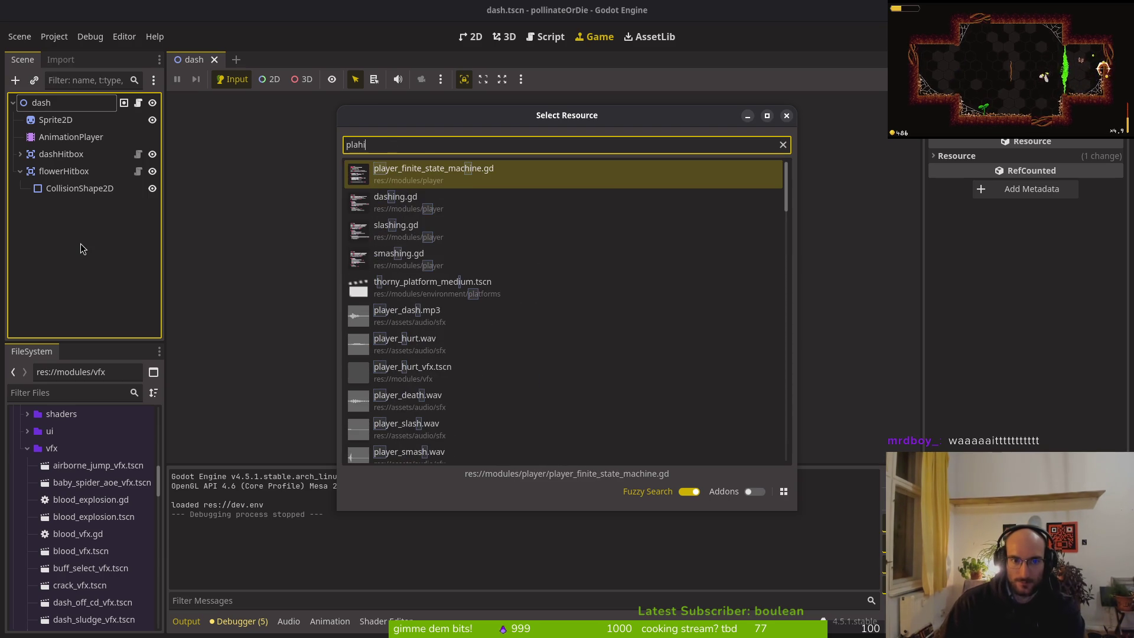
{"action": "type", "text": "nts"}
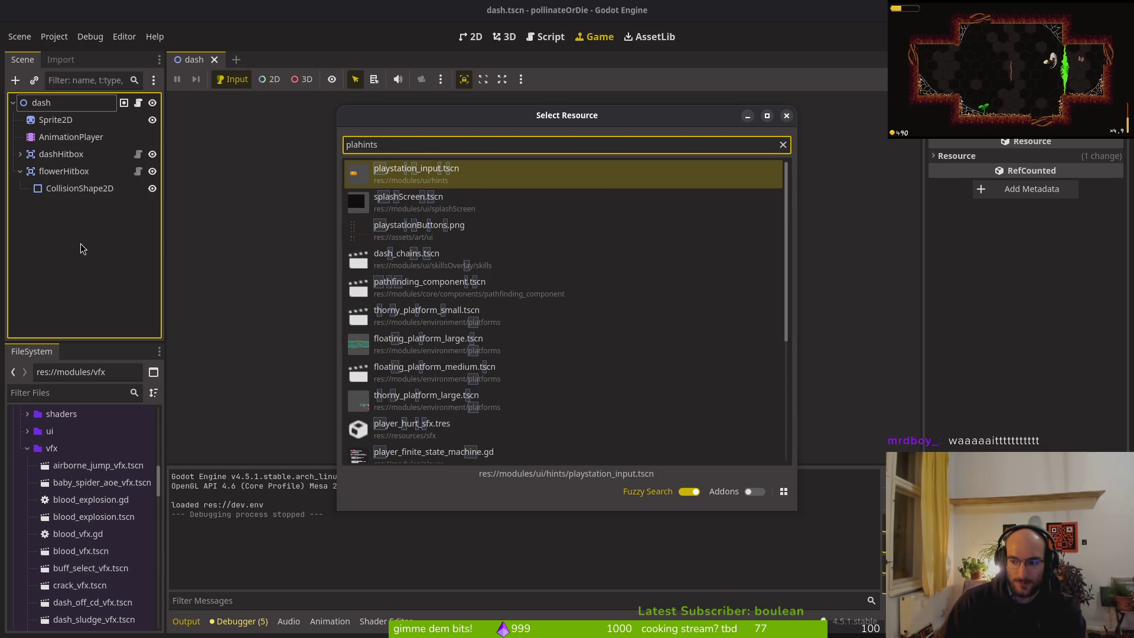
{"action": "key", "text": "Return"}
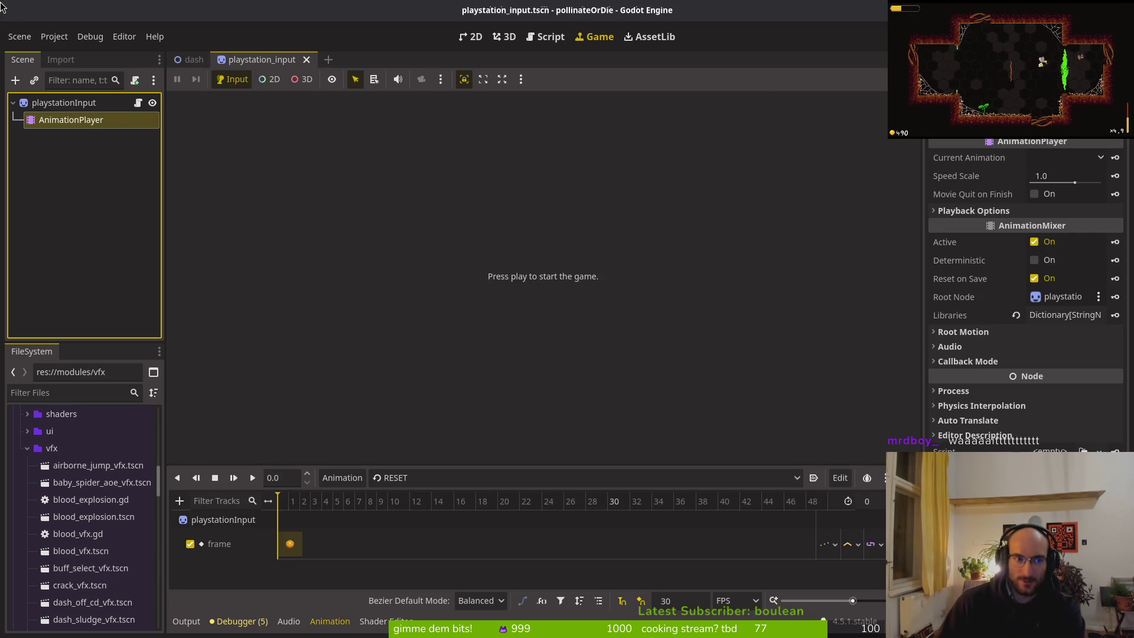
{"action": "left_click", "coordinate": [62, 101]}
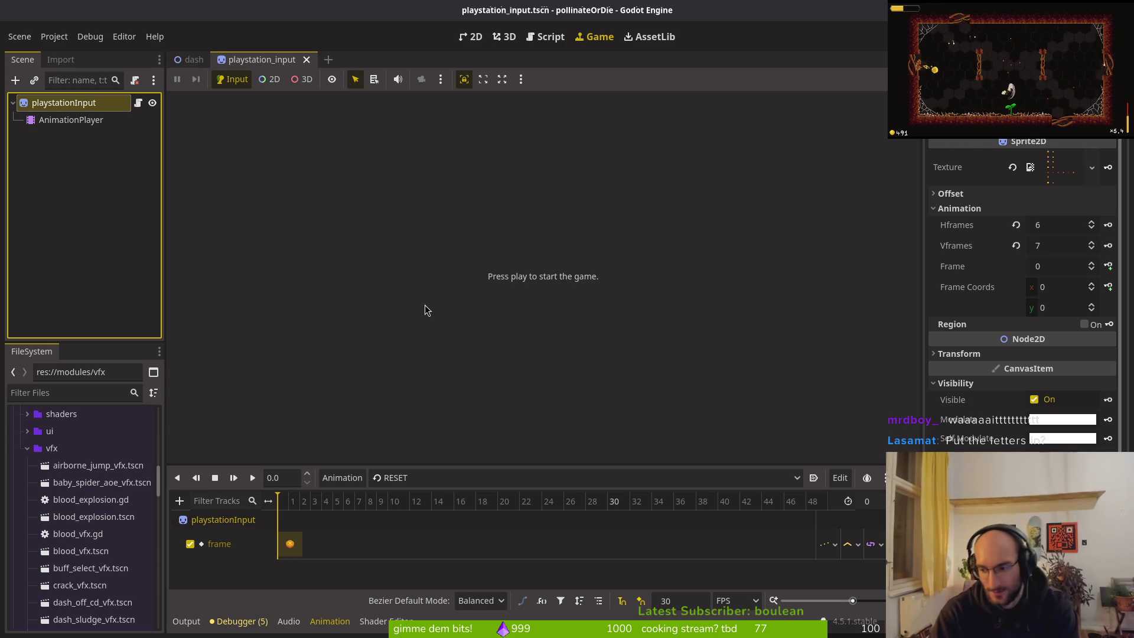
Check the Reddit thread briefly and return to the Godot editor
{"action": "key", "text": "alt+Tab"}
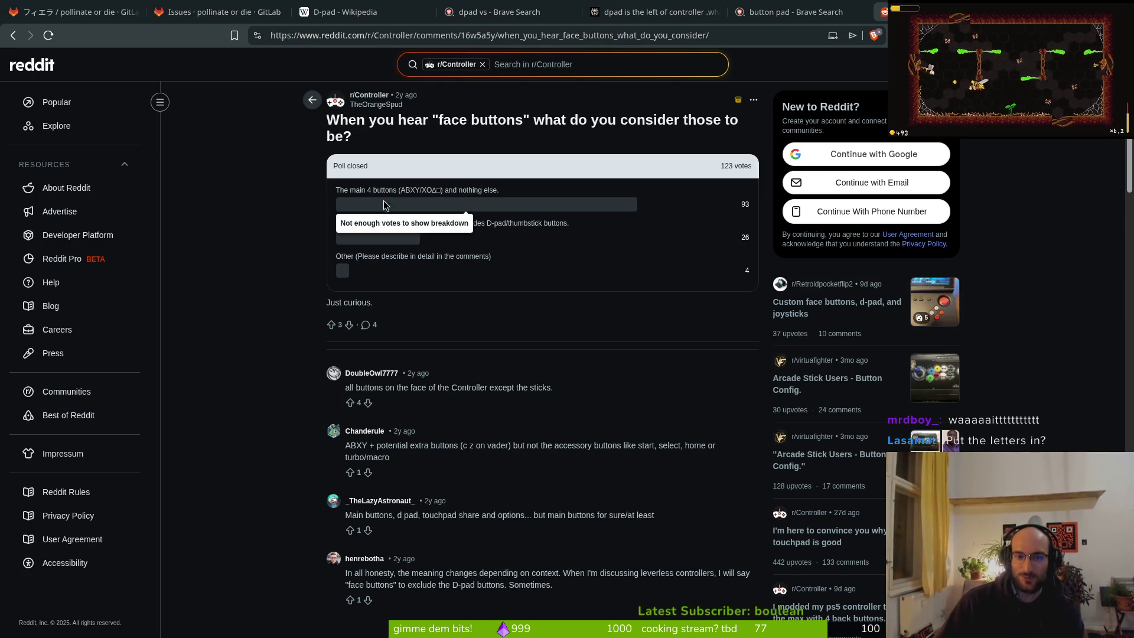
{"action": "key", "text": "alt+Tab"}
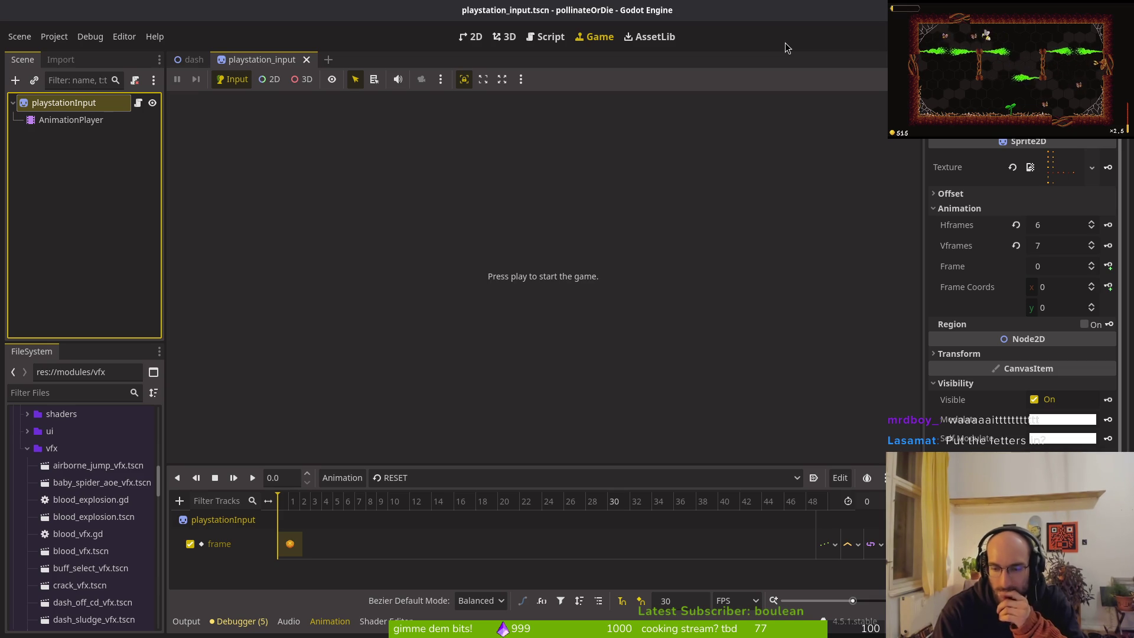
{"action": "key", "text": "super"}
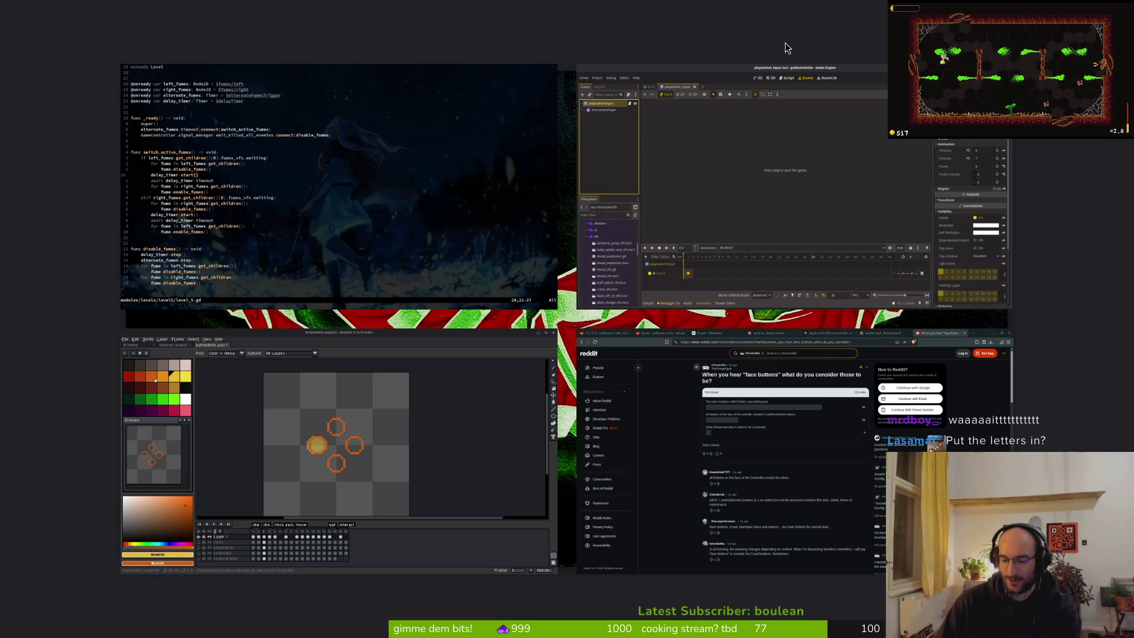
Launch Megabat Demo from the Steam library and bring its game window forward
{"action": "key", "text": "super"}
{"action": "key", "text": "alt+Tab"}
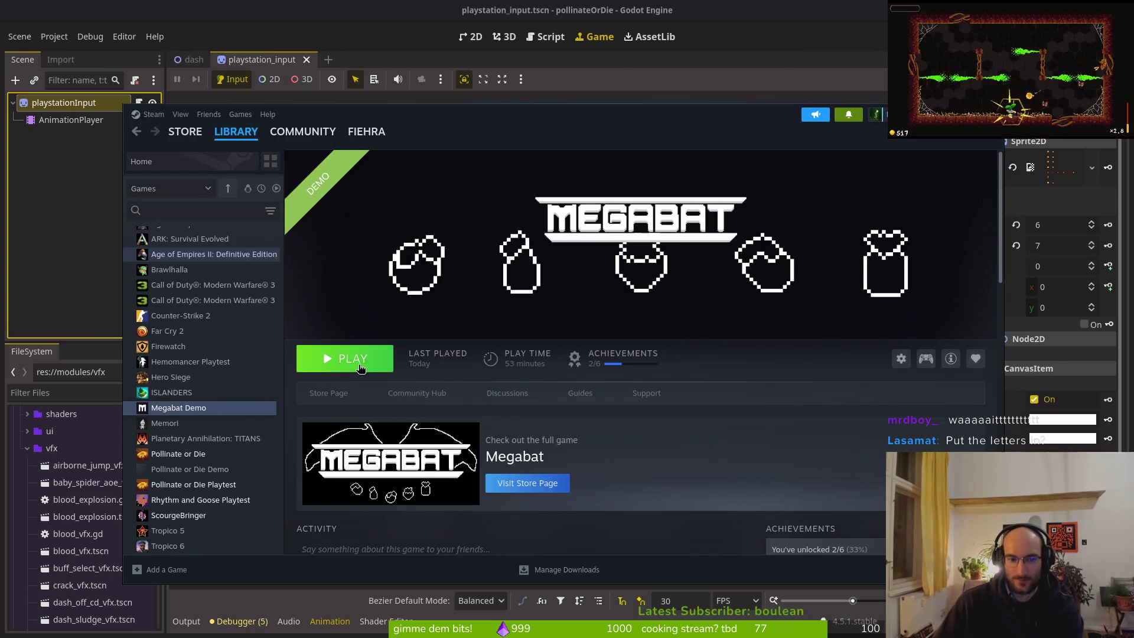
{"action": "left_click", "coordinate": [360, 367]}
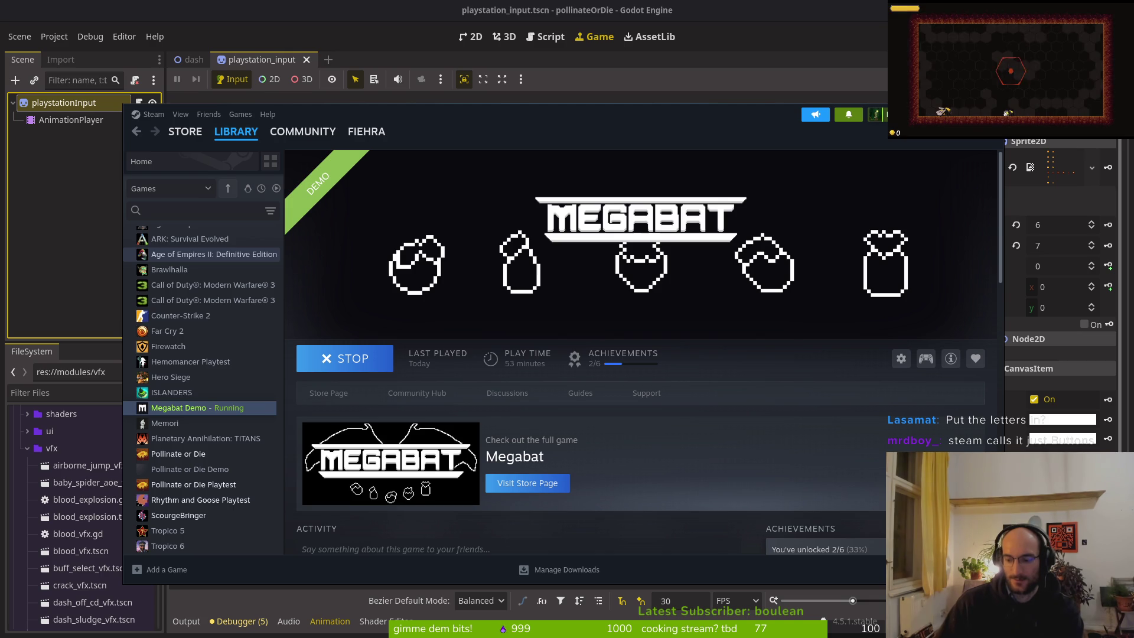
{"action": "key", "text": "super"}
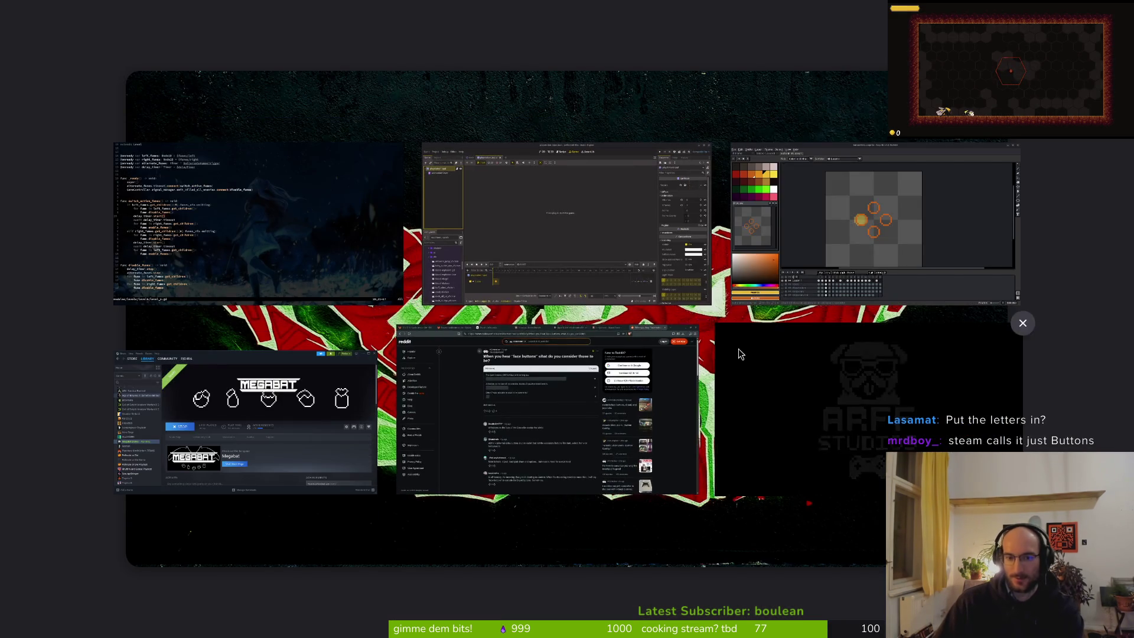
{"action": "left_click", "coordinate": [830, 389]}
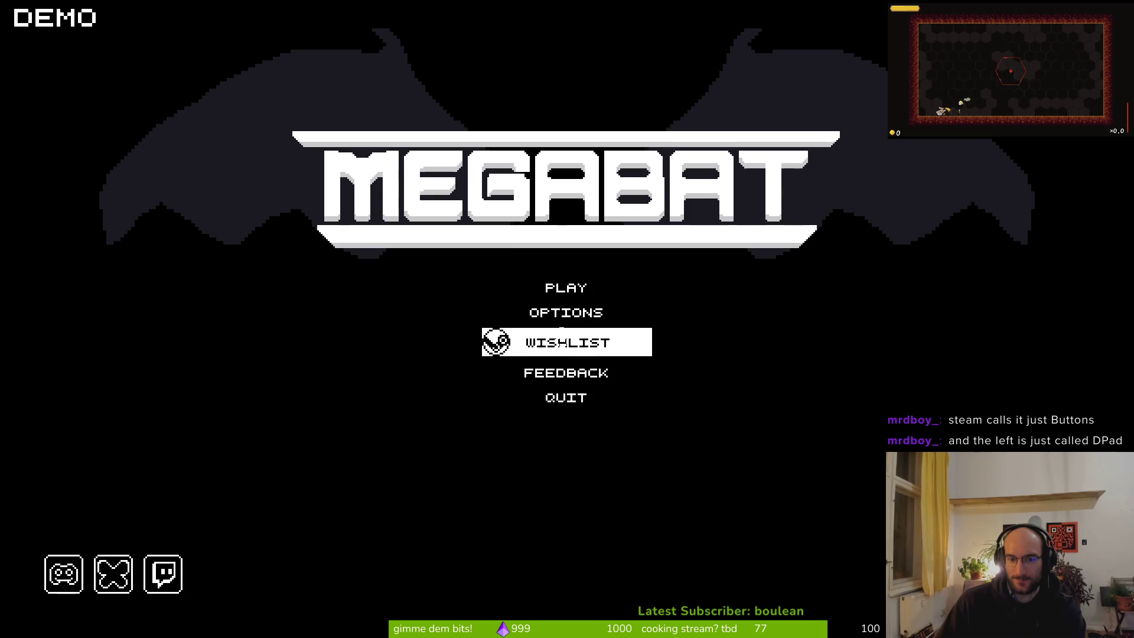
Open the Forest profile, try level 04, then switch to level 02 via Level Select
{"action": "left_click", "coordinate": [559, 287]}
{"action": "left_click", "coordinate": [548, 182]}
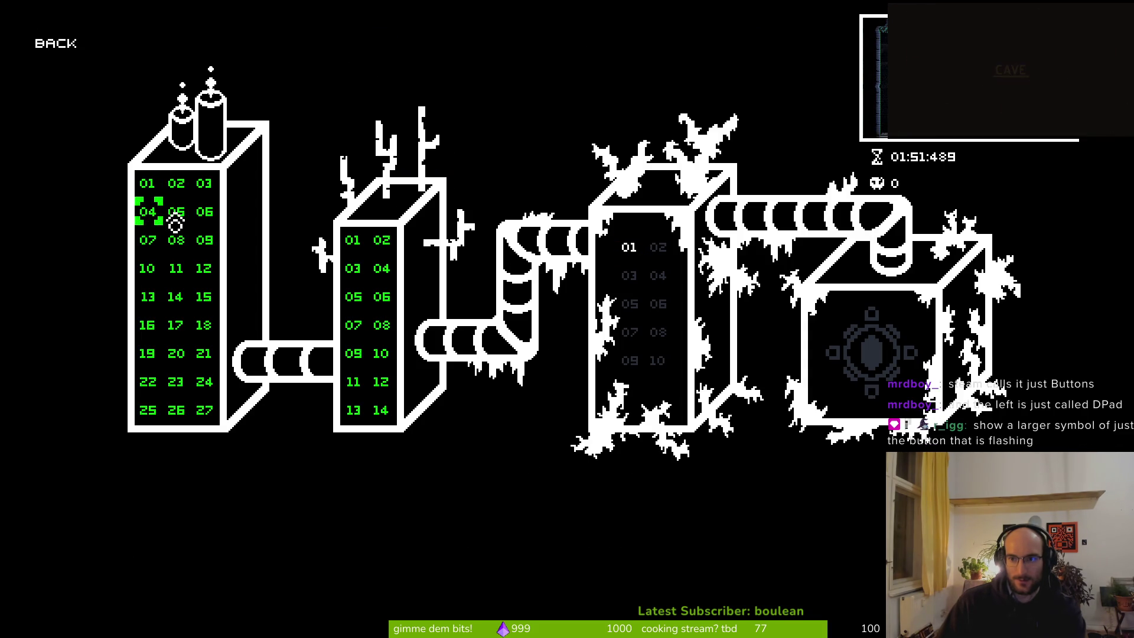
{"action": "key", "text": "Return"}
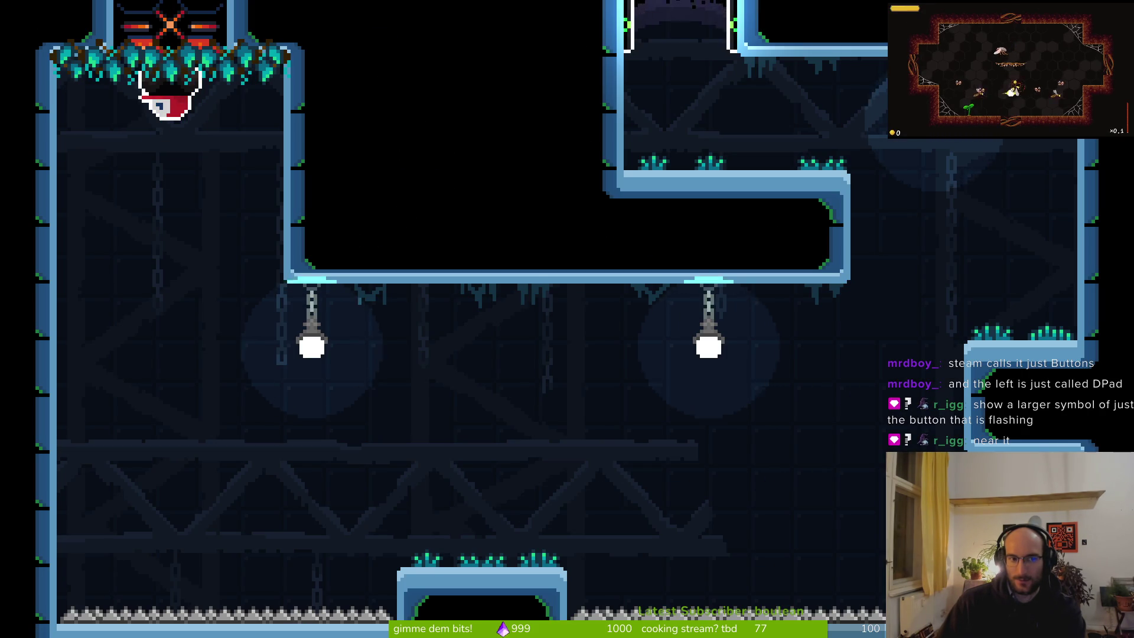
{"action": "key", "text": "Escape"}
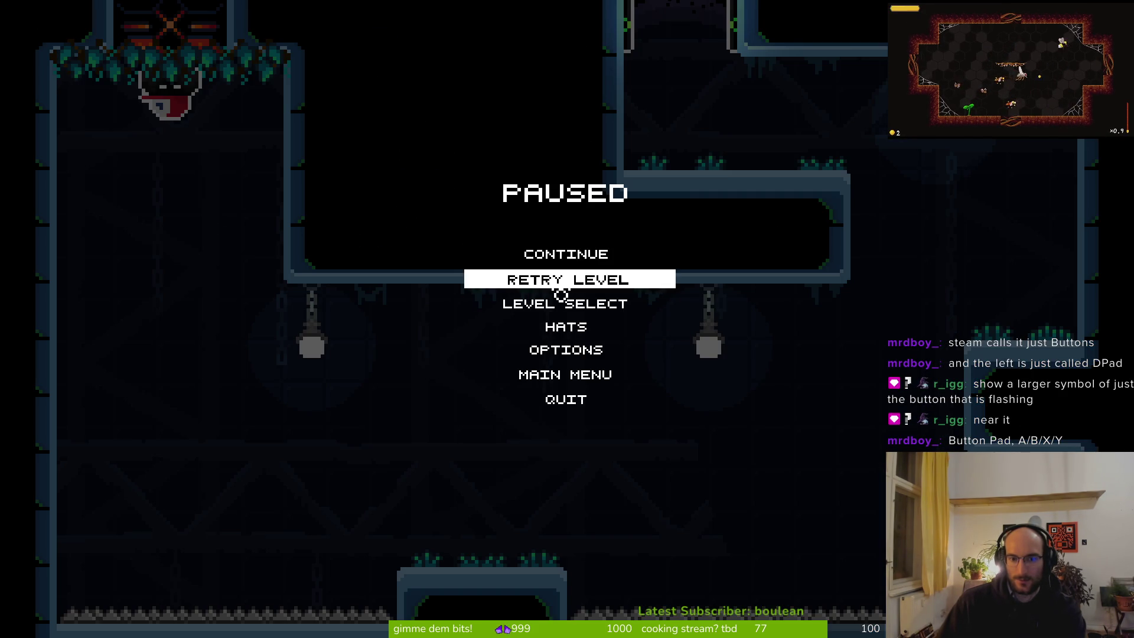
{"action": "left_click", "coordinate": [544, 305]}
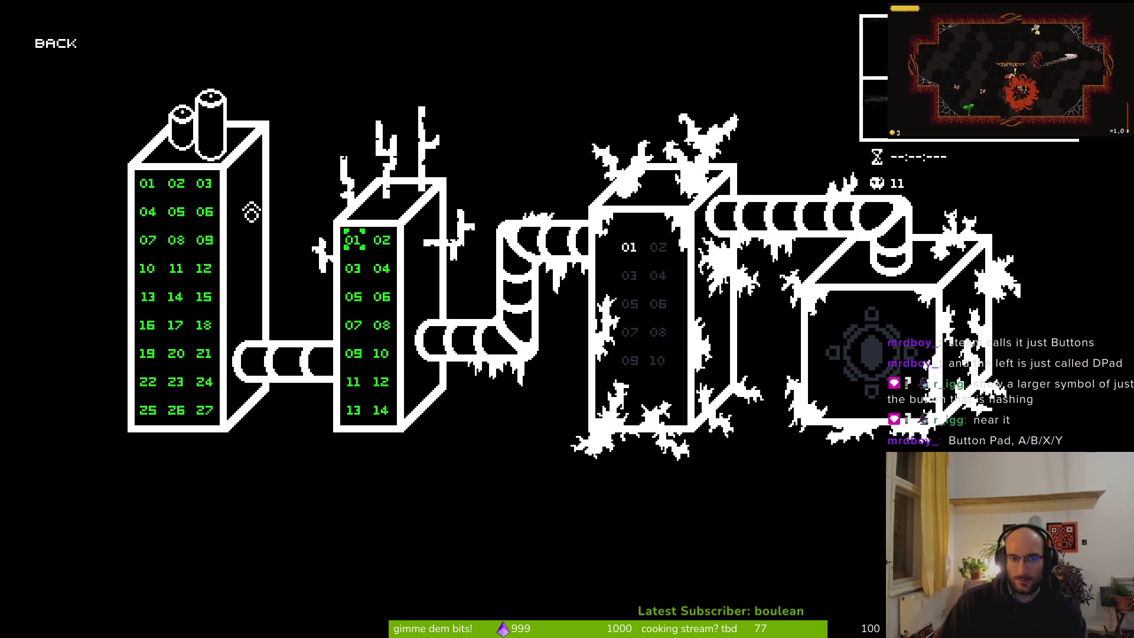
{"action": "left_click", "coordinate": [181, 195]}
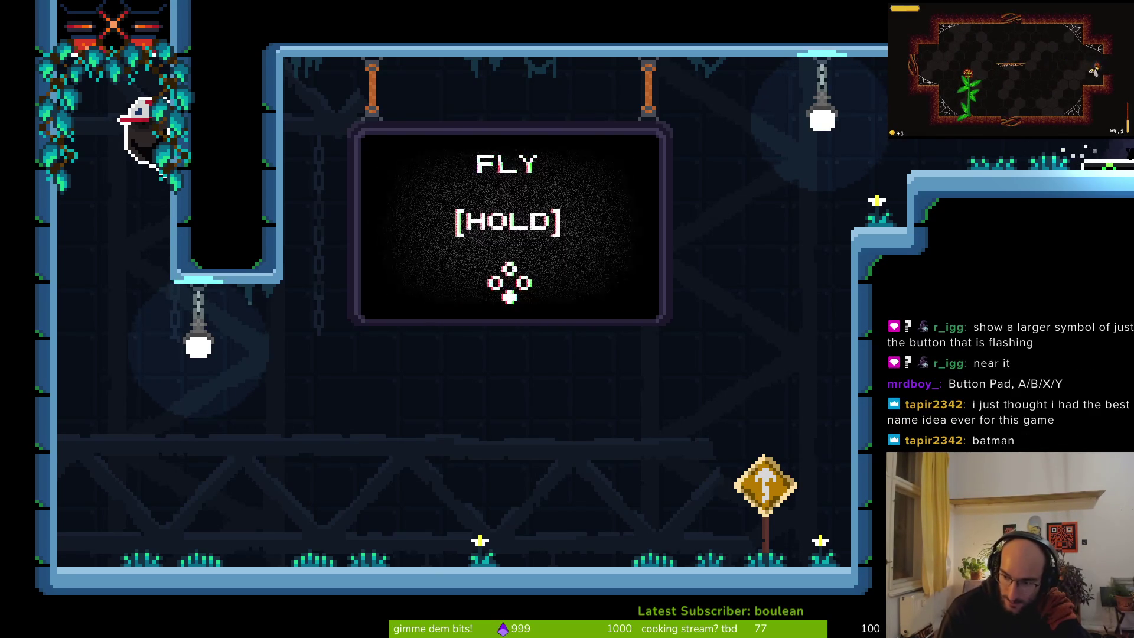
Drop the character to view the FLY [HOLD] sign, then return to Aseprite
{"action": "key", "text": "Down"}
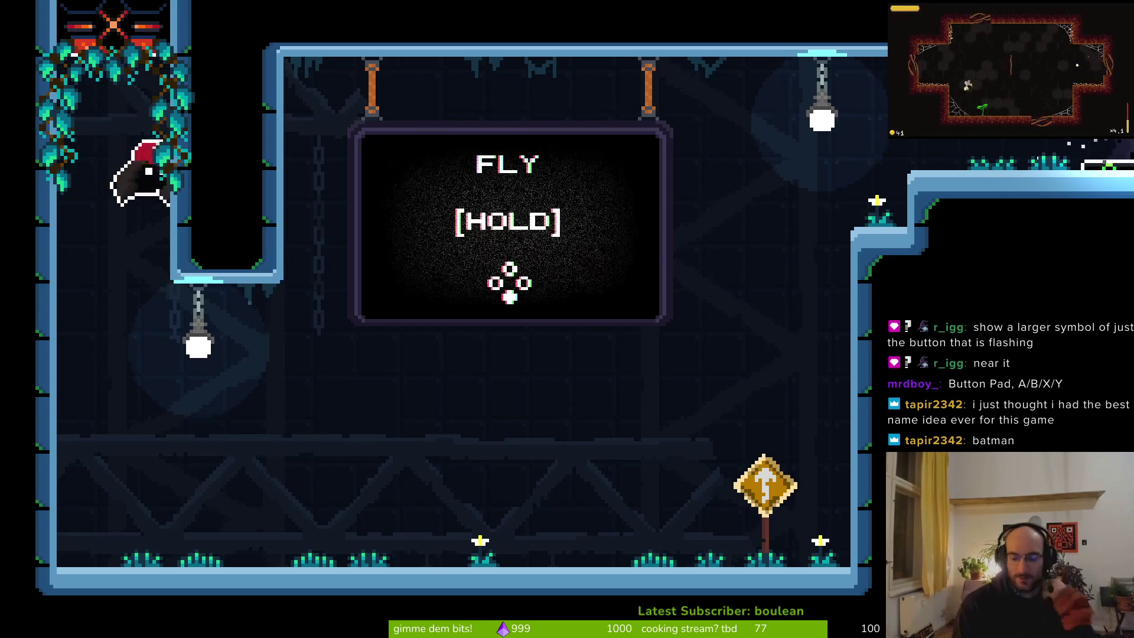
{"action": "key", "text": "alt+Tab"}
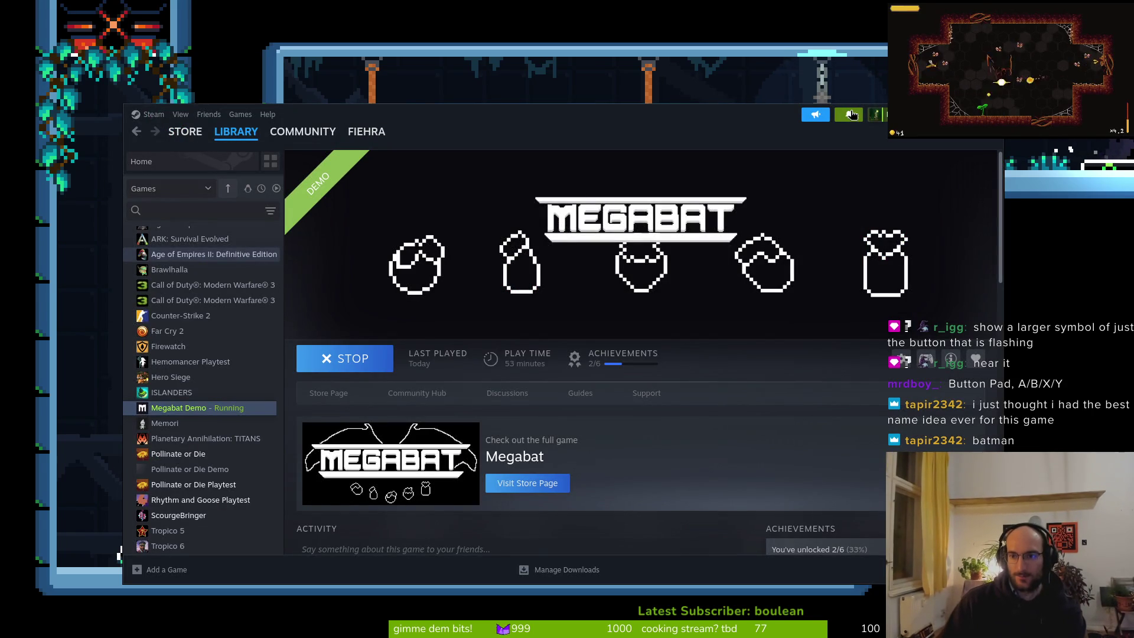
{"action": "key", "text": "alt+Tab"}
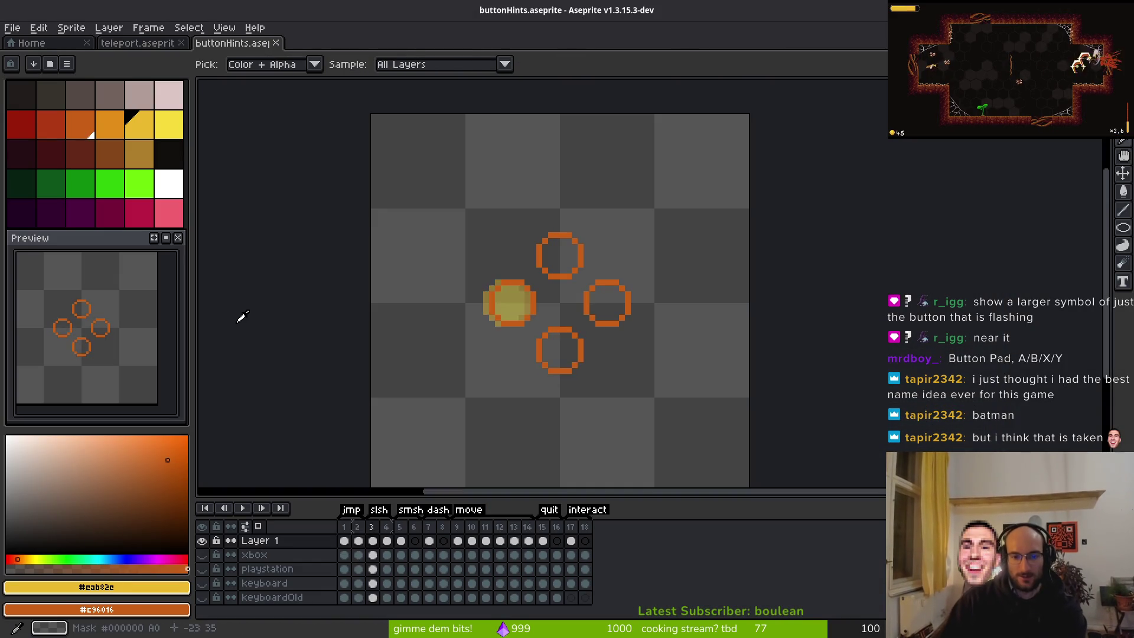
Select the yellow circle, move it down about 6 pixels, and apply the transform
{"action": "scroll", "coordinate": [617, 412], "scroll_direction": "up", "scroll_amount": 3}
{"action": "key", "text": "m"}
{"action": "left_click_drag", "start_coordinate": [501, 175], "coordinate": [650, 334]}
{"action": "left_click_drag", "start_coordinate": [532, 203], "coordinate": [672, 319]}
{"action": "left_click_drag", "start_coordinate": [645, 288], "coordinate": [646, 372]}
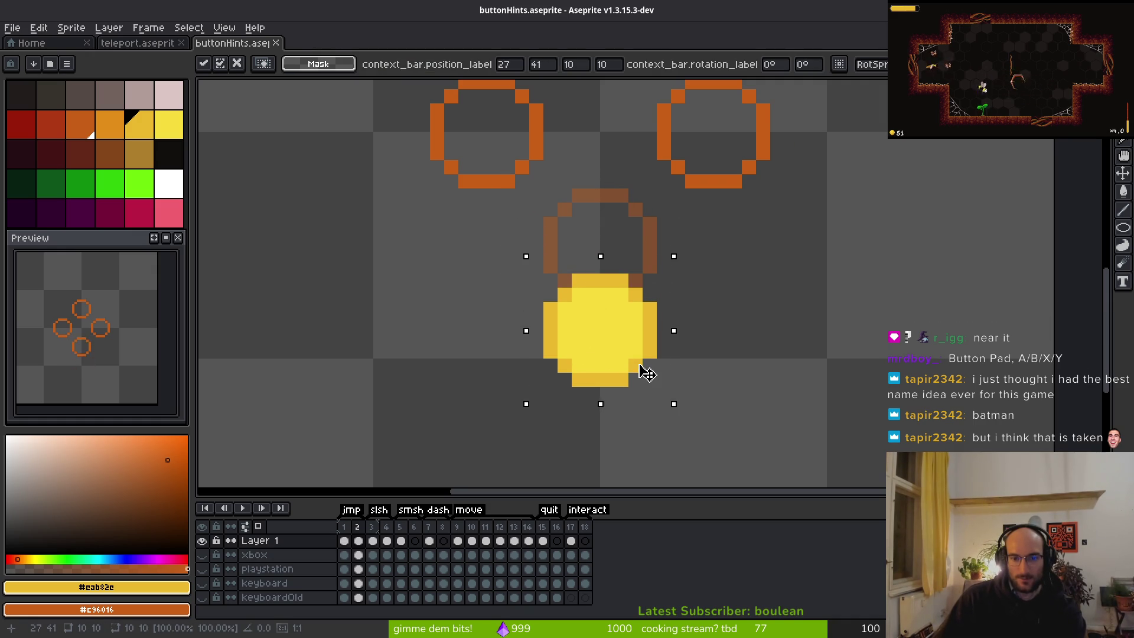
{"action": "mouse_move", "coordinate": [522, 253]}
{"action": "left_mouse_down"}
{"action": "mouse_move", "coordinate": [451, 219]}
{"action": "mouse_move", "coordinate": [429, 175]}
{"action": "left_mouse_up"}
{"action": "key", "text": "ctrl+z"}
{"action": "mouse_move", "coordinate": [607, 324]}
{"action": "left_mouse_down"}
{"action": "mouse_move", "coordinate": [597, 335]}
{"action": "mouse_move", "coordinate": [598, 322]}
{"action": "left_mouse_up"}
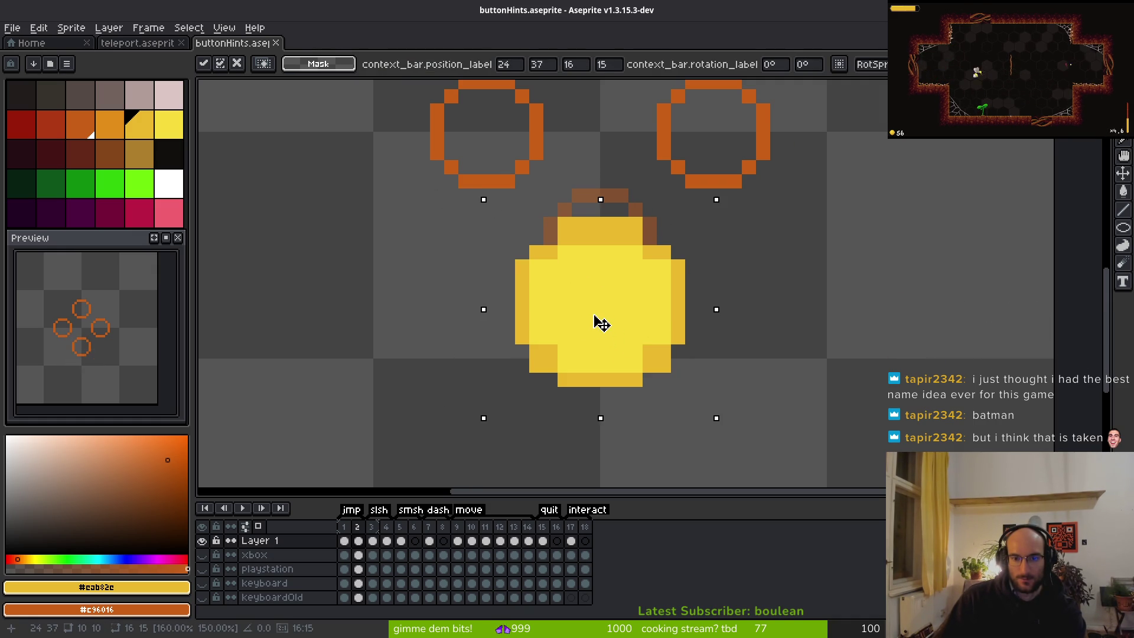
{"action": "key", "text": "Return"}
Recolour a brown edge pixel of the circle yellow, pausing the game briefly
{"action": "key", "text": "b"}
{"action": "scroll", "coordinate": [537, 233], "scroll_direction": "up", "scroll_amount": 2}
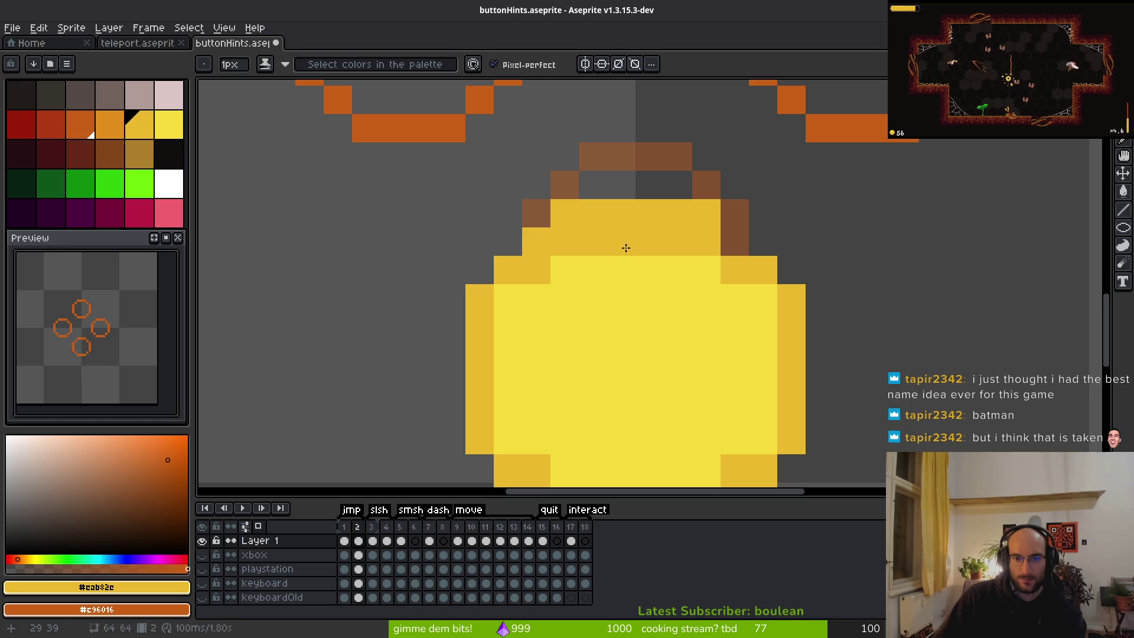
{"action": "left_click", "coordinate": [735, 241]}
{"action": "key", "text": "i"}
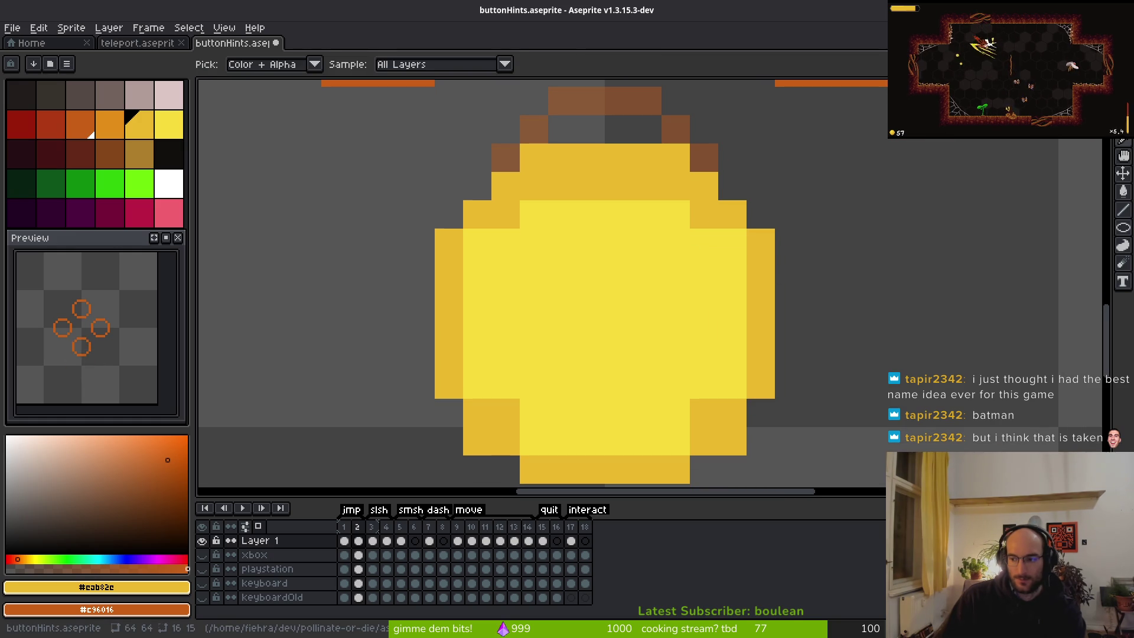
{"action": "key", "text": "alt+Tab"}
{"action": "key", "text": "Escape"}
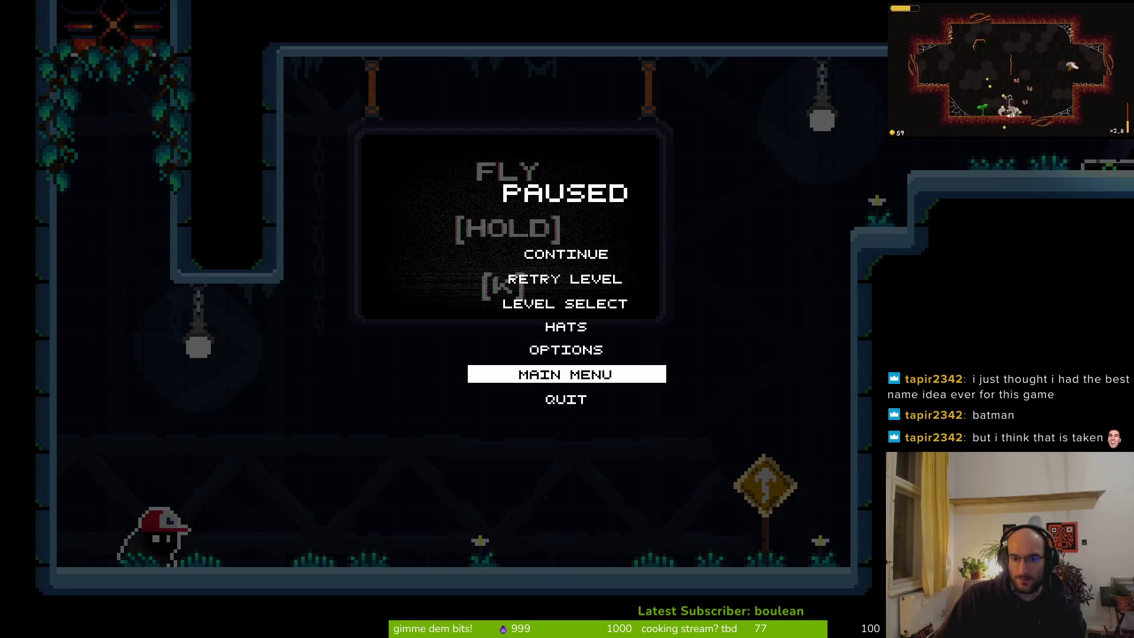
{"action": "key", "text": "alt+Tab"}
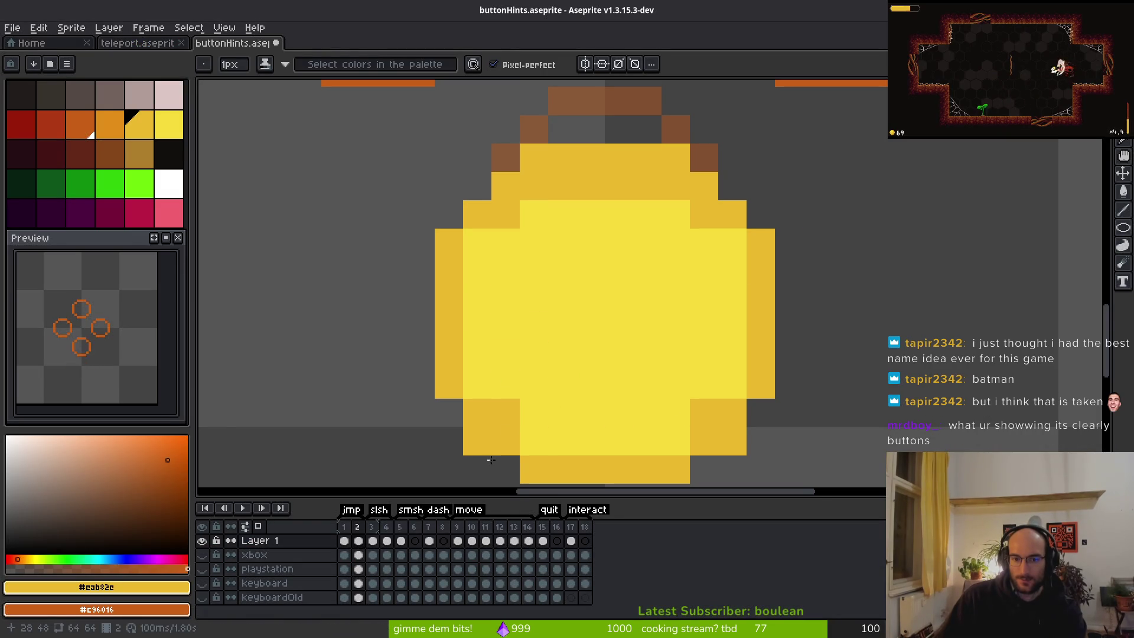
{"action": "scroll", "coordinate": [689, 281], "scroll_direction": "down", "scroll_amount": 2}
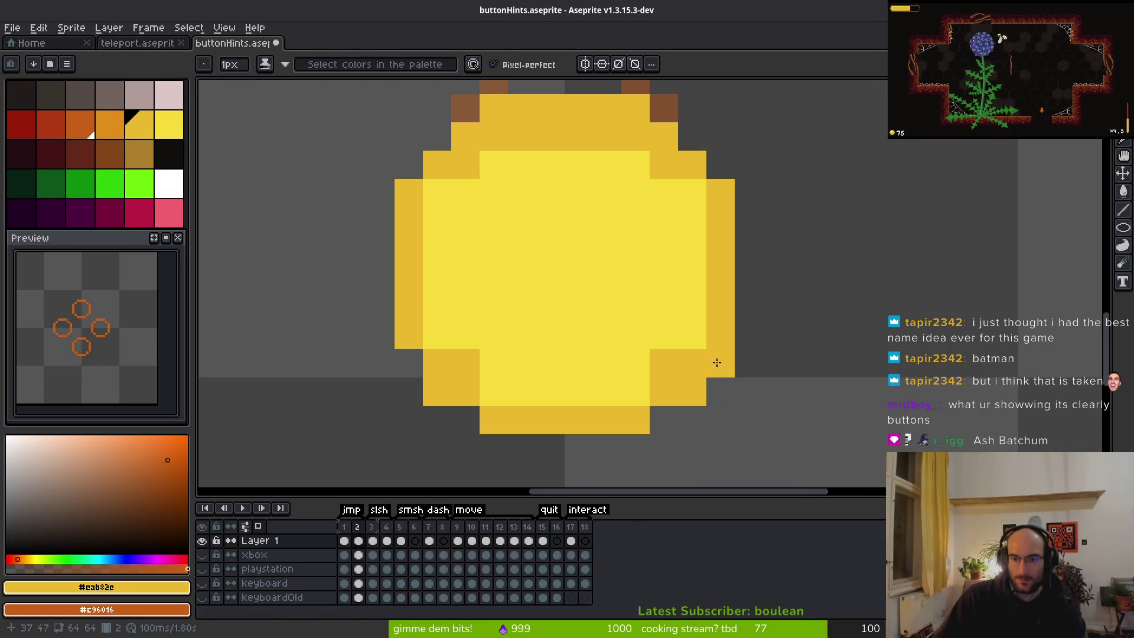
{"action": "left_click", "coordinate": [664, 278]}
{"action": "key", "text": "ctrl+z"}
{"action": "scroll", "coordinate": [666, 236], "scroll_direction": "up", "scroll_amount": 2}
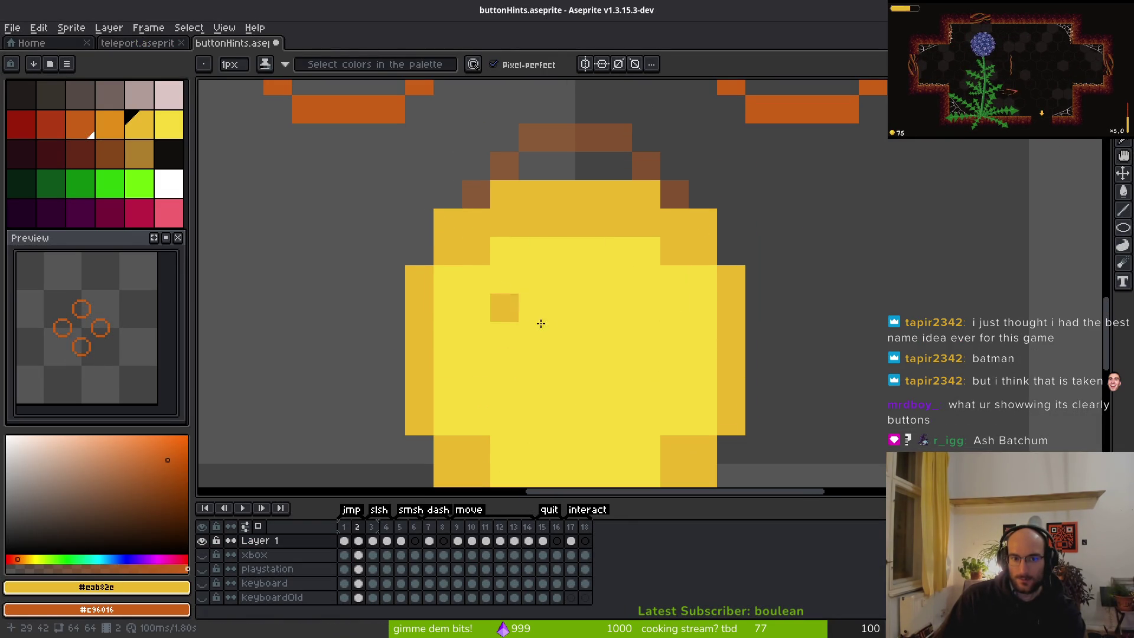
Shade the coin's upper edges light yellow and a few edge pixels dark yellow
{"action": "left_click", "coordinate": [525, 302], "text": "alt"}
{"action": "mouse_move", "coordinate": [470, 184]}
{"action": "left_mouse_down"}
{"action": "mouse_move", "coordinate": [638, 185]}
{"action": "mouse_move", "coordinate": [665, 203]}
{"action": "mouse_move", "coordinate": [456, 210]}
{"action": "left_mouse_up"}
{"action": "right_click", "coordinate": [450, 170], "text": "alt"}
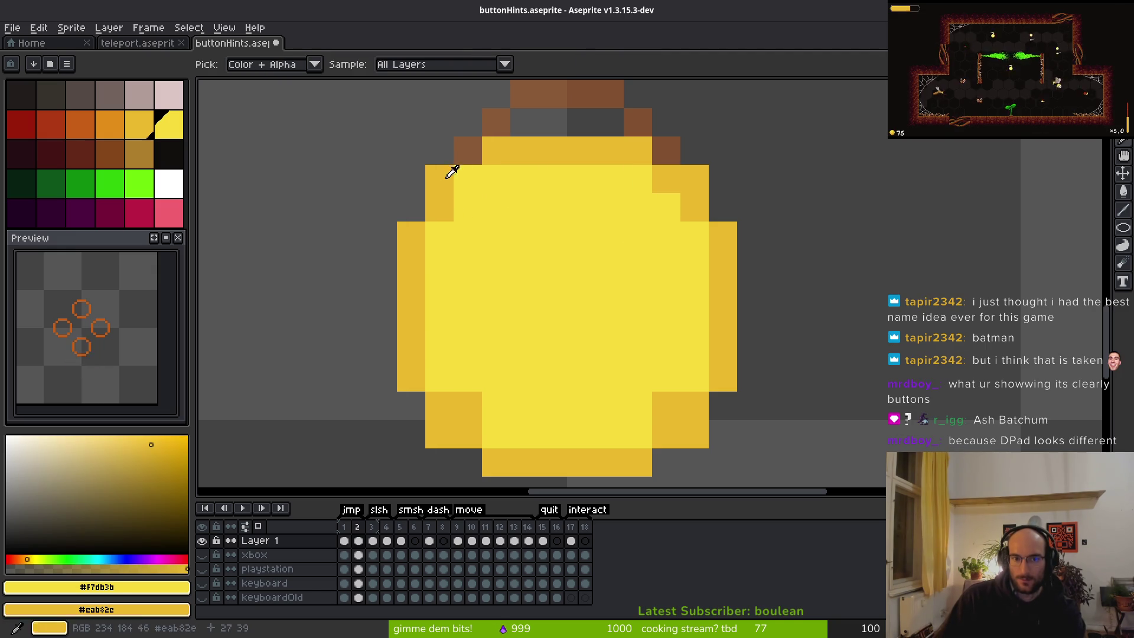
{"action": "right_click", "coordinate": [466, 178]}
{"action": "left_click", "coordinate": [476, 405]}
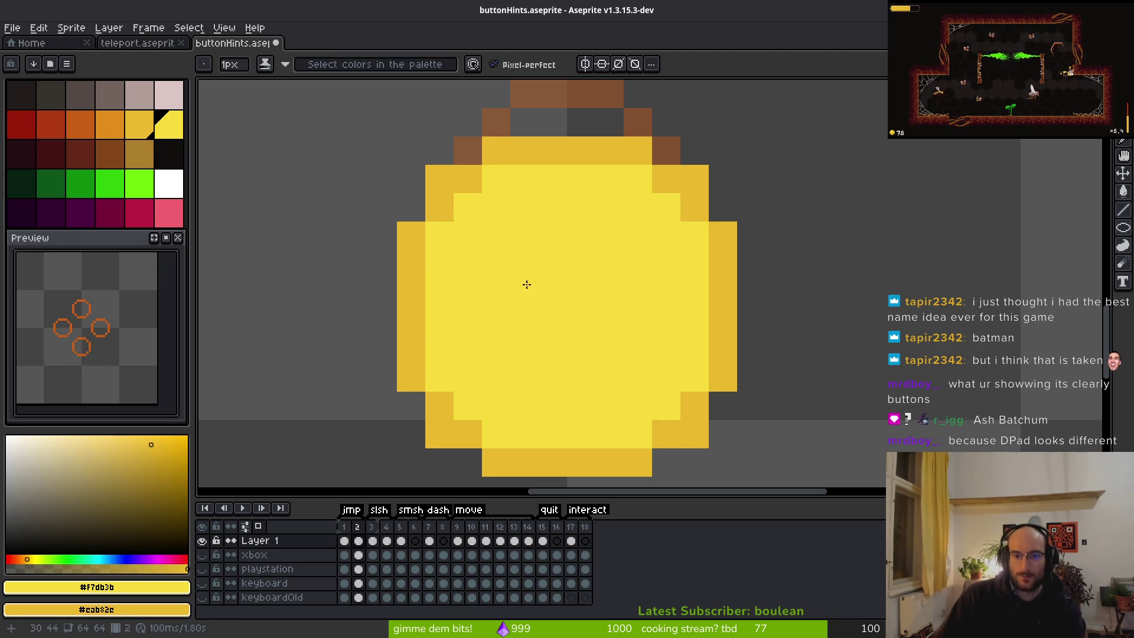
Draw an X across the coin with two diagonal strokes and touch up its centre
{"action": "left_click_drag", "start_coordinate": [525, 264], "coordinate": [631, 374]}
{"action": "mouse_move", "coordinate": [635, 237]}
{"action": "left_mouse_down"}
{"action": "mouse_move", "coordinate": [524, 362]}
{"action": "mouse_move", "coordinate": [494, 375]}
{"action": "left_mouse_up"}
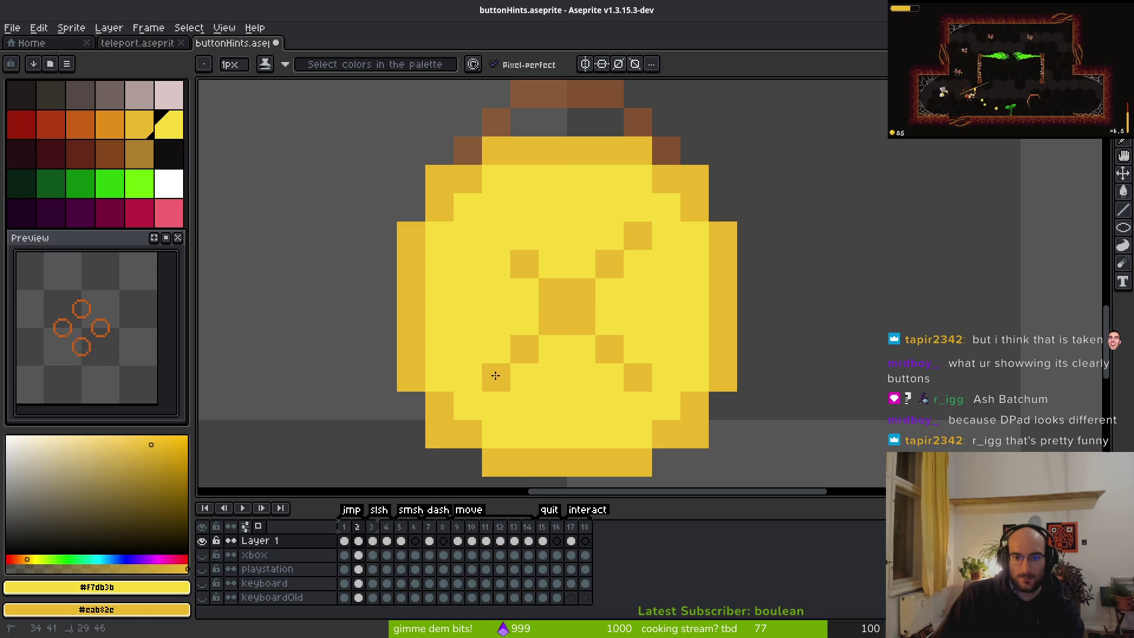
{"action": "right_click", "coordinate": [509, 242]}
{"action": "left_click", "coordinate": [574, 330]}
{"action": "right_click", "coordinate": [574, 330]}
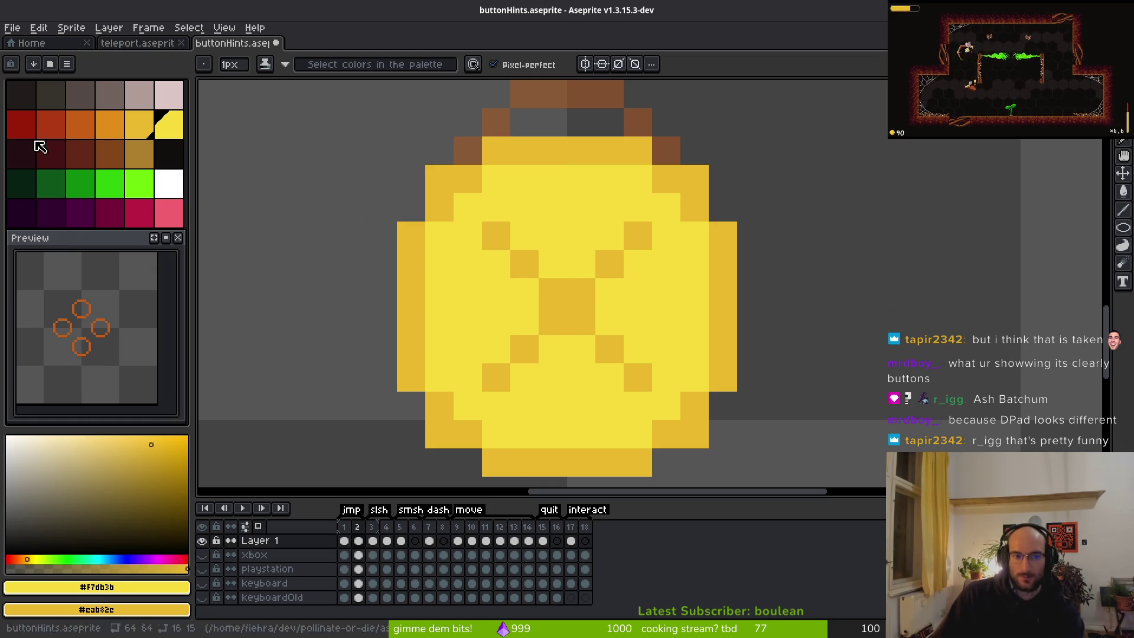
Colour the X's arms in orange and orange-yellow, touching up surrounding coin pixels
{"action": "left_click", "coordinate": [83, 125]}
{"action": "left_click", "coordinate": [501, 292]}
{"action": "left_click", "coordinate": [109, 125]}
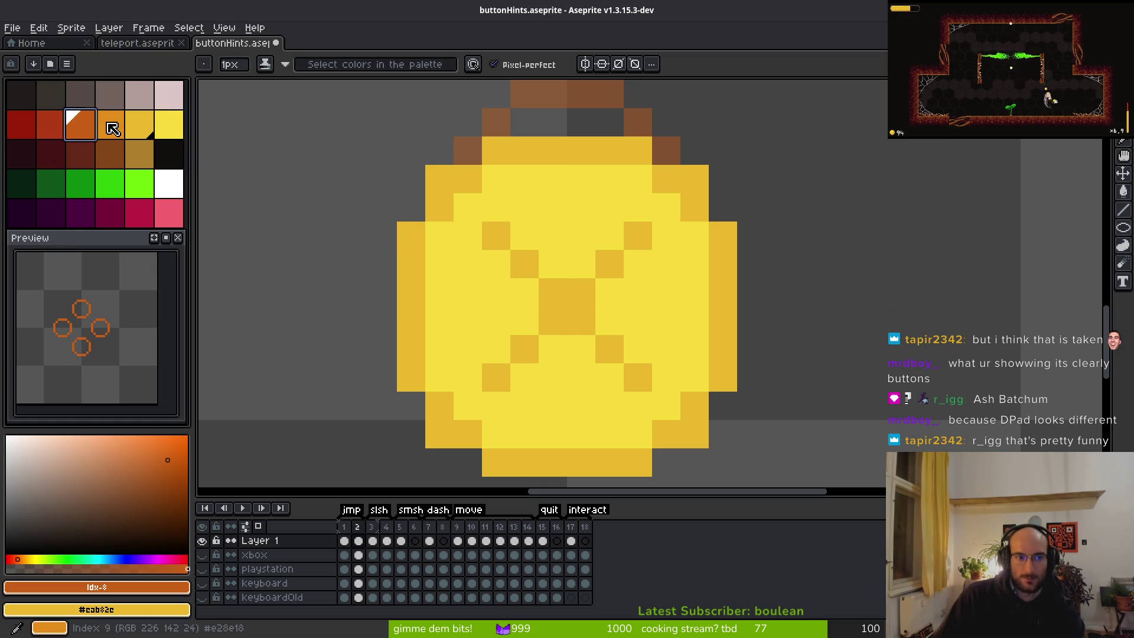
{"action": "left_click", "coordinate": [496, 264]}
{"action": "left_click", "coordinate": [521, 297]}
{"action": "left_click", "coordinate": [524, 377]}
{"action": "left_click", "coordinate": [496, 406]}
{"action": "mouse_move", "coordinate": [583, 347]}
{"action": "left_mouse_down"}
{"action": "mouse_move", "coordinate": [553, 349]}
{"action": "mouse_move", "coordinate": [666, 406]}
{"action": "left_mouse_up"}
{"action": "right_click", "coordinate": [638, 377]}
{"action": "left_click", "coordinate": [610, 292]}
{"action": "left_click", "coordinate": [638, 264]}
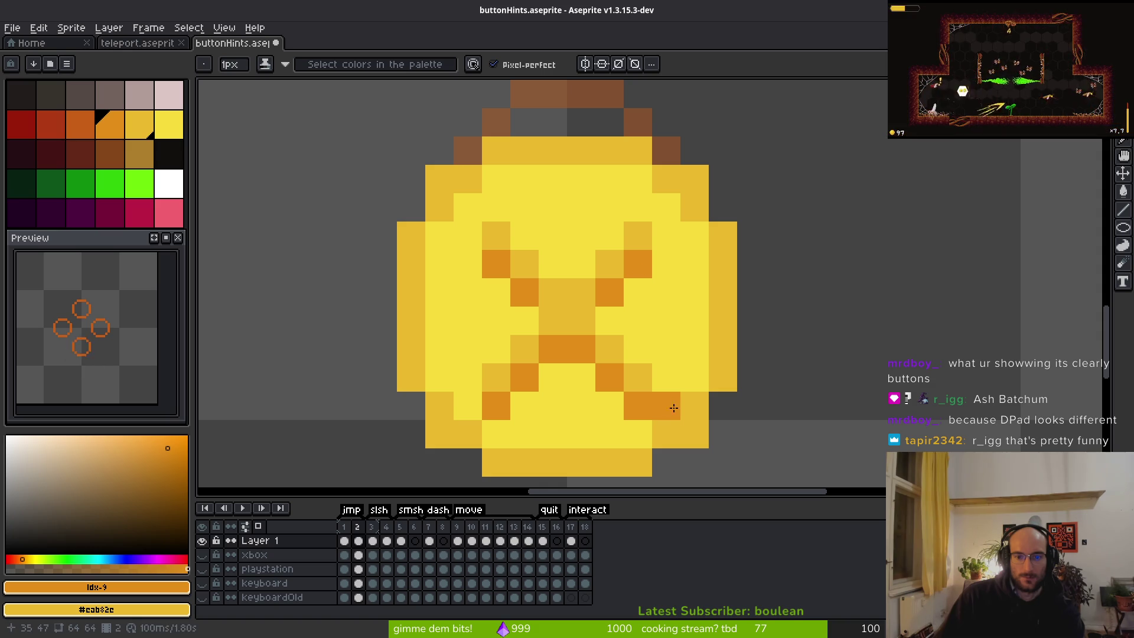
{"action": "right_click", "coordinate": [666, 406]}
{"action": "left_click", "coordinate": [673, 374], "text": "alt"}
{"action": "scroll", "coordinate": [684, 321], "scroll_direction": "down", "scroll_amount": 3}
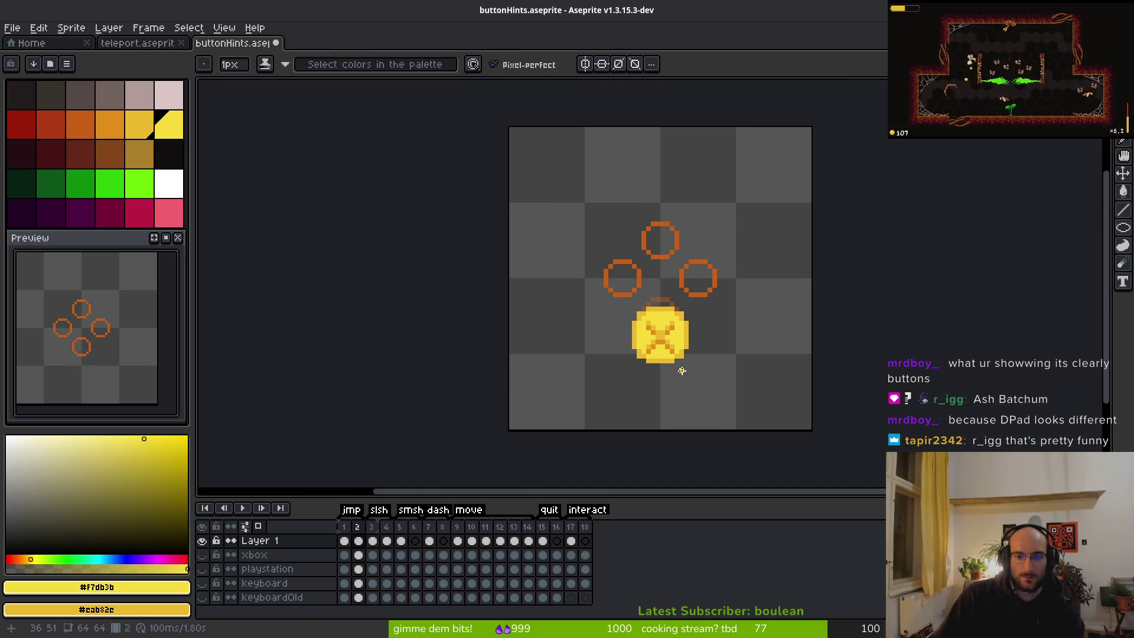
Paint yellow over the X on the bottom button, then undo back to the plain yellow coin
{"action": "scroll", "coordinate": [681, 363], "scroll_direction": "down", "scroll_amount": 1}
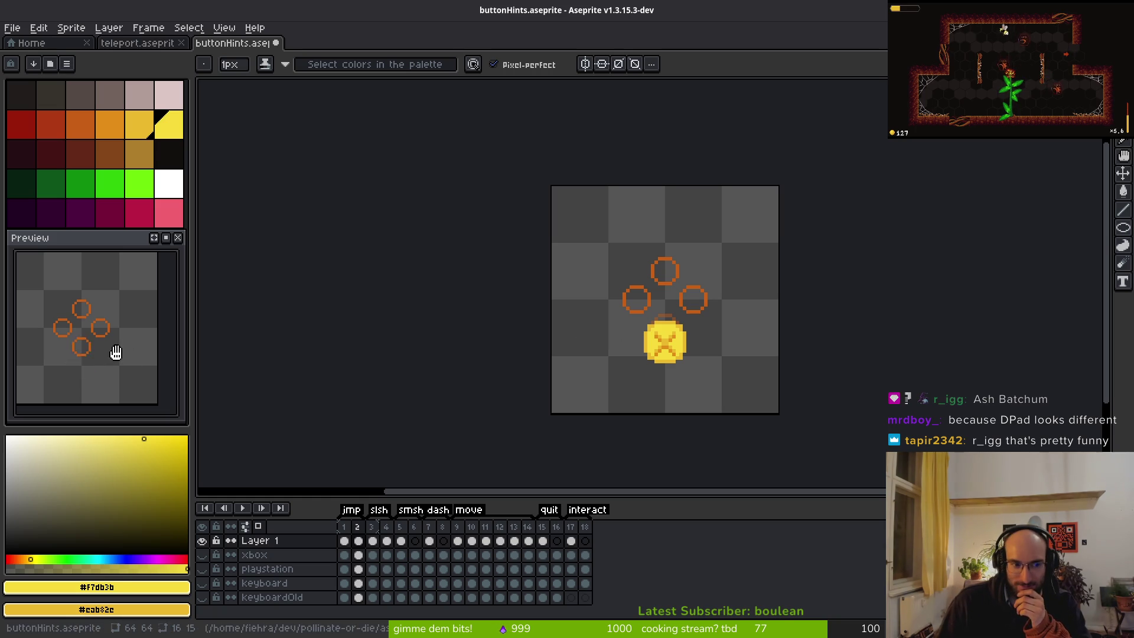
{"action": "scroll", "coordinate": [644, 341], "scroll_direction": "up", "scroll_amount": 2}
{"action": "mouse_move", "coordinate": [669, 372]}
{"action": "left_mouse_down"}
{"action": "mouse_move", "coordinate": [660, 362]}
{"action": "mouse_move", "coordinate": [687, 366]}
{"action": "left_mouse_up"}
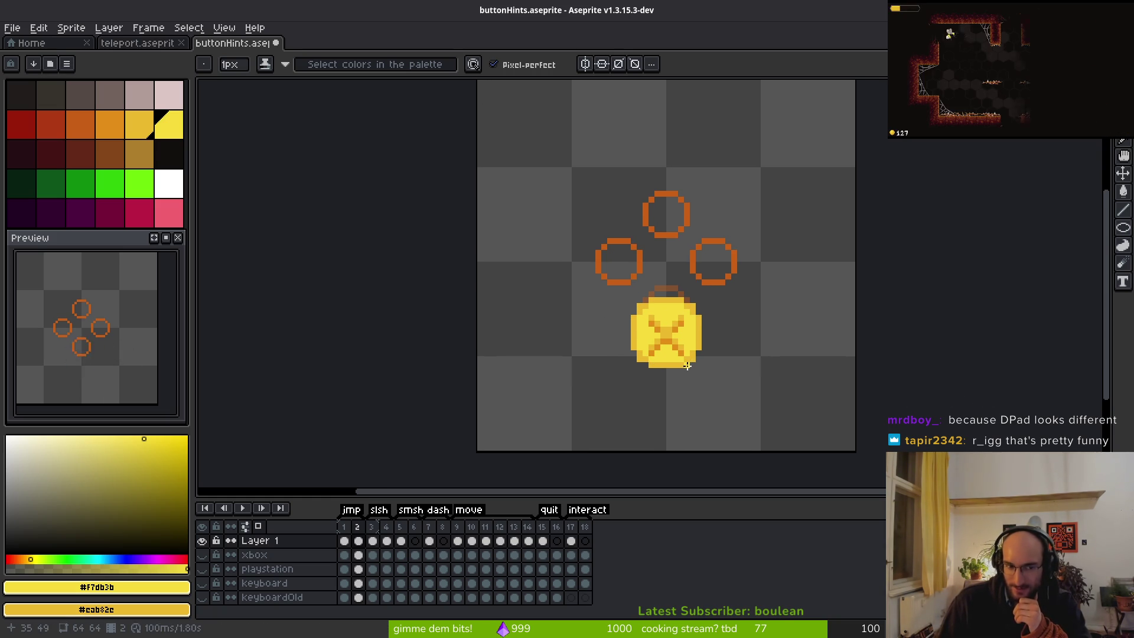
{"action": "scroll", "coordinate": [672, 359], "scroll_direction": "up", "scroll_amount": 5}
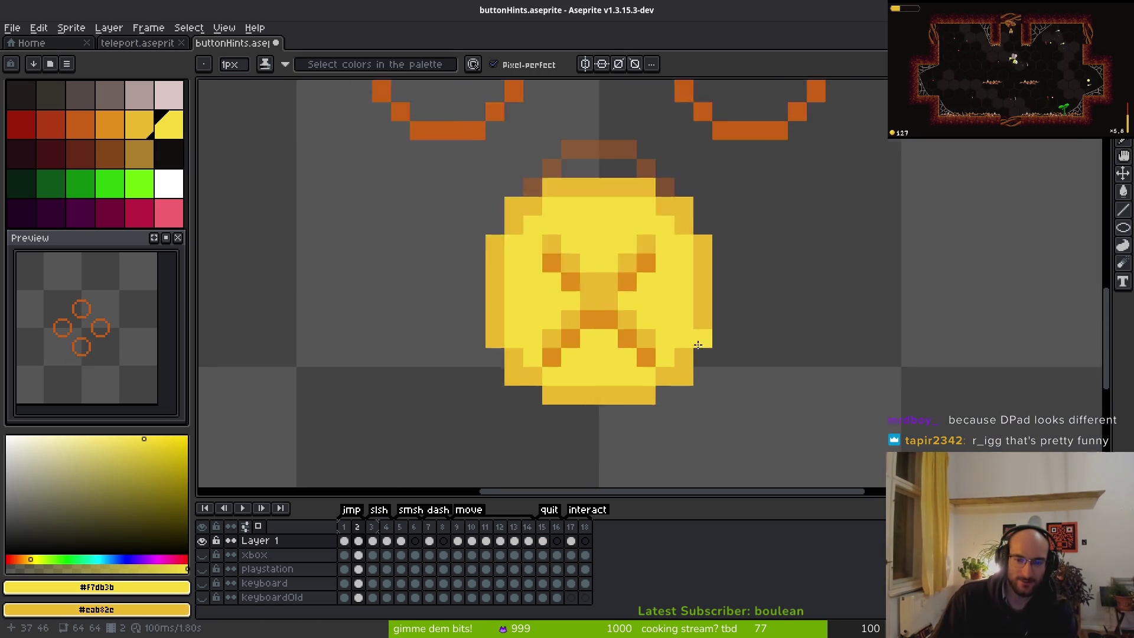
{"action": "scroll", "coordinate": [672, 354], "scroll_direction": "down", "scroll_amount": 1}
{"action": "left_click", "coordinate": [660, 284]}
{"action": "left_click", "coordinate": [645, 297]}
{"action": "left_click", "coordinate": [659, 346]}
{"action": "left_click_drag", "start_coordinate": [624, 325], "coordinate": [710, 332]}
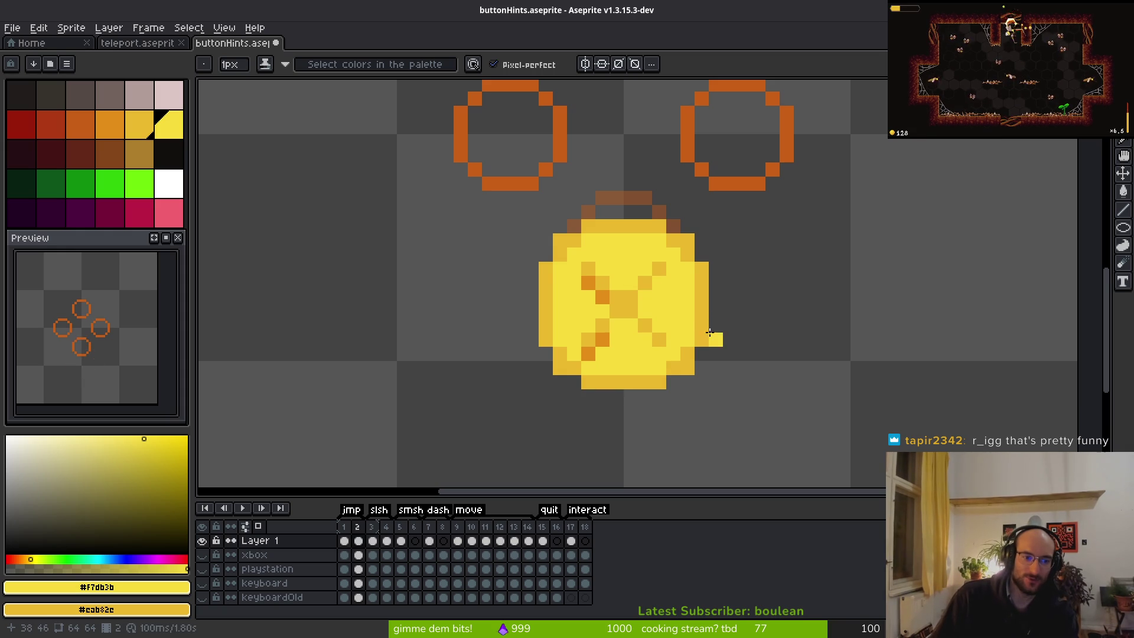
{"action": "key", "text": "ctrl+z"}
{"action": "key", "text": "ctrl+z"}
{"action": "key", "text": "ctrl+z"}
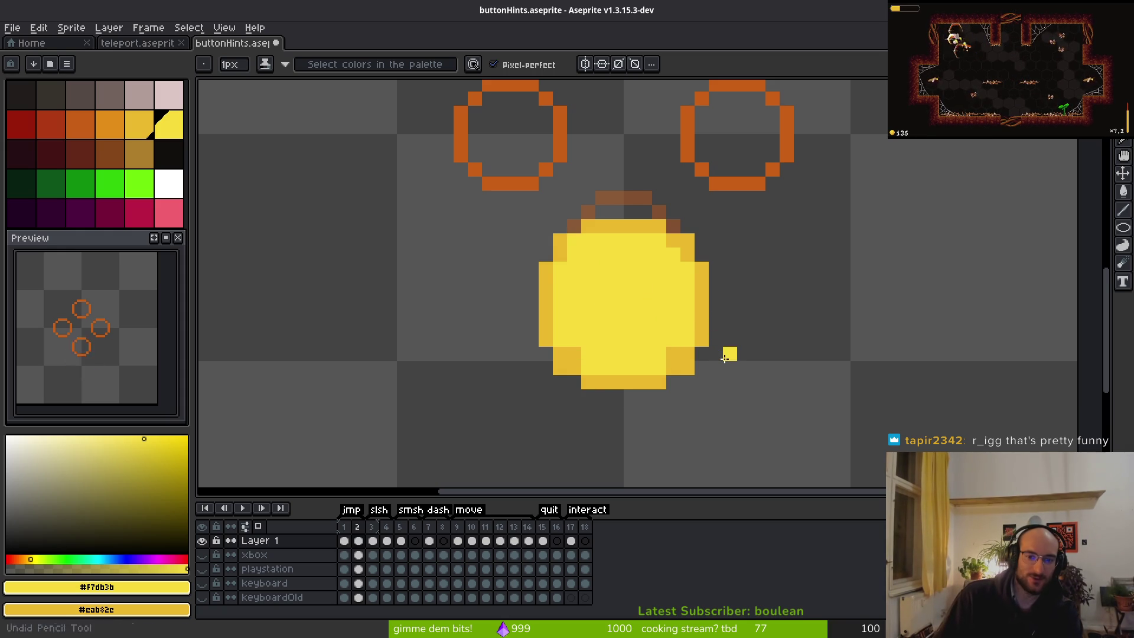
{"action": "key", "text": "ctrl+z"}
{"action": "key", "text": "ctrl+z"}
{"action": "key", "text": "ctrl+z"}
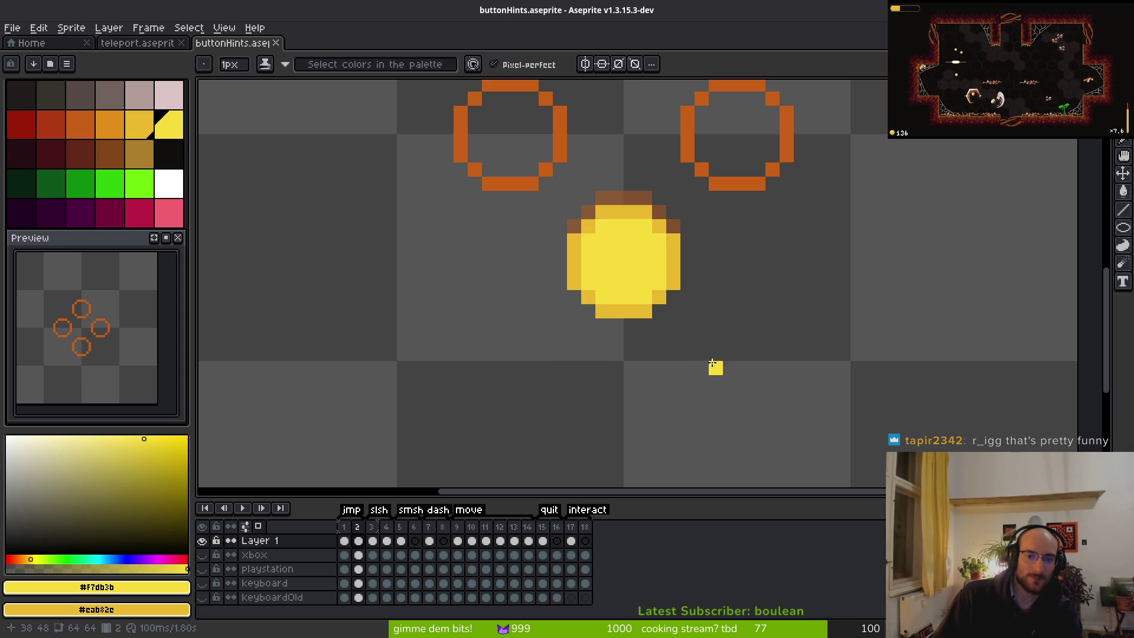
Save buttonHints.aseprite and advance to frame 4, where the left button is filled
{"action": "key", "text": "ctrl+s"}
{"action": "scroll", "coordinate": [700, 346], "scroll_direction": "down", "scroll_amount": 3}
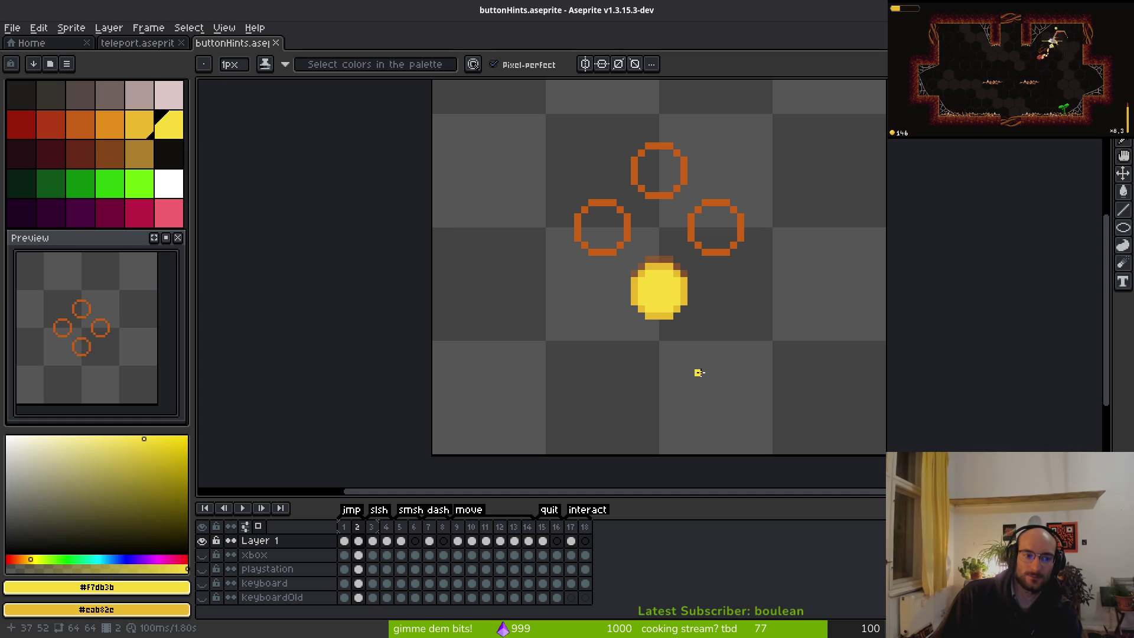
{"action": "key", "text": "ctrl+s"}
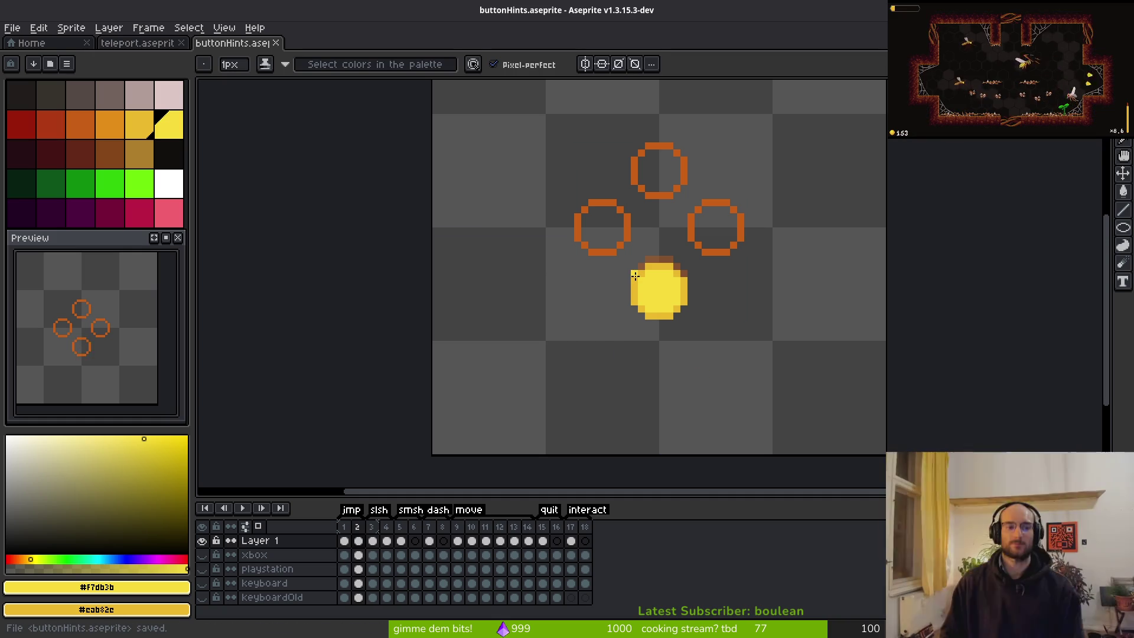
{"action": "key", "text": "ctrl+s"}
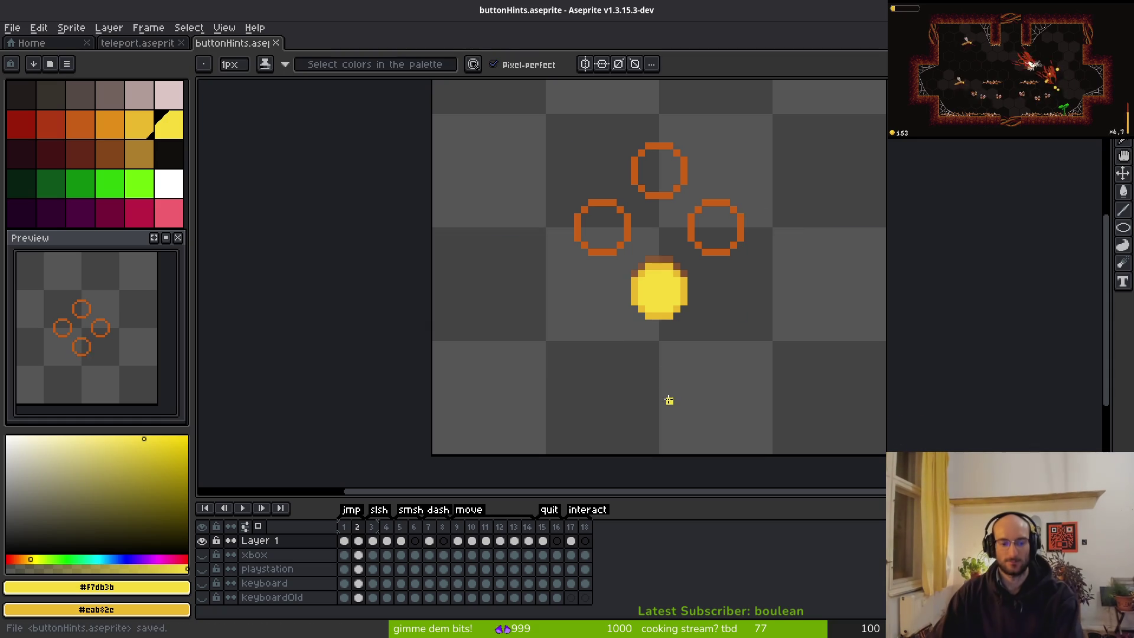
{"action": "key", "text": "Right"}
{"action": "key", "text": "Right"}
{"action": "key", "text": "ctrl+s"}
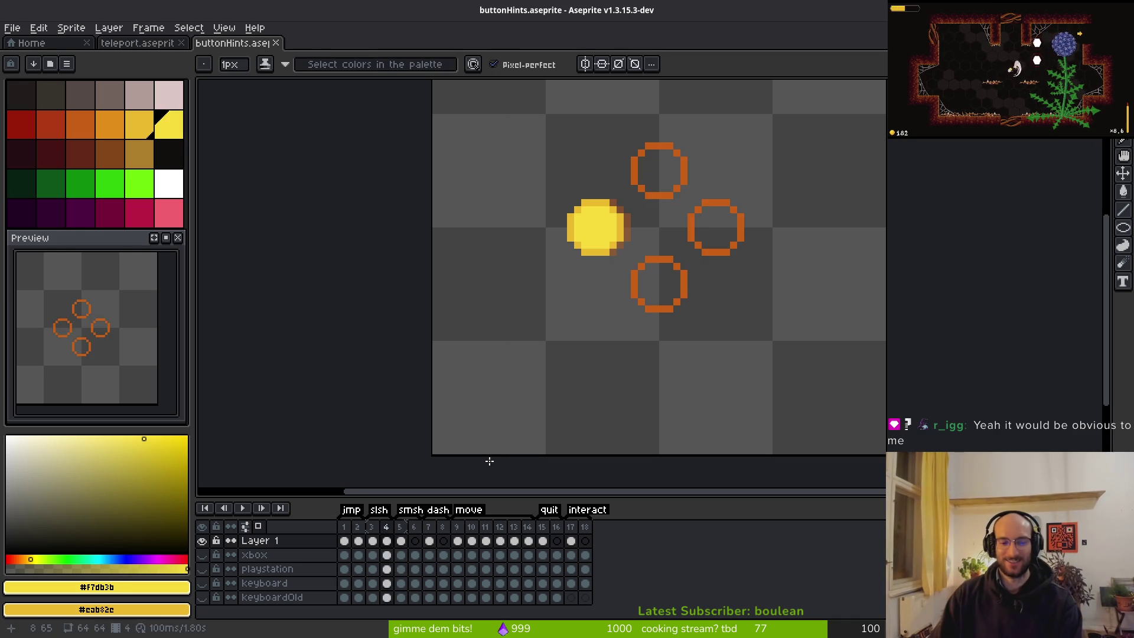
Rotate frame 6's whole sprite 90° clockwise, nudge the D-pad back into place, and save
{"action": "left_click", "coordinate": [387, 541]}
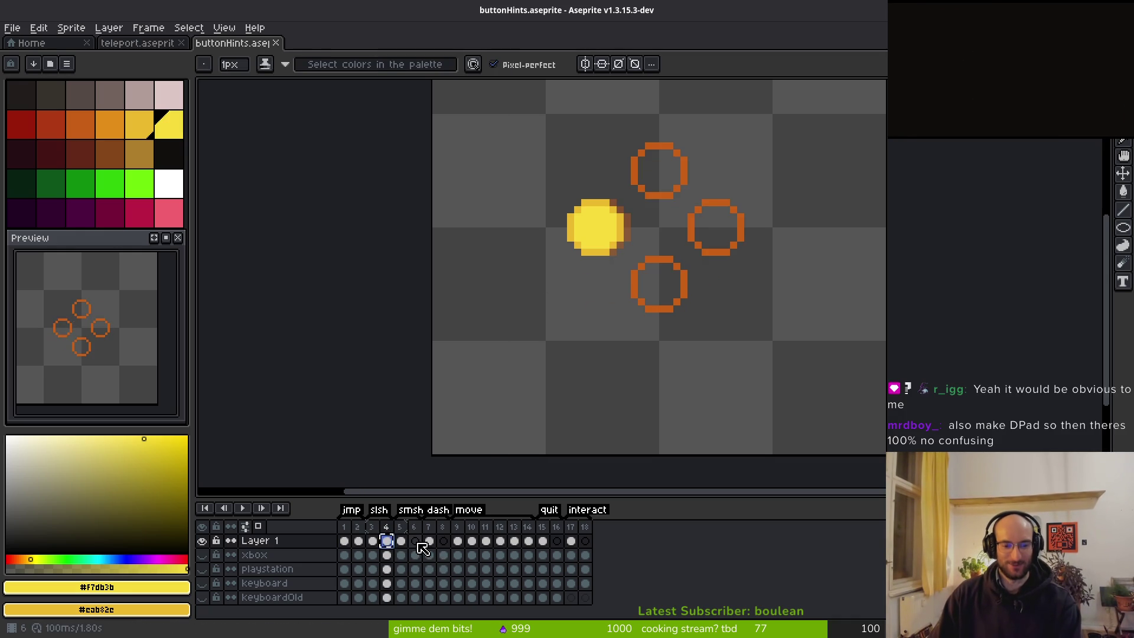
{"action": "left_click", "coordinate": [416, 541]}
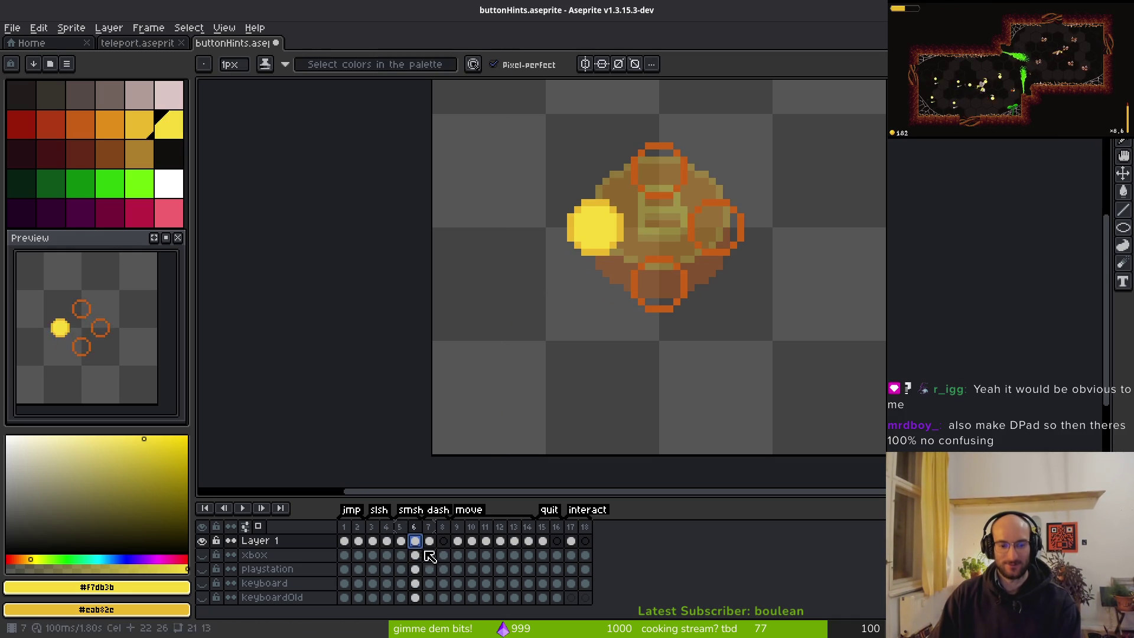
{"action": "key", "text": "m"}
{"action": "key", "text": "ctrl+a"}
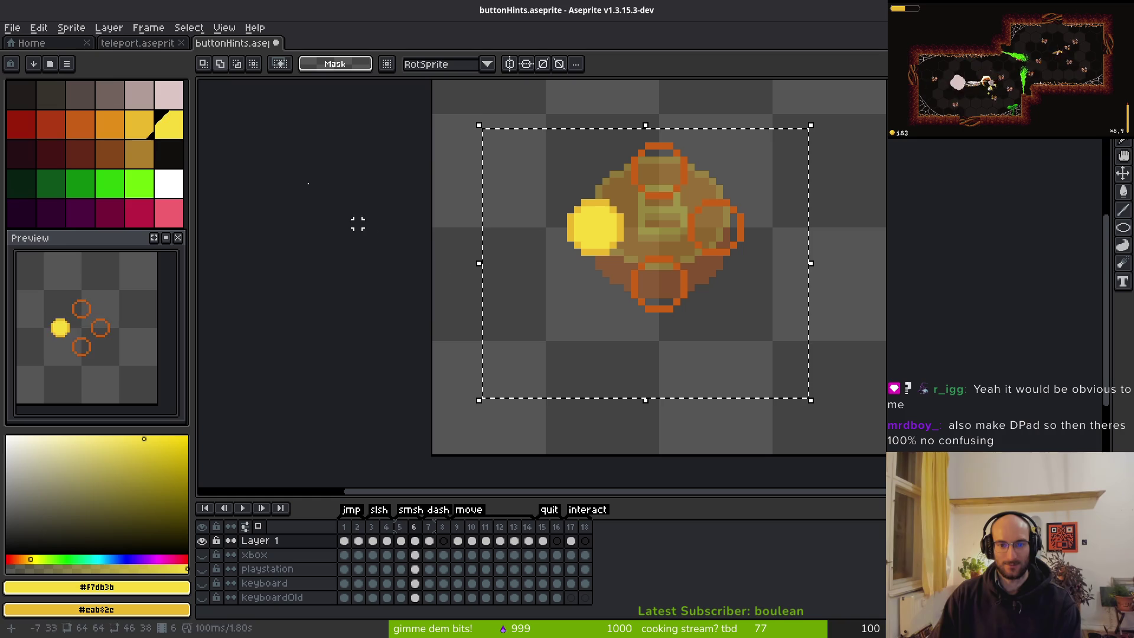
{"action": "left_click", "coordinate": [39, 28]}
{"action": "mouse_move", "coordinate": [118, 201]}
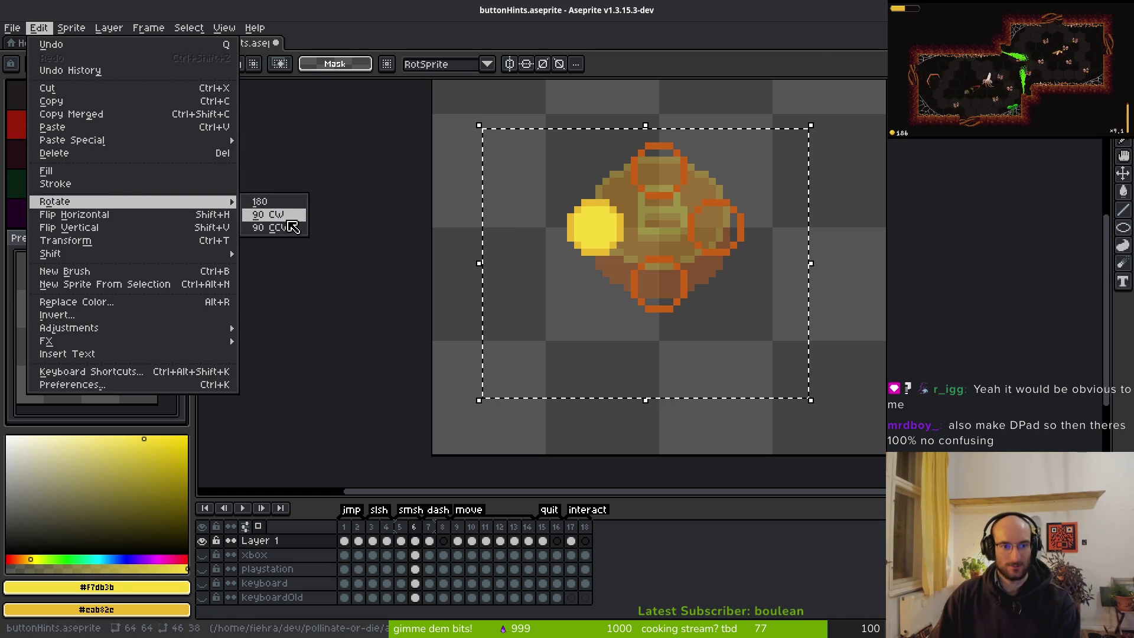
{"action": "left_click", "coordinate": [296, 226]}
{"action": "left_click_drag", "start_coordinate": [696, 277], "coordinate": [679, 246]}
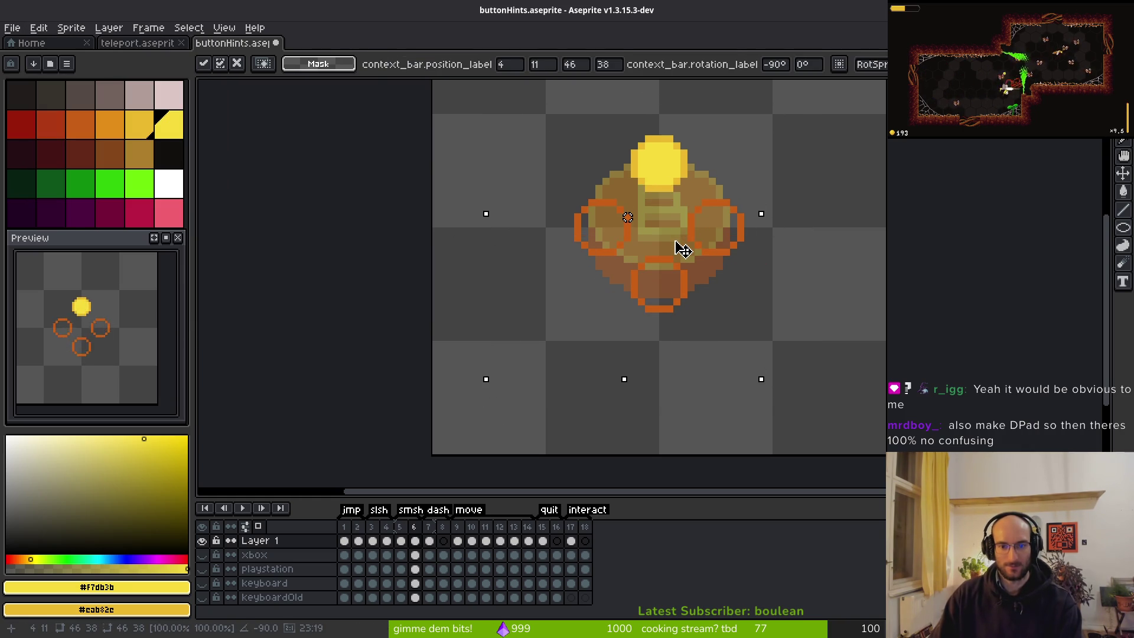
{"action": "key", "text": "Return"}
{"action": "key", "text": "ctrl+s"}
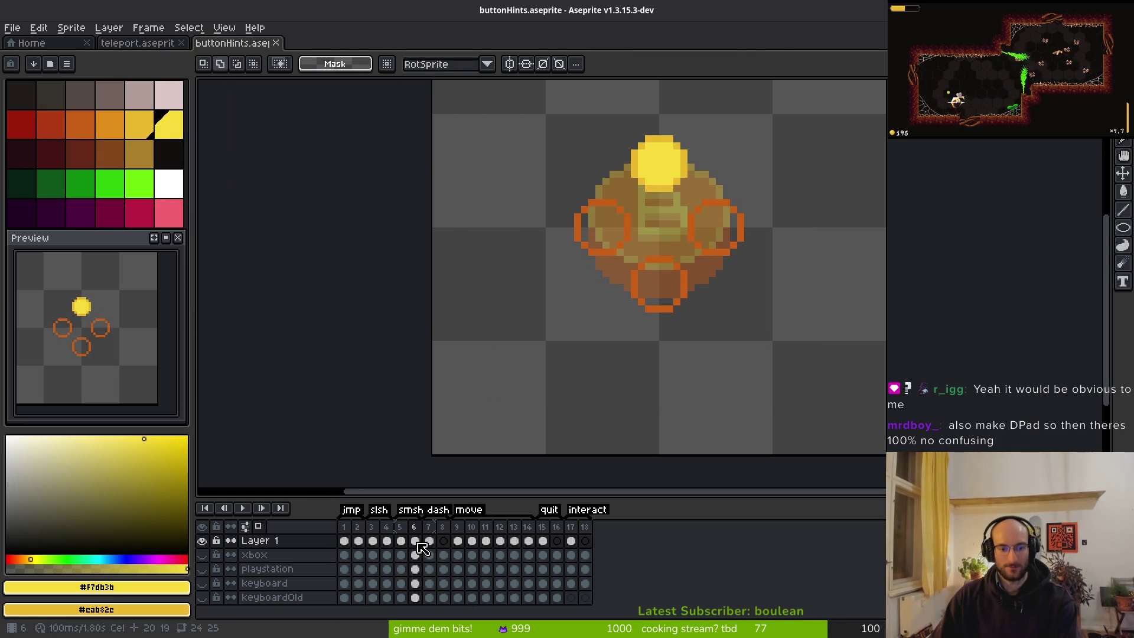
Review the neighbouring frames 3, 5 and 7, ending back on frame 5
{"action": "left_click", "coordinate": [373, 541]}
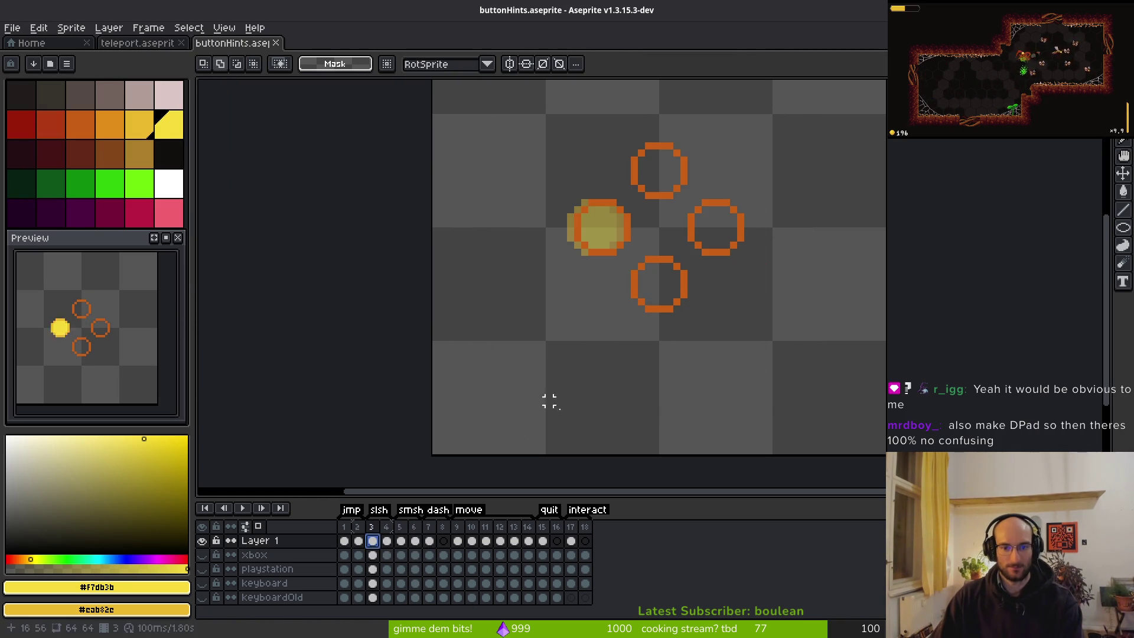
{"action": "left_click", "coordinate": [401, 541]}
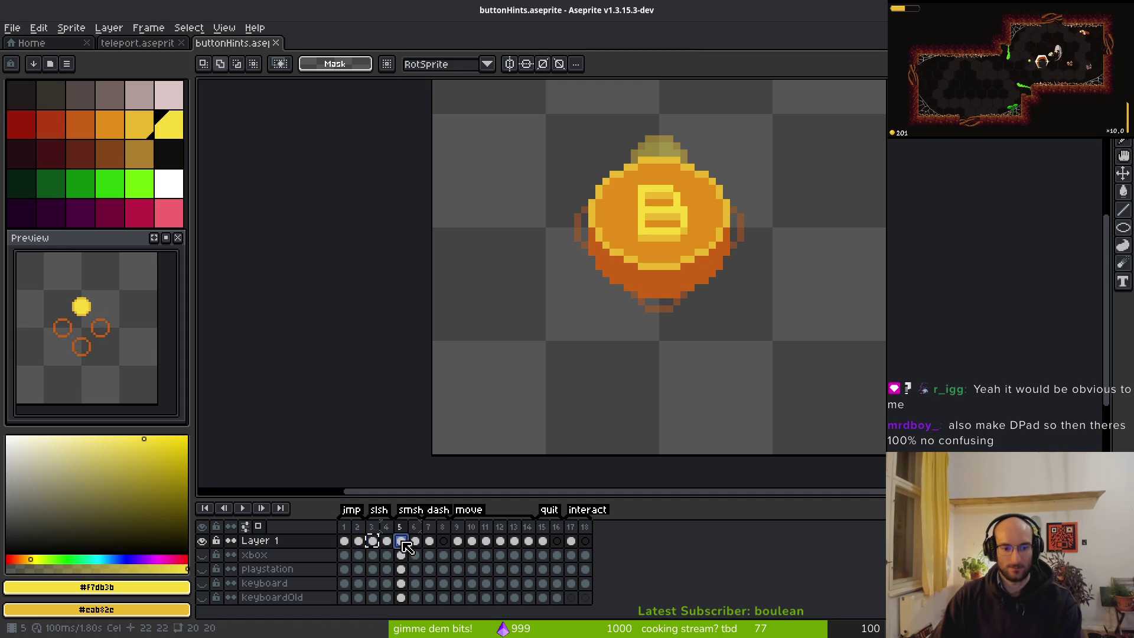
{"action": "left_click", "coordinate": [458, 541]}
{"action": "left_click", "coordinate": [430, 542]}
{"action": "key", "text": "ctrl+z"}
{"action": "key", "text": "ctrl+y"}
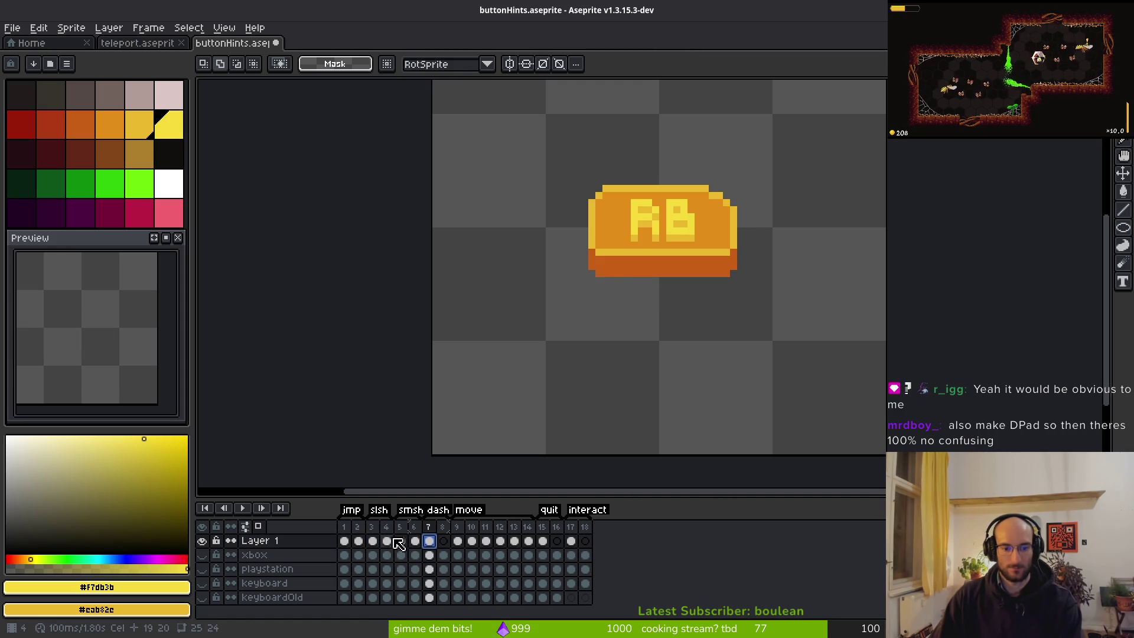
{"action": "left_click", "coordinate": [401, 542]}
{"action": "scroll", "coordinate": [648, 259], "scroll_direction": "down", "scroll_amount": 2}
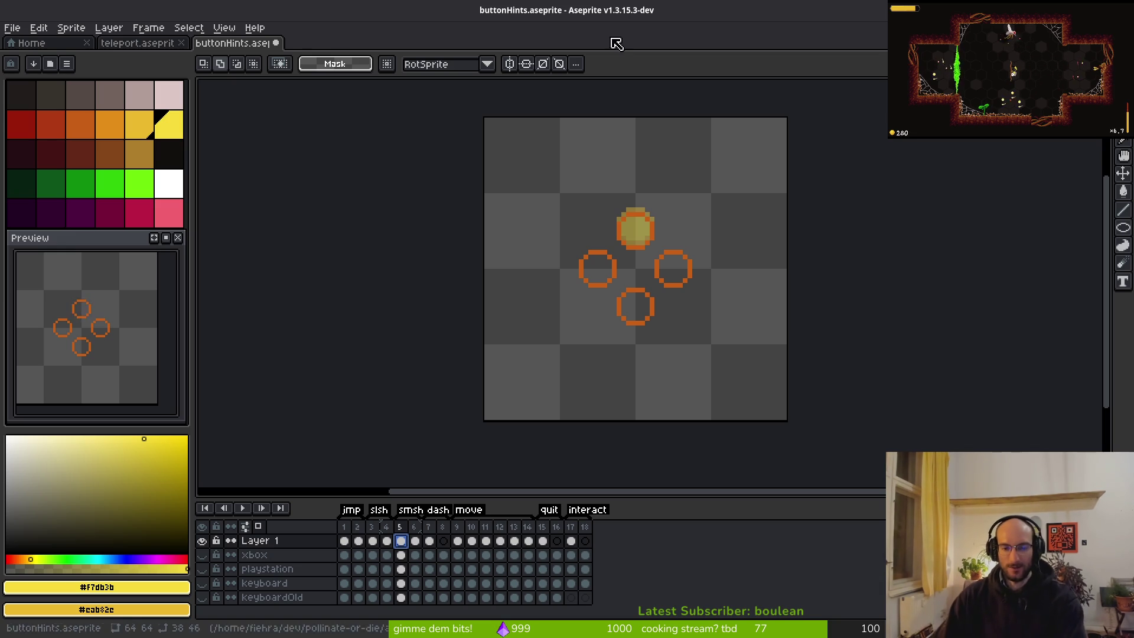
Save the sheet and play through the button-hint animation frames
{"action": "scroll", "coordinate": [595, 375], "scroll_direction": "down", "scroll_amount": 3}
{"action": "key", "text": "ctrl+s"}
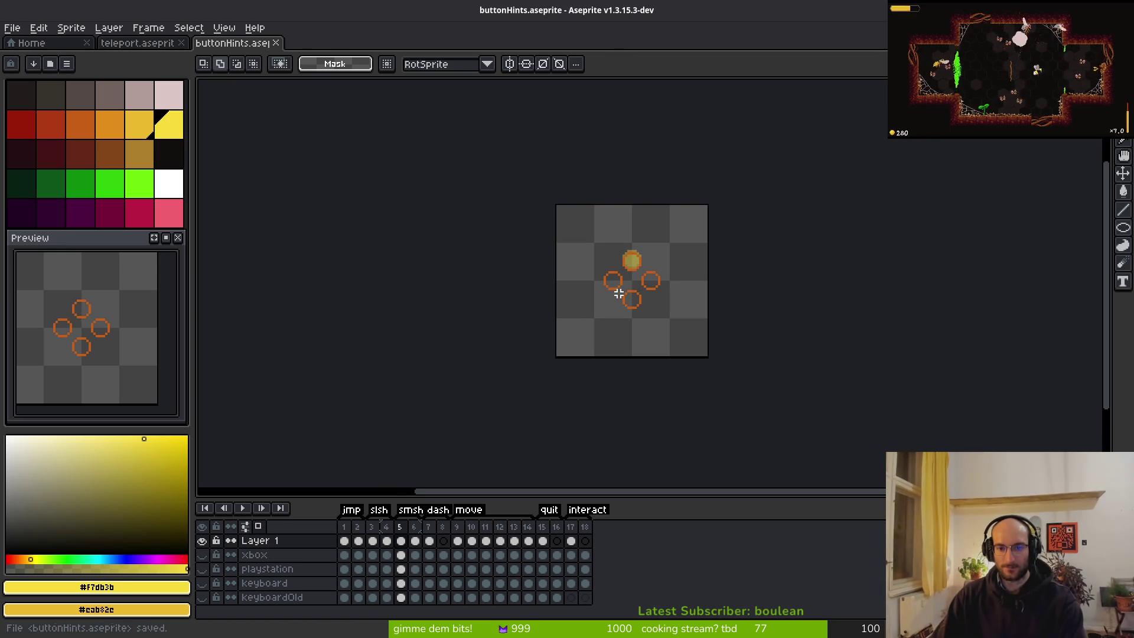
{"action": "scroll", "coordinate": [619, 293], "scroll_direction": "up", "scroll_amount": 3}
{"action": "key", "text": "i"}
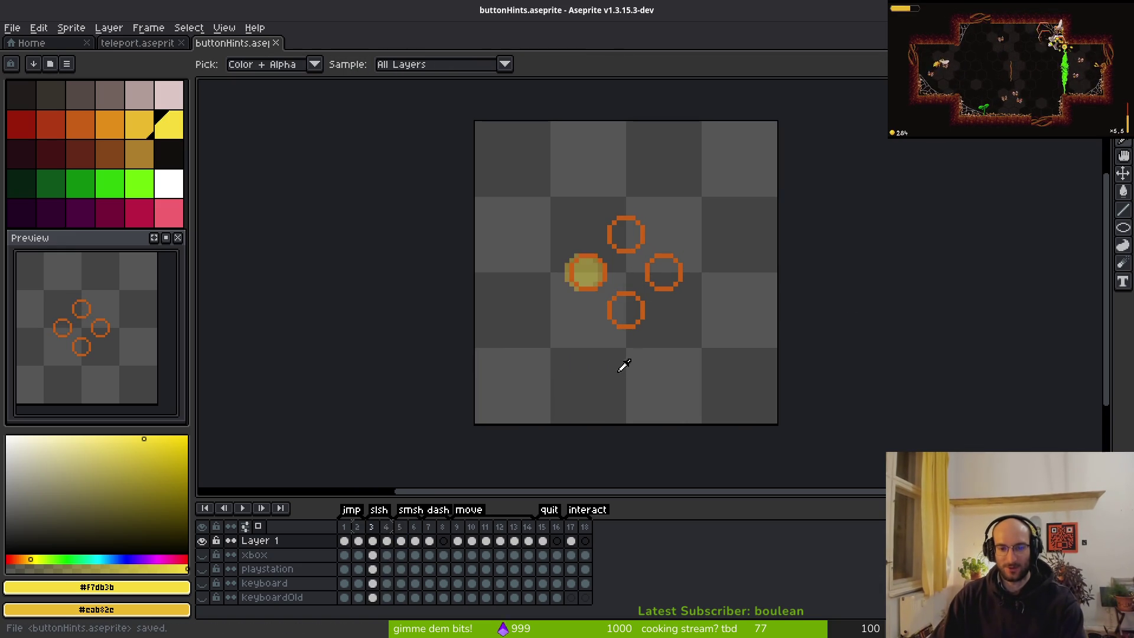
{"action": "key", "text": "Return"}
{"action": "key", "text": "Return"}
{"action": "key", "text": "m"}
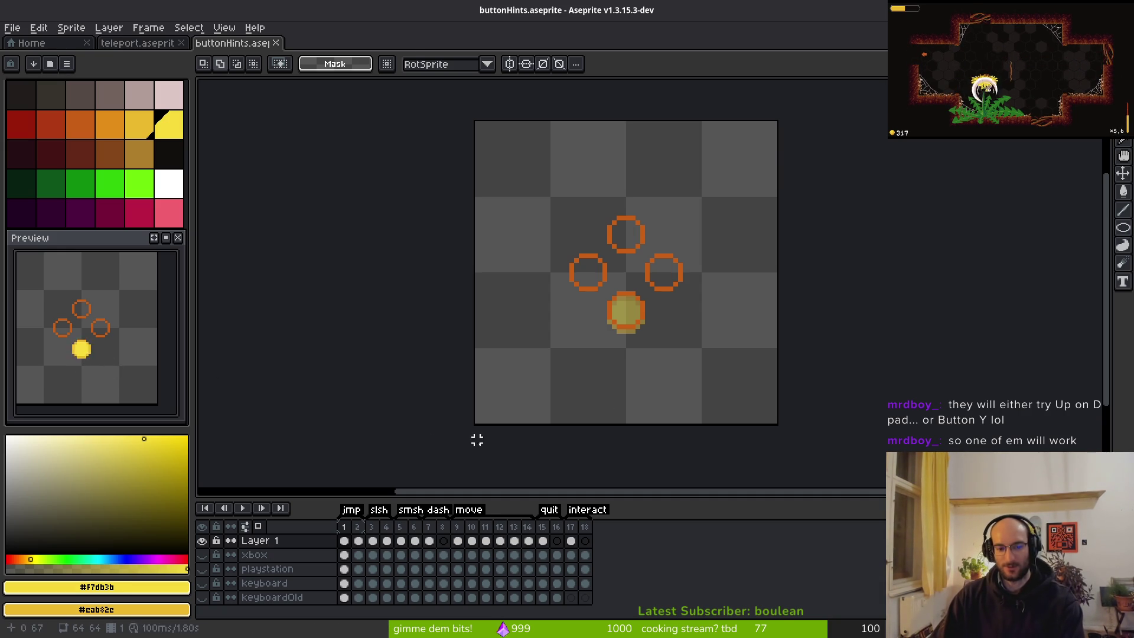
{"action": "key", "text": "i"}
{"action": "key", "text": "Return"}
{"action": "key", "text": "m"}
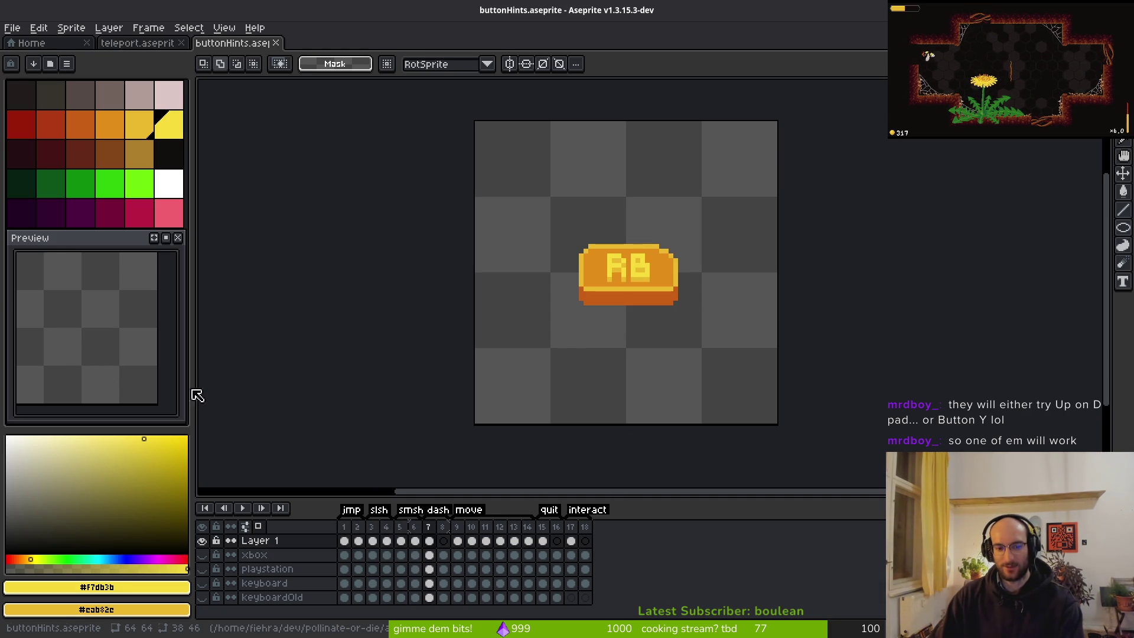
{"action": "key", "text": "i"}
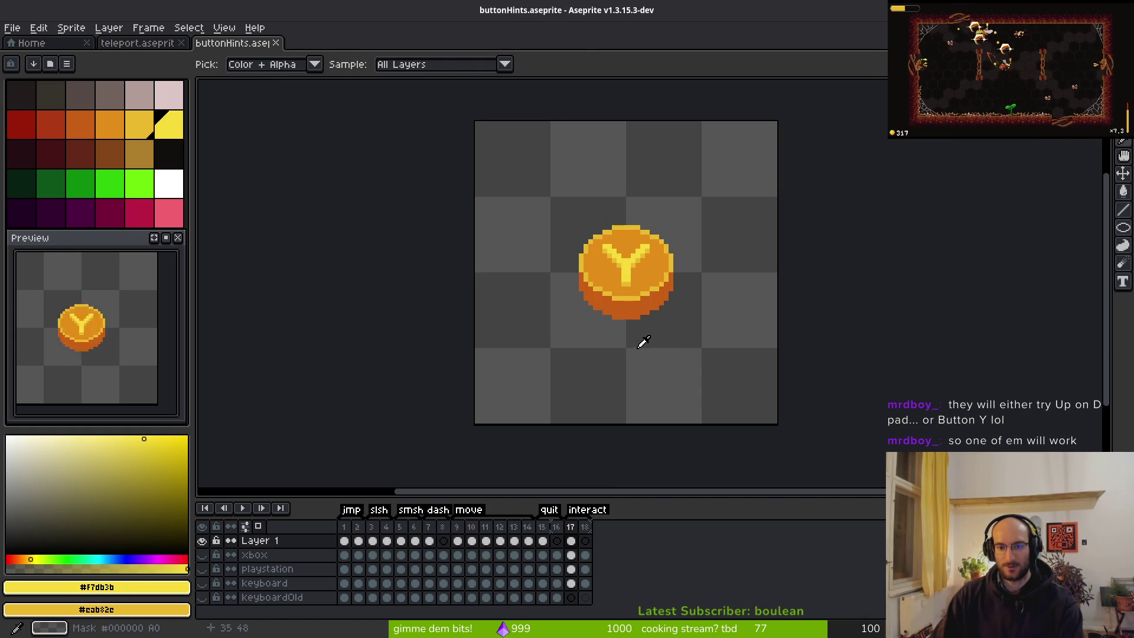
{"action": "key", "text": "m"}
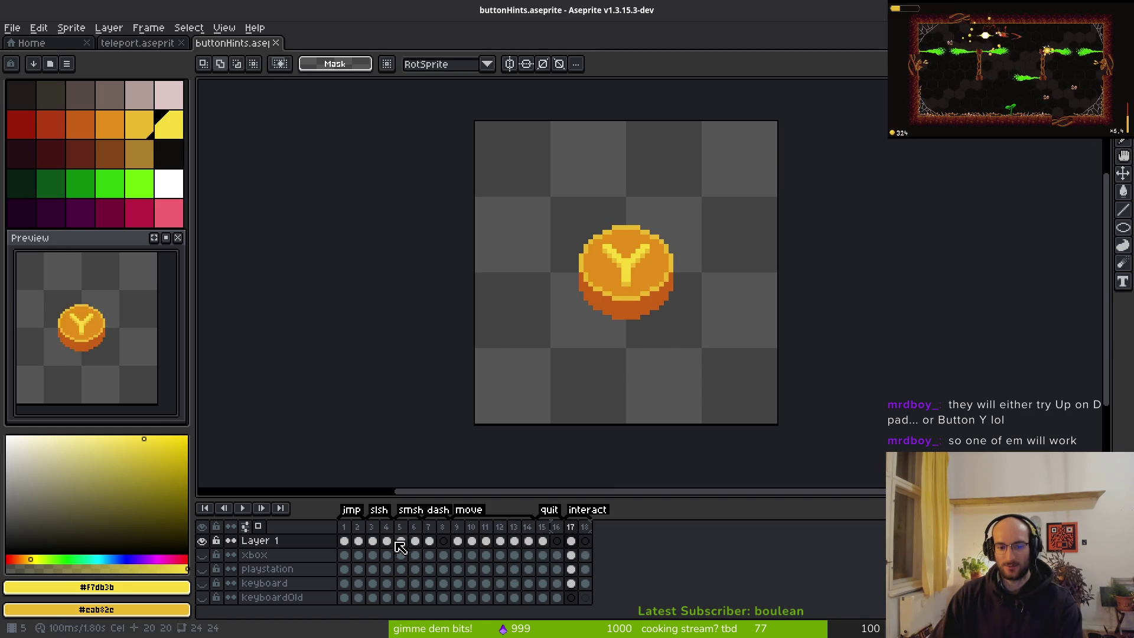
Copy frame 6's cel and view frames 17 and 18 in Advanced Mode
{"action": "left_click", "coordinate": [417, 547]}
{"action": "key", "text": "ctrl+c"}
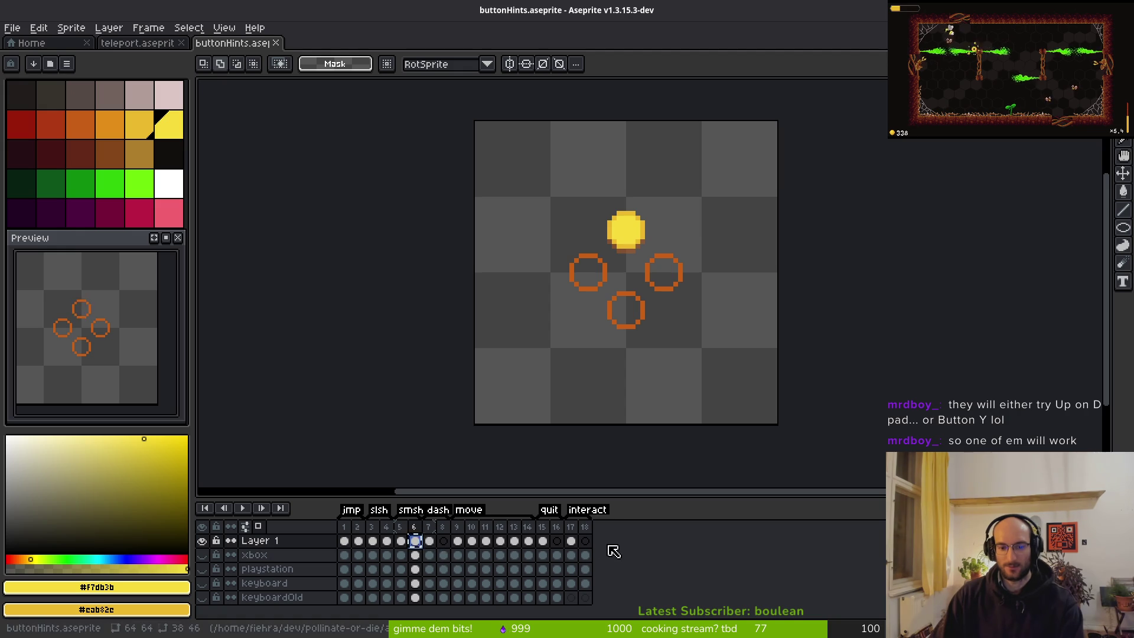
{"action": "left_click", "coordinate": [585, 540]}
{"action": "left_click", "coordinate": [401, 540]}
{"action": "left_click", "coordinate": [571, 541]}
{"action": "key", "text": "ctrl+f"}
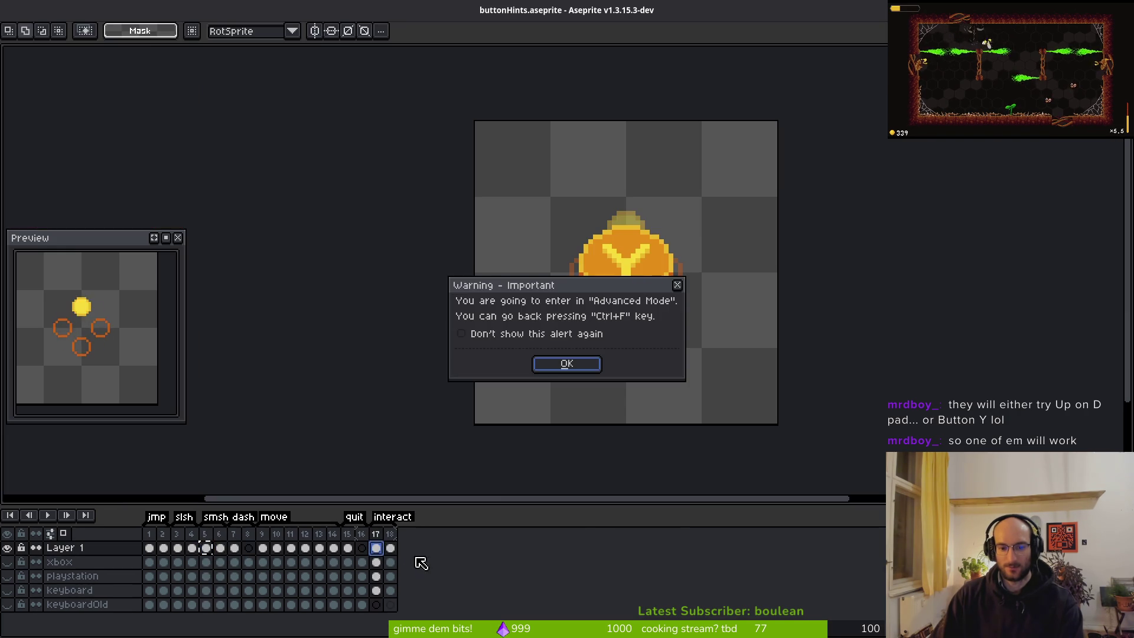
{"action": "key", "text": "Return"}
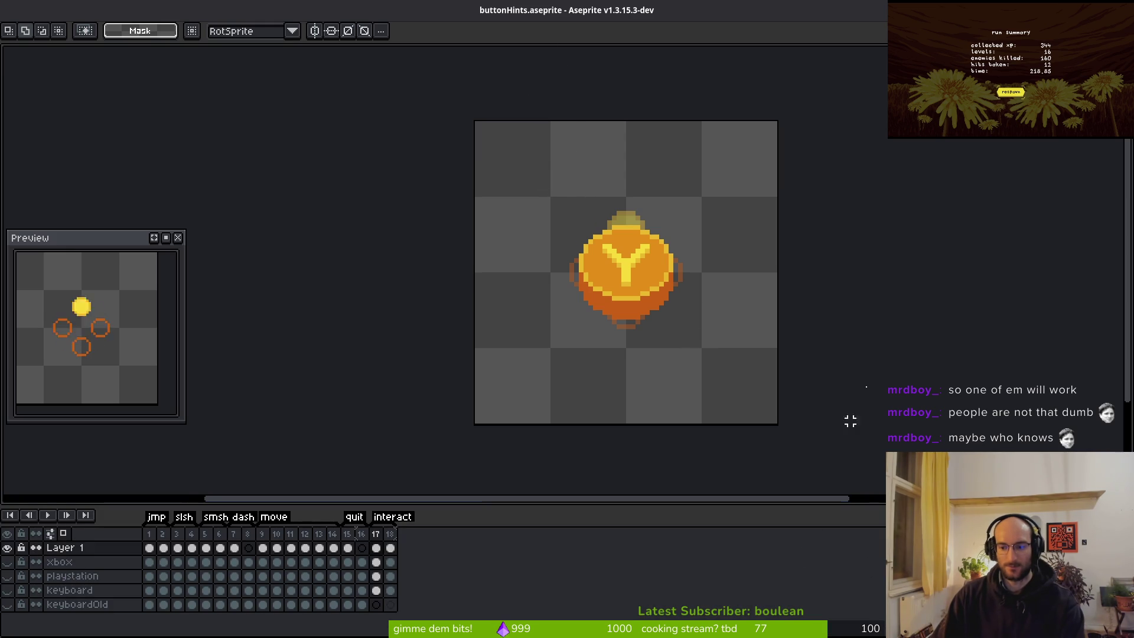
Exit Advanced Mode, save, spray a yellow pixel onto frame 17's Y coin, then go to frame 18
{"action": "key", "text": "i"}
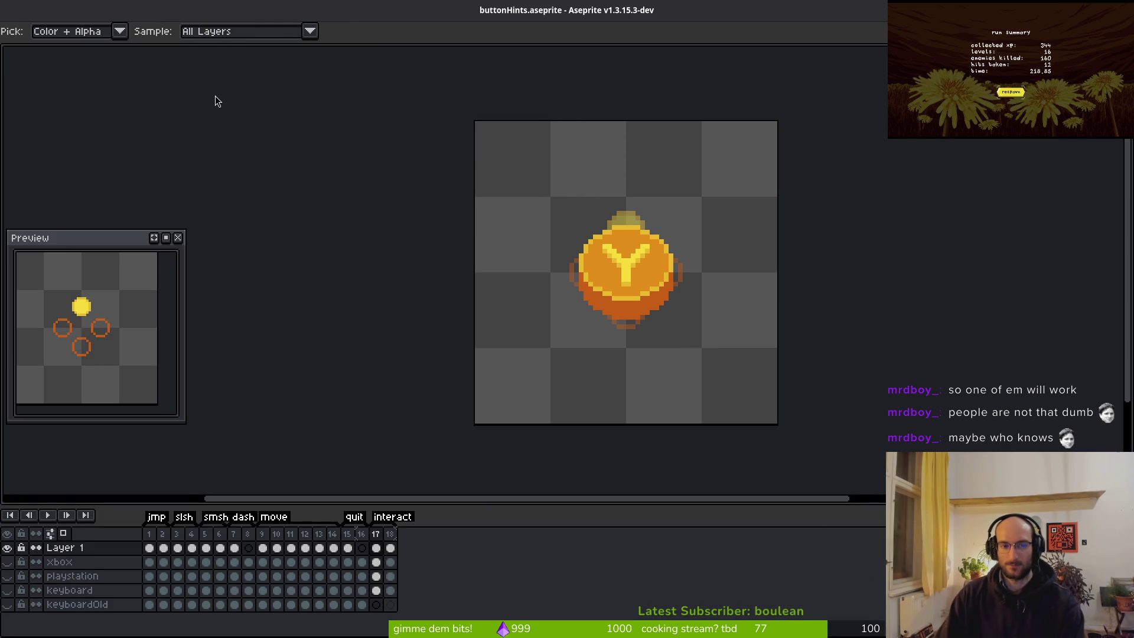
{"action": "key", "text": "m"}
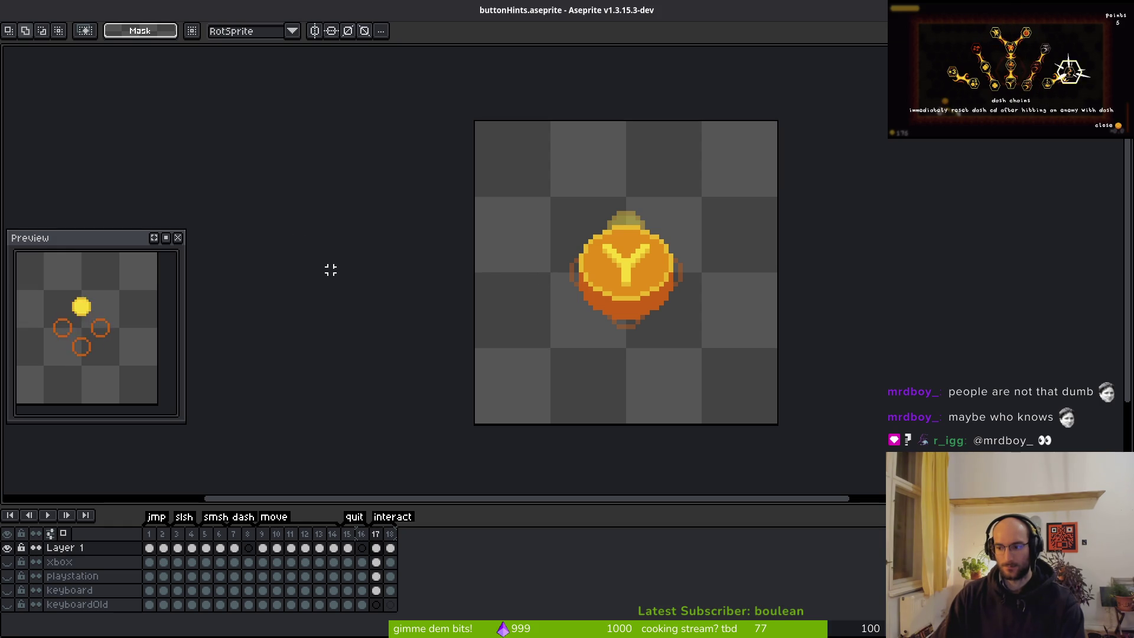
{"action": "key", "text": "shift+b"}
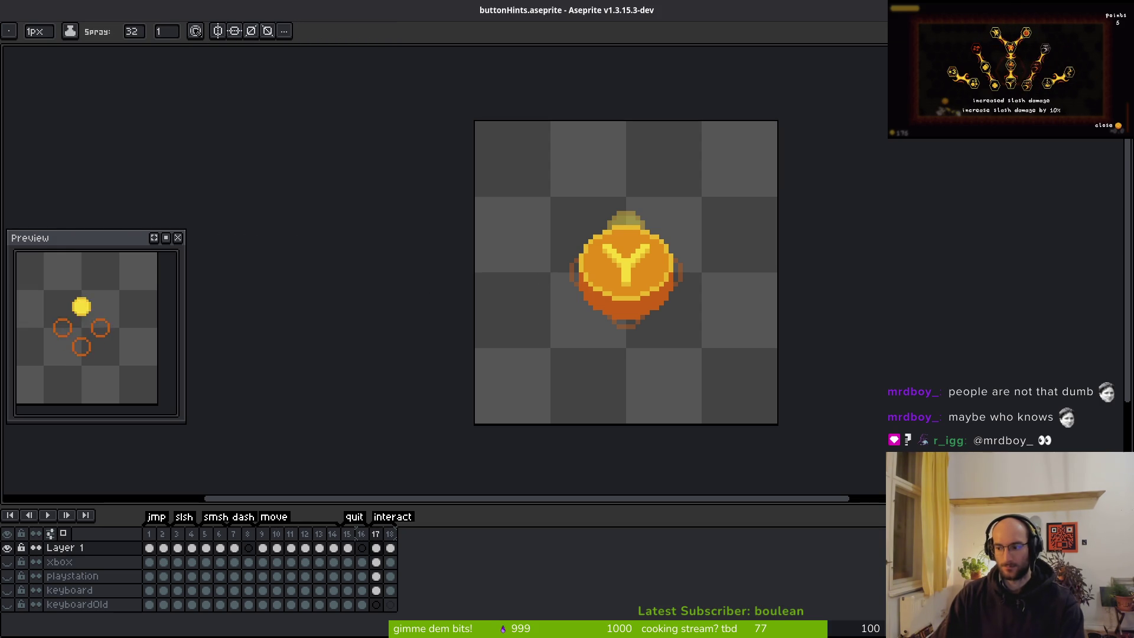
{"action": "key", "text": "ctrl+f"}
{"action": "key", "text": "ctrl+s"}
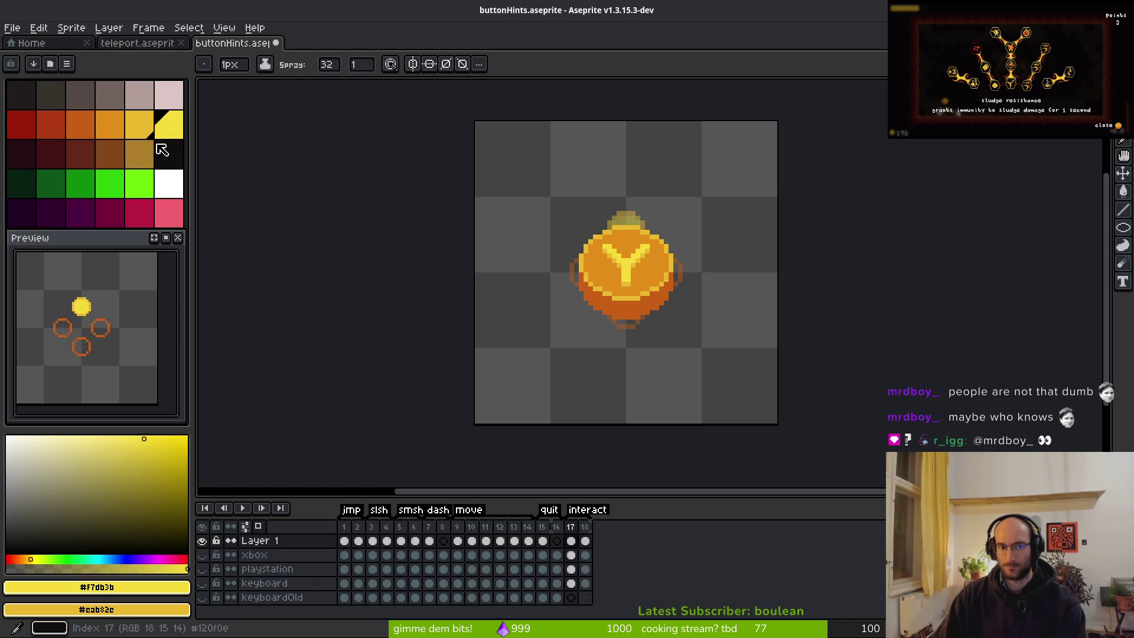
{"action": "key", "text": "v"}
{"action": "key", "text": "shift+b"}
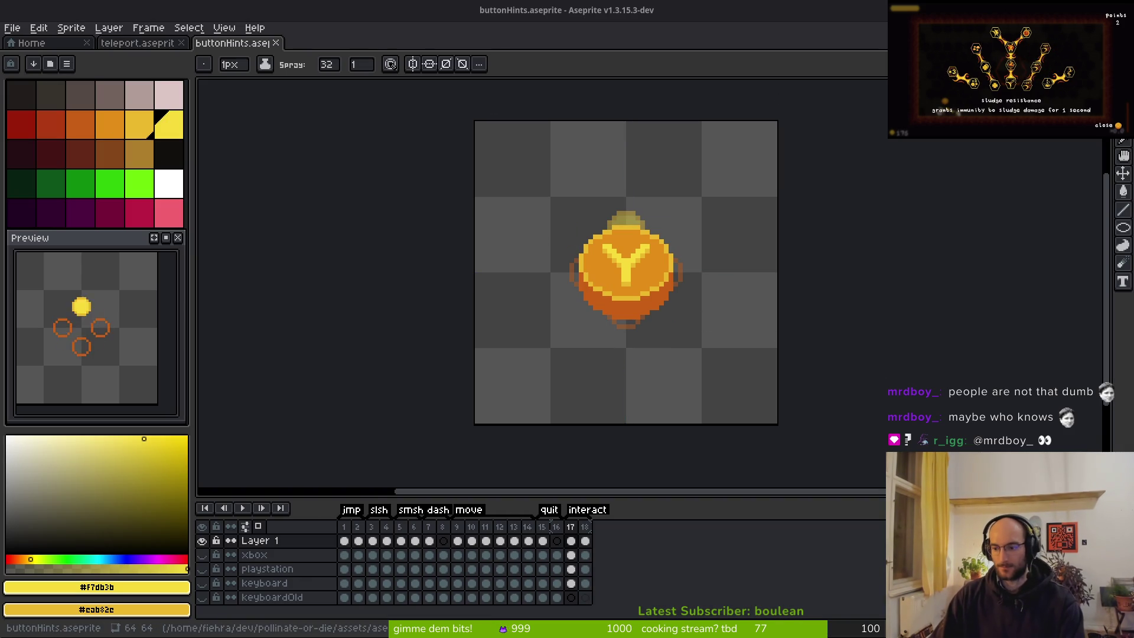
{"action": "left_click", "coordinate": [624, 388]}
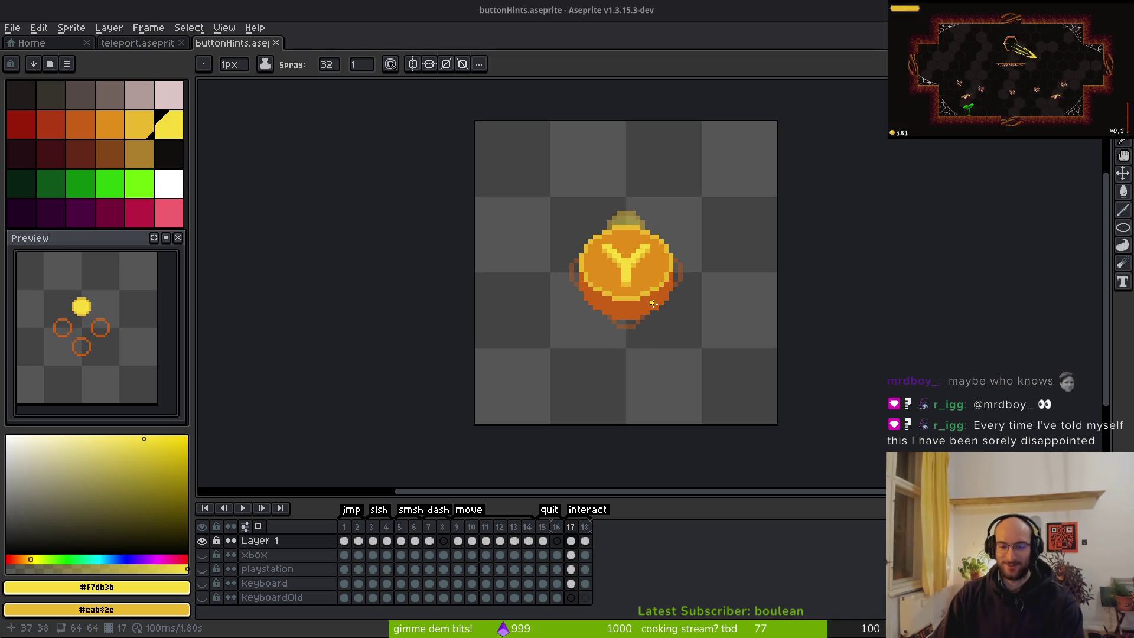
{"action": "key", "text": "period"}
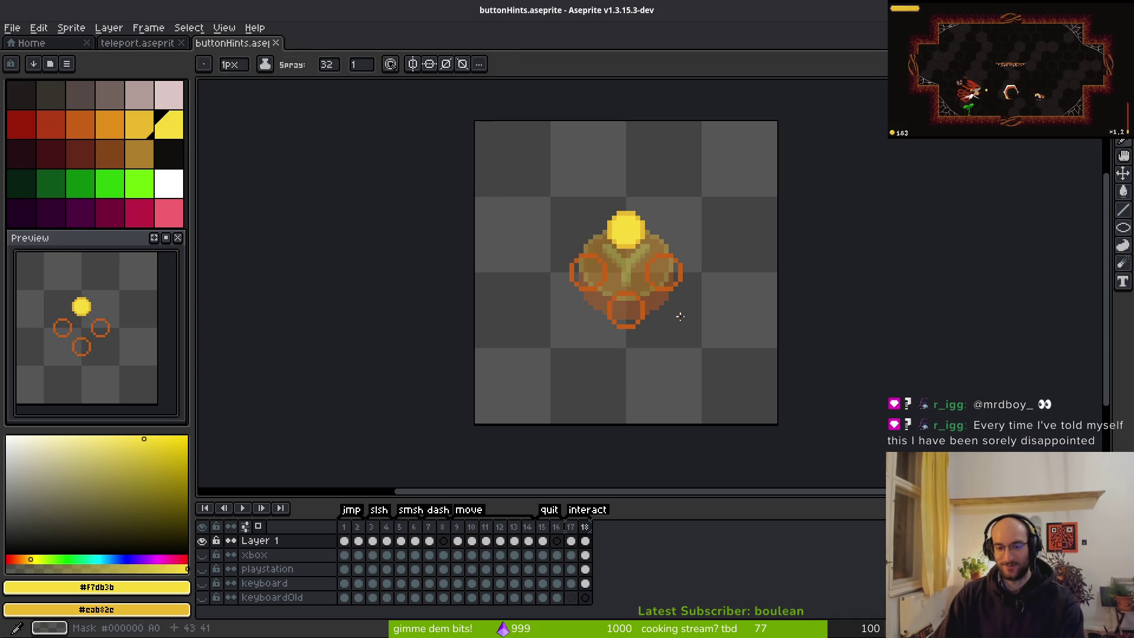
Save the sheet and compare the four-circle hints on frames 5, 17 and 6
{"action": "key", "text": "m"}
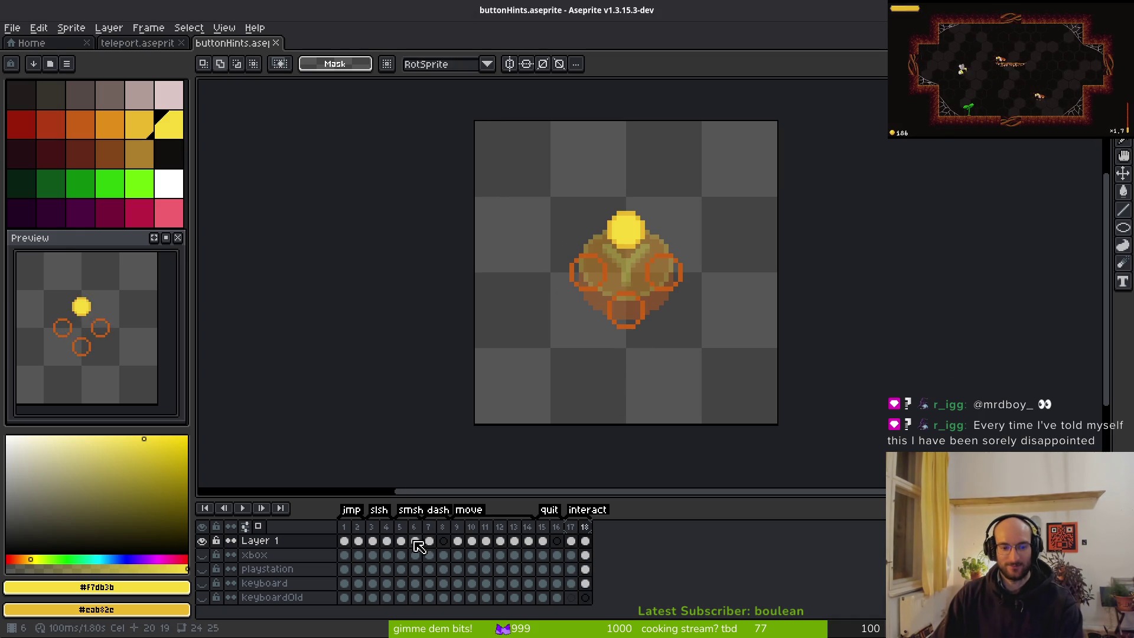
{"action": "left_click", "coordinate": [401, 541]}
{"action": "left_click", "coordinate": [571, 541]}
{"action": "key", "text": "ctrl+s"}
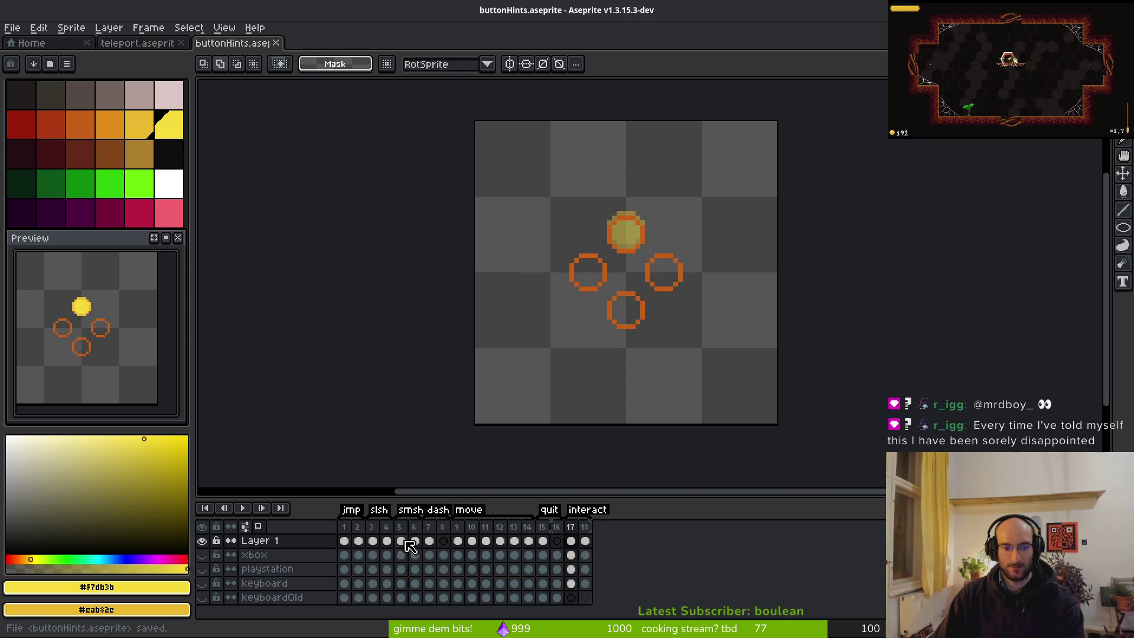
{"action": "left_click", "coordinate": [416, 541]}
{"action": "left_click", "coordinate": [402, 541]}
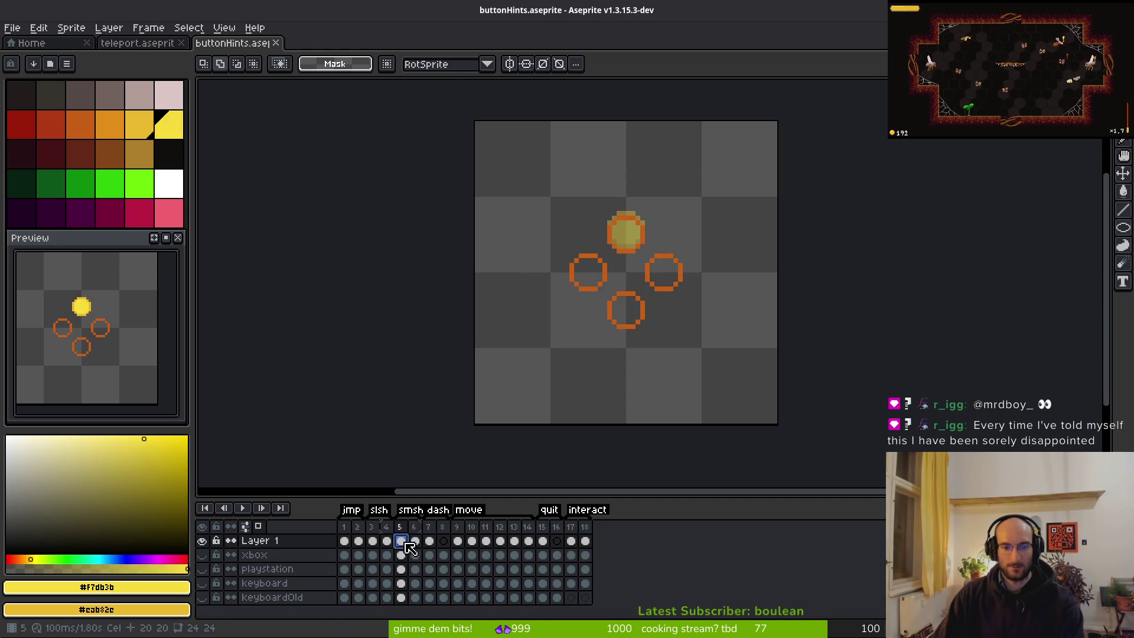
{"action": "left_click", "coordinate": [416, 542]}
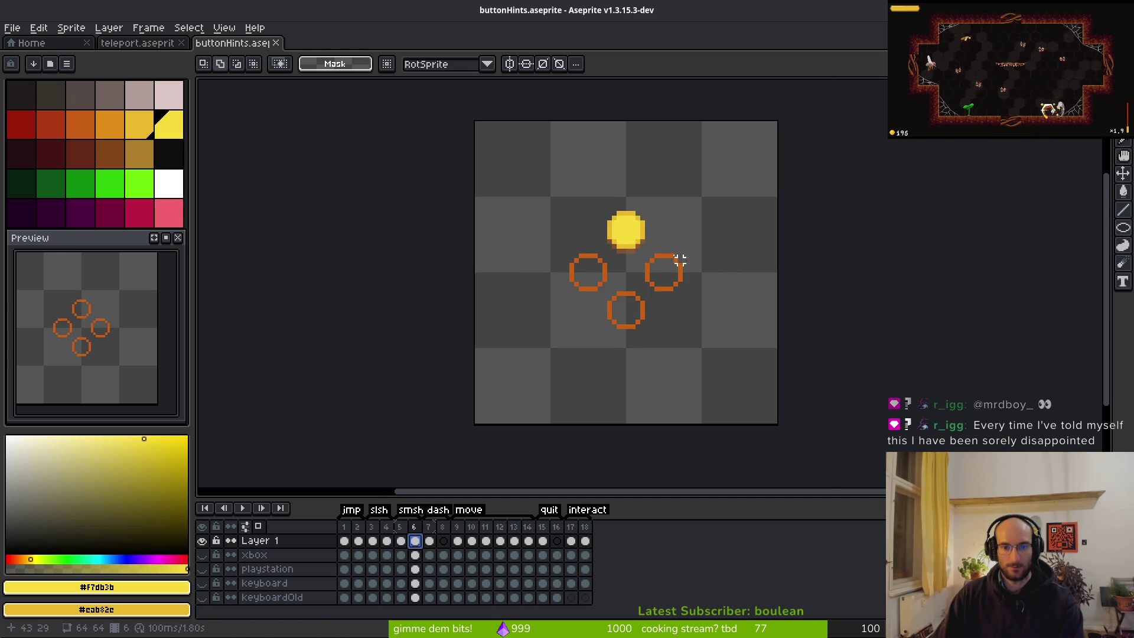
{"action": "scroll", "coordinate": [673, 259], "scroll_direction": "up", "scroll_amount": 2}
Rotate frame 6's four-circle sprite 90° clockwise, then check frames 4 and 2
{"action": "mouse_move", "coordinate": [495, 172]}
{"action": "left_mouse_down"}
{"action": "mouse_move", "coordinate": [626, 307]}
{"action": "mouse_move", "coordinate": [717, 377]}
{"action": "mouse_move", "coordinate": [721, 395]}
{"action": "left_mouse_up"}
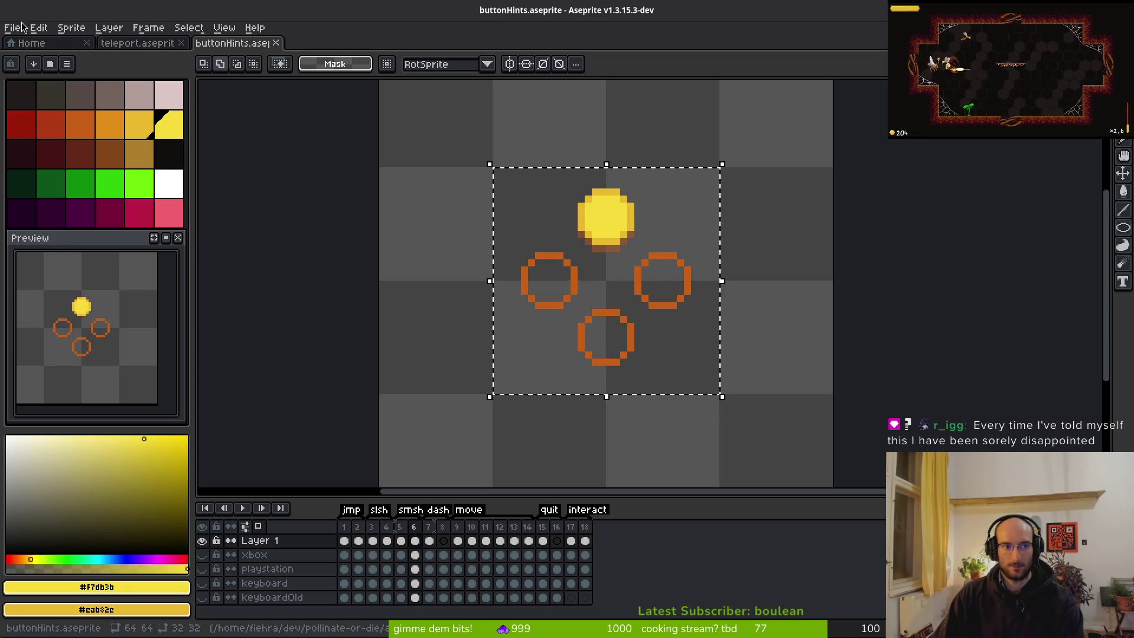
{"action": "left_click", "coordinate": [39, 27]}
{"action": "mouse_move", "coordinate": [117, 202]}
{"action": "left_click", "coordinate": [260, 215]}
{"action": "key", "text": "ctrl+d"}
{"action": "left_click", "coordinate": [425, 547]}
{"action": "key", "text": "i"}
{"action": "key", "text": "Left"}
{"action": "key", "text": "Left"}
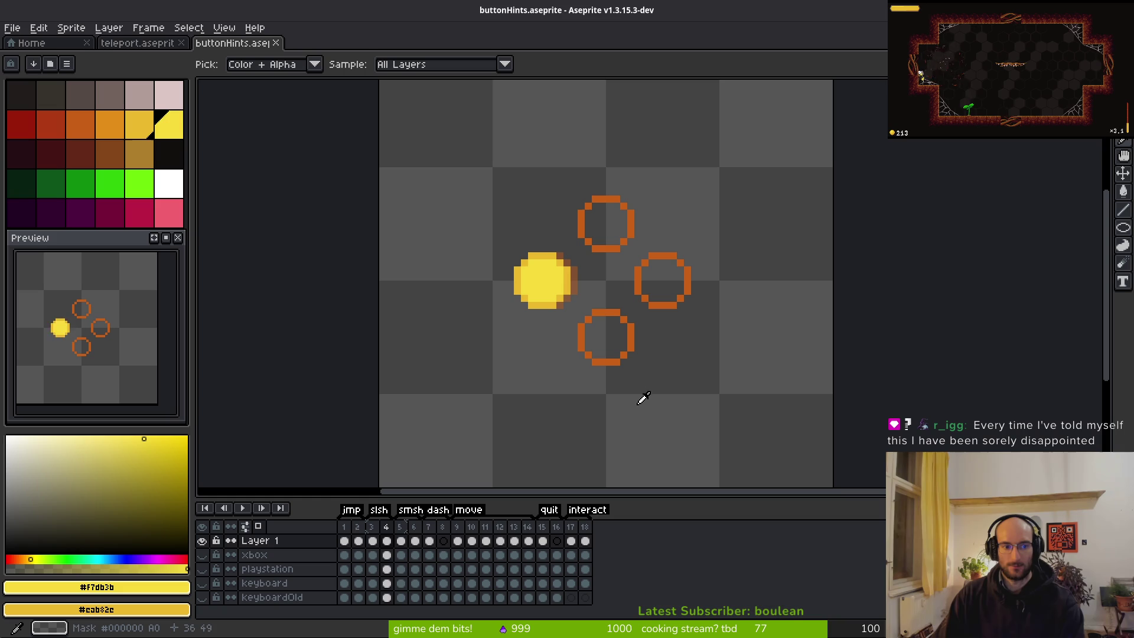
{"action": "key", "text": "Left"}
{"action": "key", "text": "Left"}
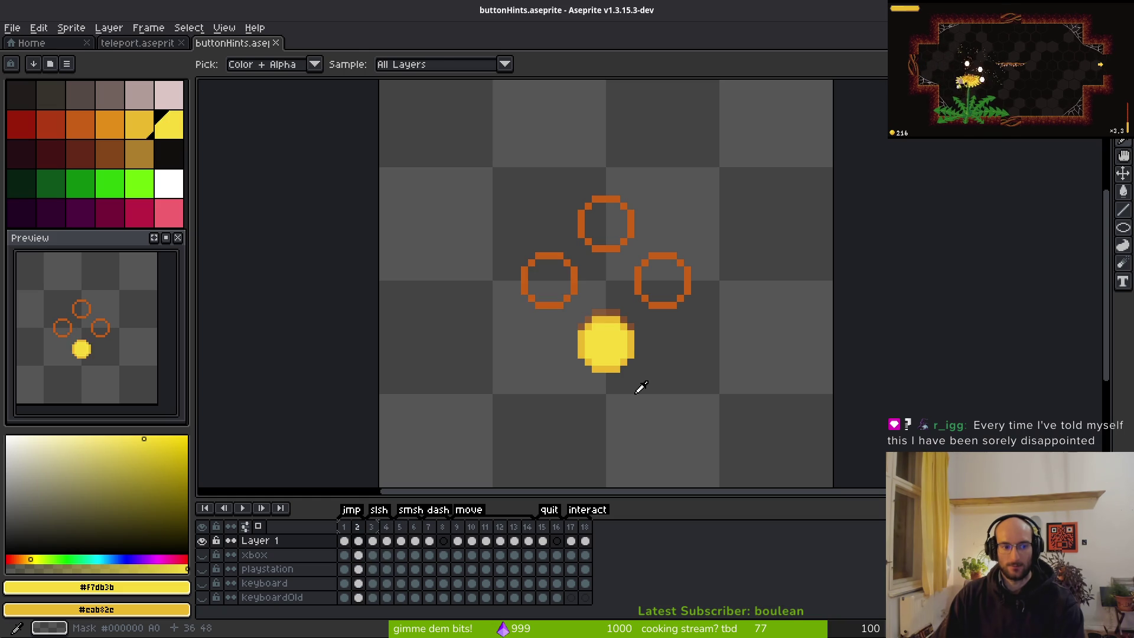
{"action": "key", "text": "m"}
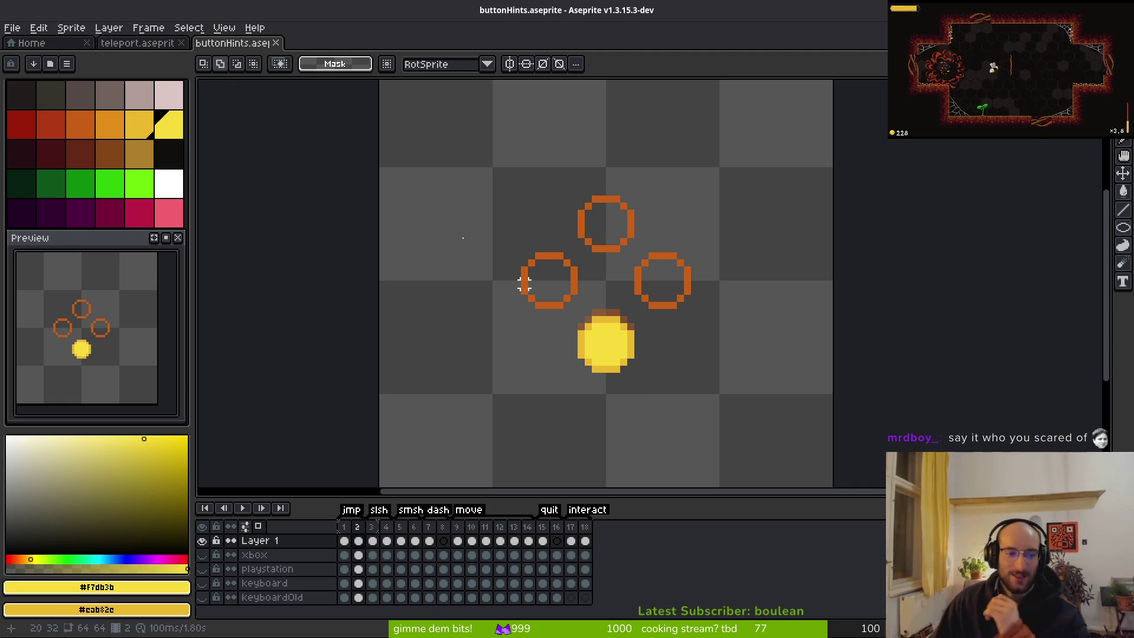
On frame 8, show the xbox layer's RB button, then hide that layer and save the sheet
{"action": "key", "text": "Right"}
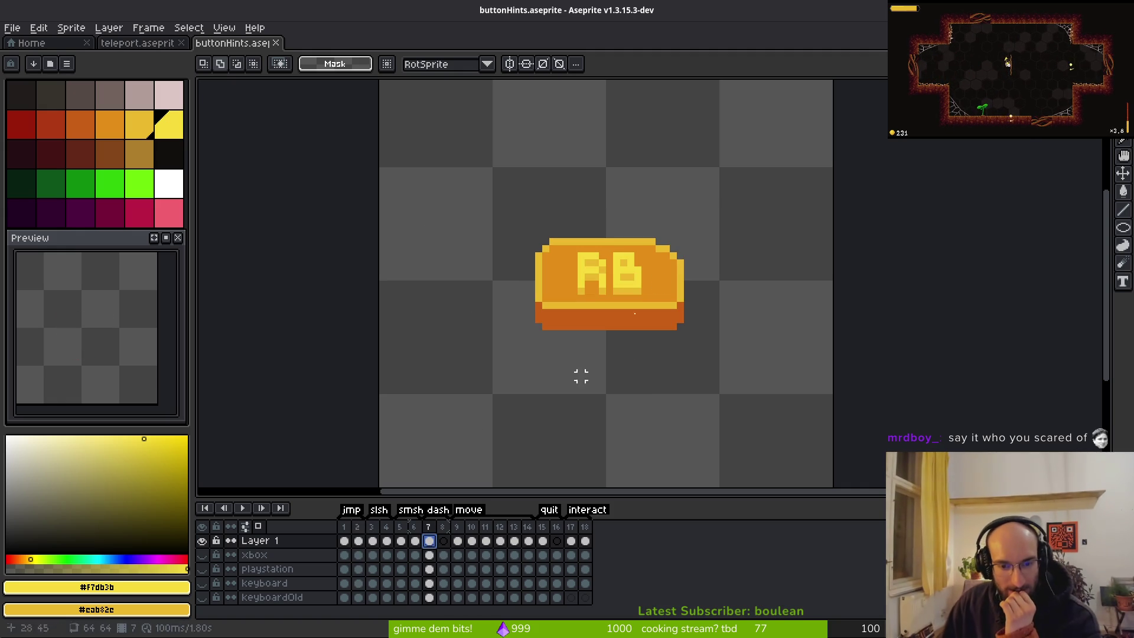
{"action": "left_click", "coordinate": [444, 555]}
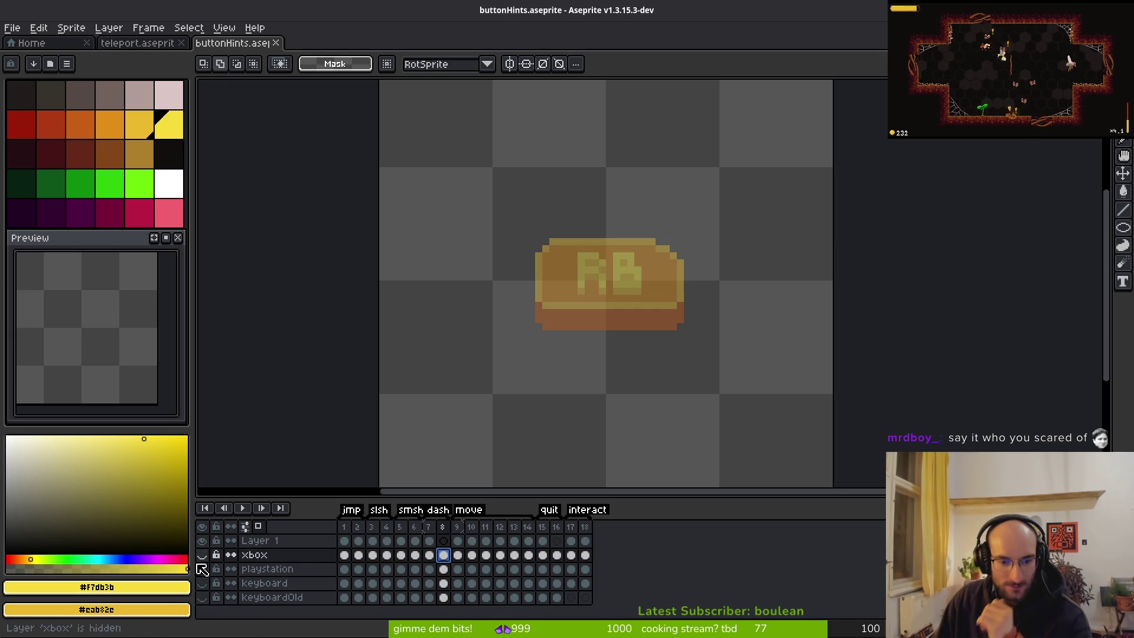
{"action": "left_click", "coordinate": [201, 554]}
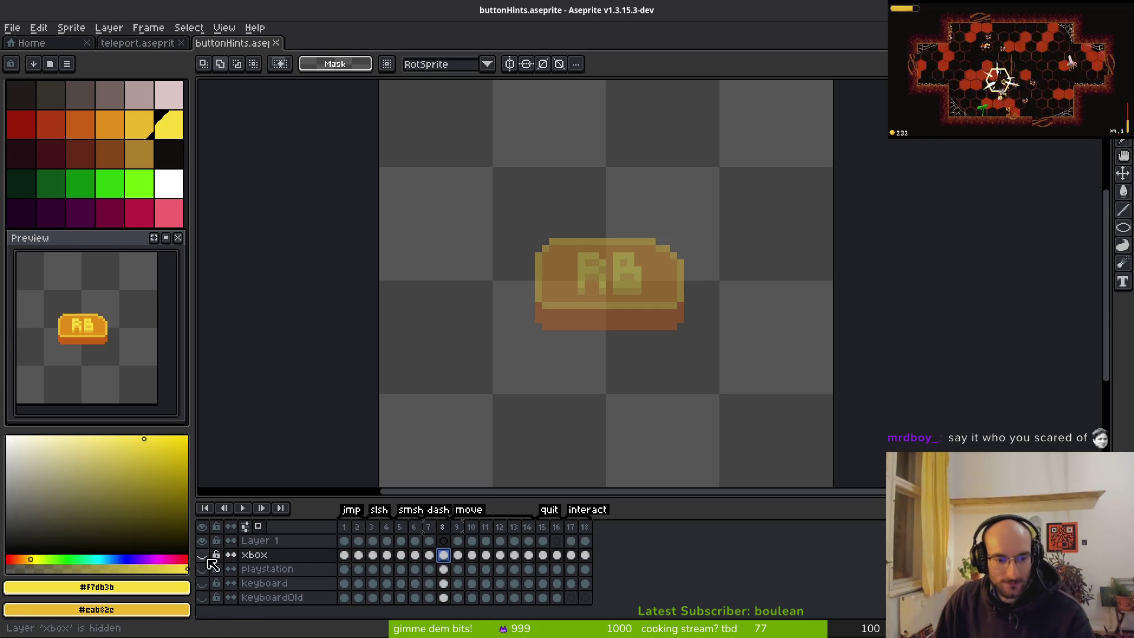
{"action": "left_click", "coordinate": [443, 541]}
{"action": "left_click_drag", "start_coordinate": [201, 541], "coordinate": [201, 555]}
{"action": "key", "text": "ctrl+s"}
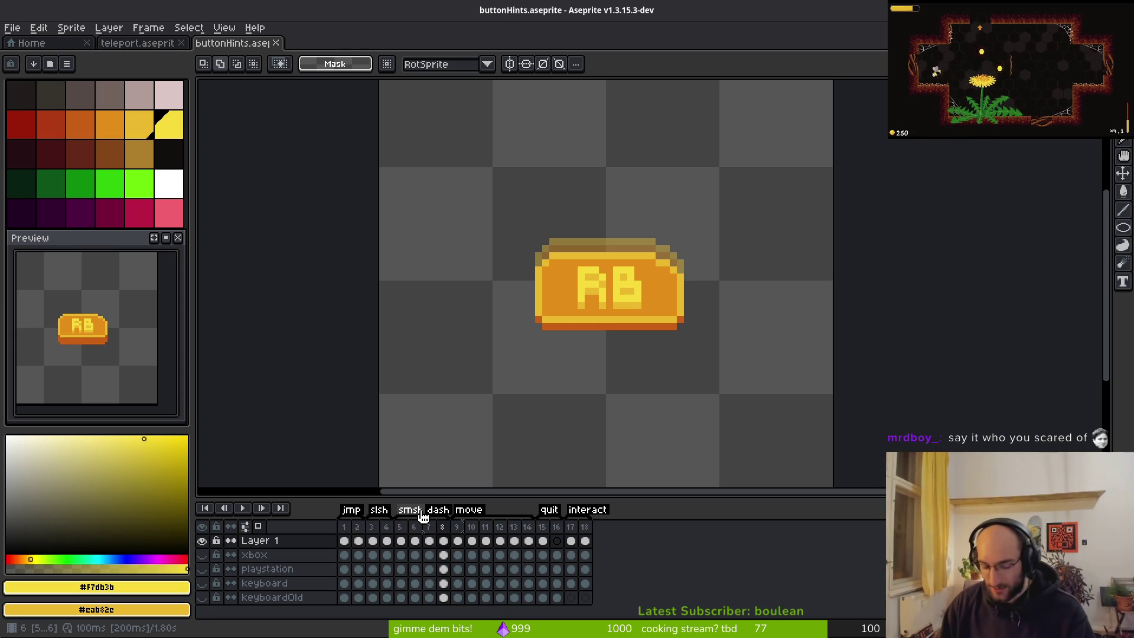
{"action": "key", "text": "alt+Tab"}
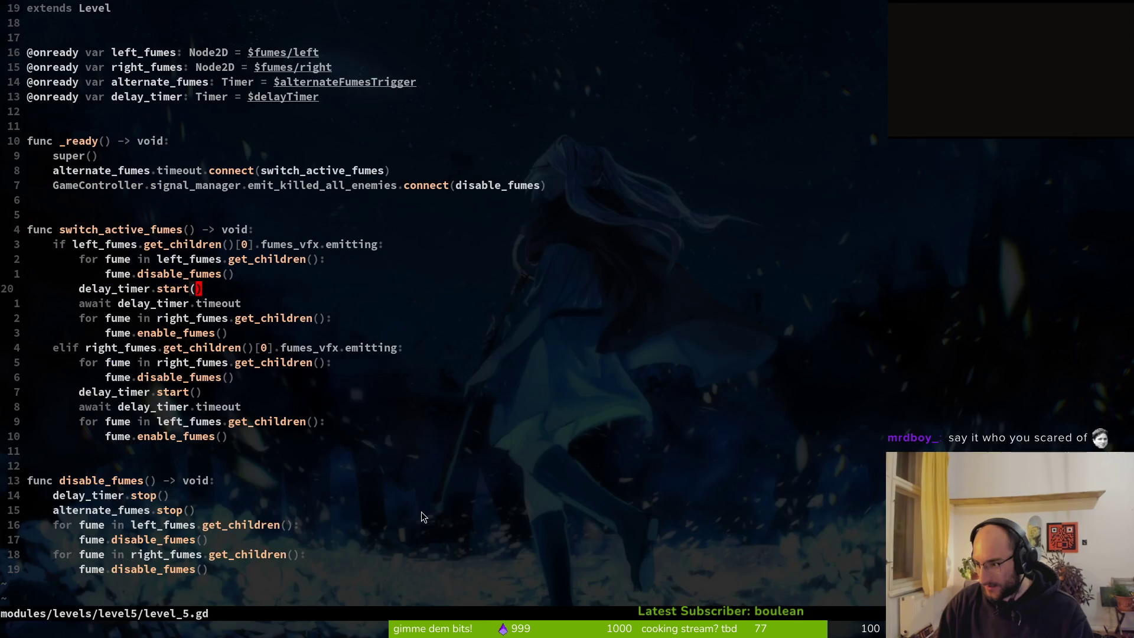
In bee_sensei.gd, change the "interact" action on line 41 to "slash" and save with :w
{"action": "key", "text": "space"}
{"action": "key", "text": "f"}
{"action": "key", "text": "f"}
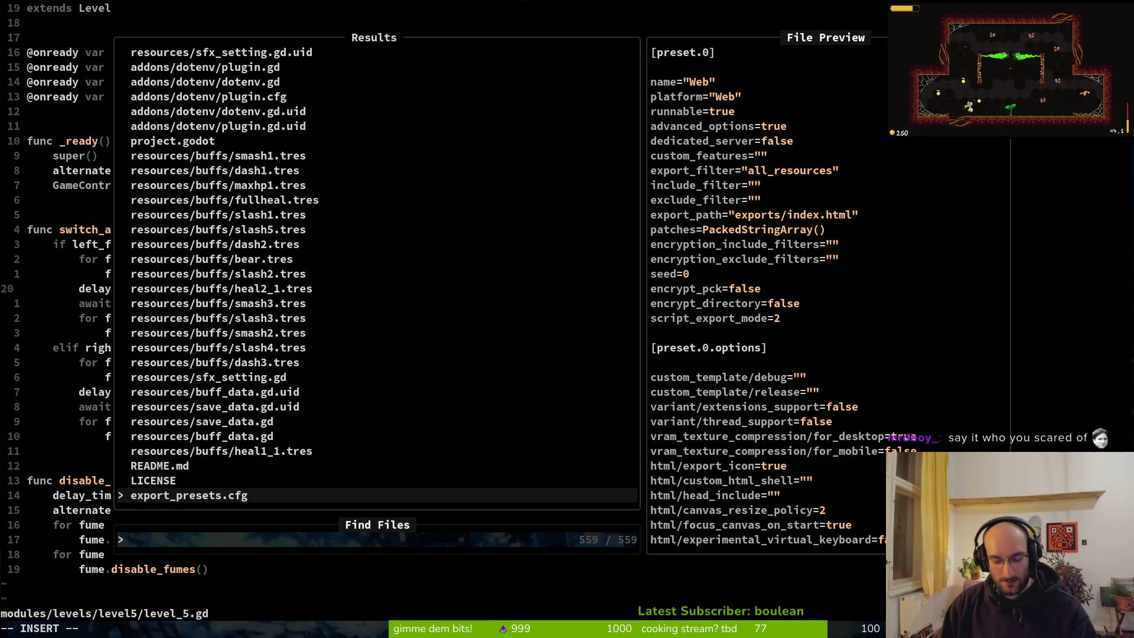
{"action": "type", "text": "beesense"}
{"action": "key", "text": "Return"}
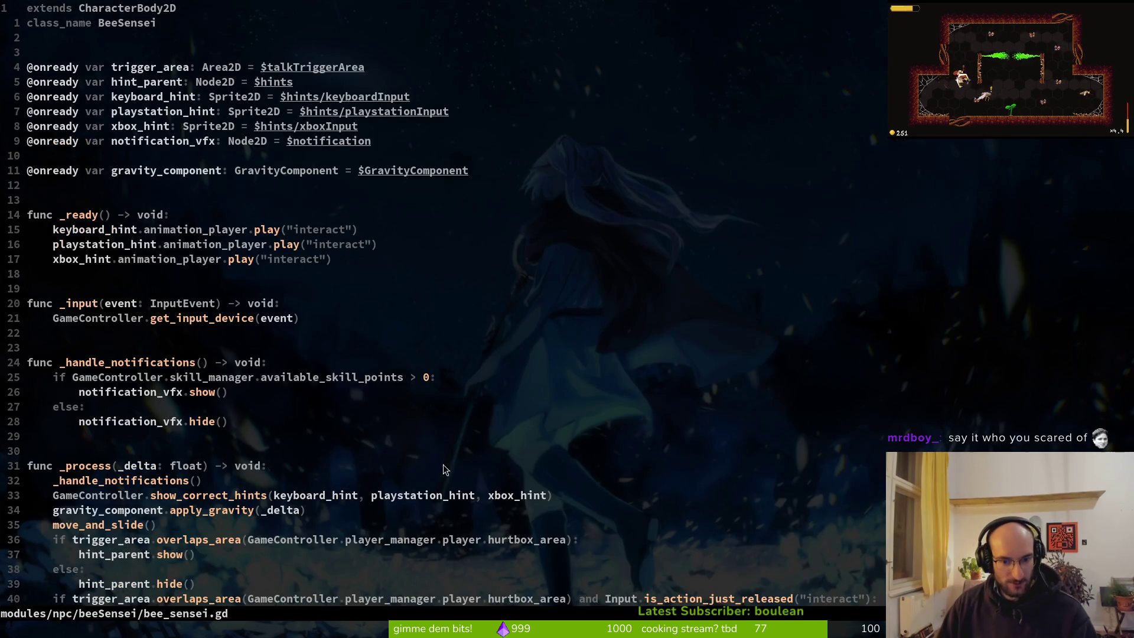
{"action": "scroll", "coordinate": [285, 172], "scroll_direction": "down", "scroll_amount": 3}
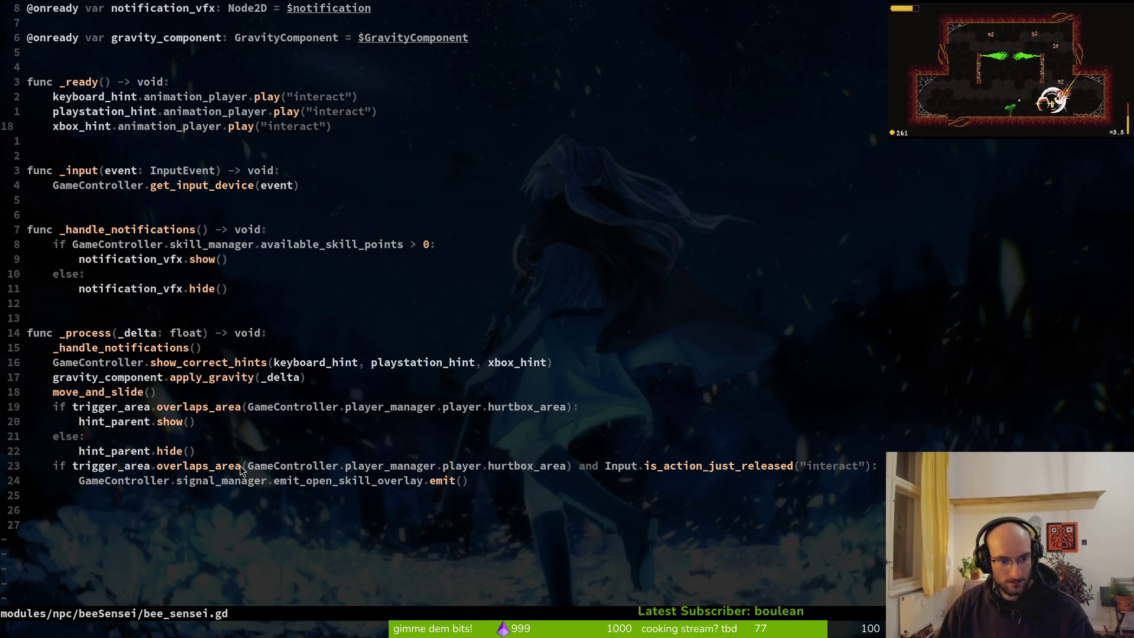
{"action": "left_click", "coordinate": [835, 465]}
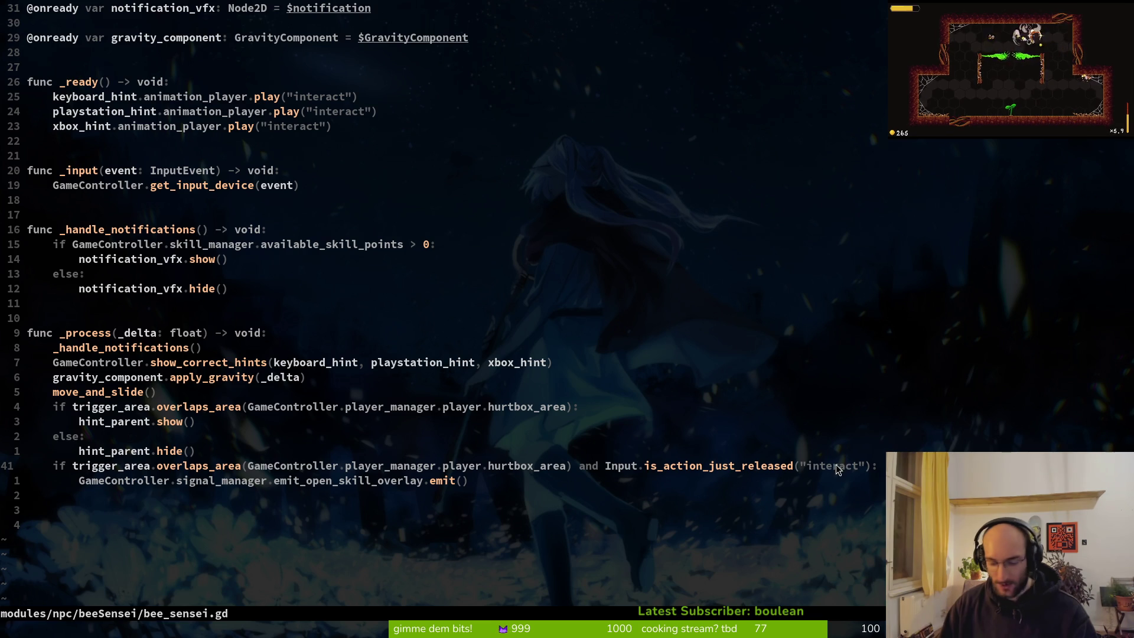
{"action": "key", "text": "c"}
{"action": "key", "text": "i"}
{"action": "key", "text": "quotedbl"}
{"action": "type", "text": "slash"}
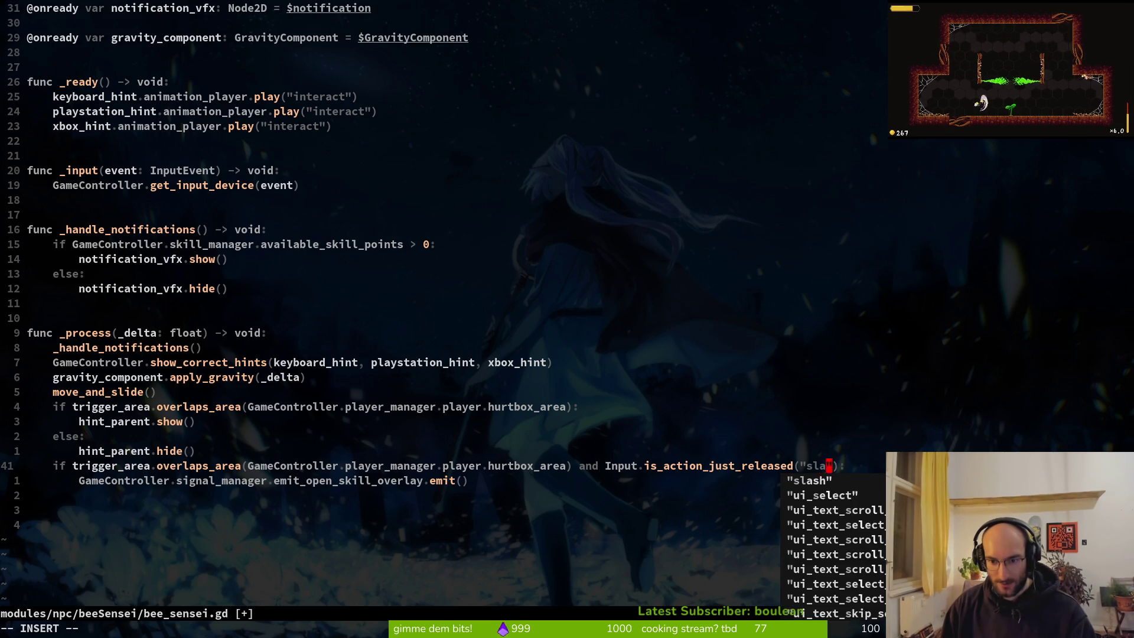
{"action": "key", "text": "Escape"}
{"action": "type", "text": ":w"}
{"action": "key", "text": "Return"}
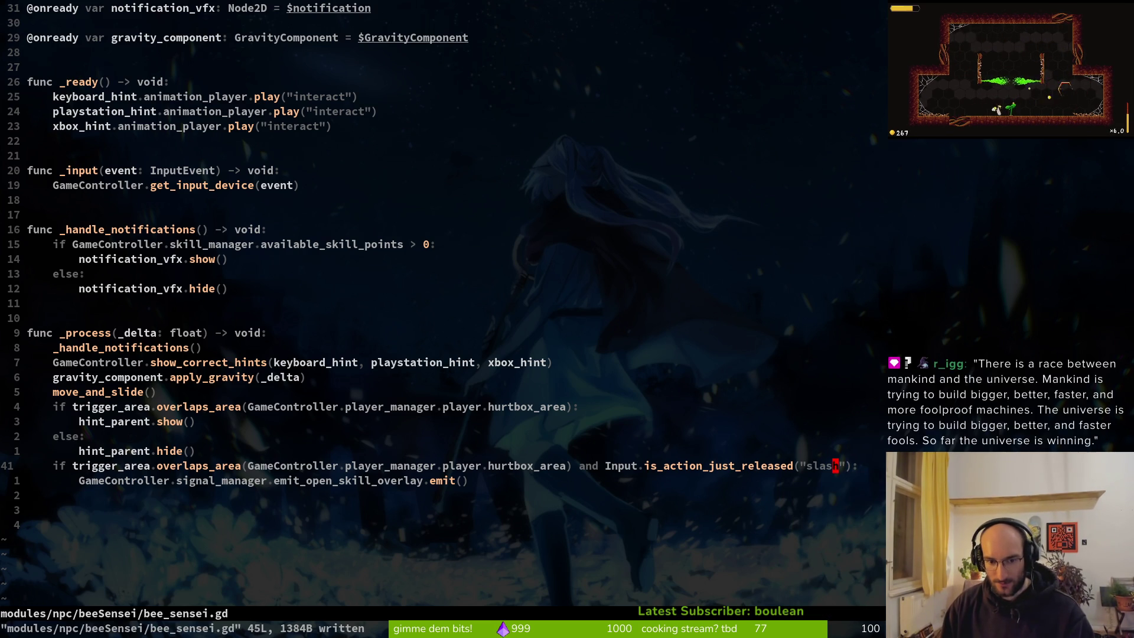
Replace is_action_just_released with is_action_just_pressed on line 41 via completion
{"action": "key", "text": "ctrl+6"}
{"action": "key", "text": "ctrl+6"}
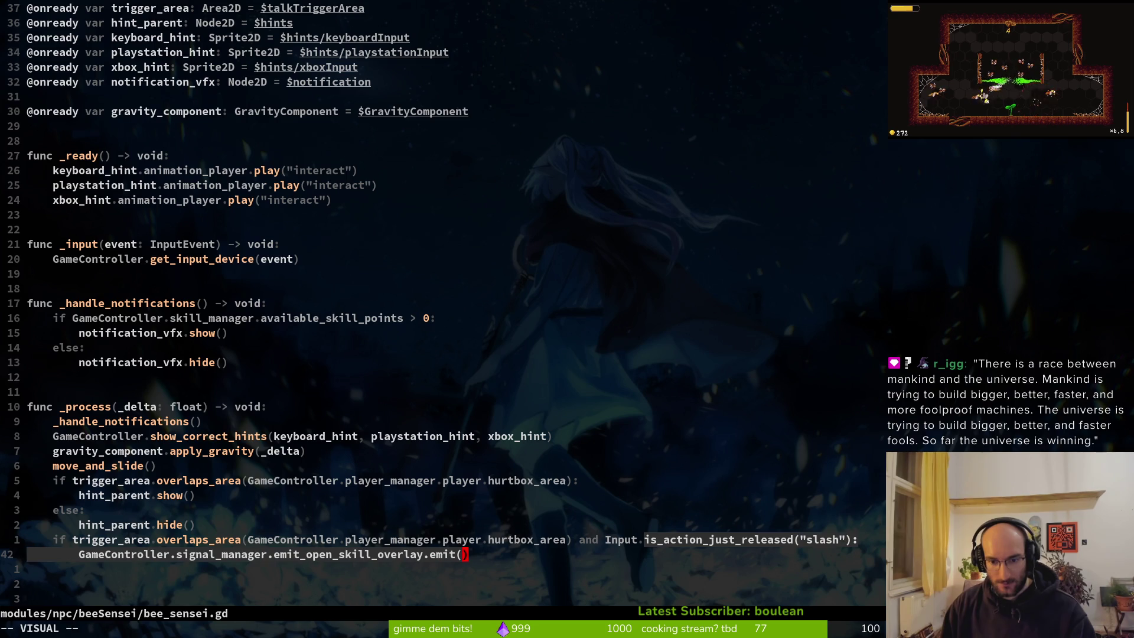
{"action": "left_click", "coordinate": [458, 539]}
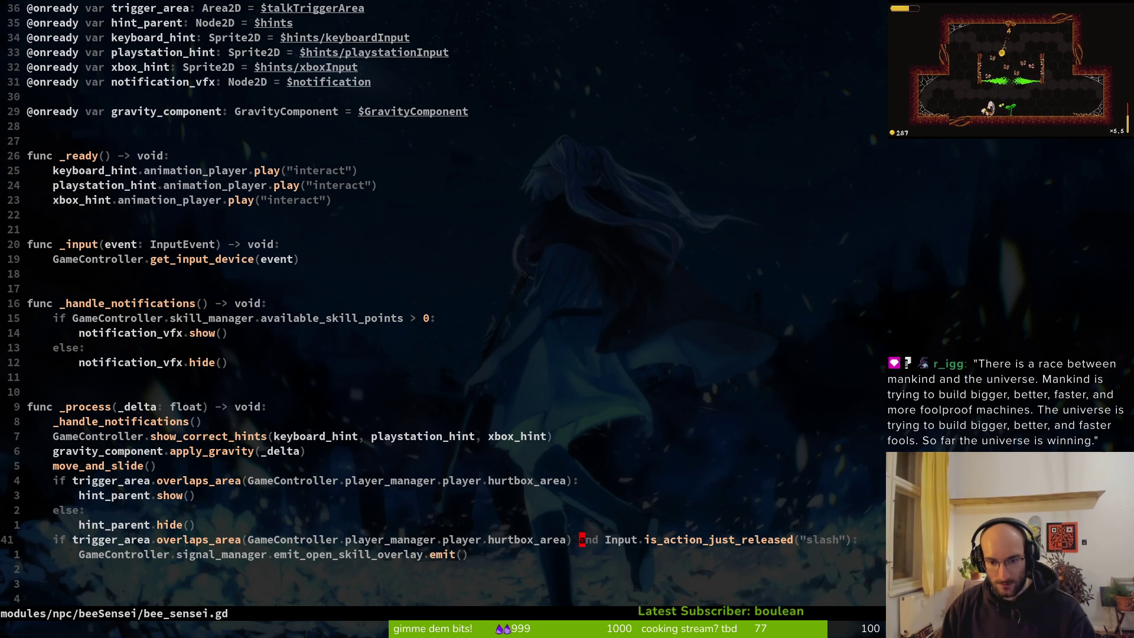
{"action": "type", "text": "cwisupre"}
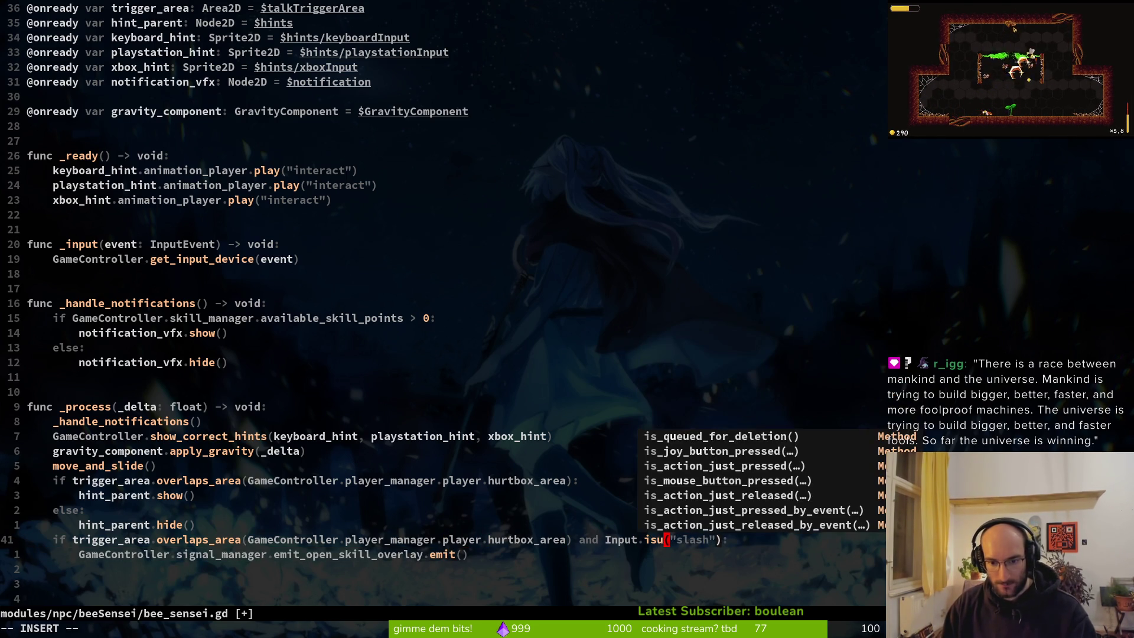
{"action": "key", "text": "ctrl+n"}
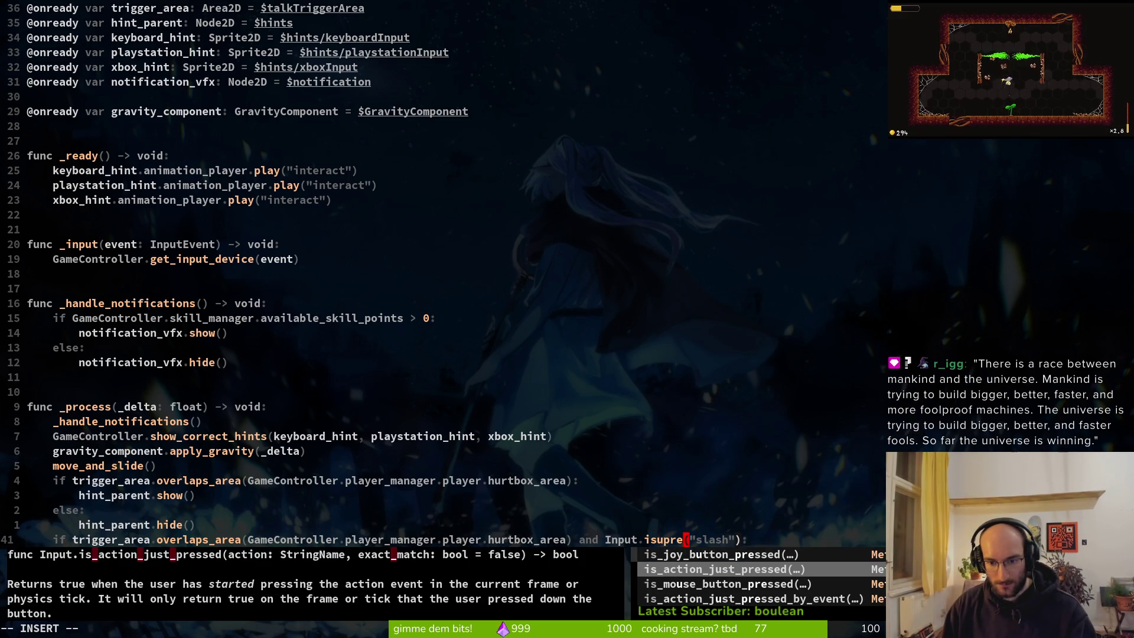
{"action": "key", "text": "Return"}
{"action": "key", "text": "Return"}
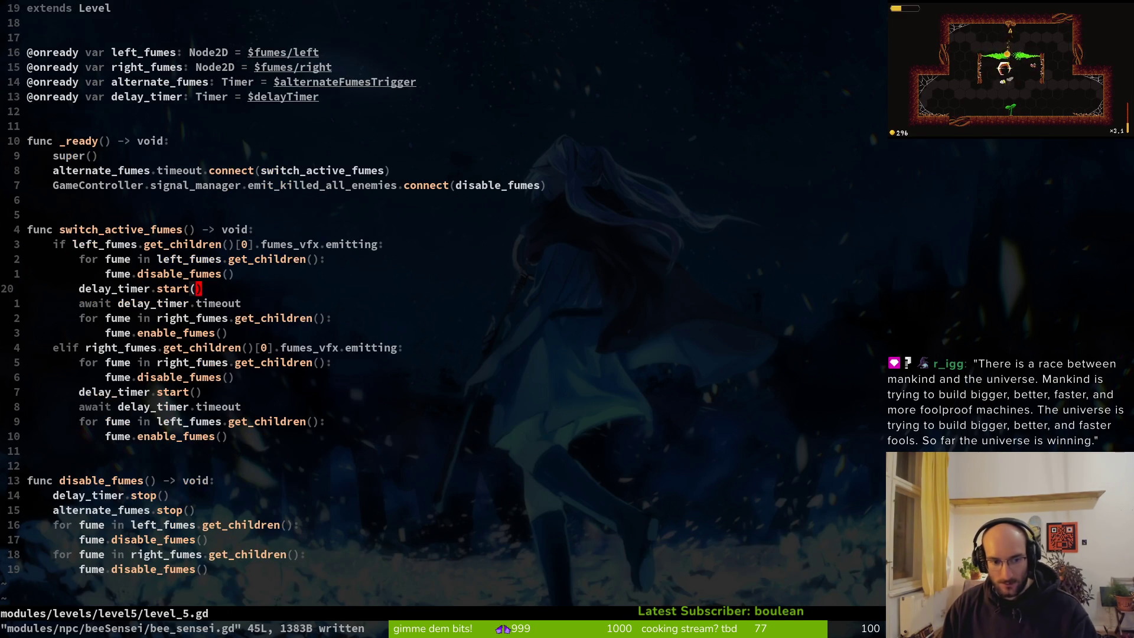
{"action": "key", "text": "alt+Tab"}
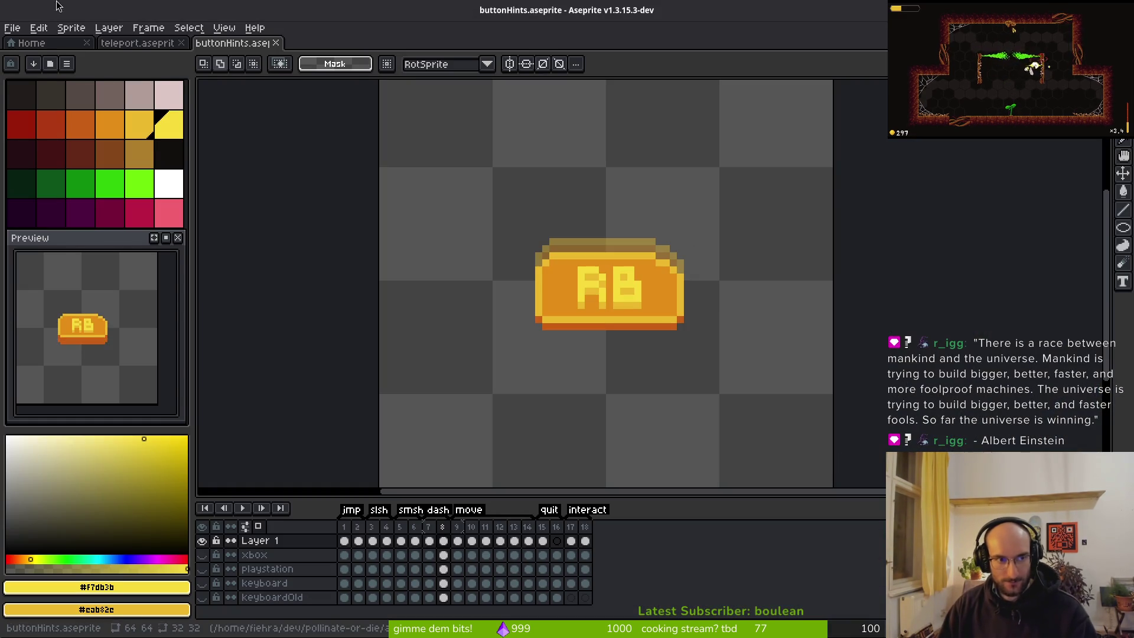
{"action": "key", "text": "alt+Tab"}
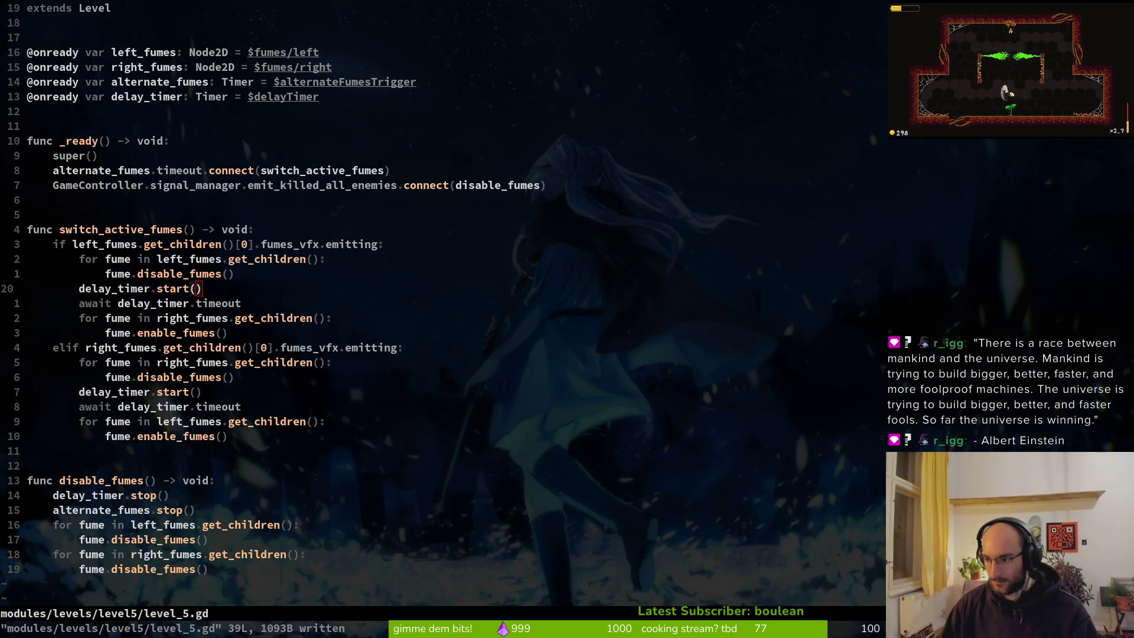
{"action": "key", "text": "alt+Tab"}
{"action": "left_click", "coordinate": [53, 36]}
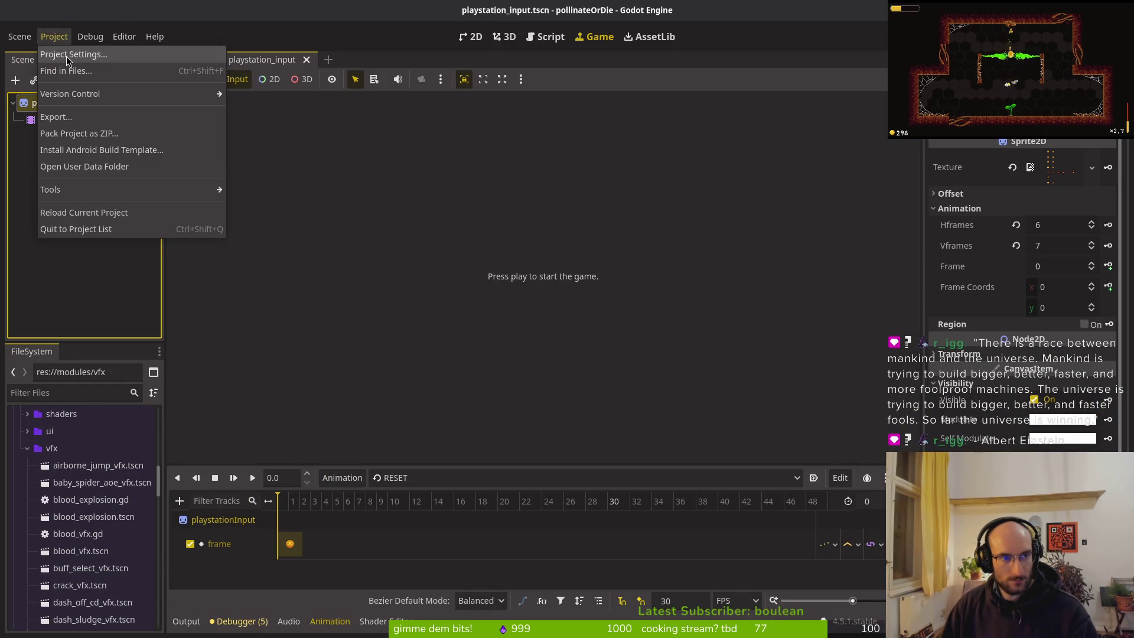
In Project Settings' Input Map, bind smash to Joypad Button 3 (Sony Triangle)
{"action": "left_click", "coordinate": [54, 52]}
{"action": "left_click", "coordinate": [235, 159]}
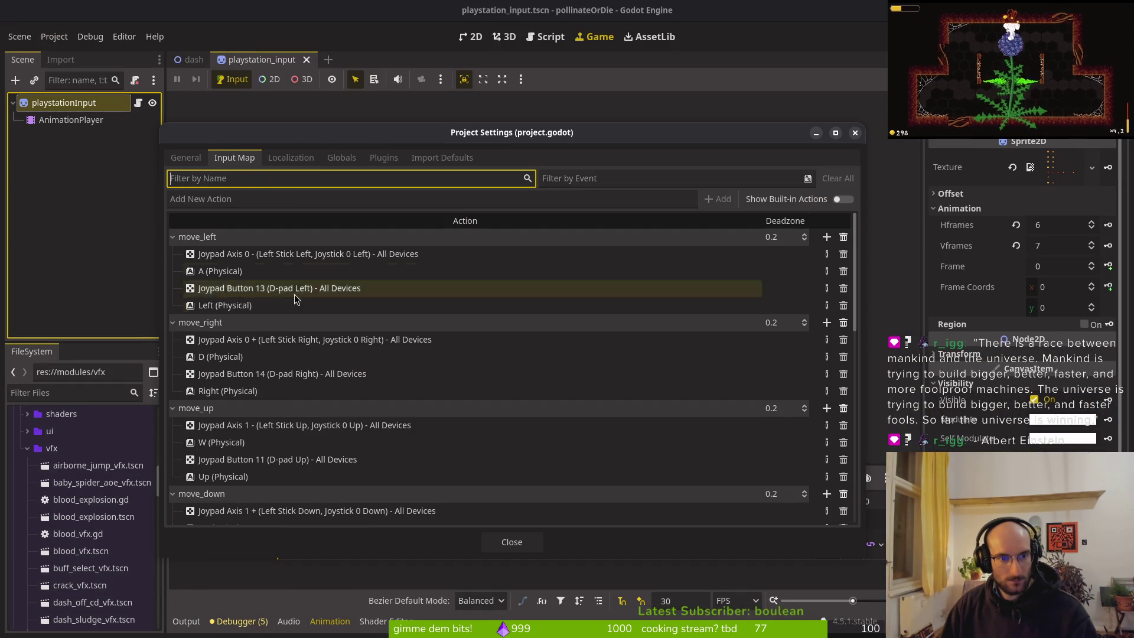
{"action": "scroll", "coordinate": [361, 412], "scroll_direction": "down", "scroll_amount": 5}
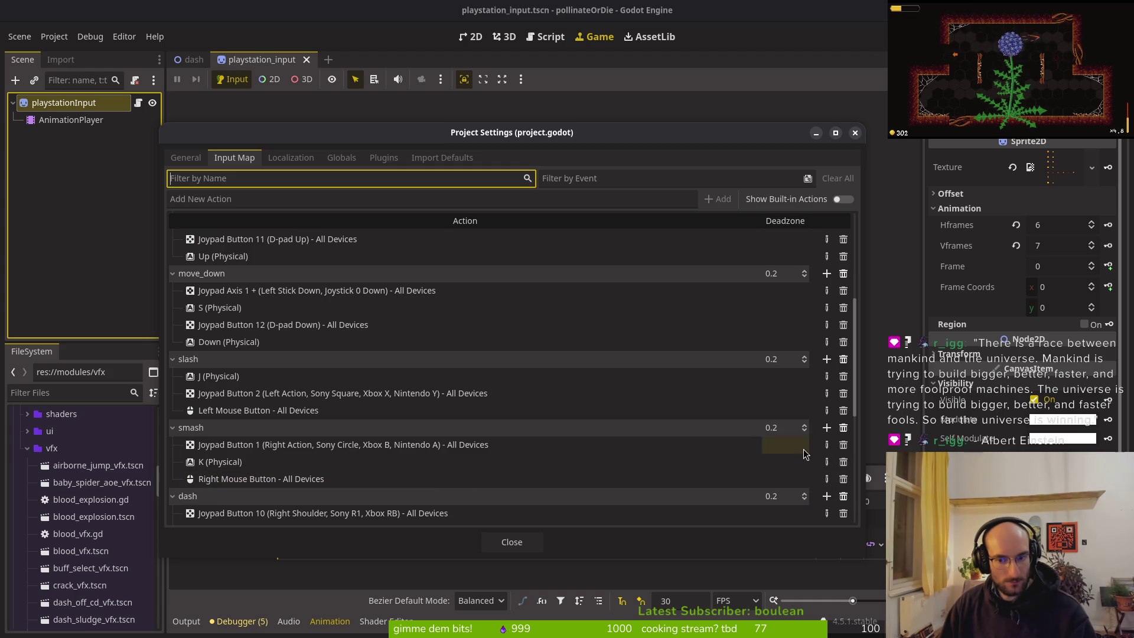
{"action": "left_click", "coordinate": [827, 444]}
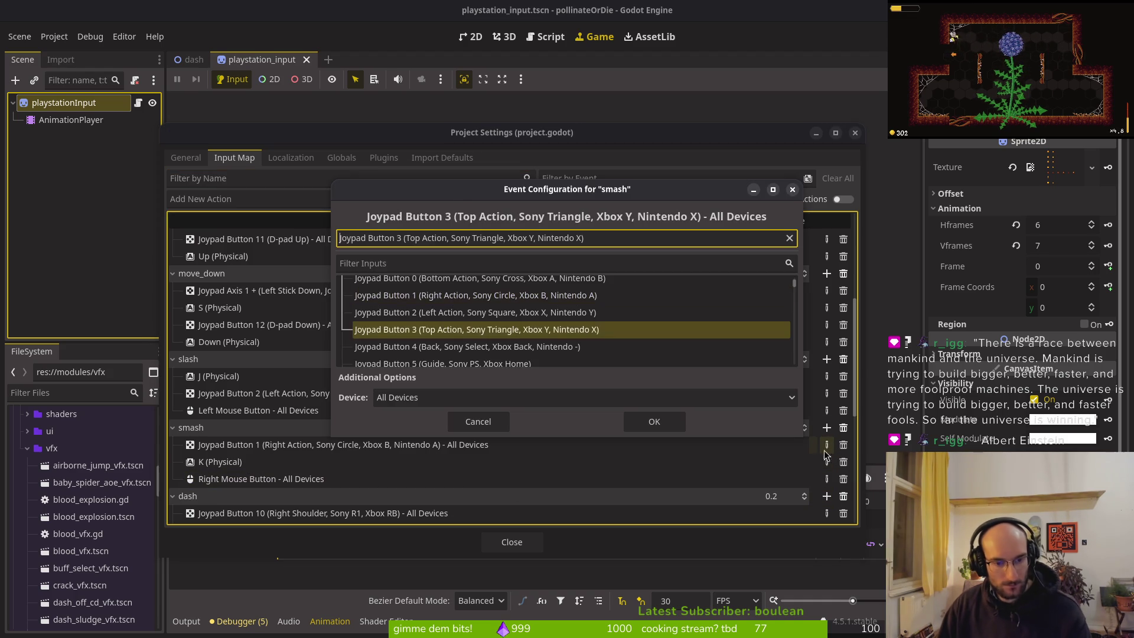
{"action": "left_click", "coordinate": [633, 420]}
Bind dash to Joypad Button 1 (Sony Circle), close Project Settings, and run the game with F5
{"action": "scroll", "coordinate": [467, 430], "scroll_direction": "down", "scroll_amount": 3}
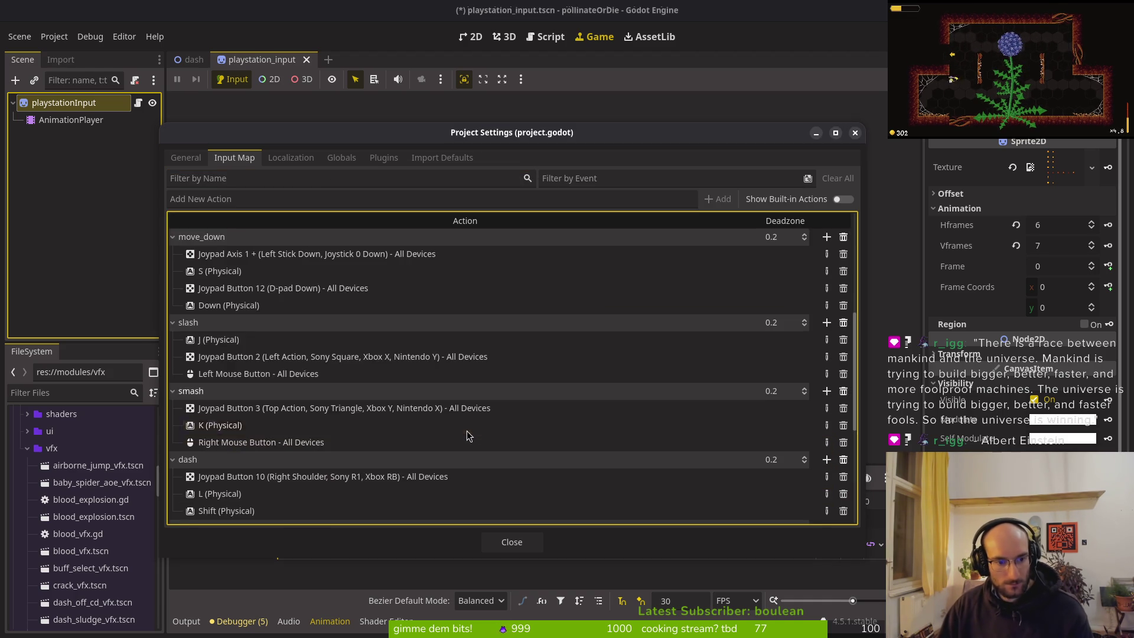
{"action": "scroll", "coordinate": [460, 422], "scroll_direction": "down", "scroll_amount": 4}
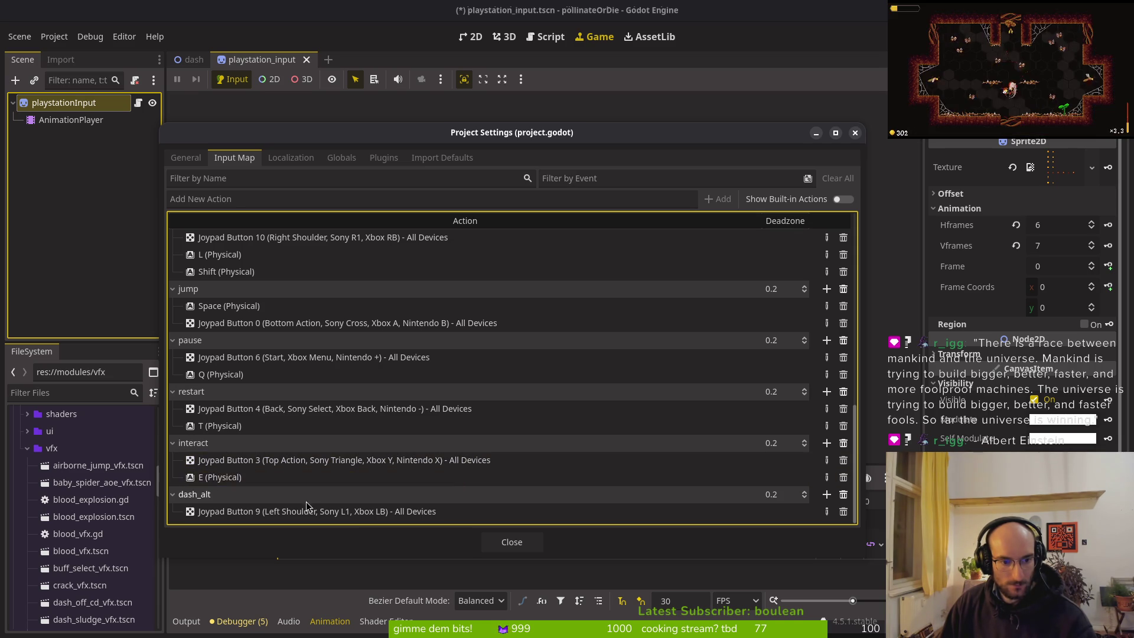
{"action": "scroll", "coordinate": [308, 417], "scroll_direction": "up", "scroll_amount": 2}
{"action": "scroll", "coordinate": [327, 353], "scroll_direction": "up", "scroll_amount": 2}
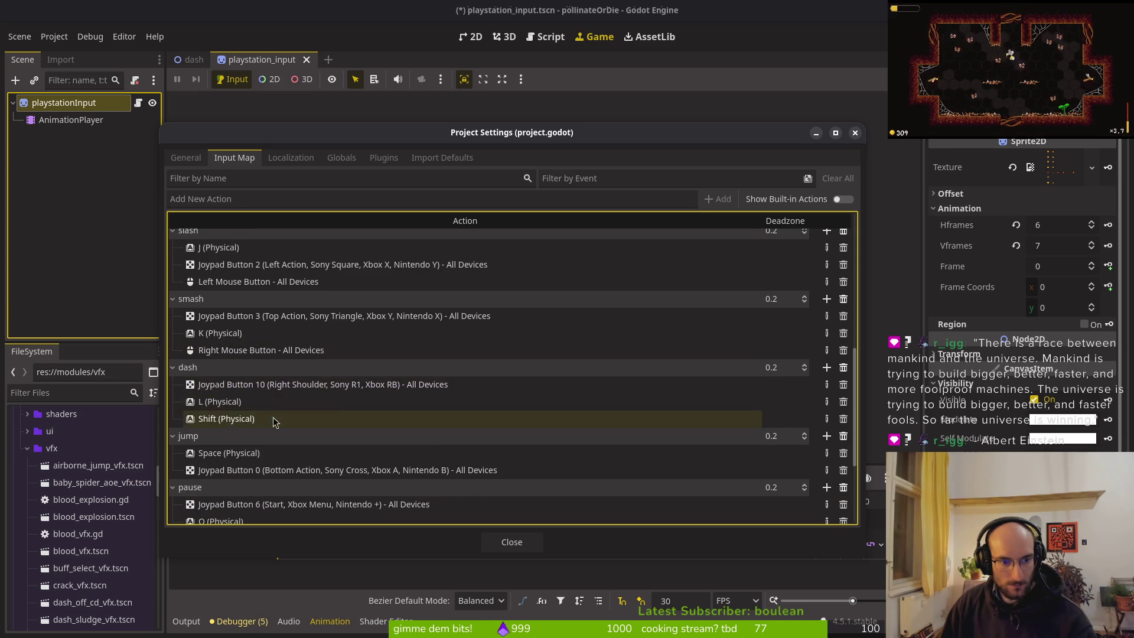
{"action": "left_click", "coordinate": [827, 384]}
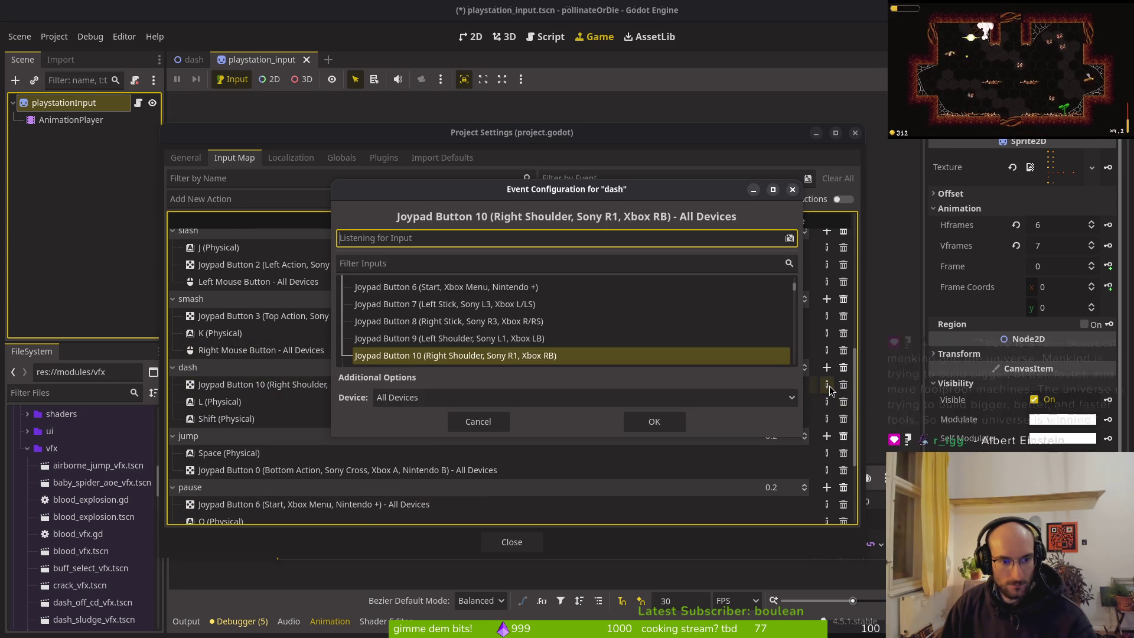
{"action": "left_click", "coordinate": [650, 423]}
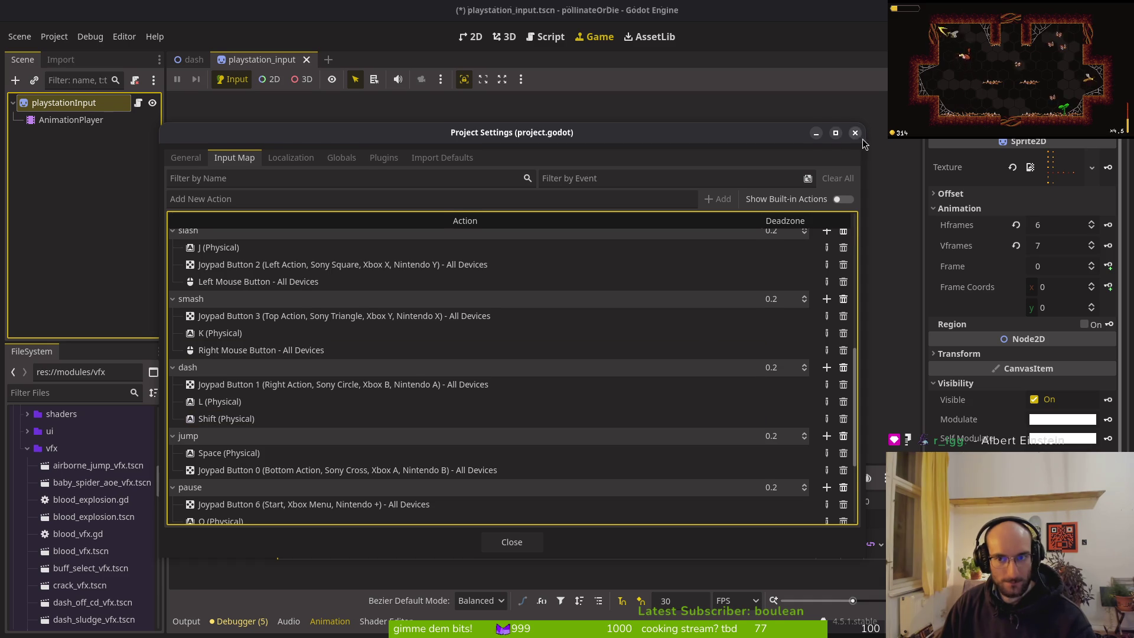
{"action": "left_click_drag", "start_coordinate": [863, 144], "coordinate": [864, 138]}
{"action": "left_click", "coordinate": [857, 127]}
{"action": "key", "text": "F5"}
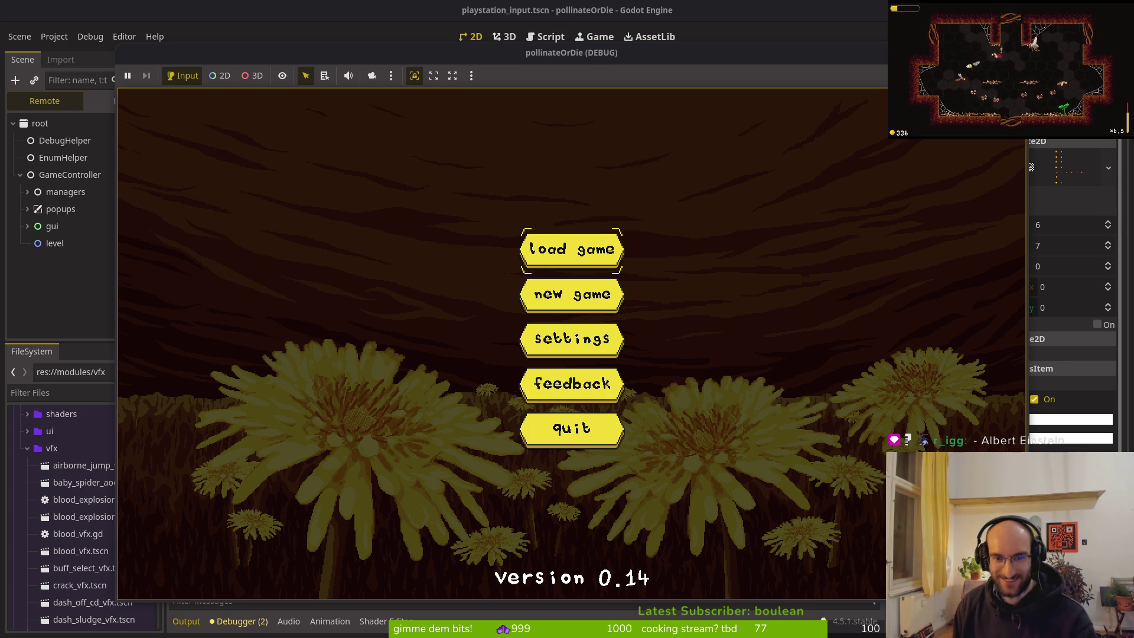
Load the saved game and play-test the bindings, stop it with F8, and check Project Settings
{"action": "key", "text": "Return"}
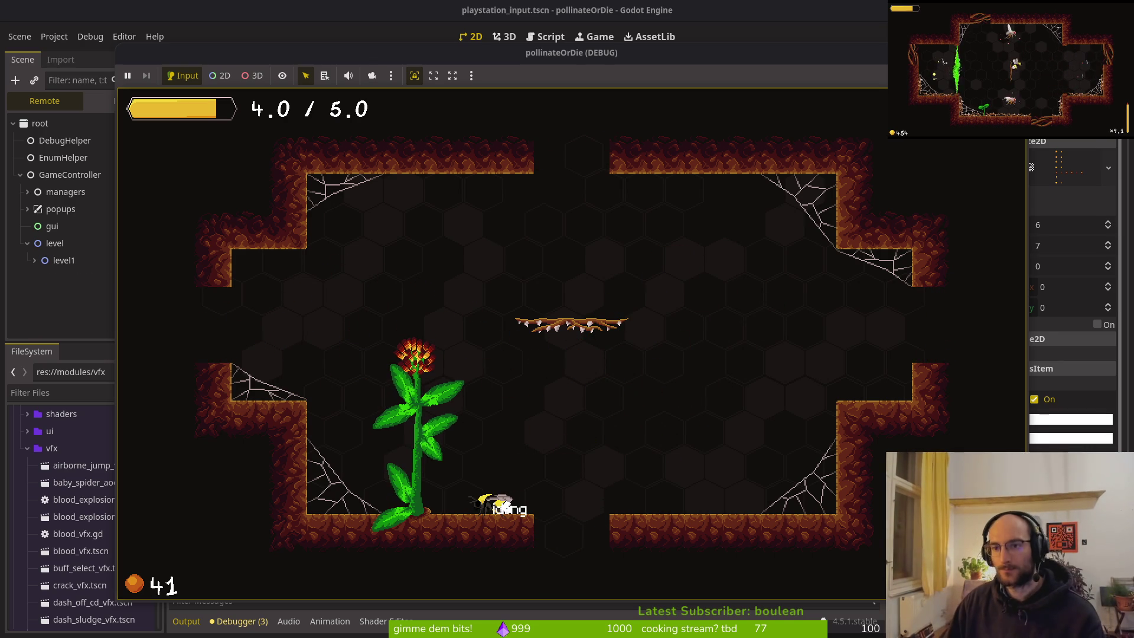
{"action": "key", "text": "F8"}
{"action": "left_click", "coordinate": [54, 36]}
{"action": "left_click", "coordinate": [77, 52]}
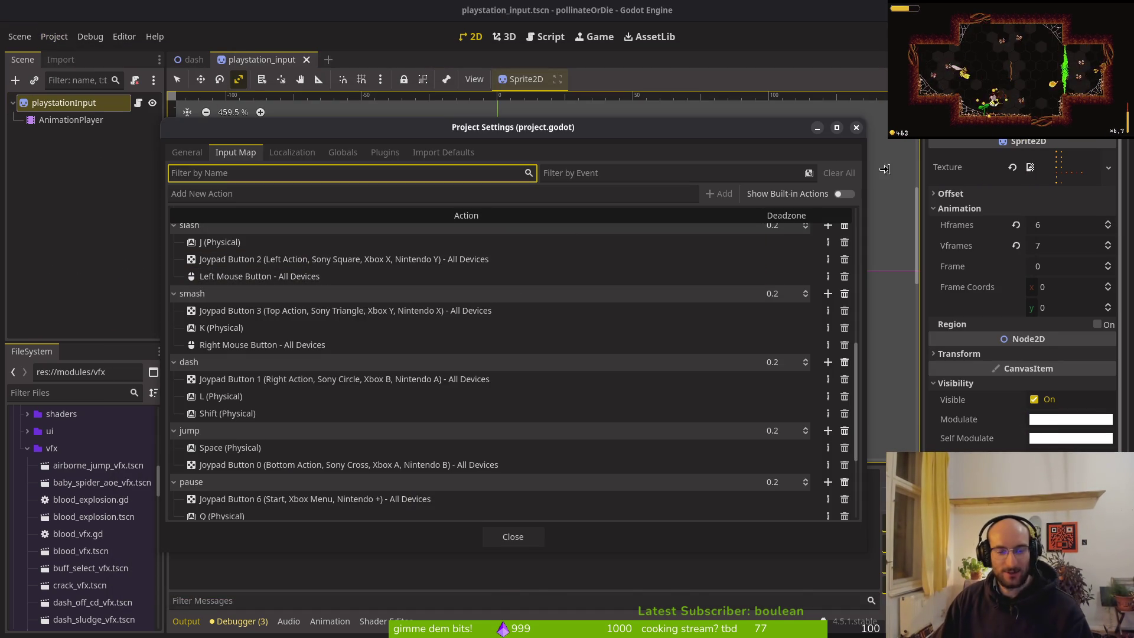
{"action": "key", "text": "Escape"}
In the terminal's git status view, move through the modified files to project.godot
{"action": "key", "text": "super+2"}
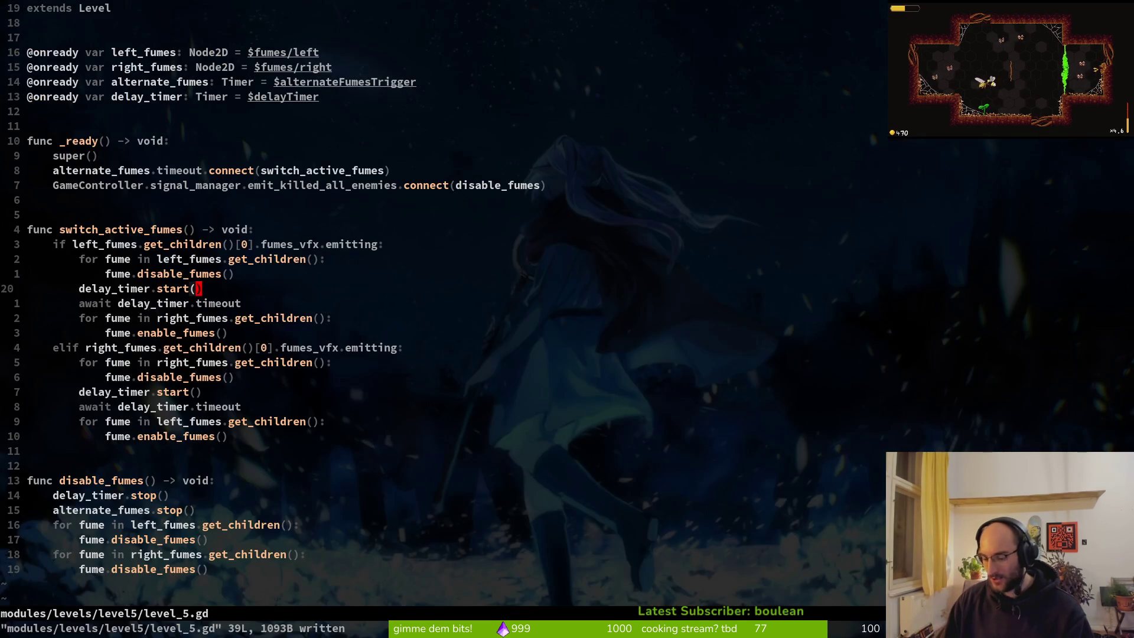
{"action": "key", "text": "Down"}
{"action": "key", "text": "Down"}
{"action": "key", "text": "Down"}
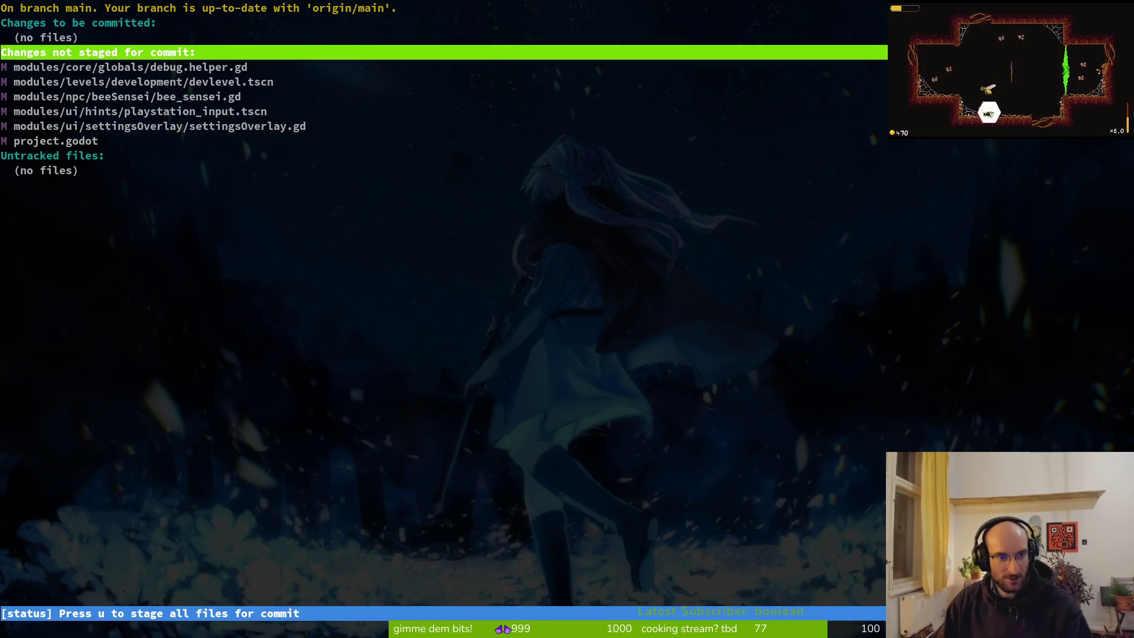
{"action": "key", "text": "Up"}
{"action": "key", "text": "Down"}
{"action": "key", "text": "Down"}
{"action": "key", "text": "Down"}
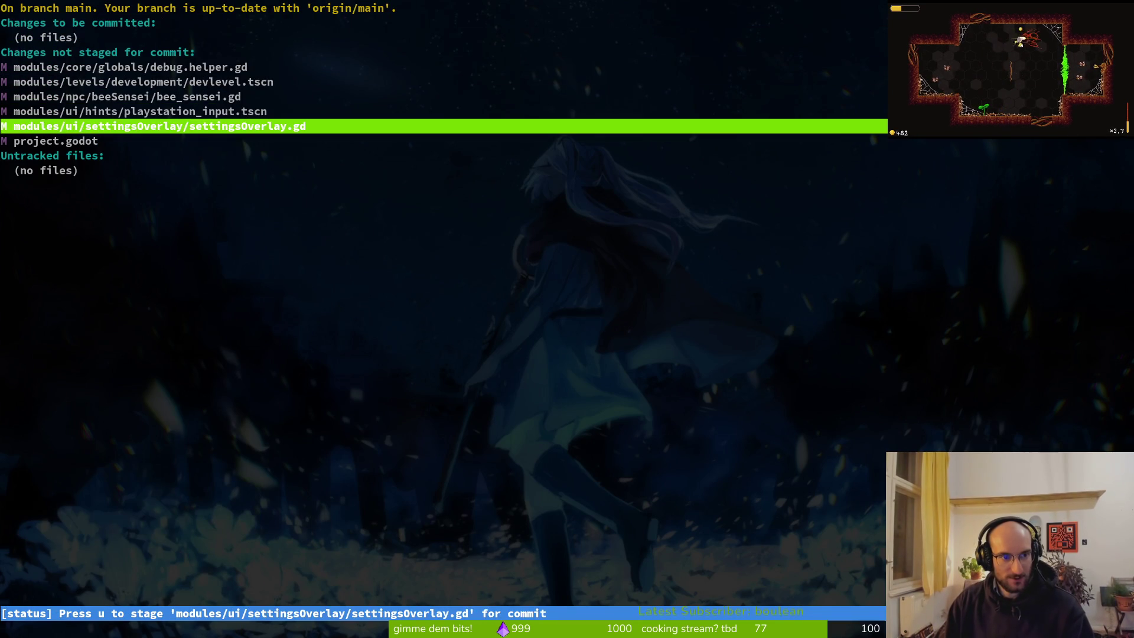
{"action": "key", "text": "Down"}
Revert the uncommitted changes to project.godot and bee_sensei.gd in tig
{"action": "key", "text": "Return"}
{"action": "key", "text": "exclam"}
{"action": "key", "text": "y"}
{"action": "key", "text": "y"}
{"action": "key", "text": "Up"}
{"action": "key", "text": "q"}
{"action": "key", "text": "Up"}
{"action": "key", "text": "Up"}
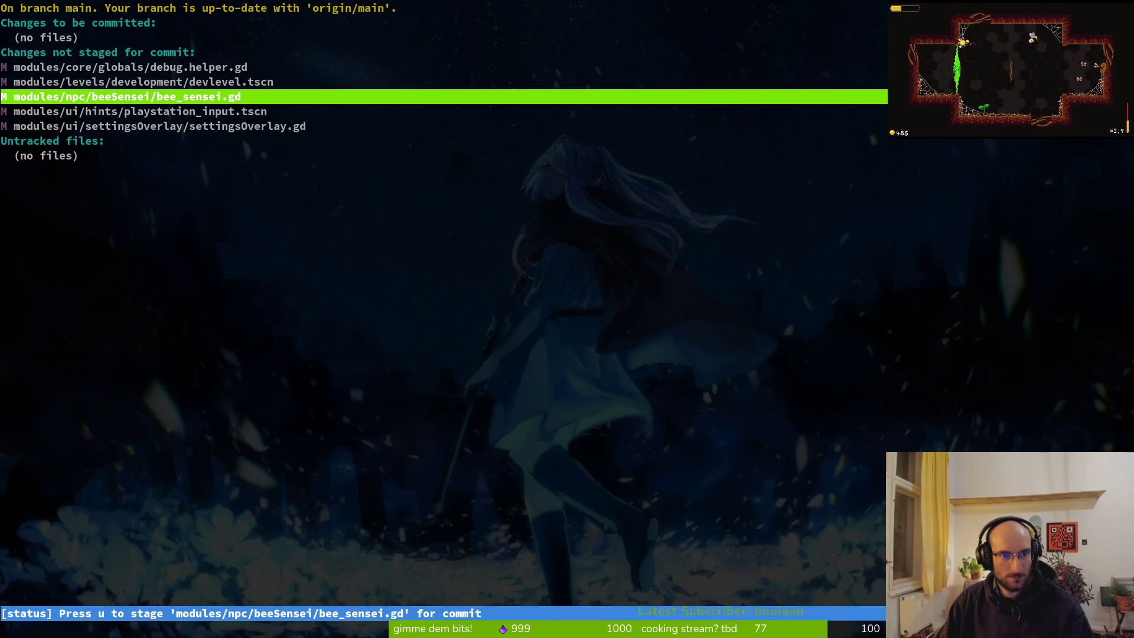
{"action": "key", "text": "Return"}
{"action": "key", "text": "exclam"}
{"action": "key", "text": "y"}
{"action": "key", "text": "y"}
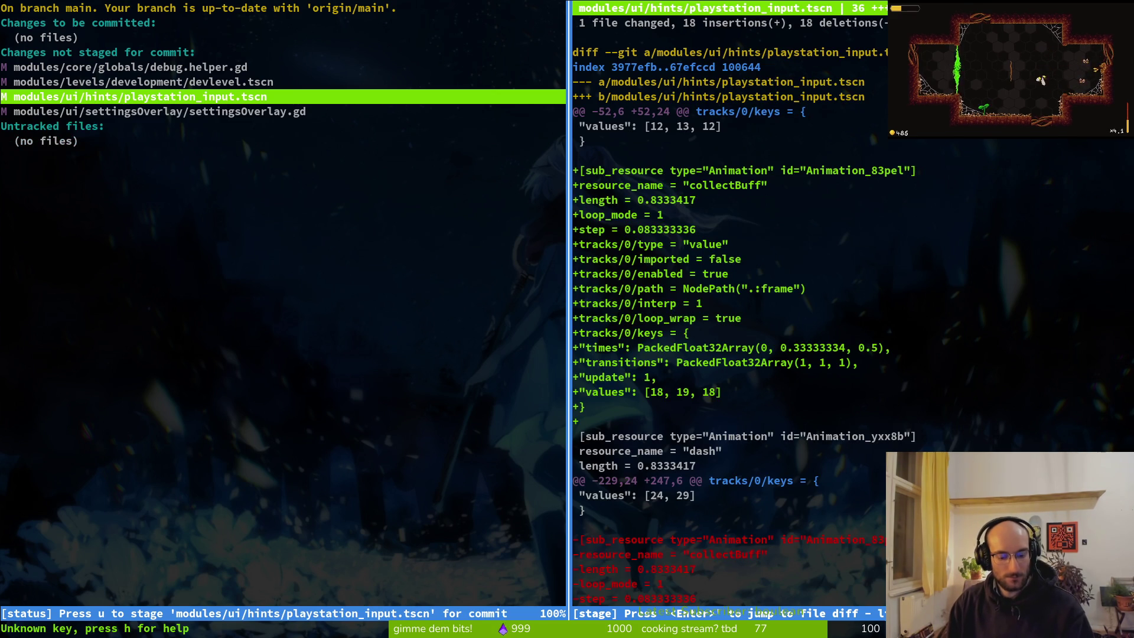
{"action": "key", "text": "q"}
{"action": "key", "text": "q"}
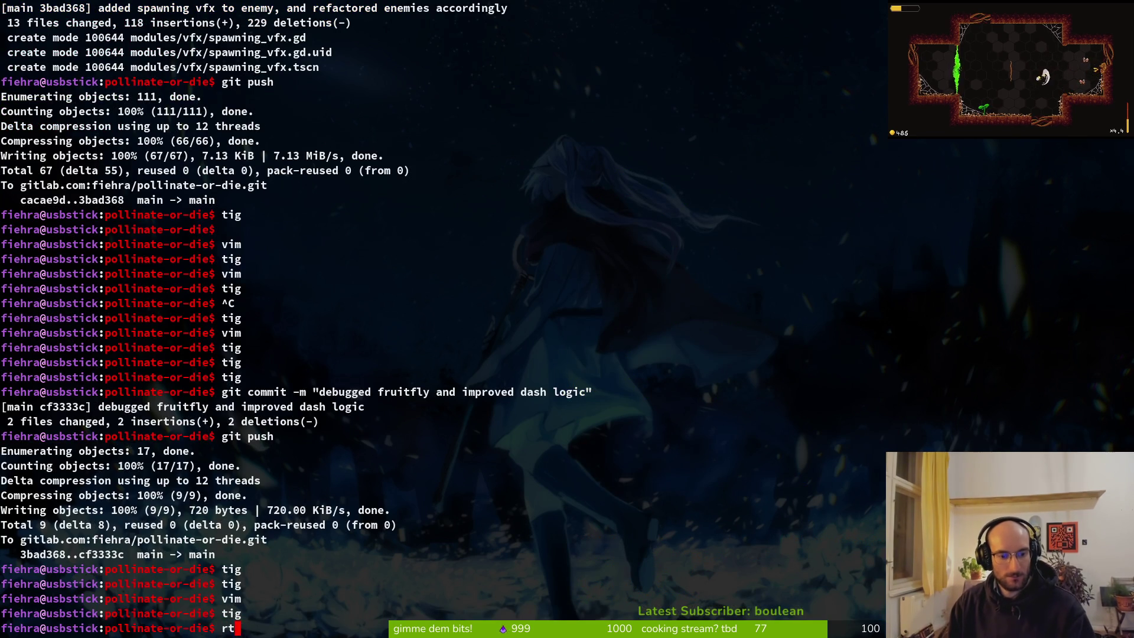
Review the playstation_input.tscn and settingsOverlay.gd diffs, then leave tig
{"action": "key", "text": "Return"}
{"action": "key", "text": "Down"}
{"action": "key", "text": "Down"}
{"action": "key", "text": "Down"}
{"action": "key", "text": "Return"}
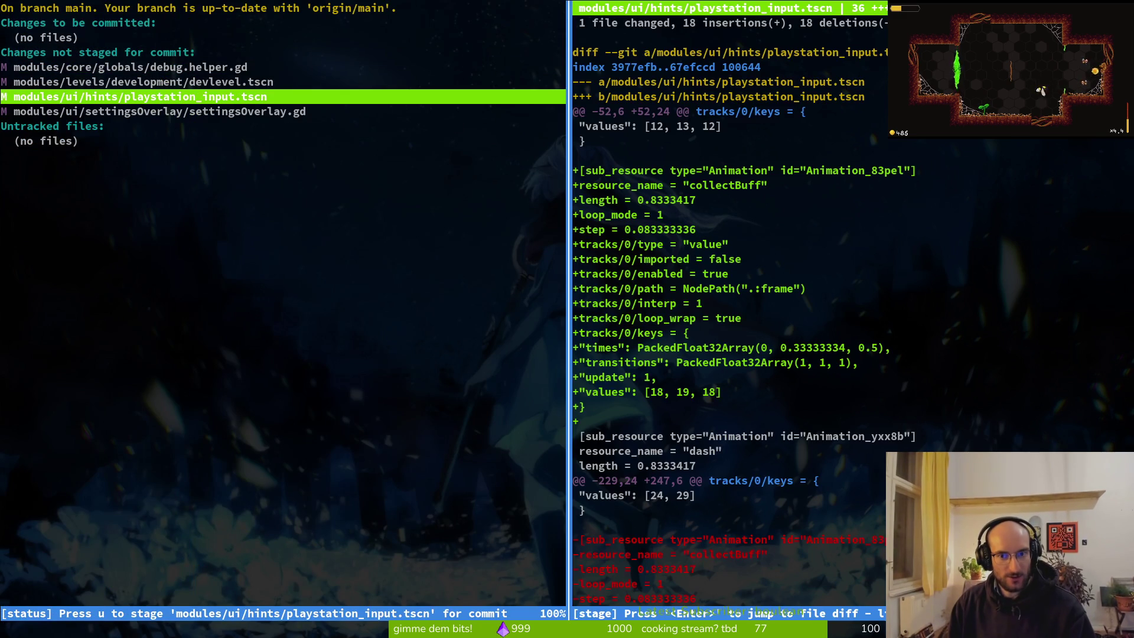
{"action": "key", "text": "ctrl+d"}
{"action": "key", "text": "ctrl+d"}
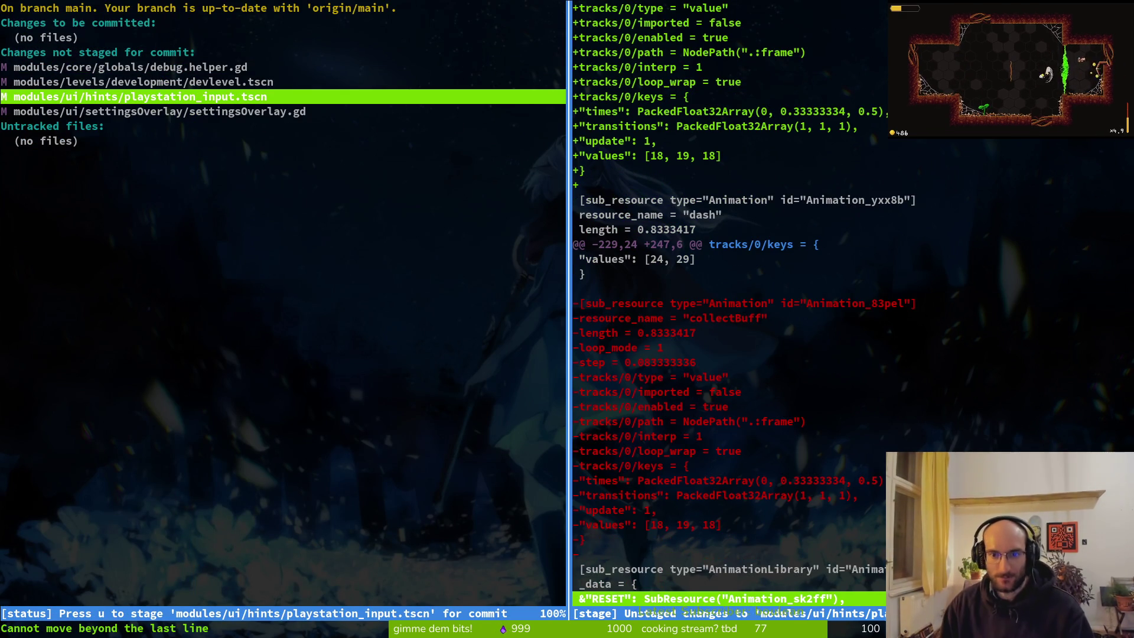
{"action": "key", "text": "ctrl+u"}
{"action": "key", "text": "ctrl+u"}
{"action": "key", "text": "q"}
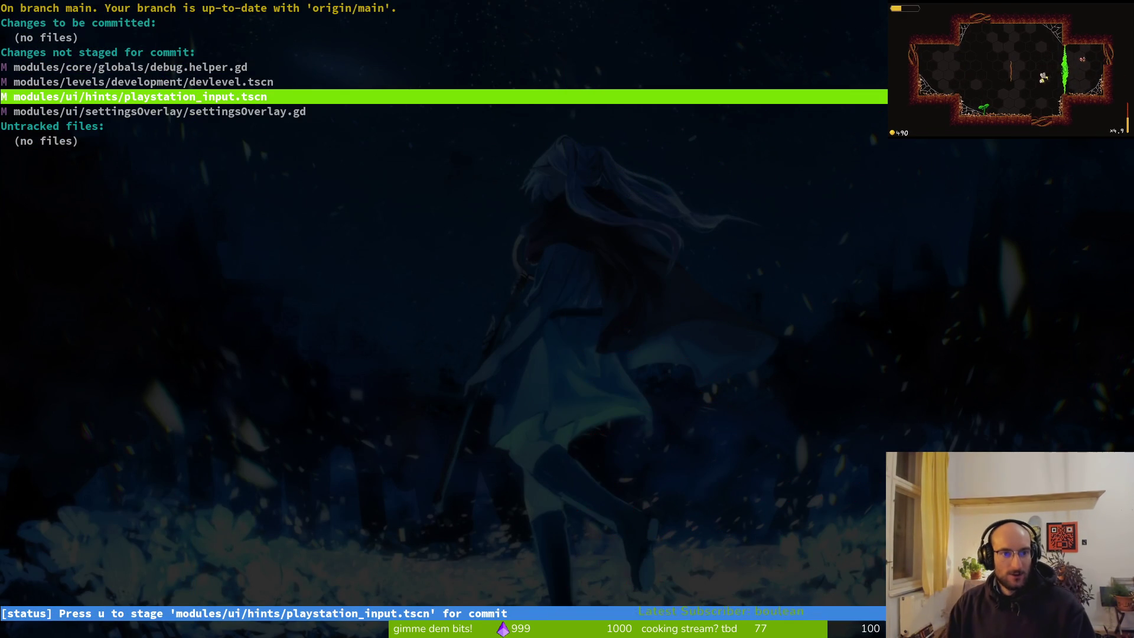
{"action": "key", "text": "Down"}
{"action": "key", "text": "Return"}
{"action": "key", "text": "Up"}
{"action": "key", "text": "q"}
{"action": "key", "text": "q"}
Commit 'fixed music and sfx setting not loadin properly', push it, and reload the project in Godot
{"action": "type", "text": "git commit -m \"fixed music"}
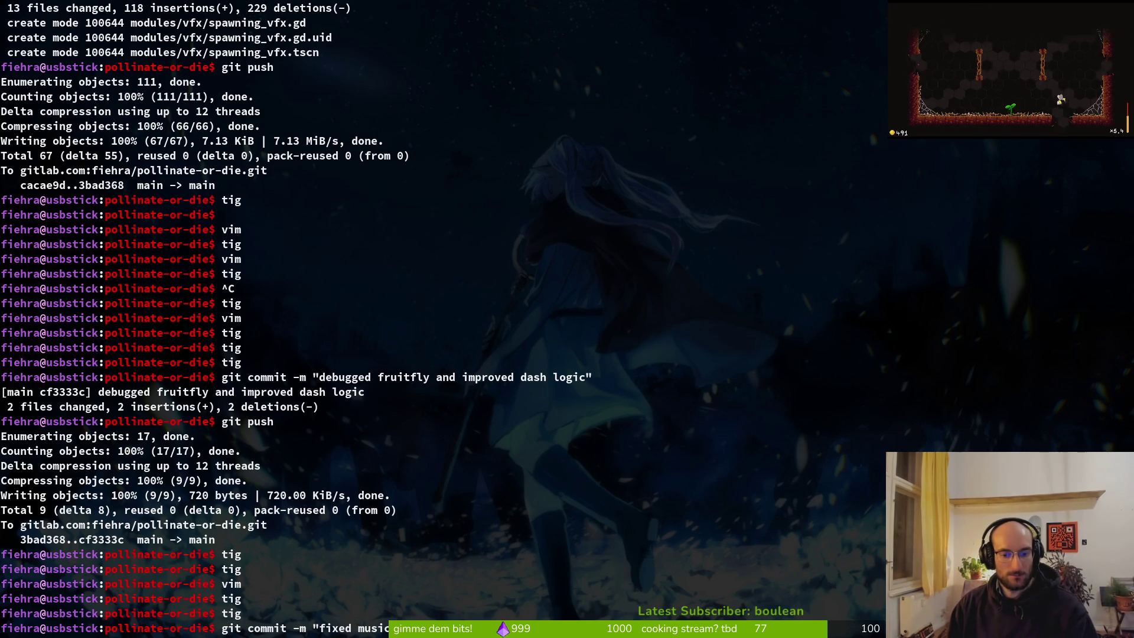
{"action": "key", "text": "Return"}
{"action": "type", "text": "git push"}
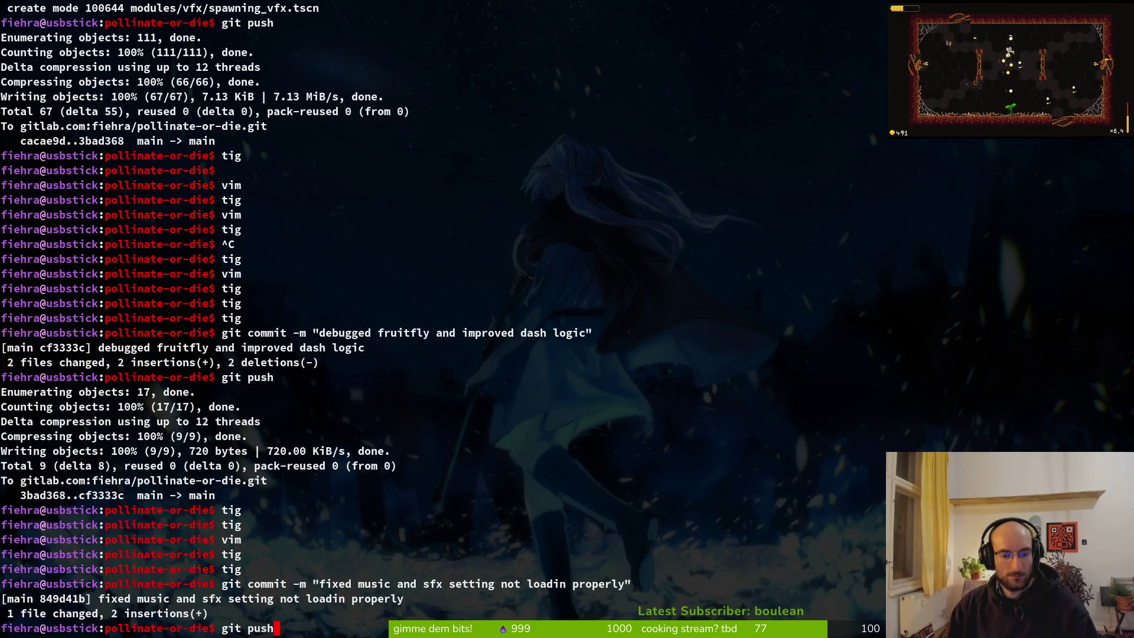
{"action": "key", "text": "Return"}
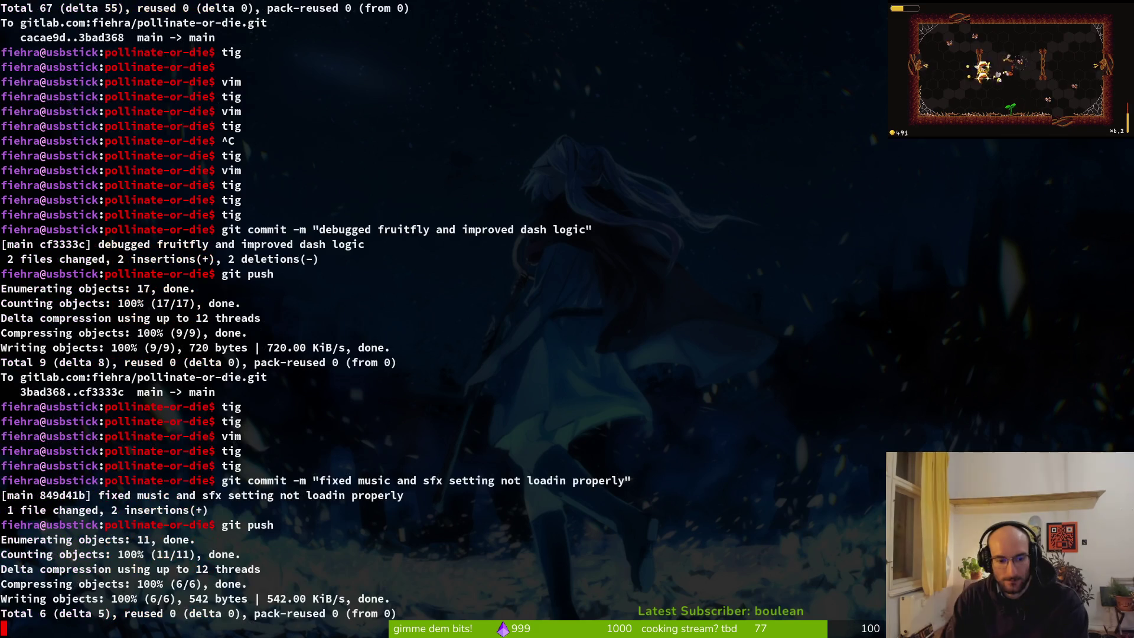
{"action": "key", "text": "alt+Tab"}
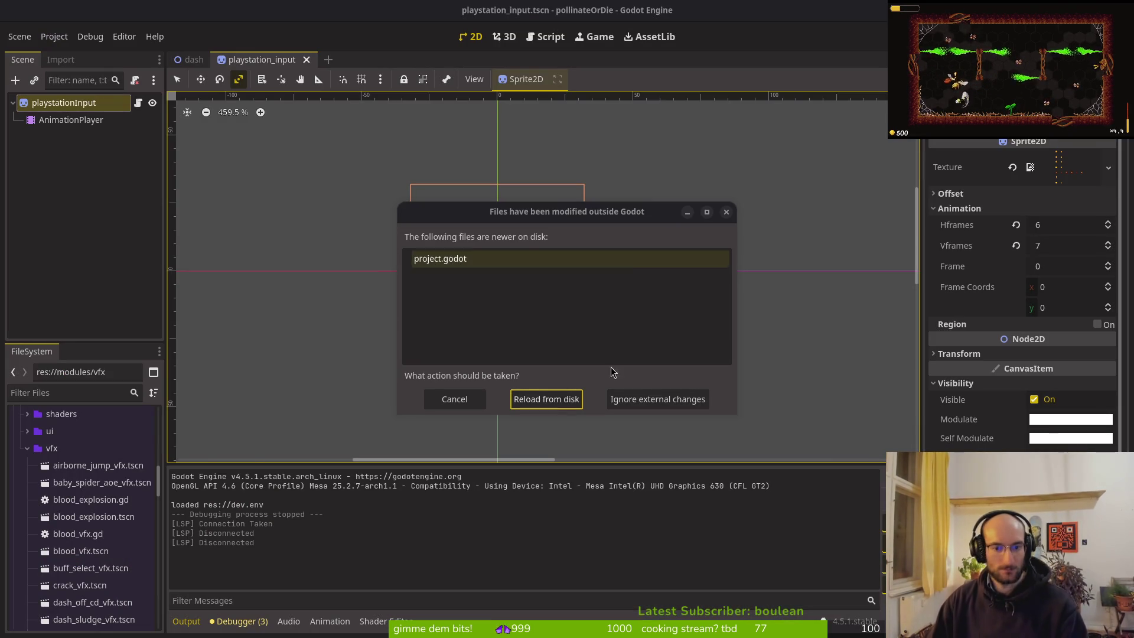
{"action": "left_click", "coordinate": [560, 399]}
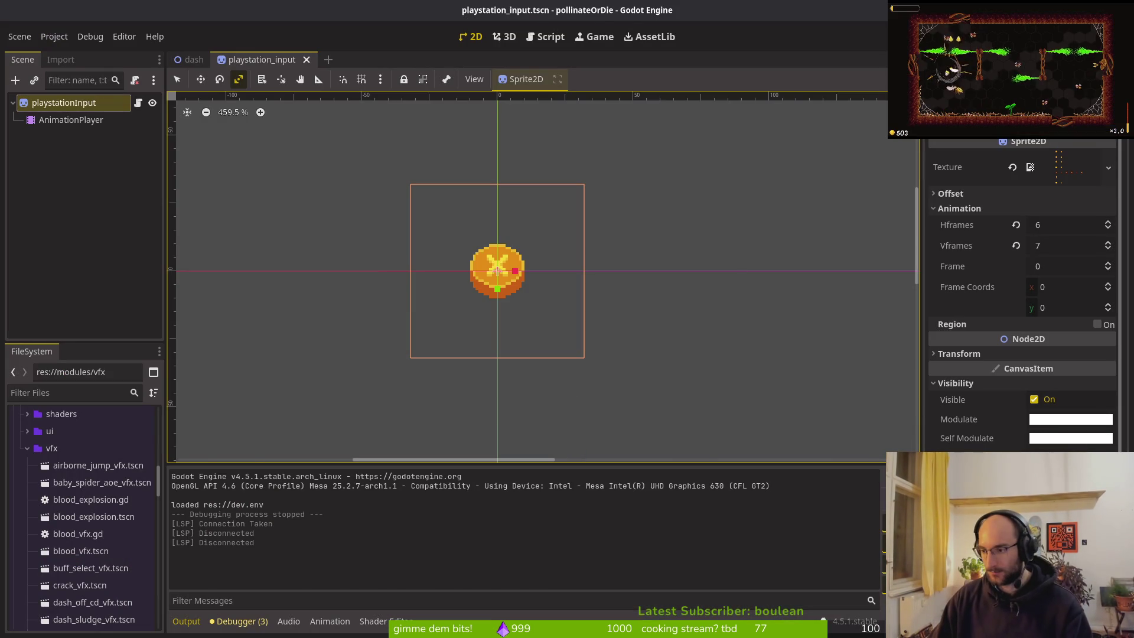
{"action": "key", "text": "alt+Tab"}
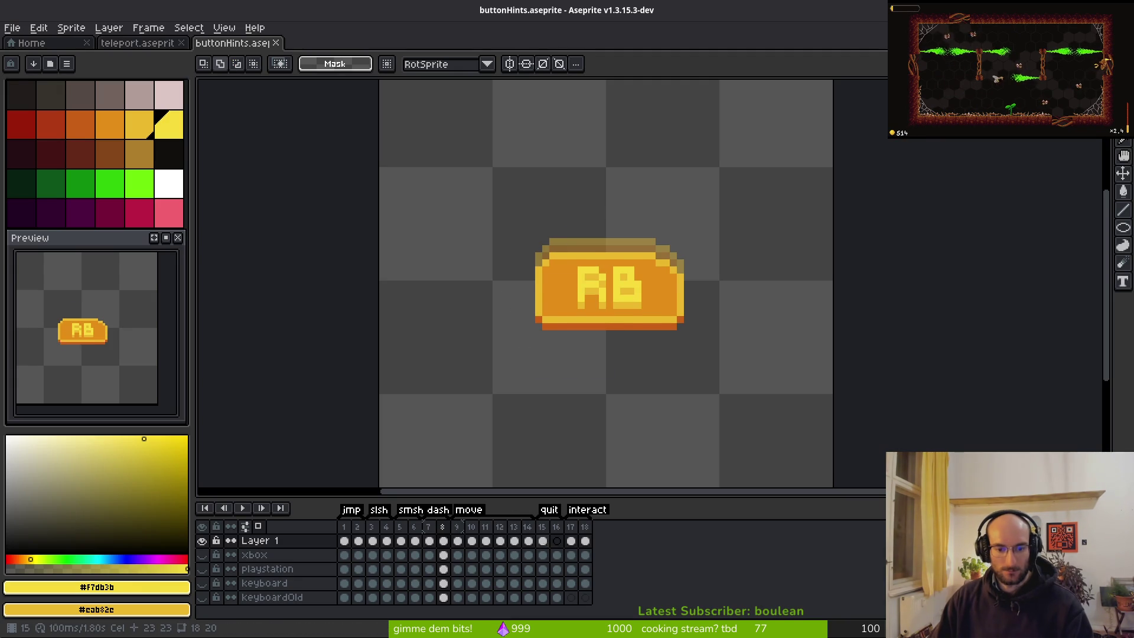
Compare the xbox menu-button artwork with Layer 1 at frames 15–16, then save
{"action": "scroll", "coordinate": [640, 426], "scroll_direction": "down", "scroll_amount": 4}
{"action": "key", "text": "alt"}
{"action": "key", "text": "Right"}
{"action": "left_click_drag", "start_coordinate": [620, 453], "coordinate": [592, 371]}
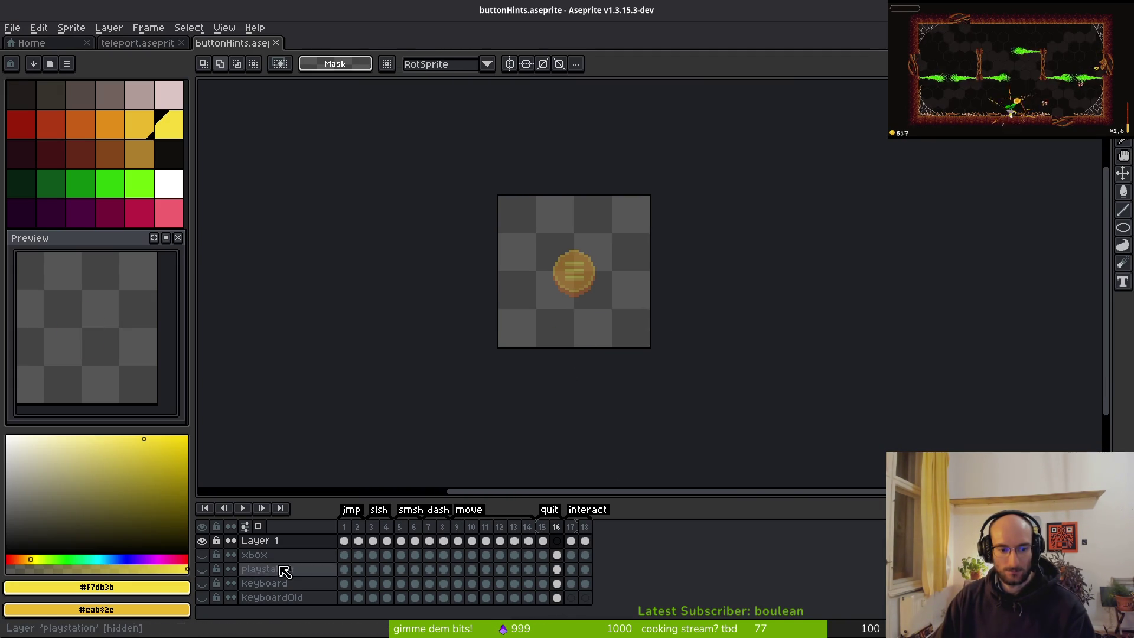
{"action": "left_click", "coordinate": [201, 555]}
{"action": "left_click", "coordinate": [558, 555]}
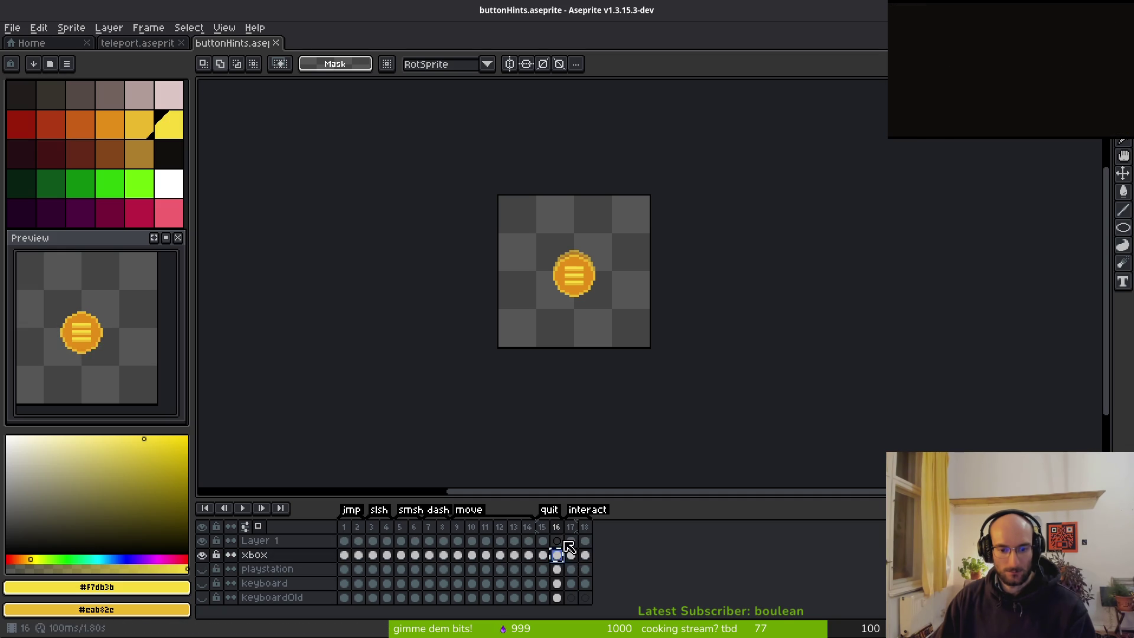
{"action": "key", "text": "ctrl+z"}
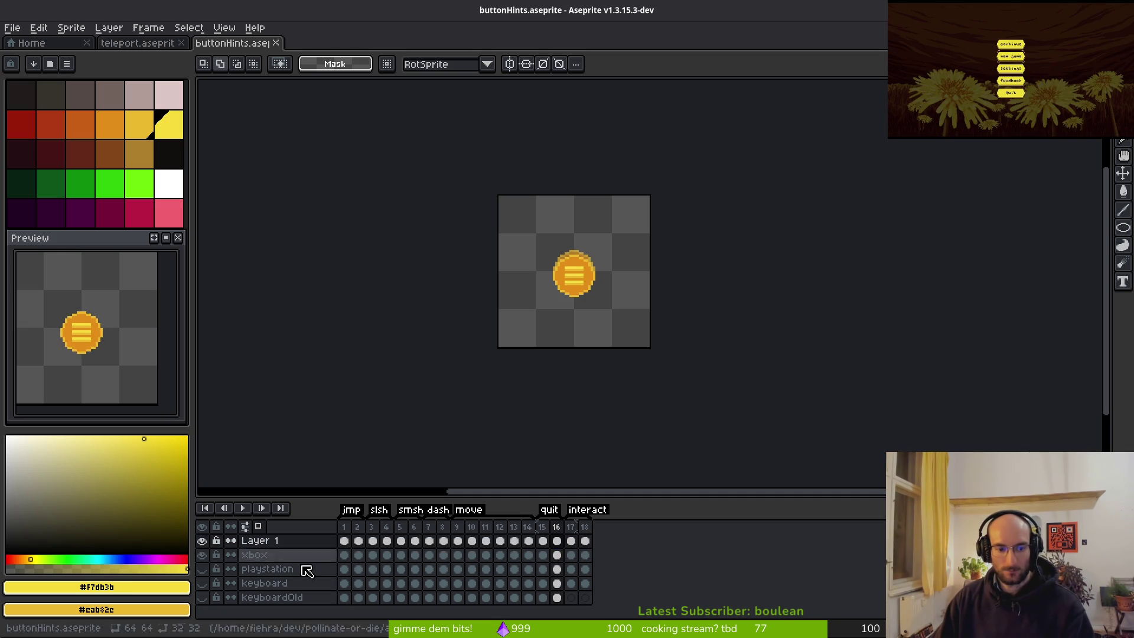
{"action": "left_click", "coordinate": [202, 555]}
{"action": "key", "text": "ctrl+s"}
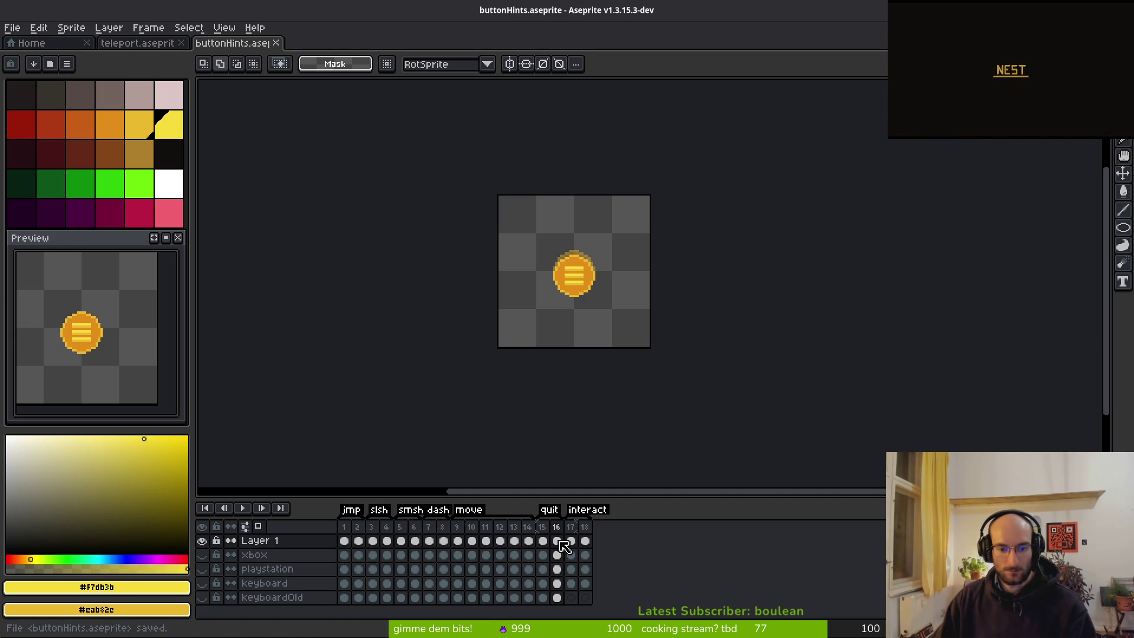
View the playstation layer alone at frames 15–16, then show Layer 1 again
{"action": "left_click", "coordinate": [211, 569]}
{"action": "left_click", "coordinate": [211, 583]}
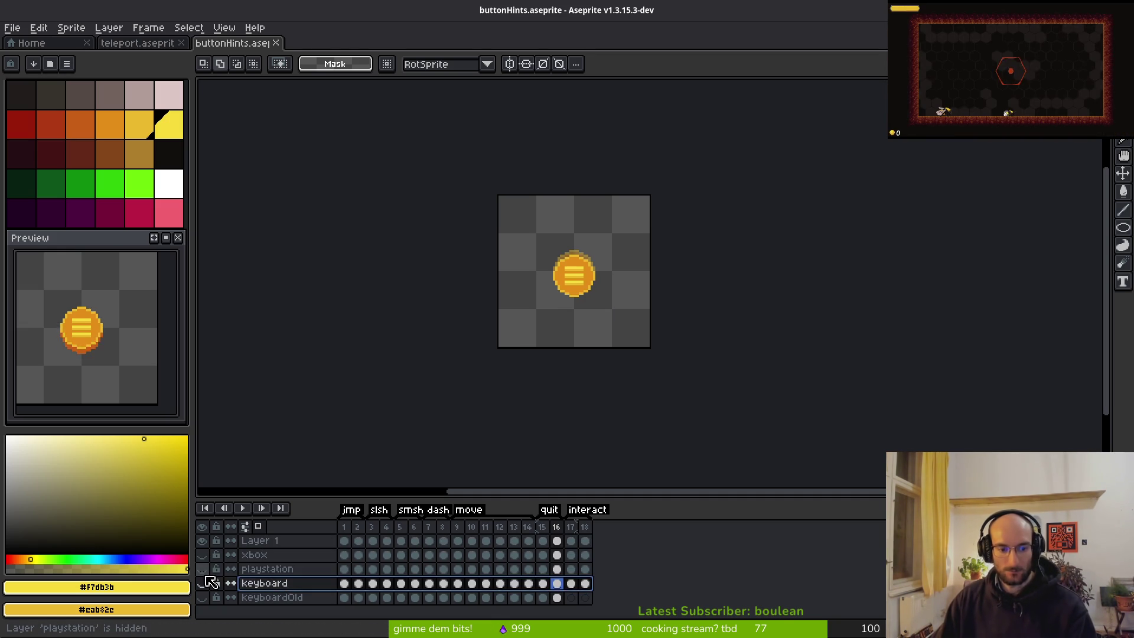
{"action": "left_click", "coordinate": [202, 569]}
{"action": "left_click", "coordinate": [283, 570]}
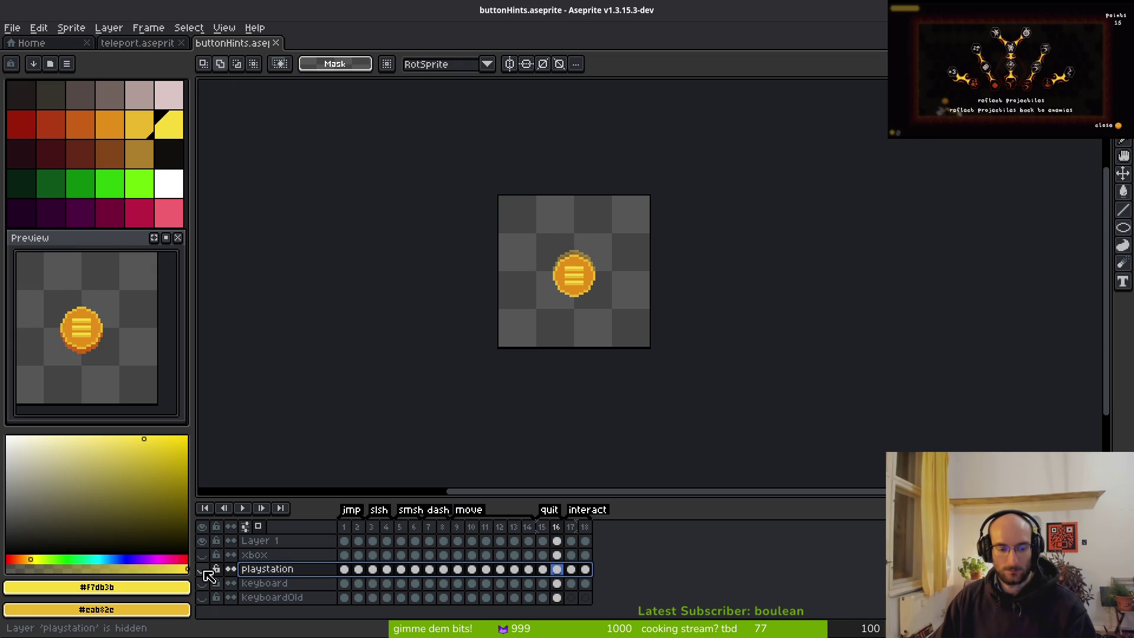
{"action": "left_click", "coordinate": [202, 540]}
{"action": "left_click", "coordinate": [201, 568]}
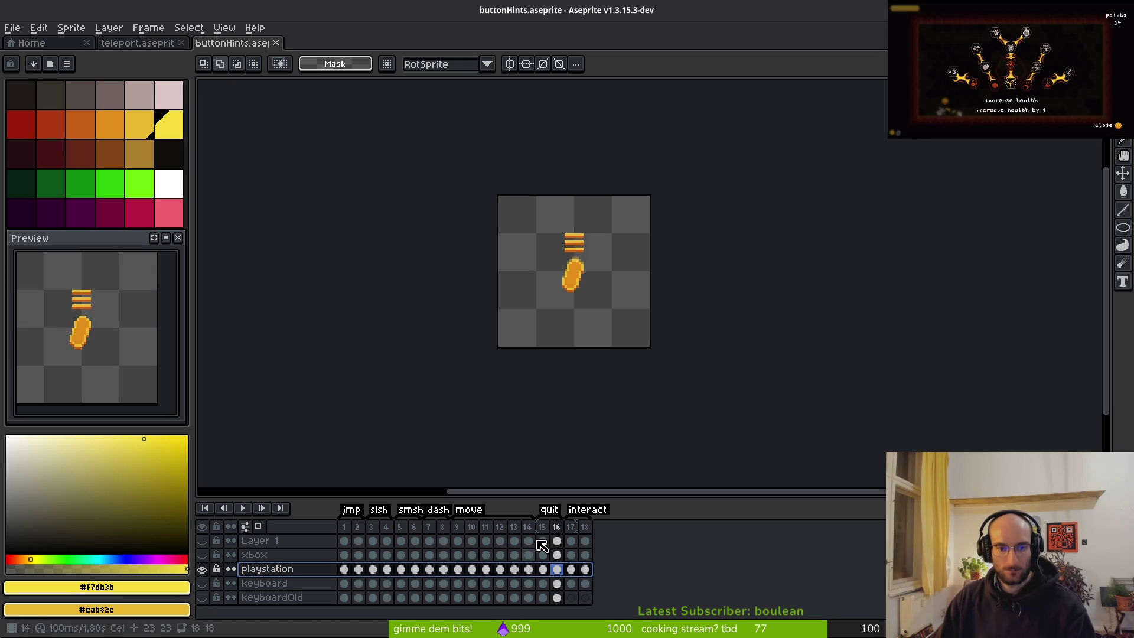
{"action": "key", "text": "i"}
{"action": "key", "text": "Left"}
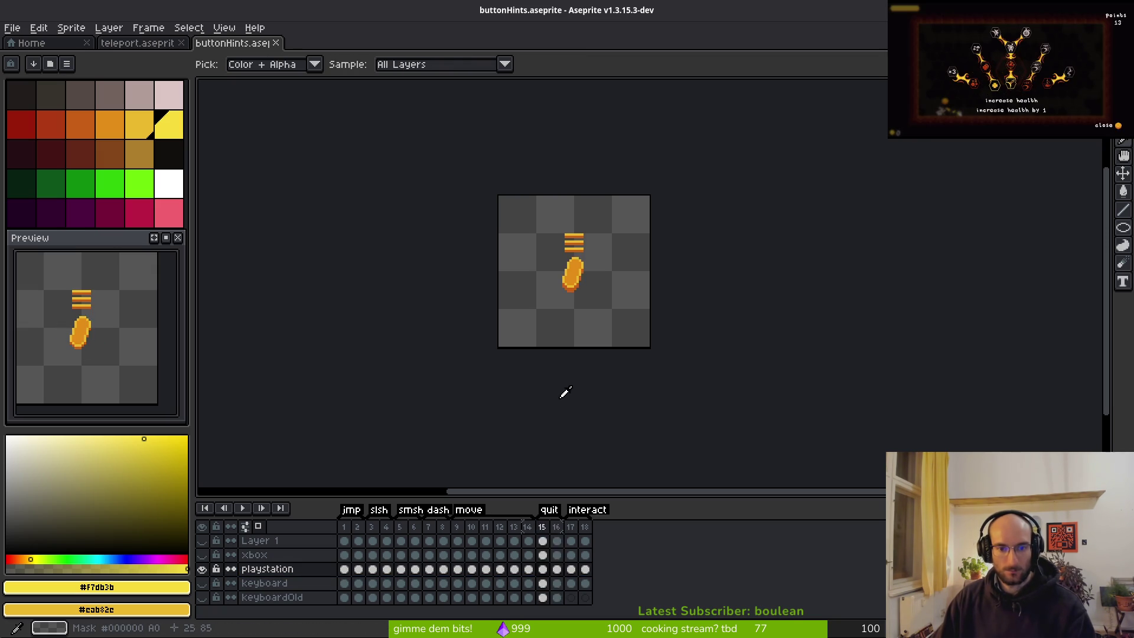
{"action": "key", "text": "Right"}
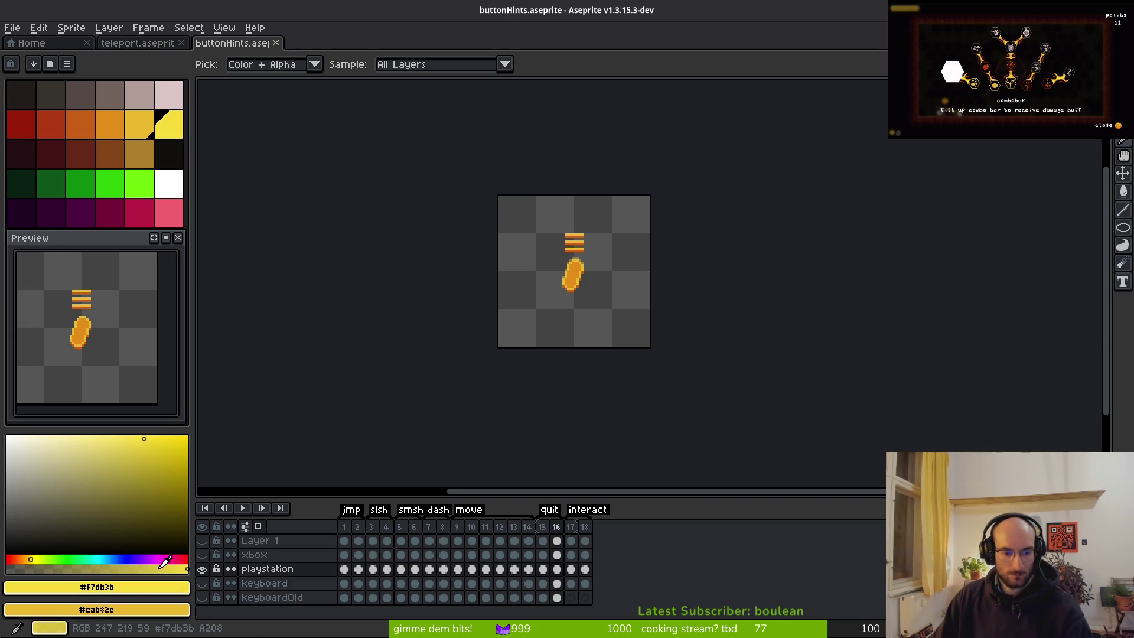
{"action": "left_click", "coordinate": [202, 568]}
{"action": "left_click", "coordinate": [201, 541]}
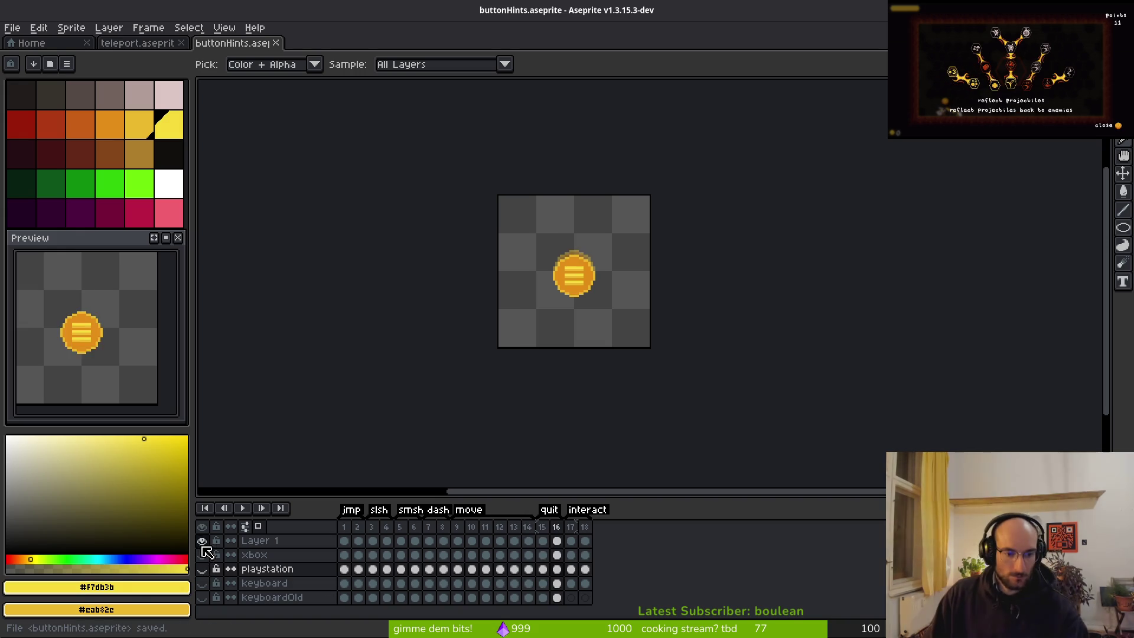
Rename Layer 1 to 'controller'
{"action": "left_click", "coordinate": [245, 543]}
{"action": "double_click", "coordinate": [237, 544]}
{"action": "type", "text": "controller"}
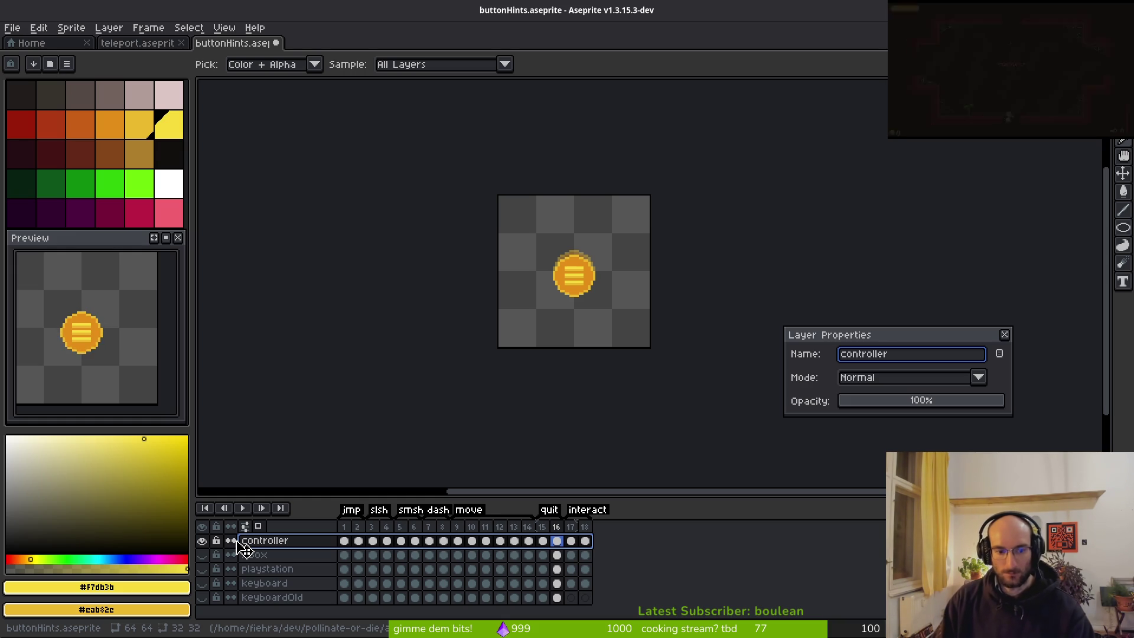
{"action": "key", "text": "Return"}
Save the sprite and browse frames 18, 16, 10, 15, 7 and 8
{"action": "key", "text": "m"}
{"action": "key", "text": "ctrl+s"}
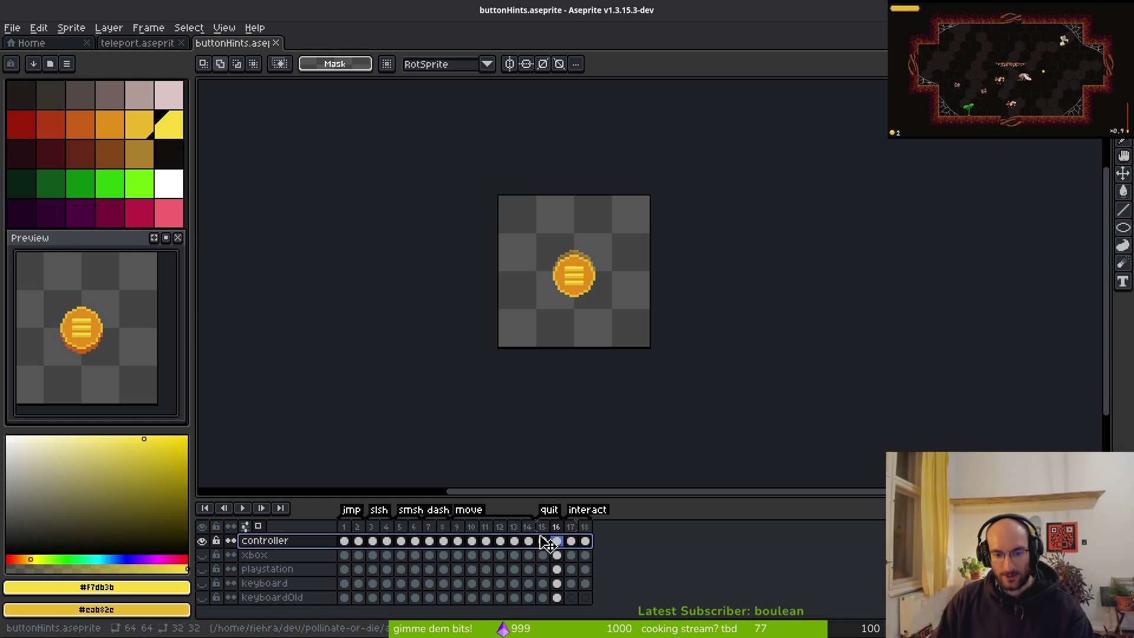
{"action": "left_click", "coordinate": [584, 527]}
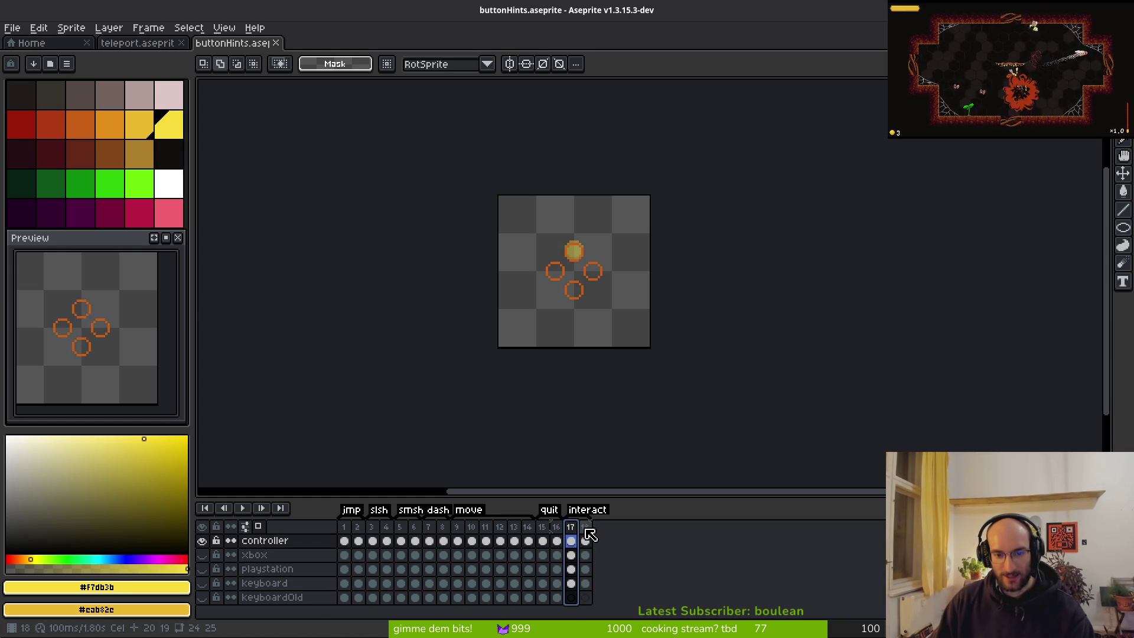
{"action": "left_click", "coordinate": [555, 541]}
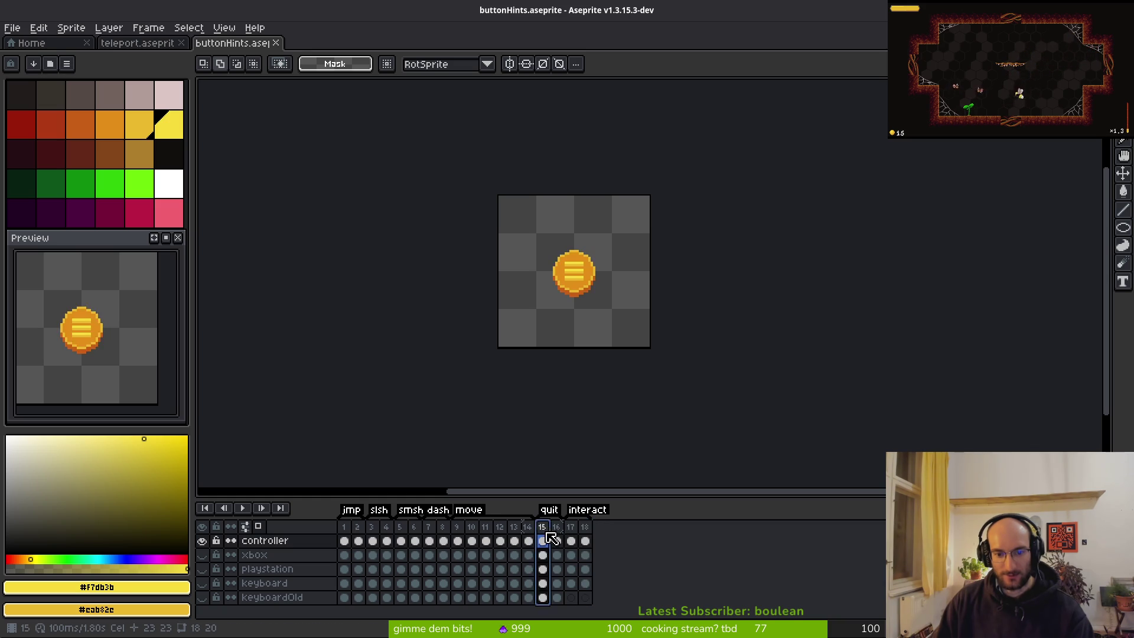
{"action": "left_click", "coordinate": [473, 526]}
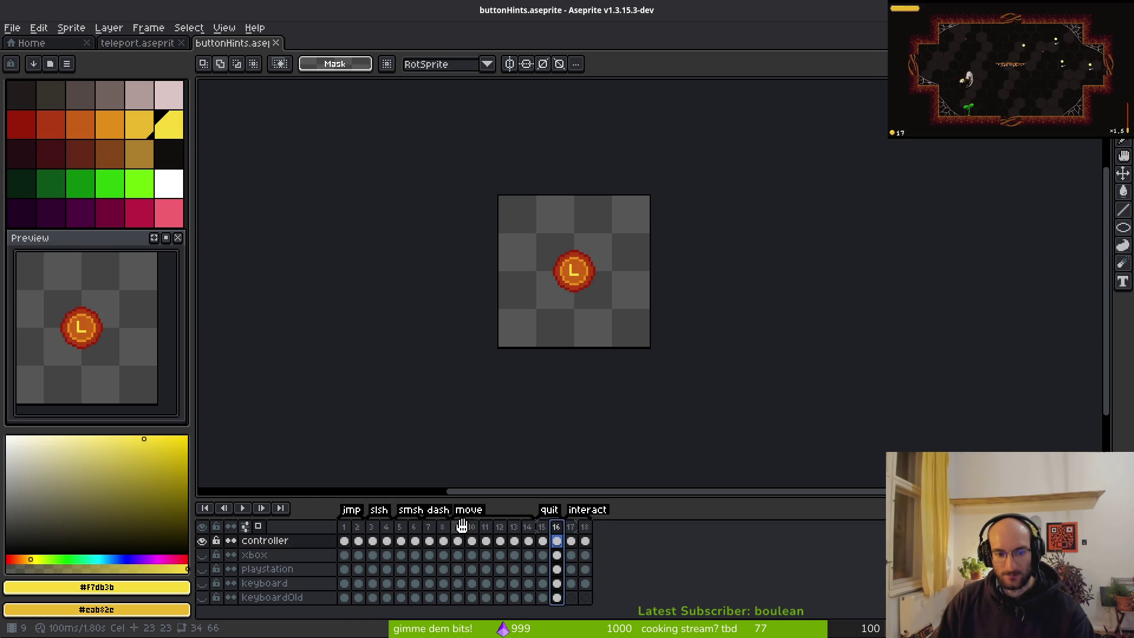
{"action": "left_click", "coordinate": [542, 527]}
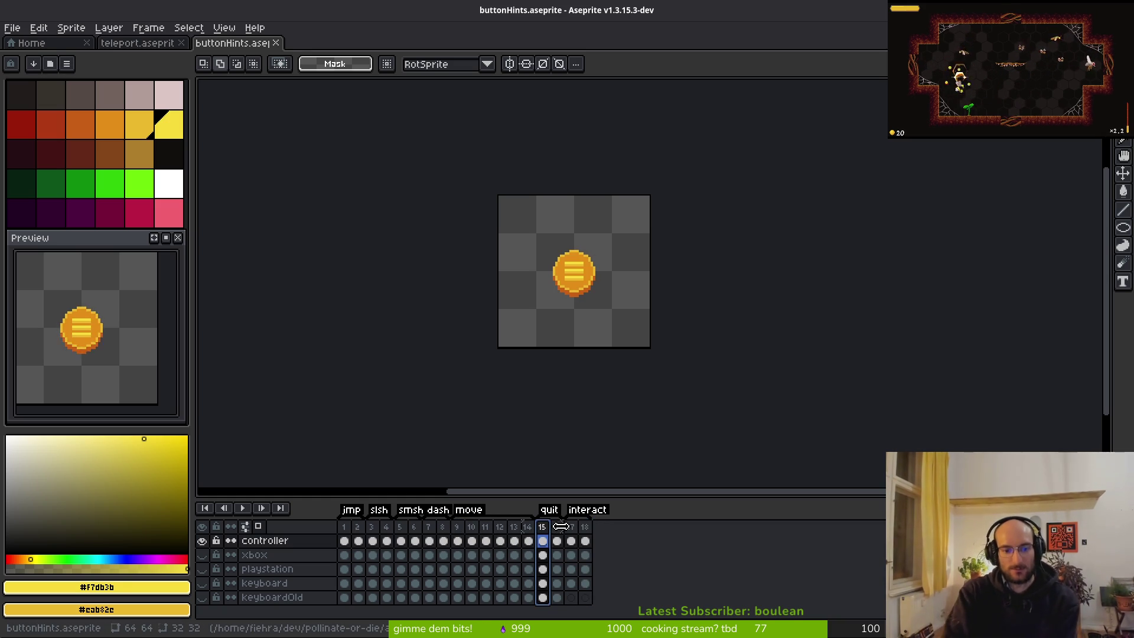
{"action": "left_click", "coordinate": [429, 527]}
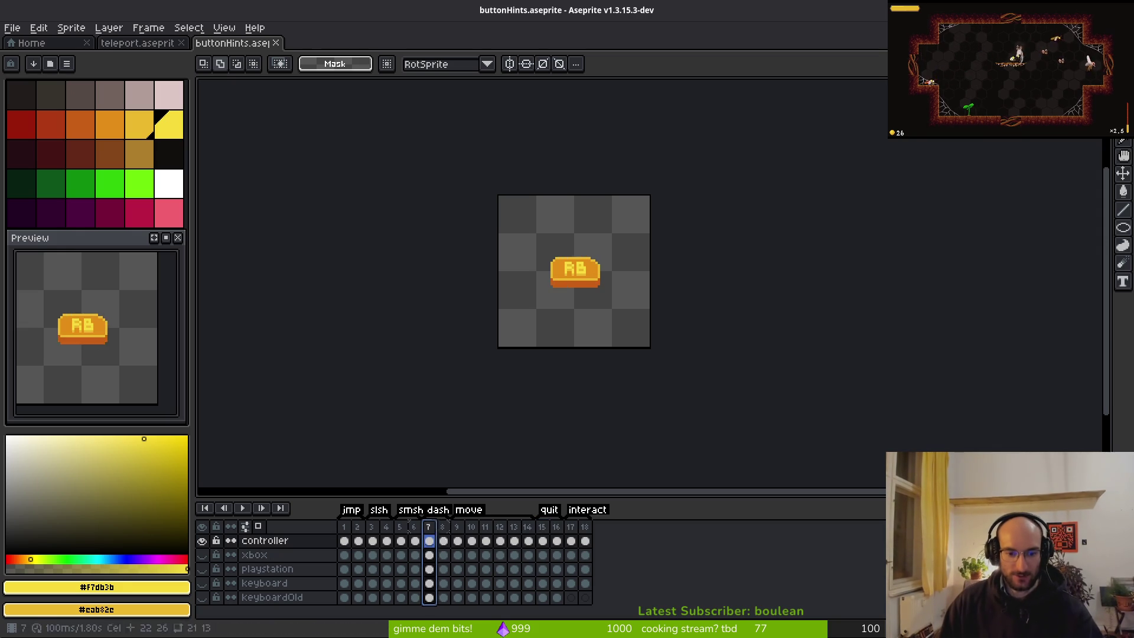
{"action": "left_click", "coordinate": [445, 529]}
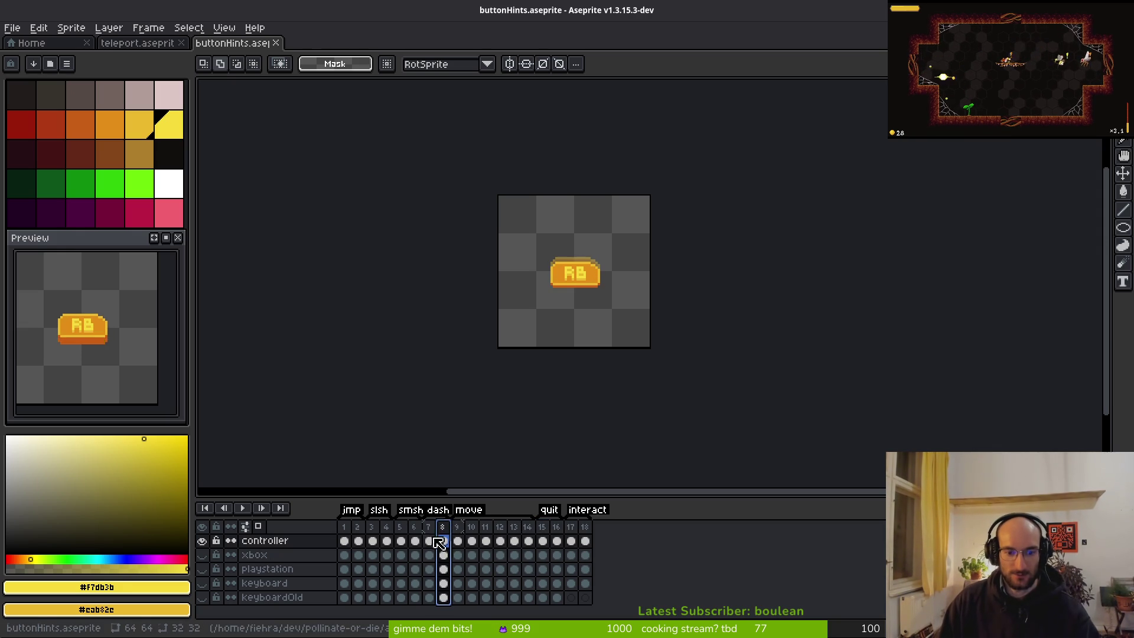
Inspect frame 7's cels, showing xbox and controller while hiding playstation, then view frame 1
{"action": "left_click", "coordinate": [430, 542]}
{"action": "left_click", "coordinate": [430, 555]}
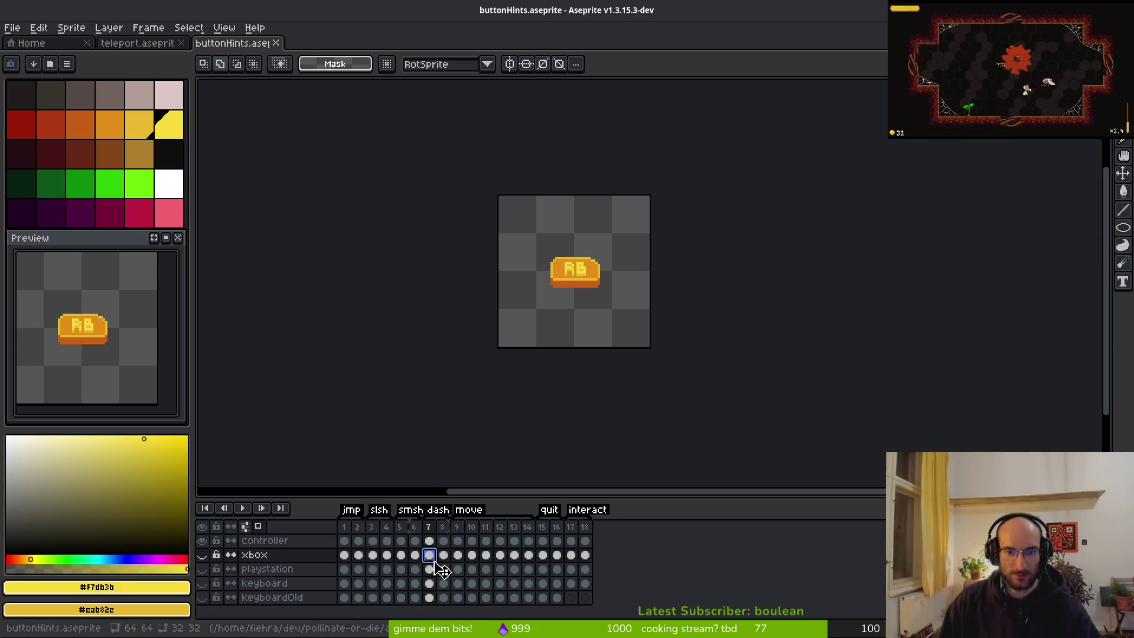
{"action": "left_click", "coordinate": [431, 569]}
{"action": "left_click", "coordinate": [202, 555]}
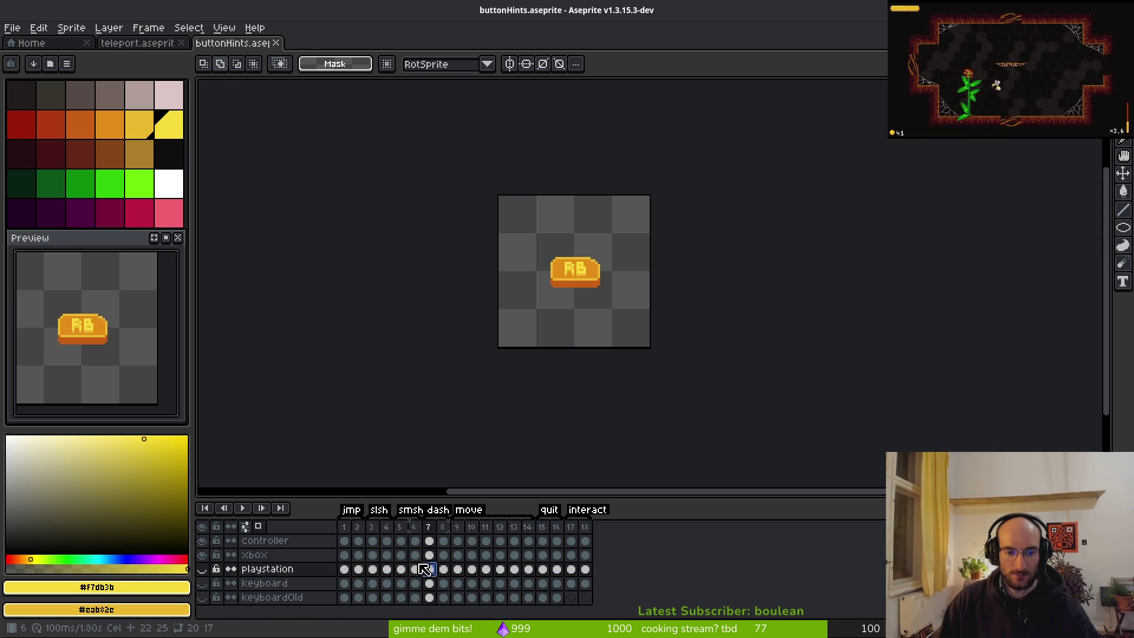
{"action": "left_click", "coordinate": [202, 569]}
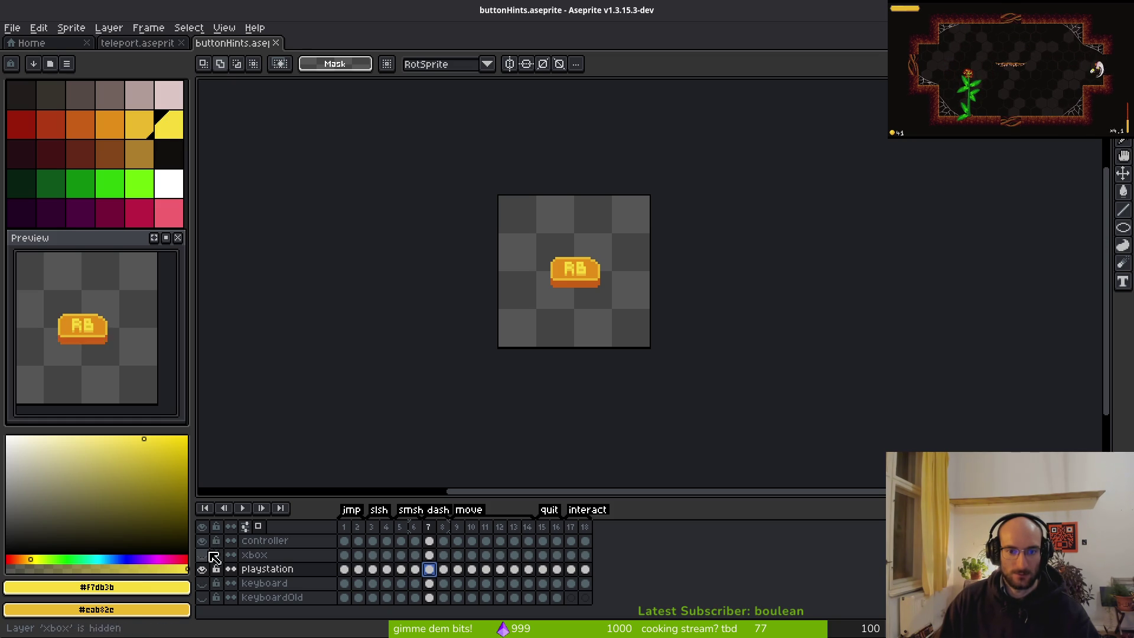
{"action": "left_click", "coordinate": [202, 540]}
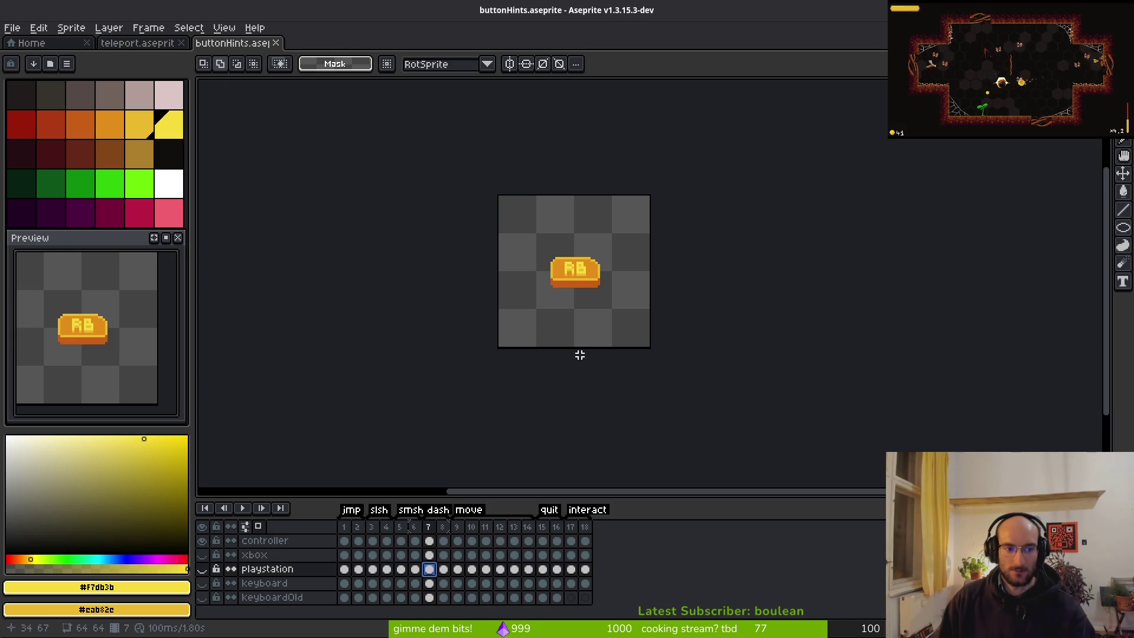
{"action": "left_click_drag", "start_coordinate": [580, 355], "coordinate": [554, 339]}
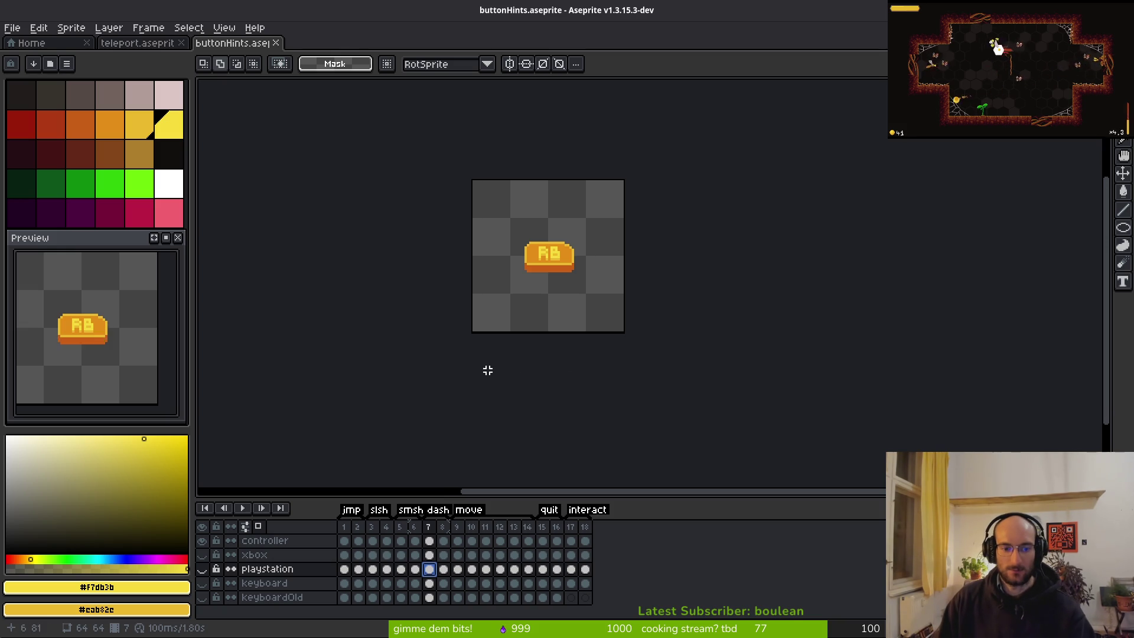
{"action": "left_click", "coordinate": [358, 540]}
{"action": "left_click", "coordinate": [345, 540]}
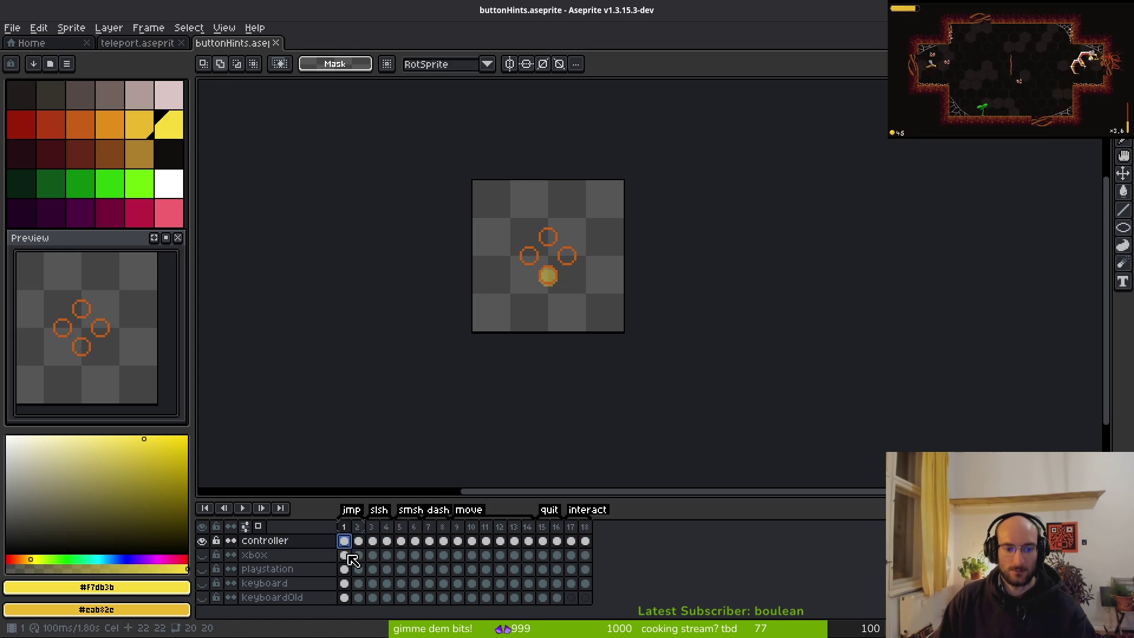
Show the xbox, playstation and keyboard layers and add a new layer above xbox
{"action": "left_click_drag", "start_coordinate": [202, 554], "coordinate": [202, 583]}
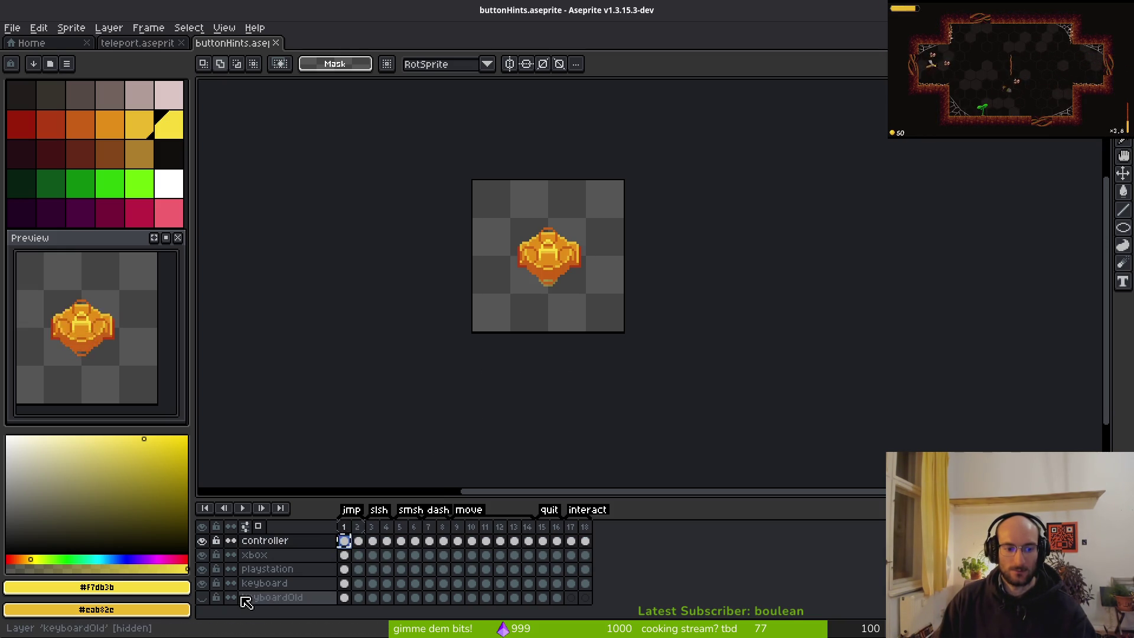
{"action": "left_click", "coordinate": [274, 569]}
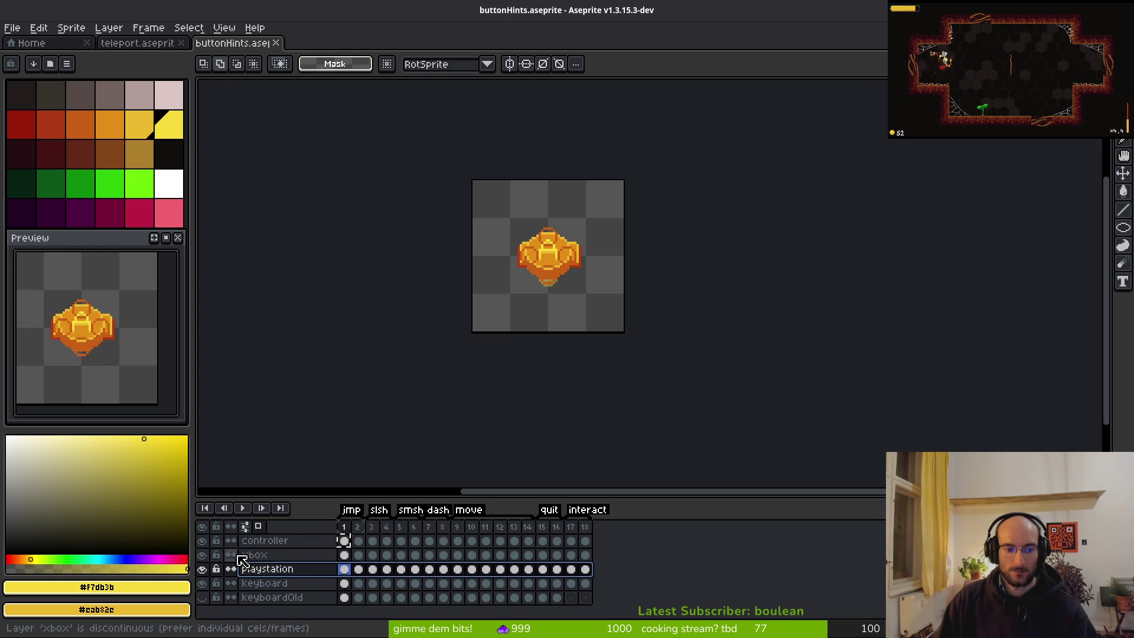
{"action": "left_click", "coordinate": [258, 558]}
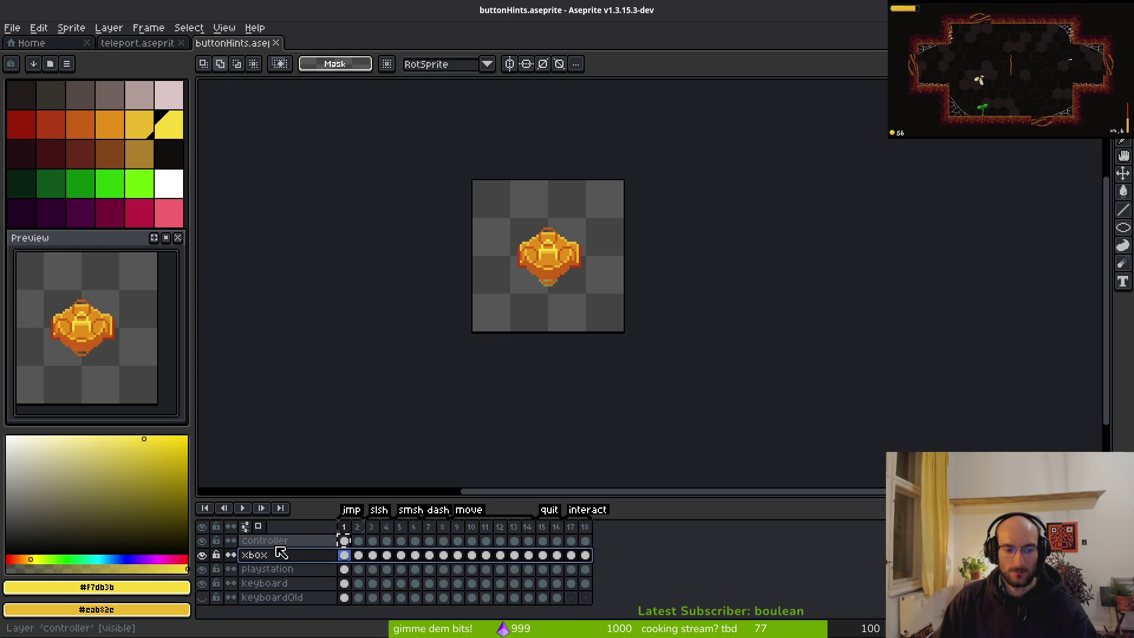
{"action": "left_click", "coordinate": [276, 559]}
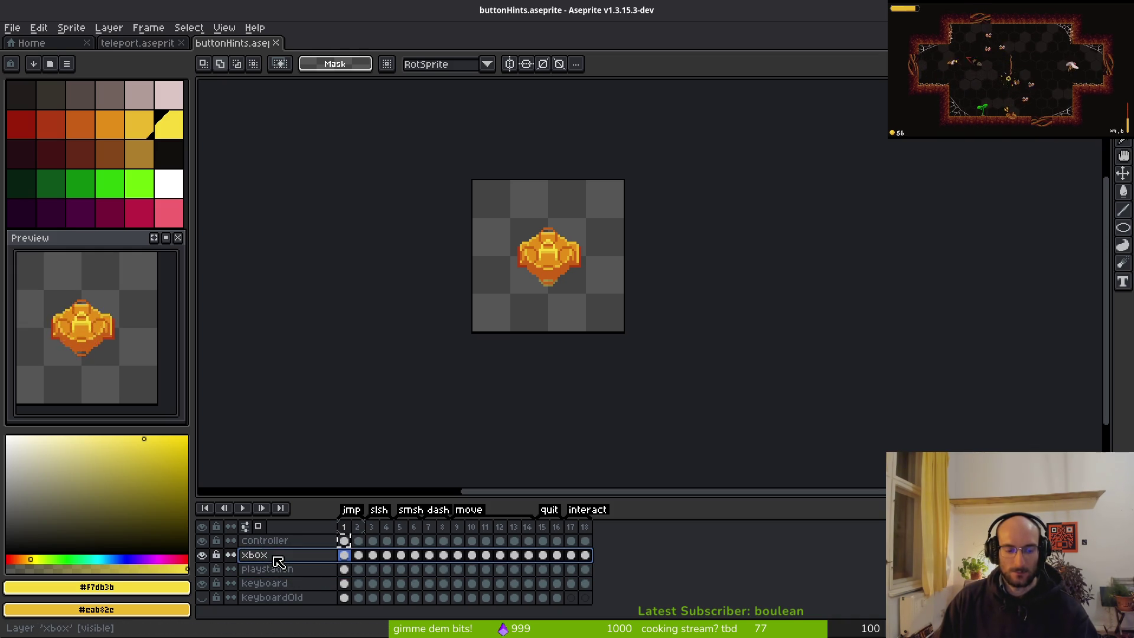
{"action": "key", "text": "shift+n"}
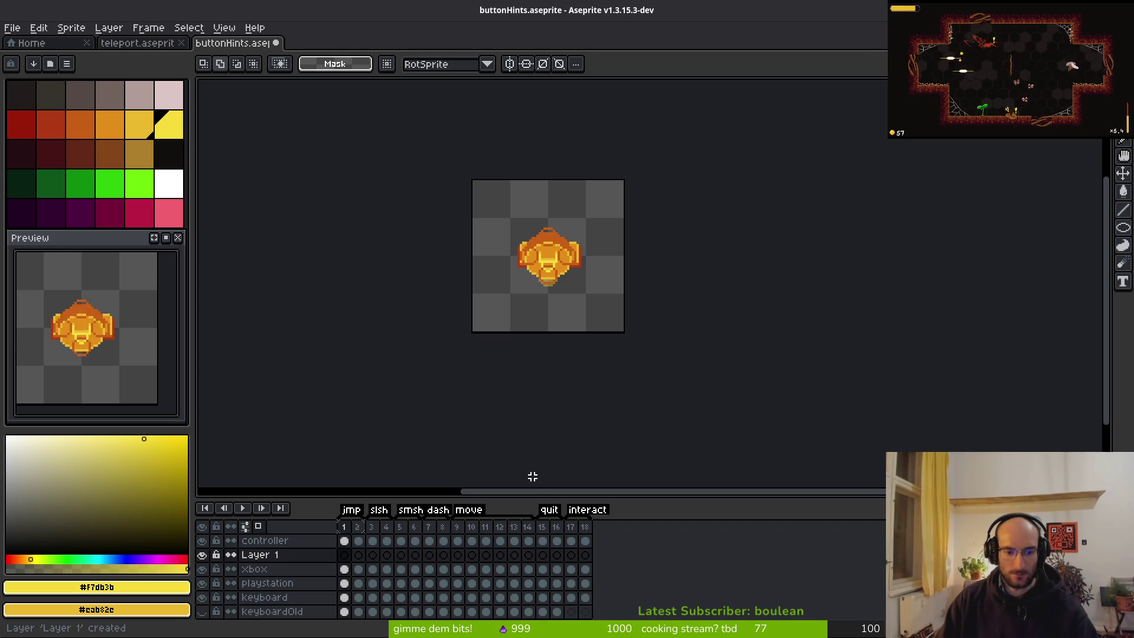
Add a second new layer and rename Layer 1 to xboxNew
{"action": "key", "text": "shift+n"}
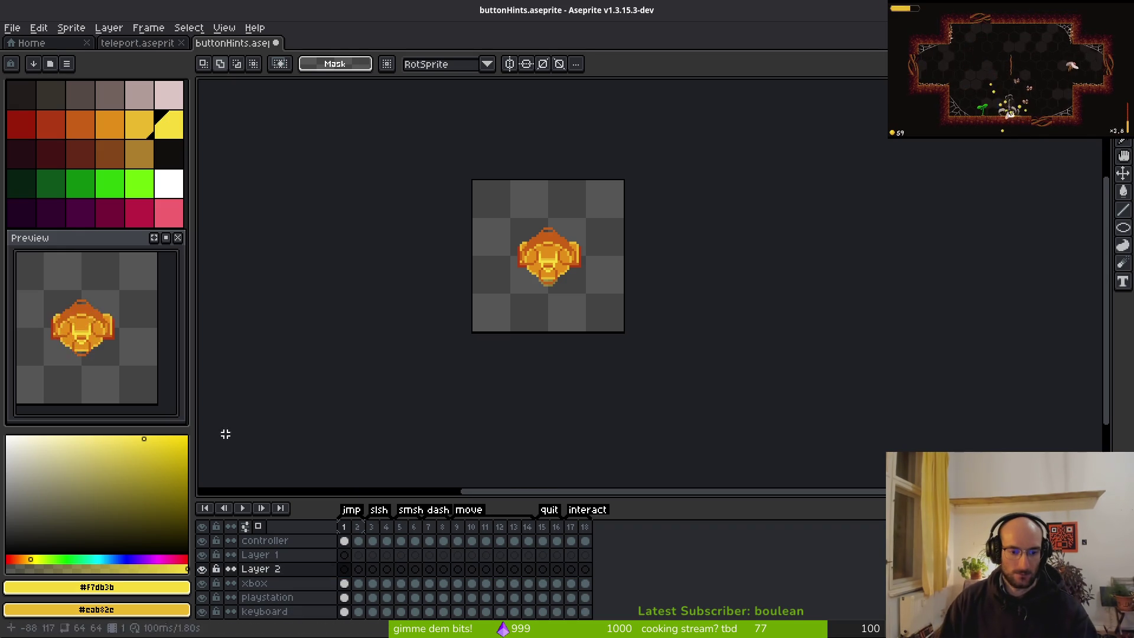
{"action": "scroll", "coordinate": [292, 571], "scroll_direction": "down", "scroll_amount": 1}
{"action": "left_click", "coordinate": [300, 543]}
{"action": "double_click", "coordinate": [301, 543]}
{"action": "type", "text": "xbox"}
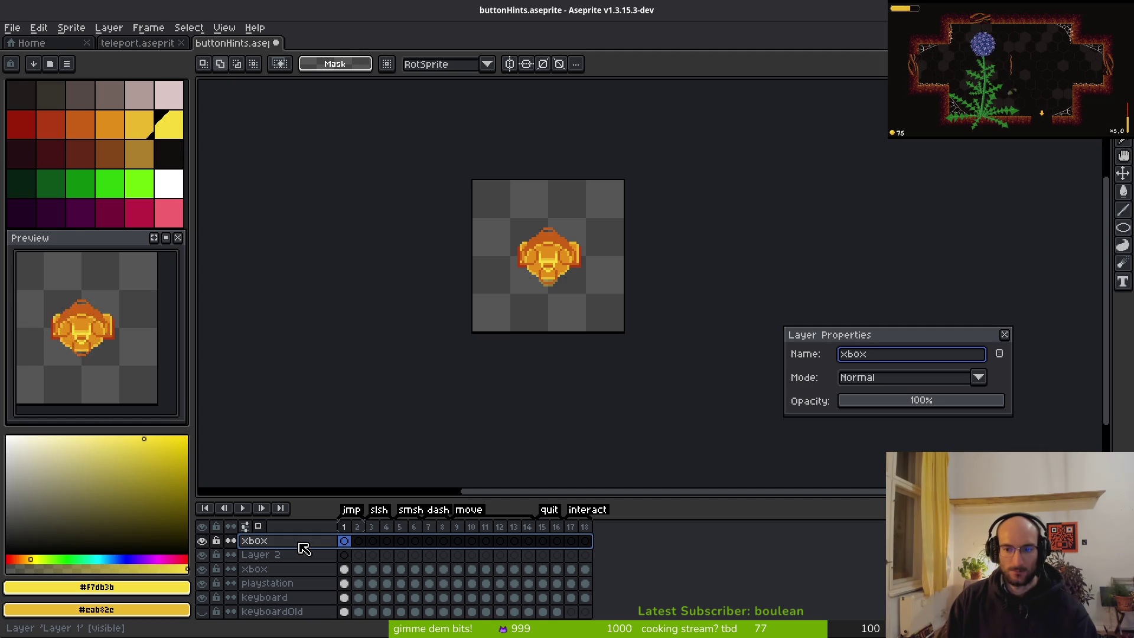
{"action": "type", "text": "^new"}
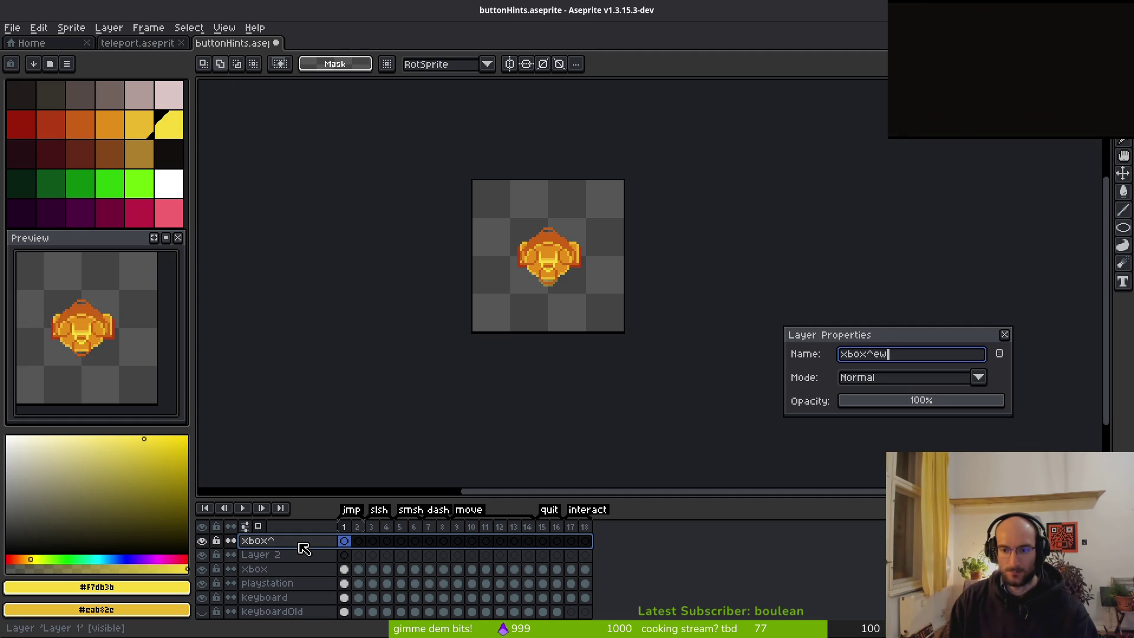
{"action": "key", "text": "BackSpace"}
{"action": "key", "text": "BackSpace"}
{"action": "key", "text": "BackSpace"}
{"action": "type", "text": "w"}
{"action": "key", "text": "Return"}
Rename Layer 2 to playstationNew
{"action": "left_click", "coordinate": [266, 553]}
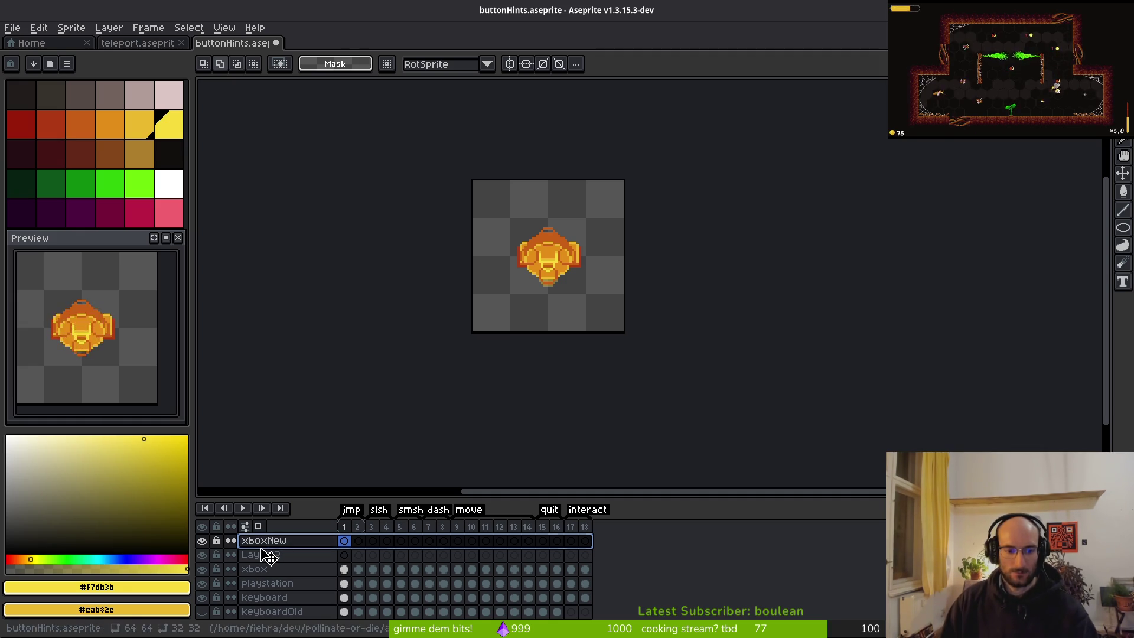
{"action": "key", "text": "ctrl+z"}
{"action": "key", "text": "ctrl+p"}
{"action": "type", "text": "la"}
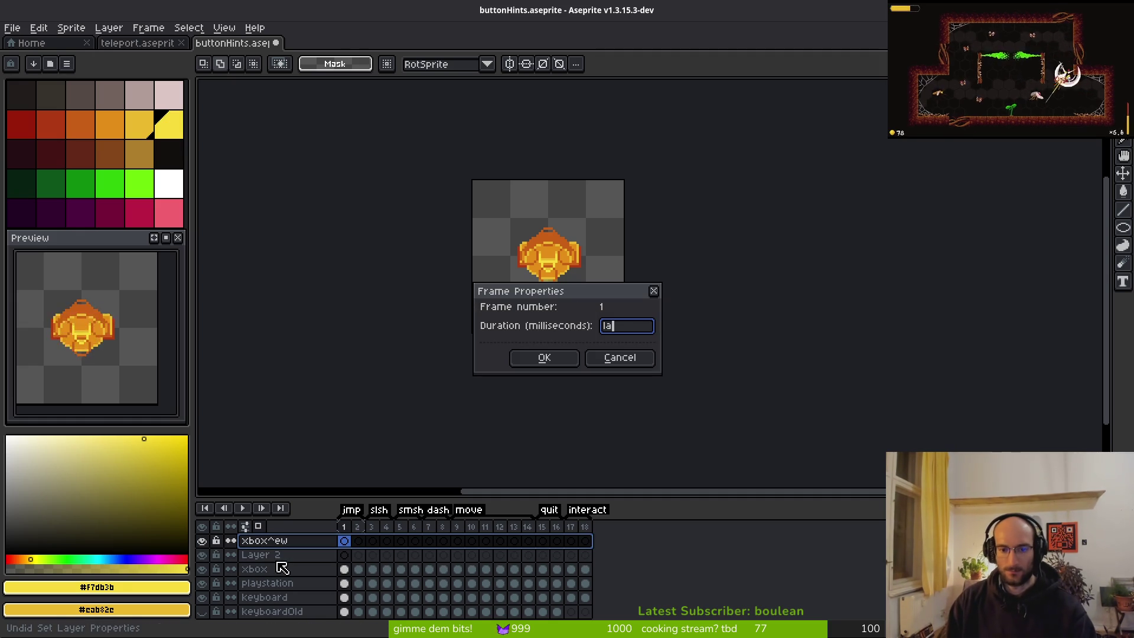
{"action": "key", "text": "Escape"}
{"action": "left_click", "coordinate": [286, 556]}
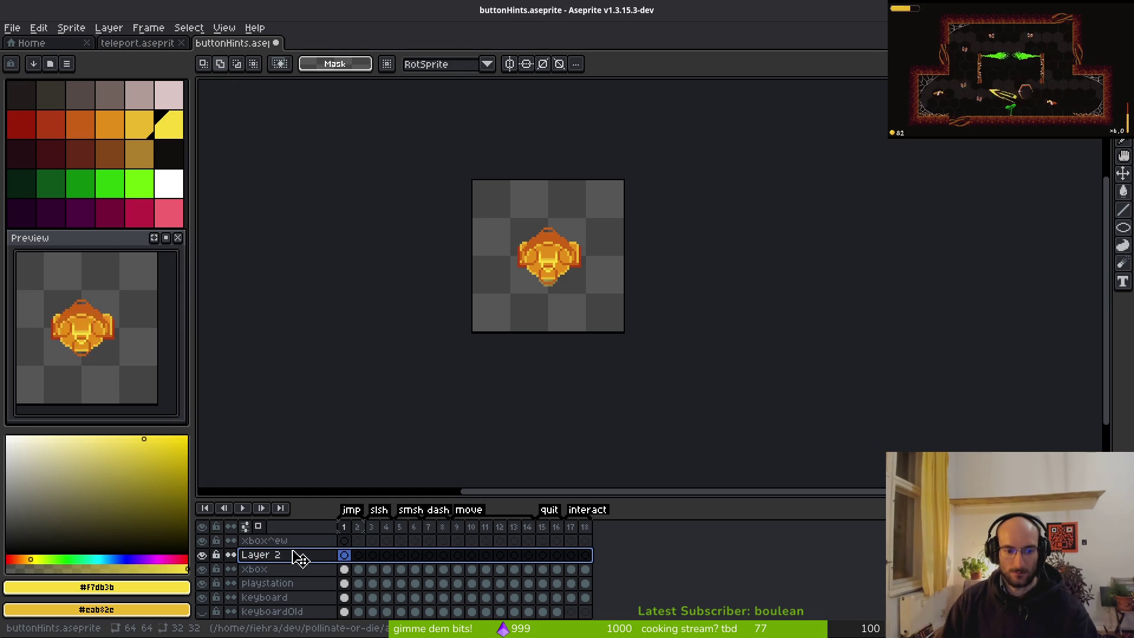
{"action": "key", "text": "ctrl+z"}
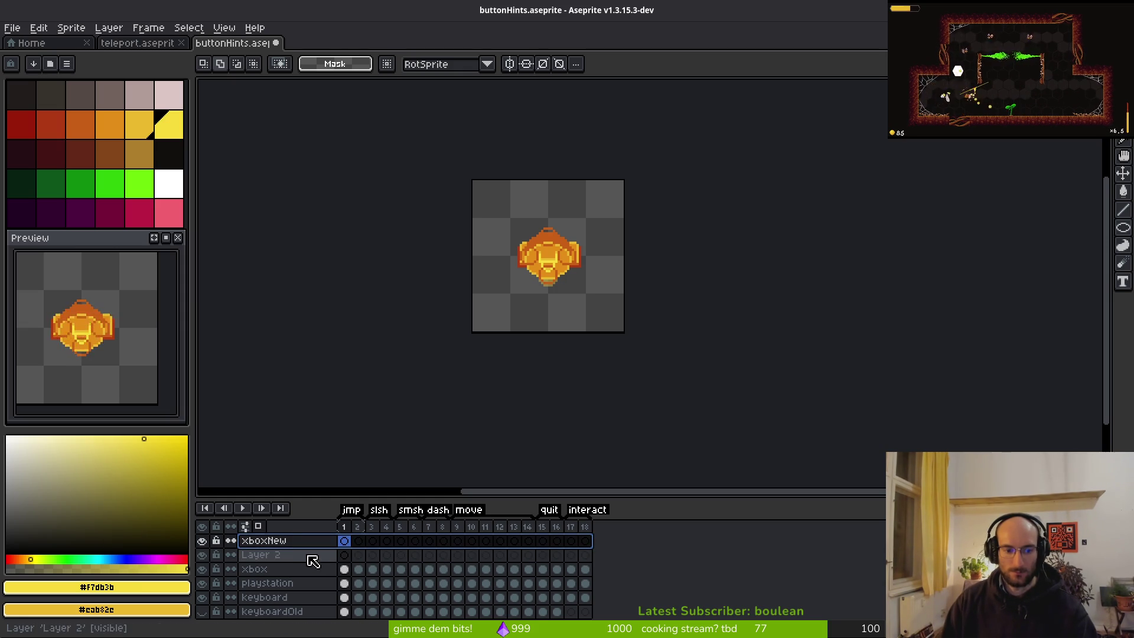
{"action": "left_click", "coordinate": [312, 560]}
{"action": "double_click", "coordinate": [301, 556]}
{"action": "type", "text": "playstationNew"}
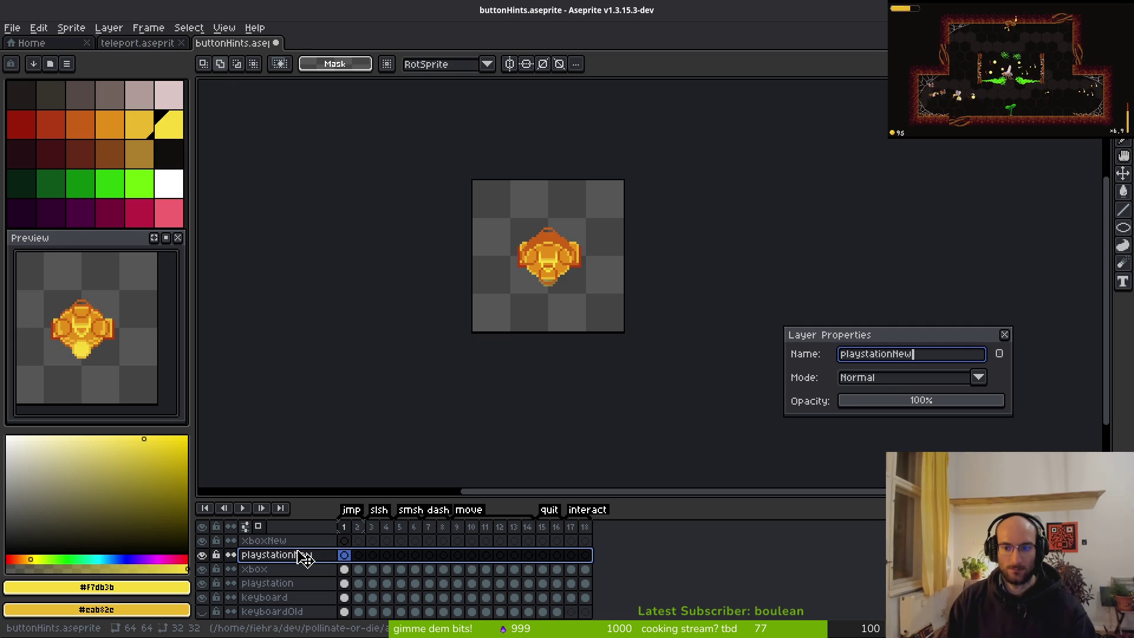
{"action": "key", "text": "Return"}
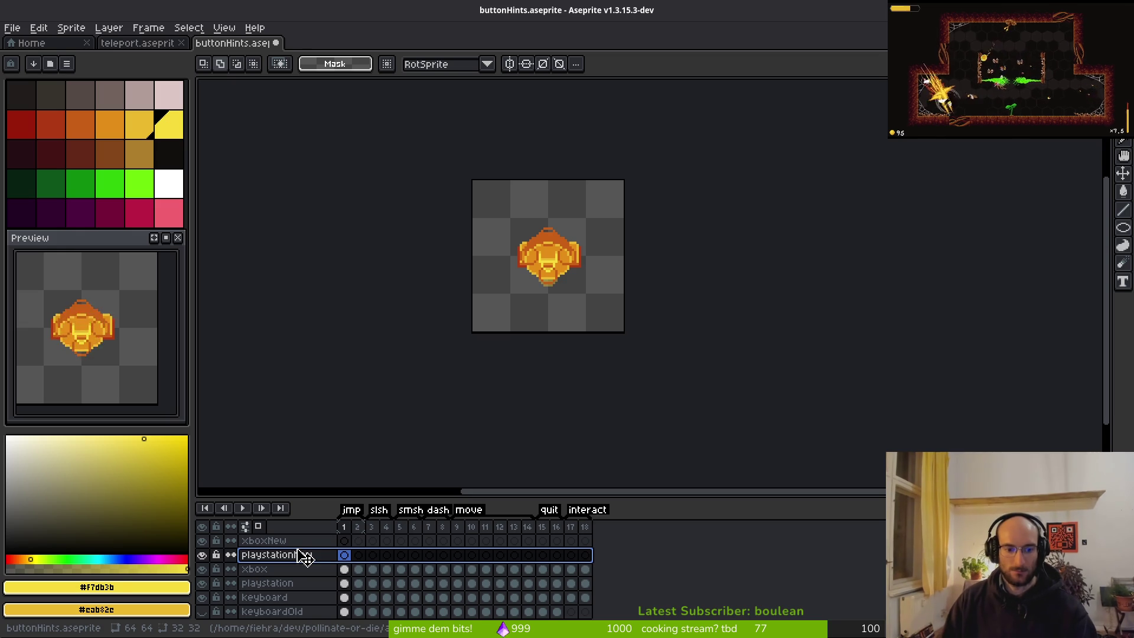
Enlarge the timeline and drag the controller layer above xboxNew
{"action": "left_click_drag", "start_coordinate": [489, 497], "coordinate": [495, 473]}
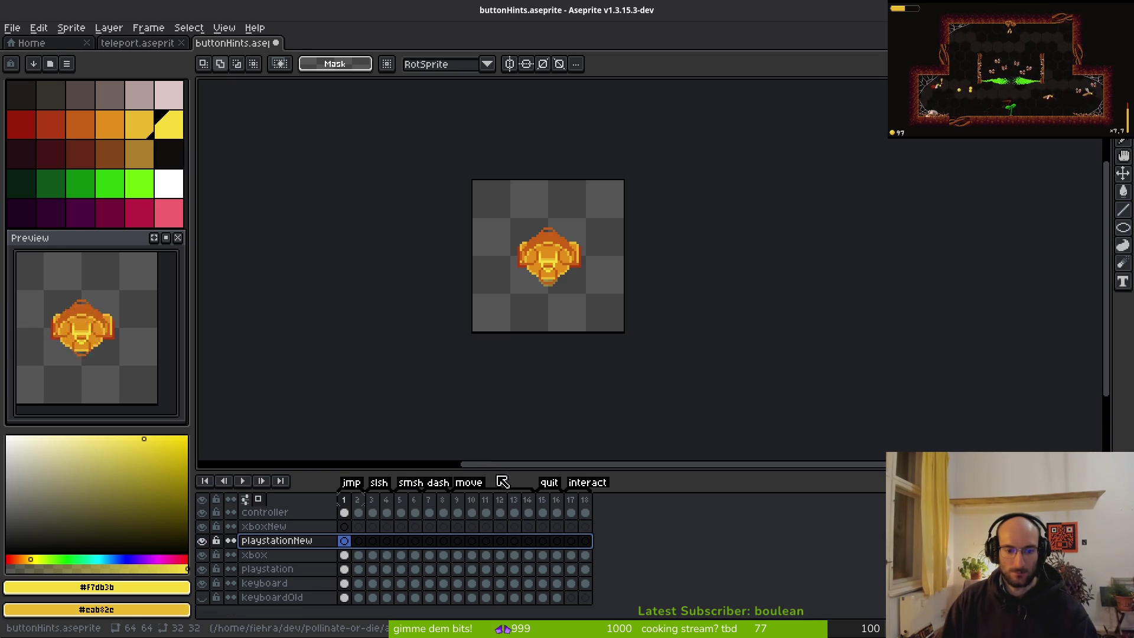
{"action": "mouse_move", "coordinate": [344, 514]}
{"action": "left_mouse_down"}
{"action": "mouse_move", "coordinate": [347, 552]}
{"action": "mouse_move", "coordinate": [293, 570]}
{"action": "mouse_move", "coordinate": [316, 544]}
{"action": "mouse_move", "coordinate": [321, 510]}
{"action": "left_mouse_up"}
{"action": "mouse_move", "coordinate": [304, 570]}
{"action": "left_mouse_down"}
{"action": "mouse_move", "coordinate": [324, 544]}
{"action": "mouse_move", "coordinate": [390, 551]}
{"action": "left_mouse_up"}
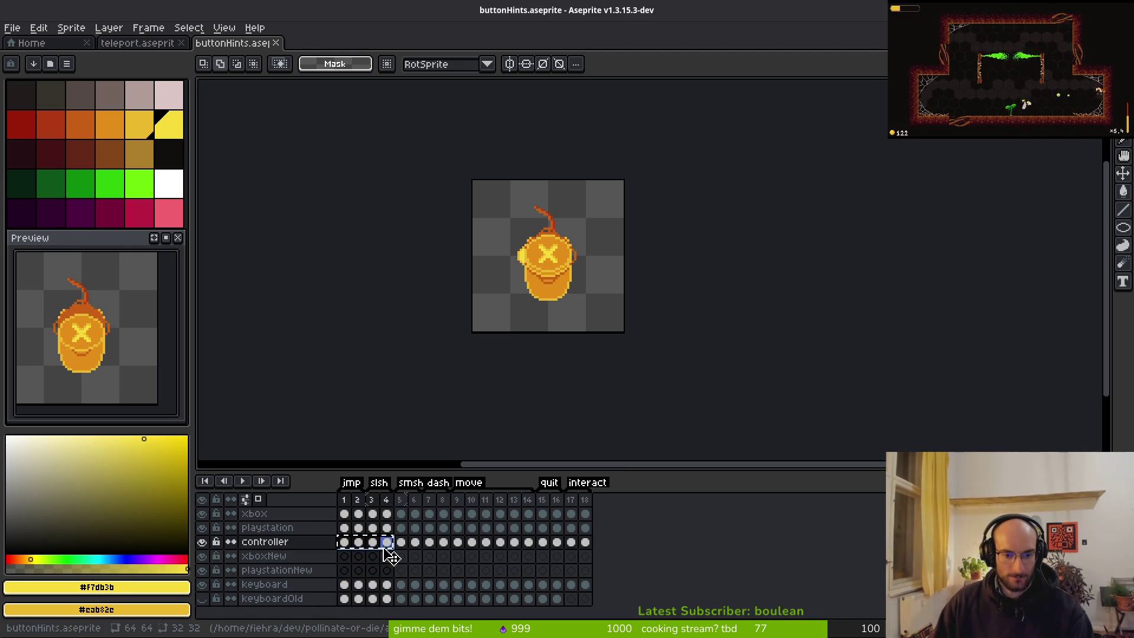
Hide the xbox and keyboard layers to reveal the controller frames
{"action": "left_click", "coordinate": [345, 556]}
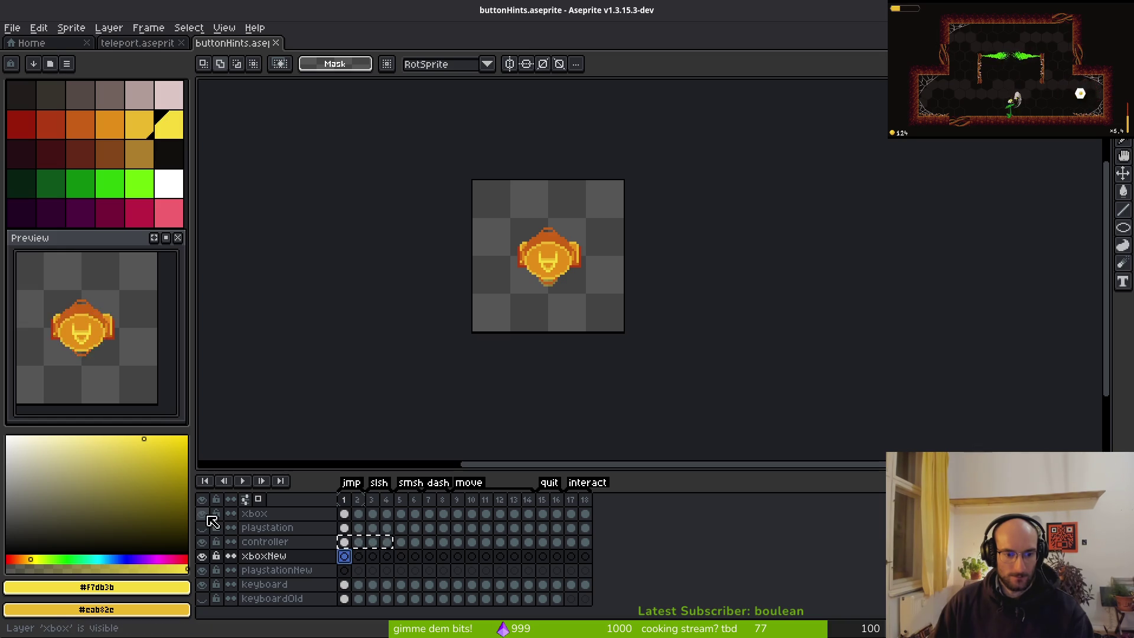
{"action": "left_click", "coordinate": [208, 516]}
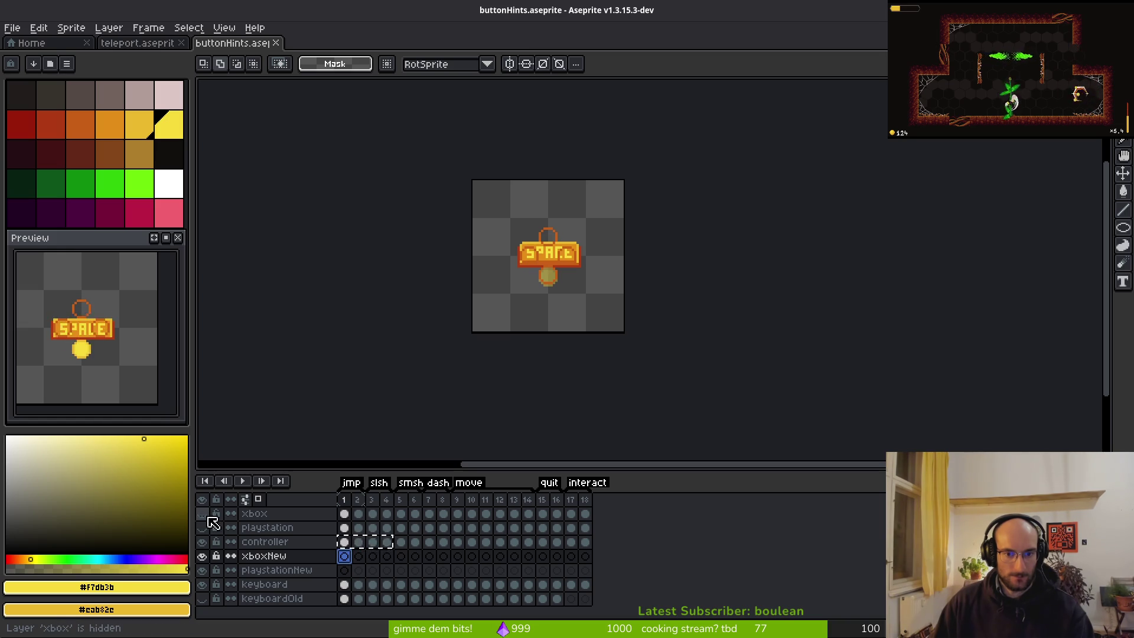
{"action": "left_click", "coordinate": [203, 586]}
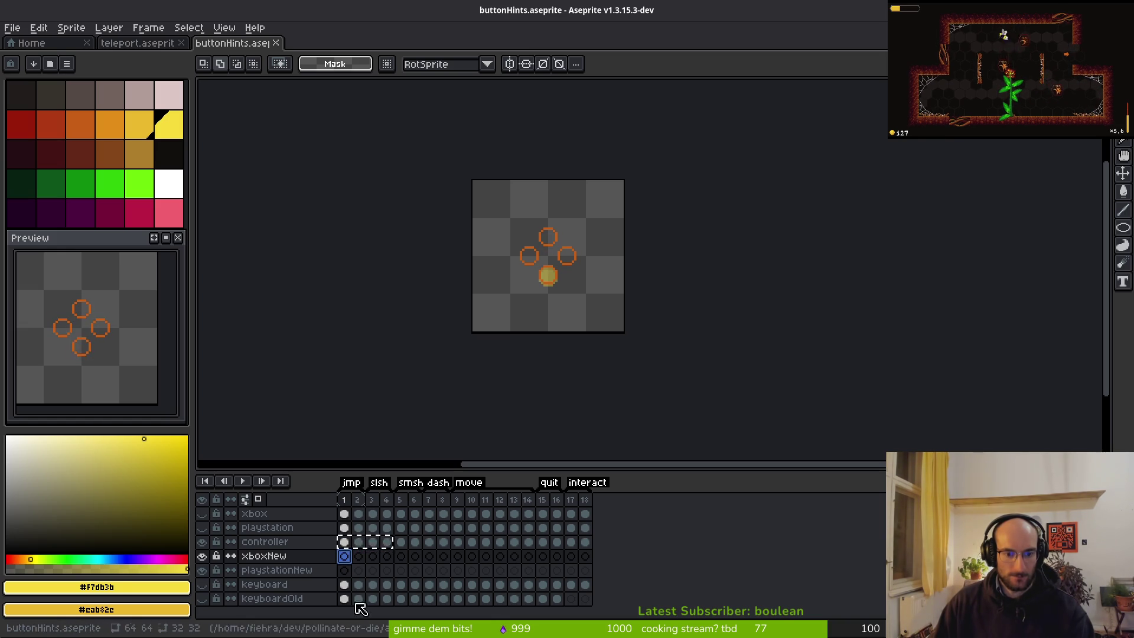
{"action": "left_click", "coordinate": [348, 556]}
Copy controller frames 1–6 into both xboxNew and playstationNew
{"action": "left_click_drag", "start_coordinate": [345, 544], "coordinate": [416, 546]}
{"action": "key", "text": "ctrl+c"}
{"action": "left_click", "coordinate": [345, 556]}
{"action": "key", "text": "ctrl+v"}
{"action": "left_click", "coordinate": [344, 570]}
{"action": "key", "text": "ctrl+v"}
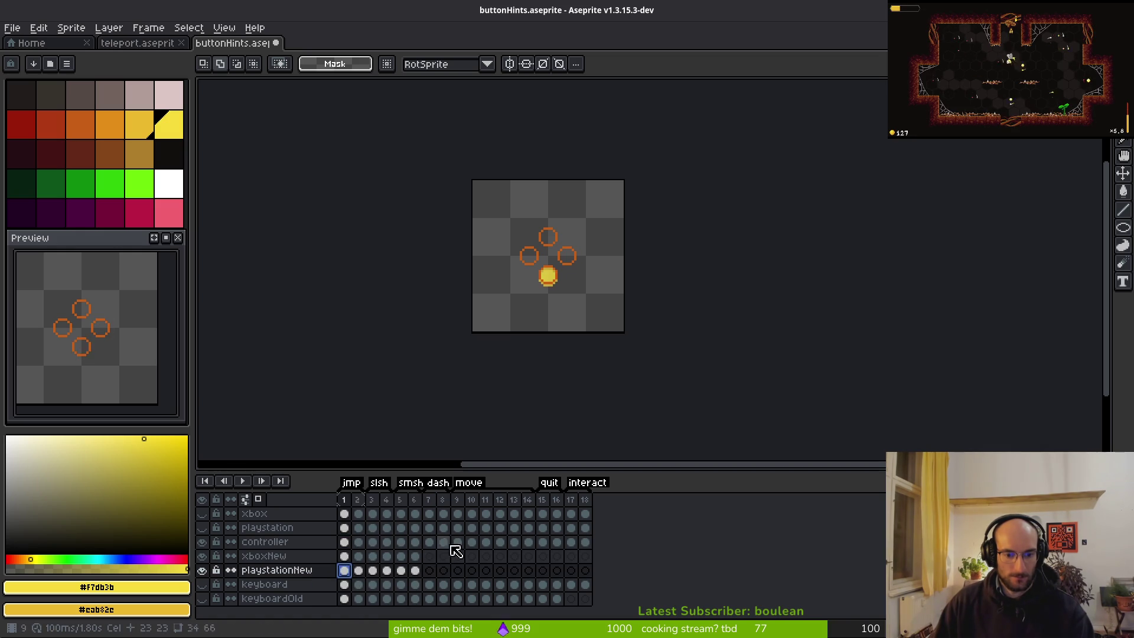
Copy playstation frames 7–8 and controller frames 9–14 into playstationNew
{"action": "left_click", "coordinate": [429, 541]}
{"action": "left_click_drag", "start_coordinate": [435, 547], "coordinate": [446, 536]}
{"action": "key", "text": "ctrl+c"}
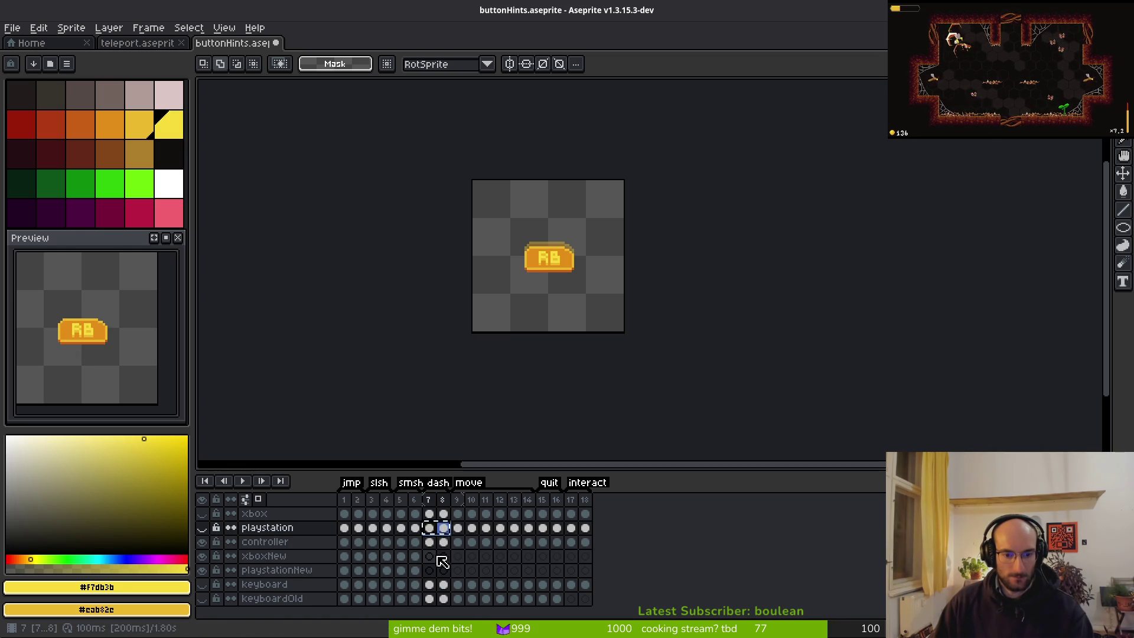
{"action": "left_click", "coordinate": [436, 571]}
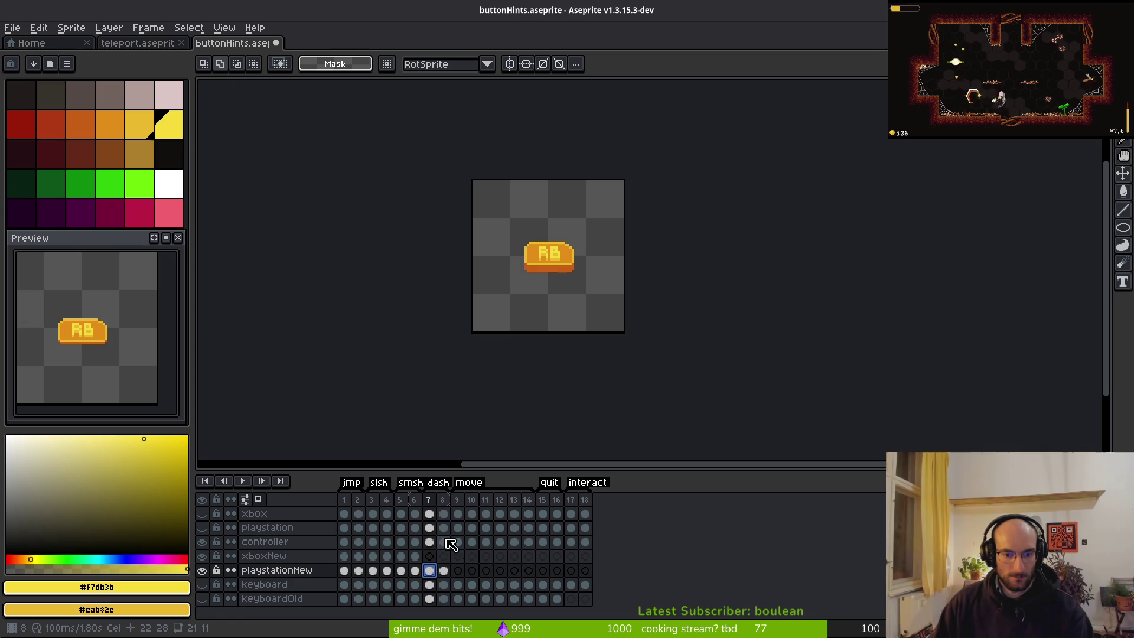
{"action": "left_click_drag", "start_coordinate": [436, 520], "coordinate": [530, 521]}
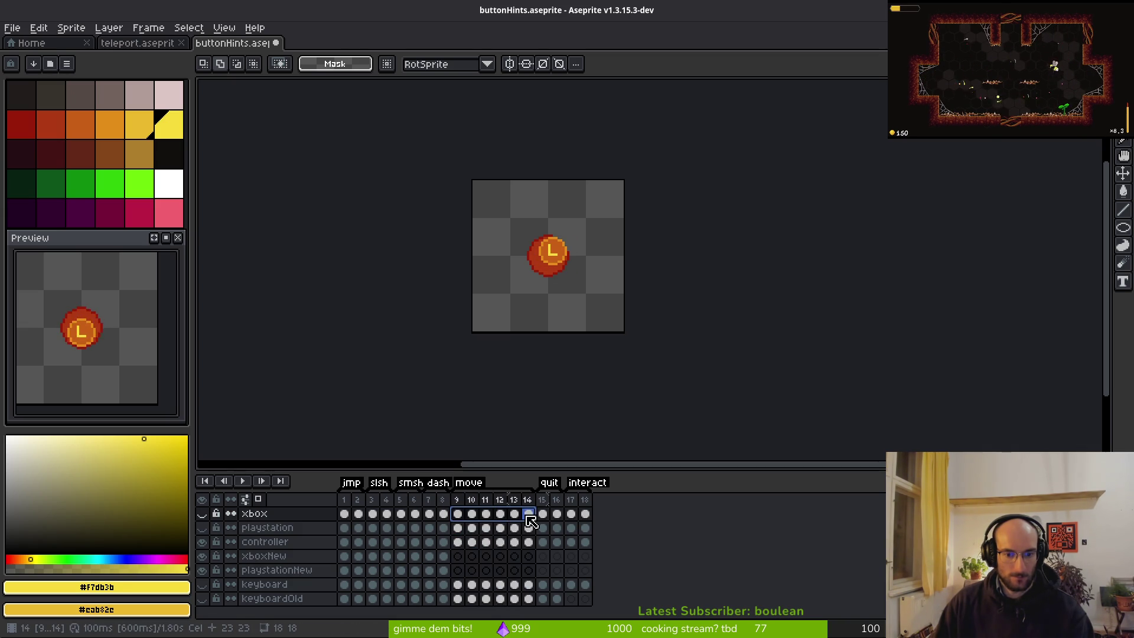
{"action": "mouse_move", "coordinate": [463, 544]}
{"action": "left_mouse_down"}
{"action": "mouse_move", "coordinate": [587, 547]}
{"action": "mouse_move", "coordinate": [529, 547]}
{"action": "left_mouse_up"}
{"action": "key", "text": "ctrl+c"}
{"action": "left_click", "coordinate": [458, 570]}
{"action": "key", "text": "ctrl+v"}
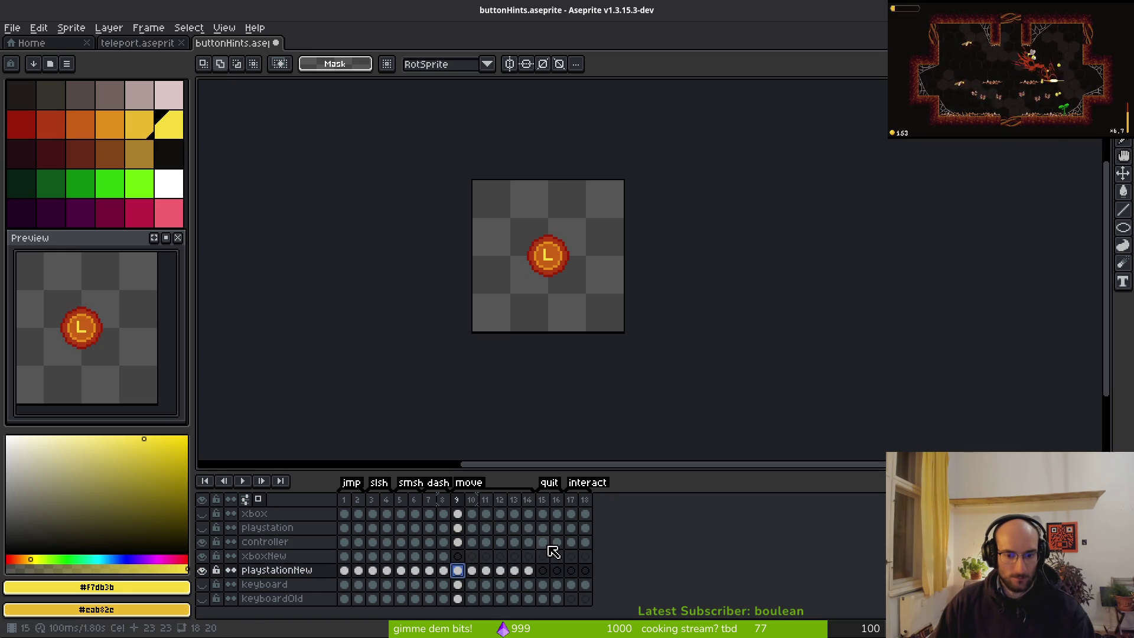
Paste the d-pad cel from controller frame 17 into both new layers
{"action": "left_click", "coordinate": [571, 541]}
{"action": "key", "text": "ctrl+c"}
{"action": "left_click", "coordinate": [571, 571]}
{"action": "key", "text": "ctrl+v"}
{"action": "left_click", "coordinate": [570, 556]}
{"action": "key", "text": "ctrl+v"}
Paste frames 15–16 into playstationNew and xboxNew, then save the sprite
{"action": "mouse_move", "coordinate": [459, 544]}
{"action": "left_mouse_down"}
{"action": "mouse_move", "coordinate": [558, 542]}
{"action": "mouse_move", "coordinate": [542, 528]}
{"action": "mouse_move", "coordinate": [560, 520]}
{"action": "left_mouse_up"}
{"action": "key", "text": "ctrl+c"}
{"action": "left_click", "coordinate": [544, 571]}
{"action": "key", "text": "ctrl+v"}
{"action": "left_click", "coordinate": [542, 556]}
{"action": "key", "text": "ctrl+v"}
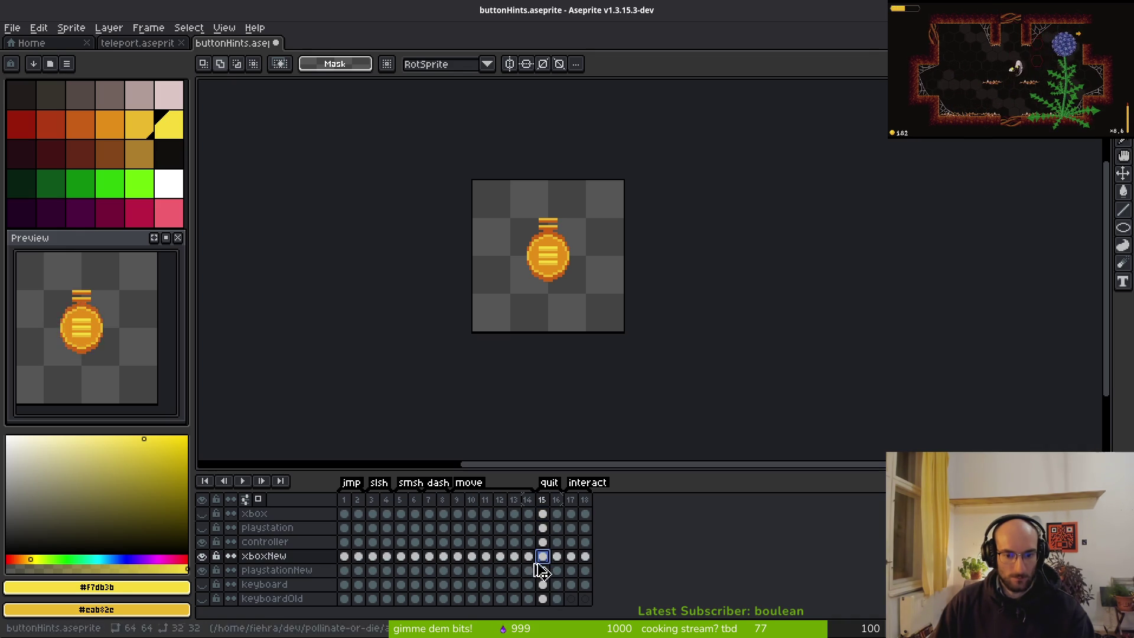
{"action": "key", "text": "ctrl+s"}
Undo the recent pastes, emptying xboxNew frames 10–16 and frames 17–18 on the new layers
{"action": "left_click", "coordinate": [248, 555]}
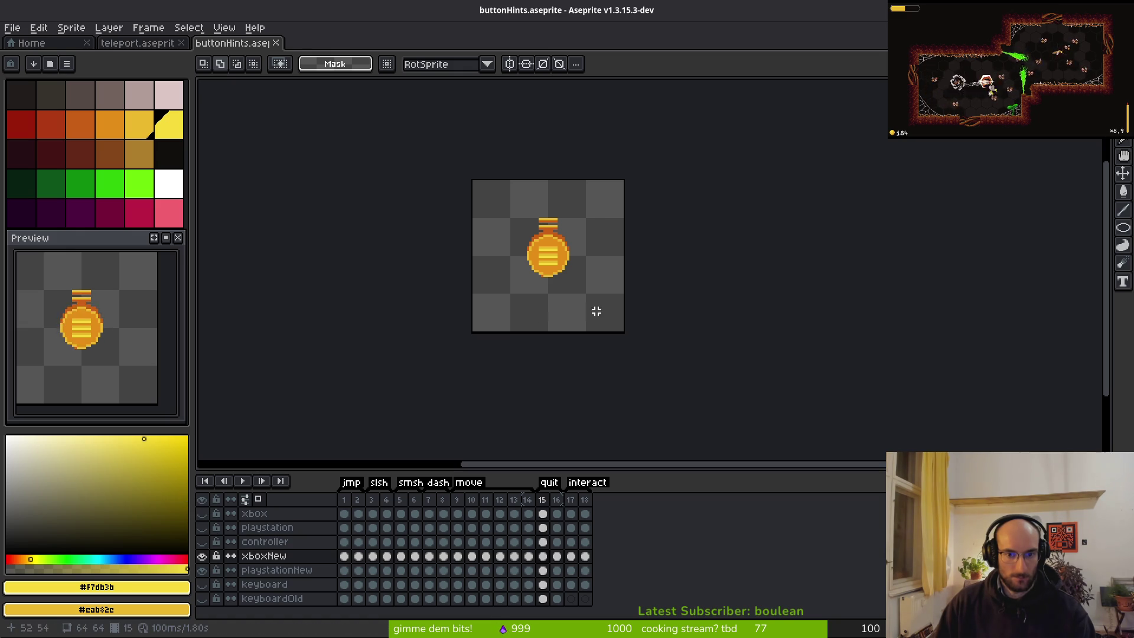
{"action": "key", "text": "i"}
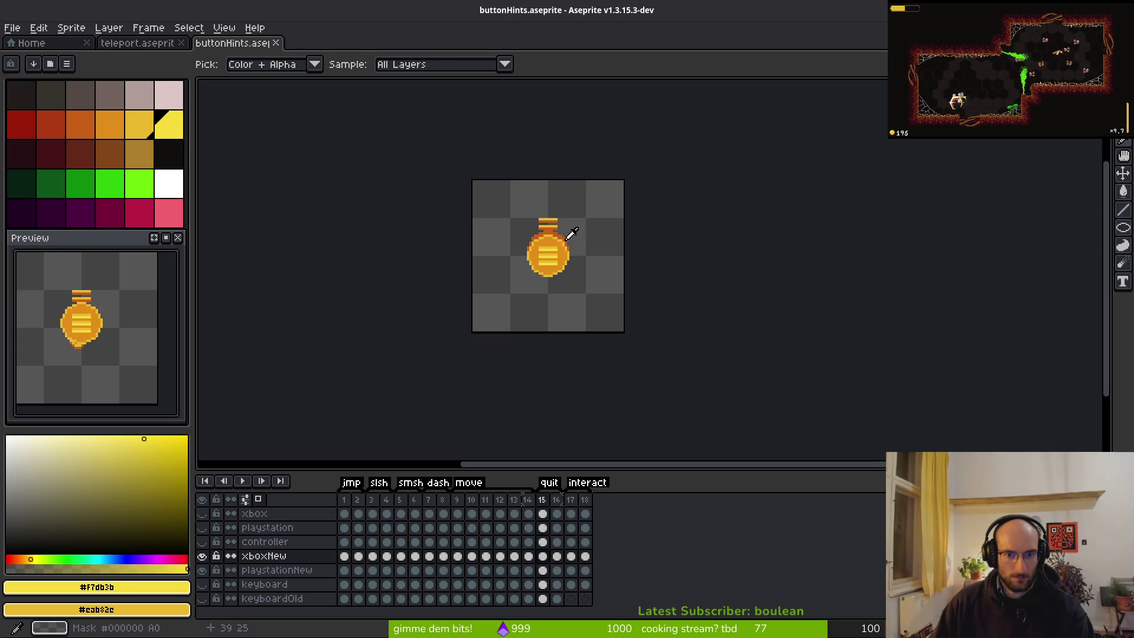
{"action": "key", "text": "w"}
{"action": "key", "text": "ctrl+z"}
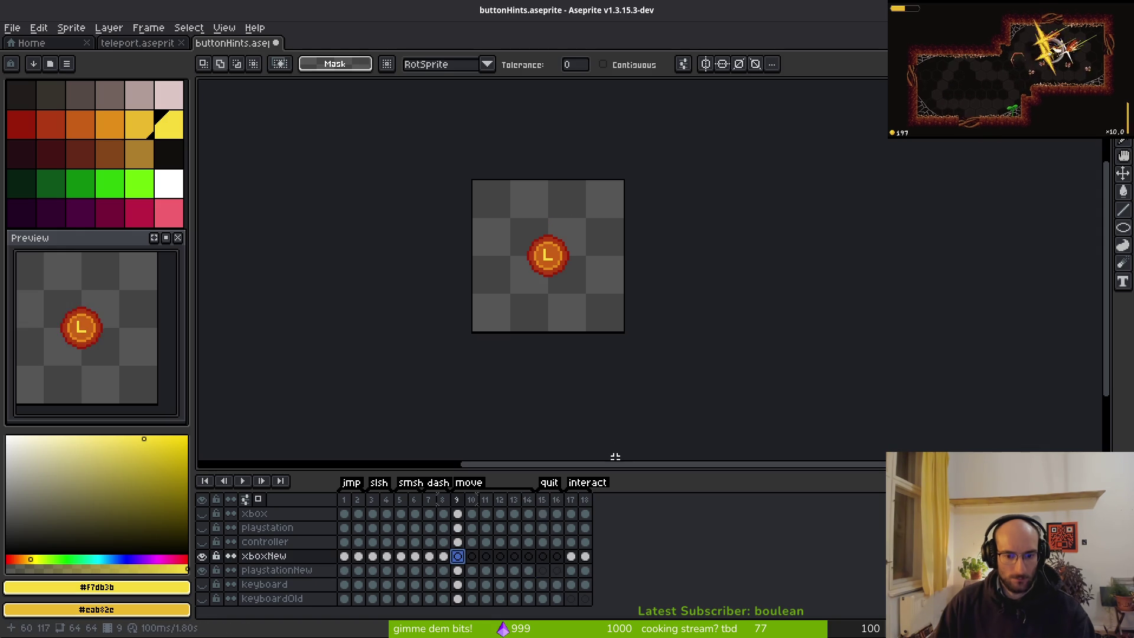
{"action": "key", "text": "ctrl+z"}
{"action": "key", "text": "ctrl+z"}
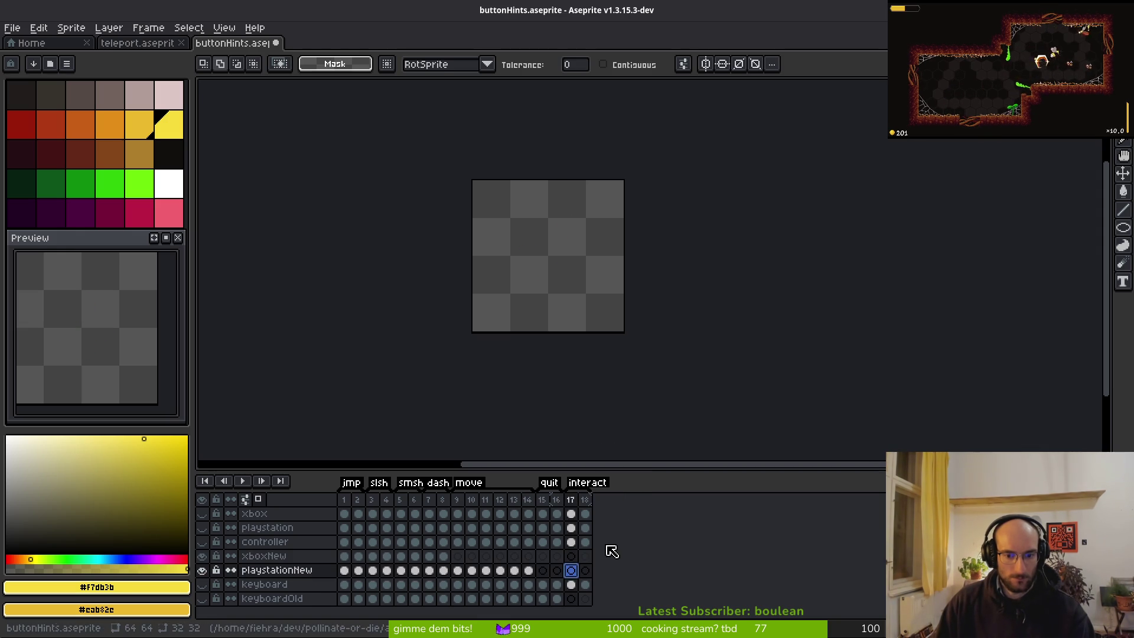
{"action": "key", "text": "ctrl+z"}
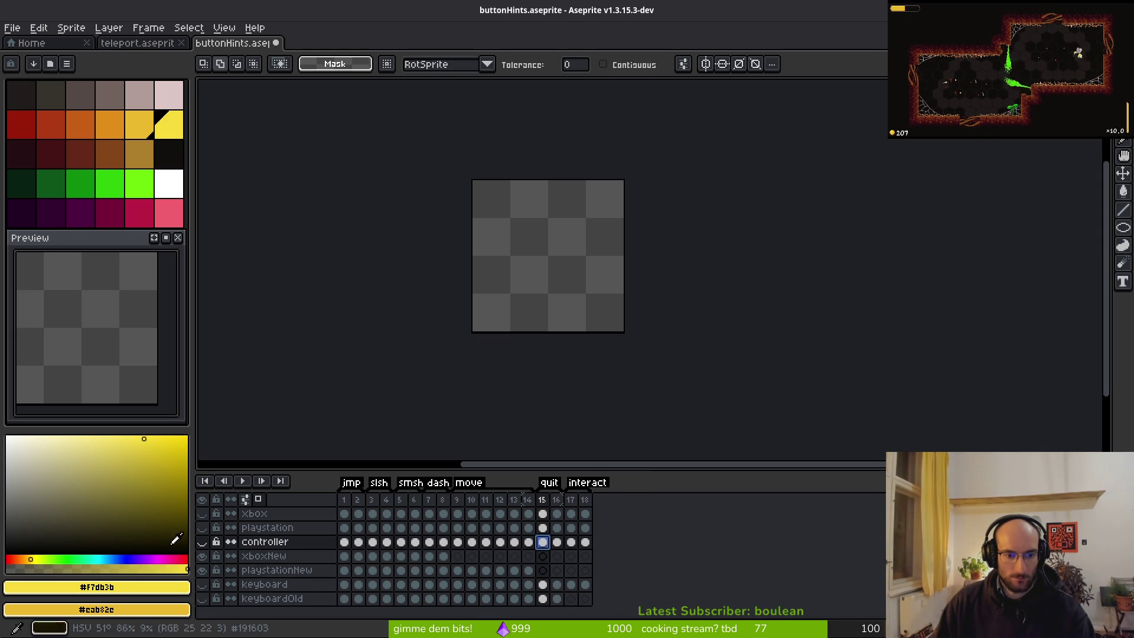
{"action": "key", "text": "ctrl+z"}
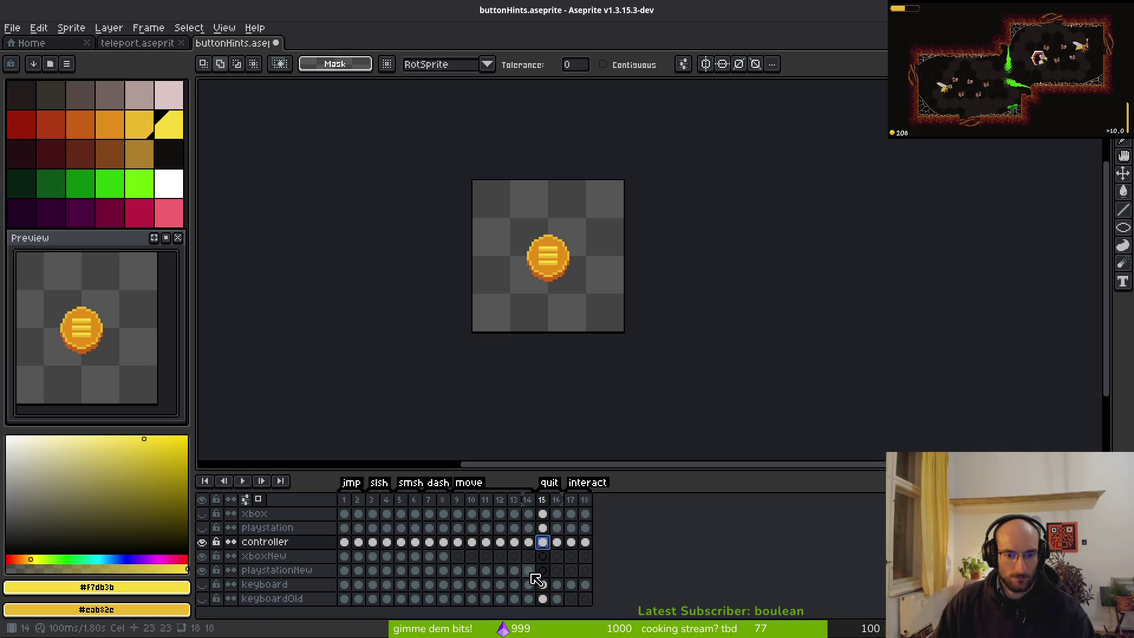
{"action": "left_click", "coordinate": [528, 571]}
{"action": "left_click", "coordinate": [543, 544]}
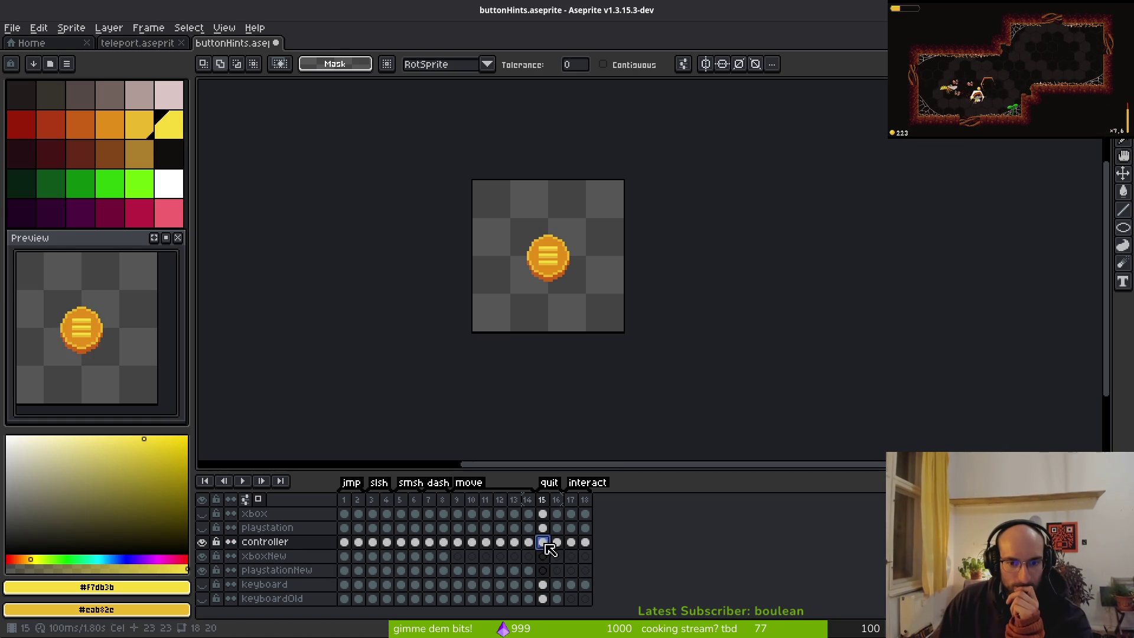
Copy playstationNew frames 9–14 into xboxNew frames 9–14 and save
{"action": "left_click_drag", "start_coordinate": [457, 571], "coordinate": [531, 577]}
{"action": "key", "text": "ctrl+c"}
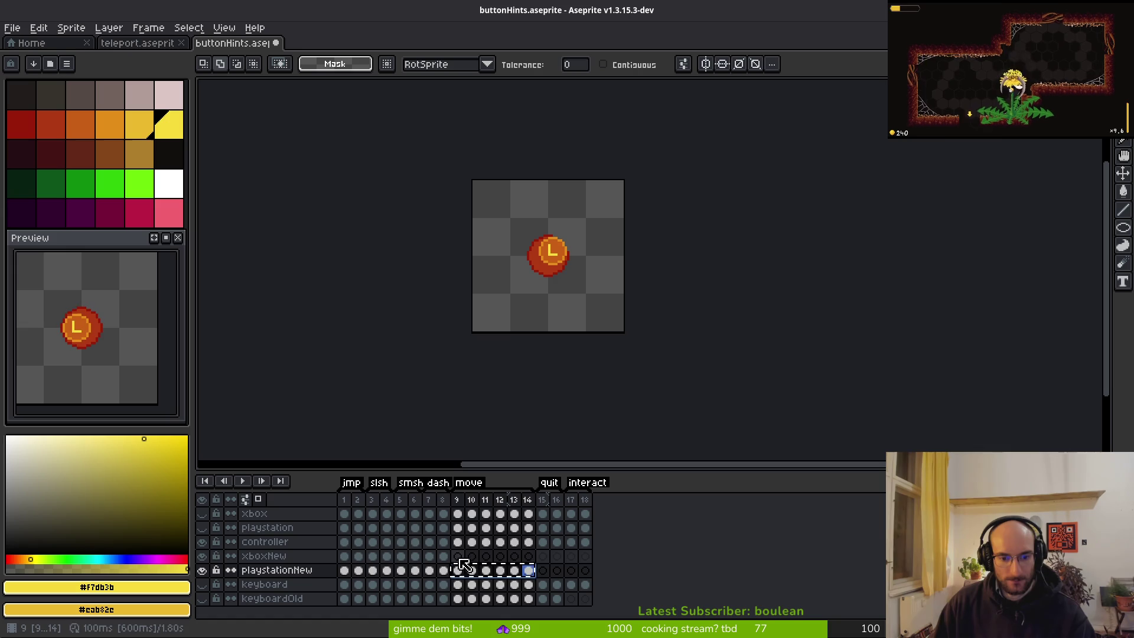
{"action": "left_click", "coordinate": [458, 557]}
{"action": "key", "text": "ctrl+v"}
{"action": "key", "text": "ctrl+s"}
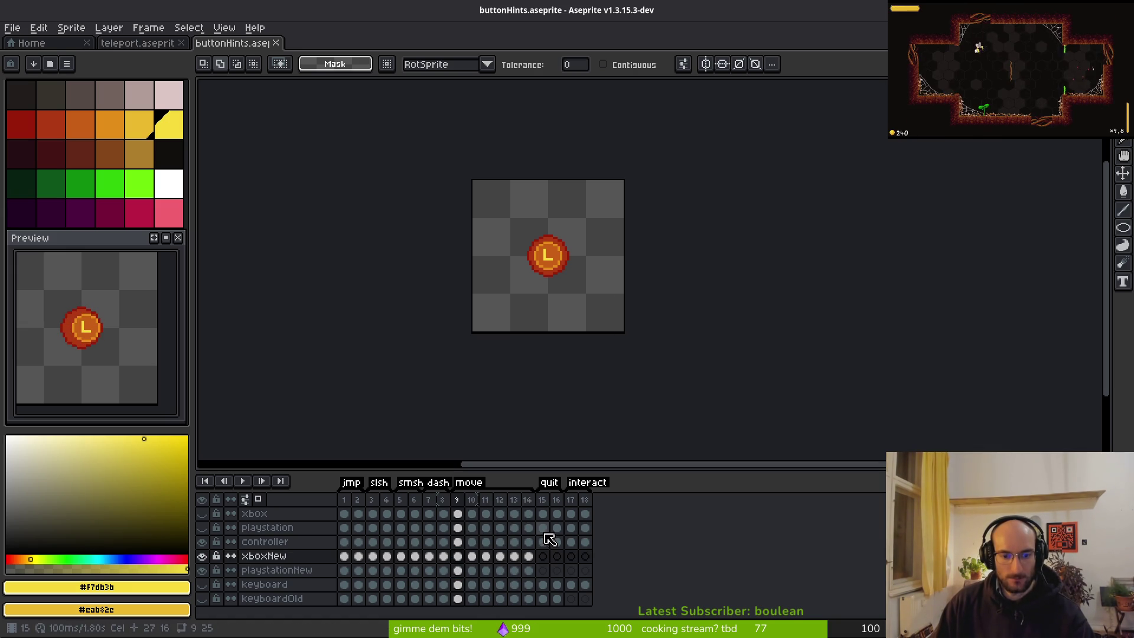
Swap controller for playstation visibility and select frames 15–16, then hide playstationNew
{"action": "left_click_drag", "start_coordinate": [544, 544], "coordinate": [556, 544]}
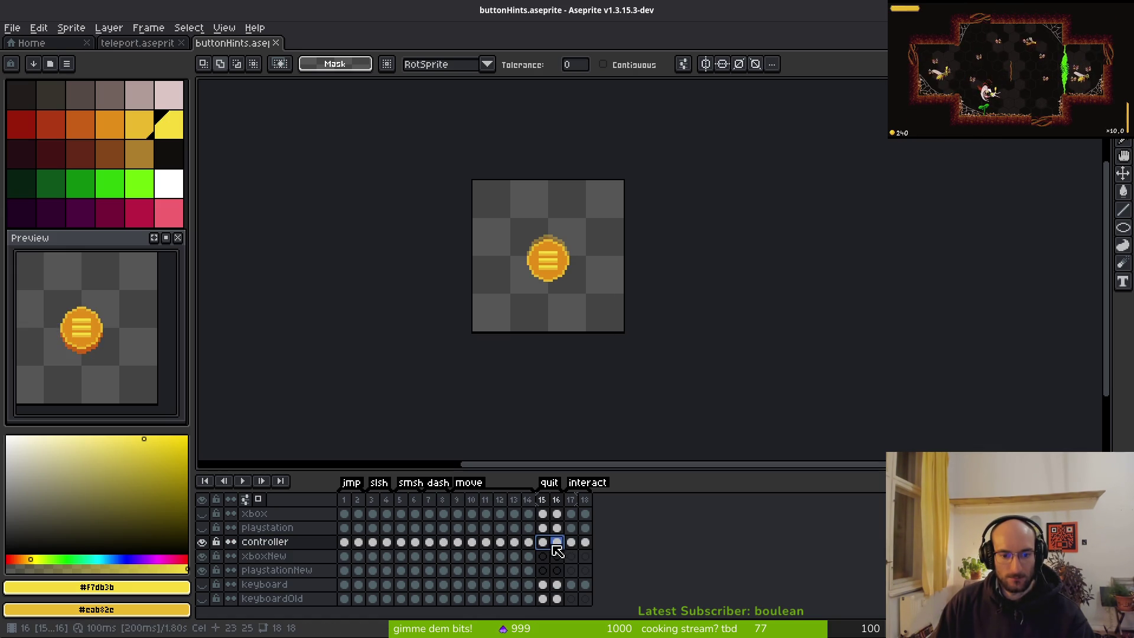
{"action": "left_click", "coordinate": [202, 542]}
{"action": "left_click", "coordinate": [202, 528]}
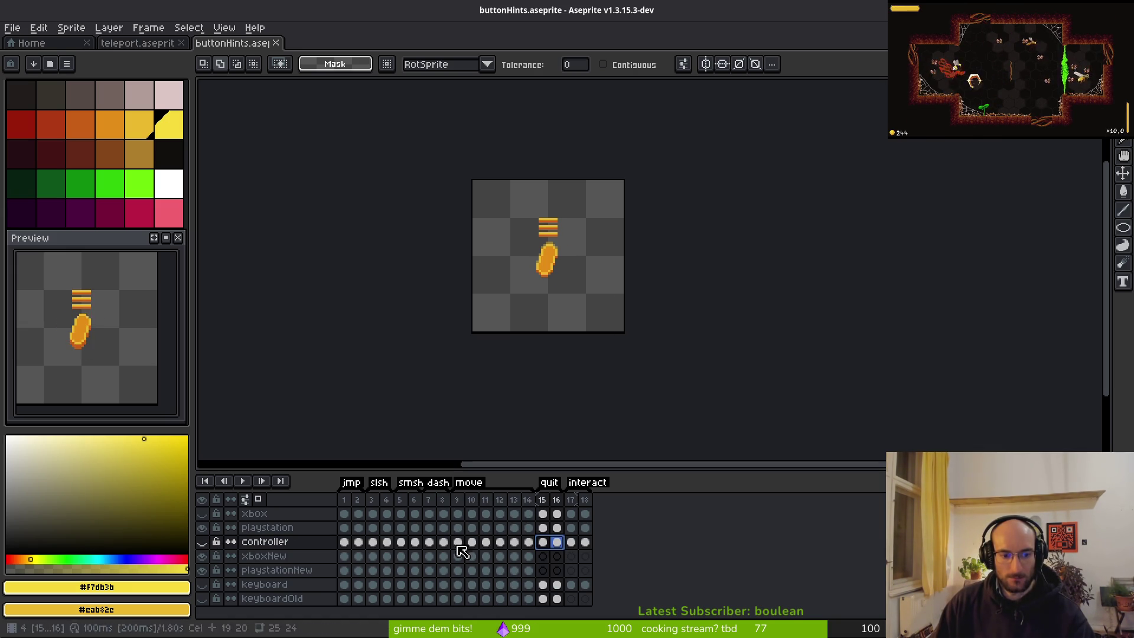
{"action": "left_click_drag", "start_coordinate": [543, 528], "coordinate": [558, 529]}
{"action": "left_click", "coordinate": [547, 571]}
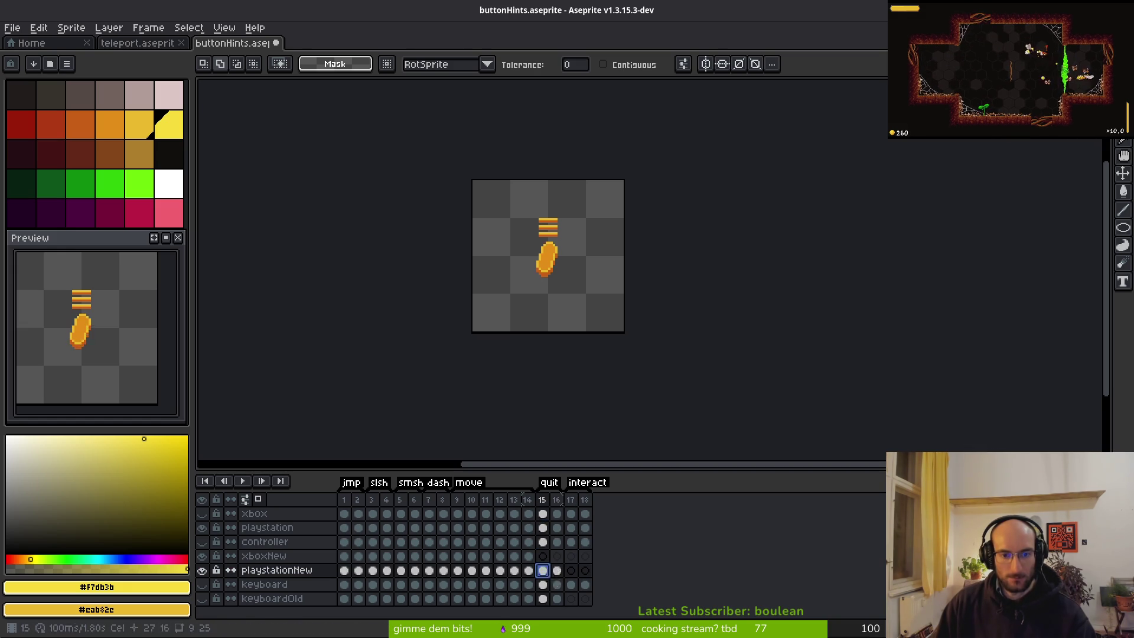
{"action": "left_click", "coordinate": [202, 570]}
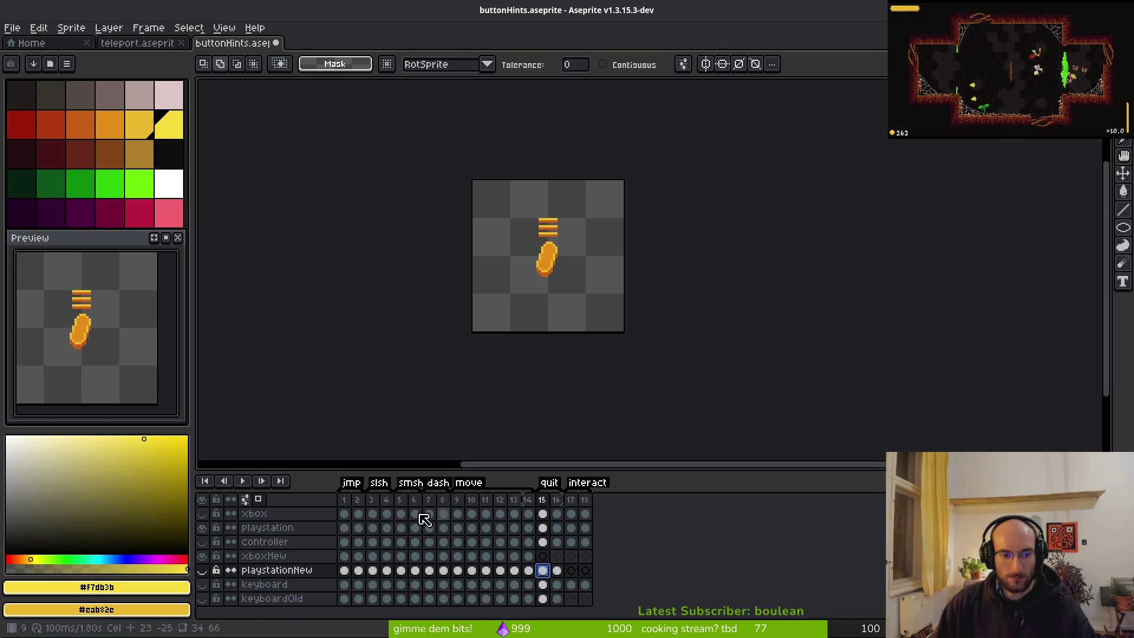
Drag the controller layer below playstation in the timeline
{"action": "left_click", "coordinate": [291, 516]}
{"action": "left_click", "coordinate": [287, 531]}
{"action": "left_click", "coordinate": [282, 518]}
{"action": "left_click_drag", "start_coordinate": [286, 529], "coordinate": [278, 552]}
Save, then rename Layer 2 to xboxNew and Layer 1 to playstationNew
{"action": "key", "text": "ctrl+s"}
{"action": "left_click", "coordinate": [275, 558]}
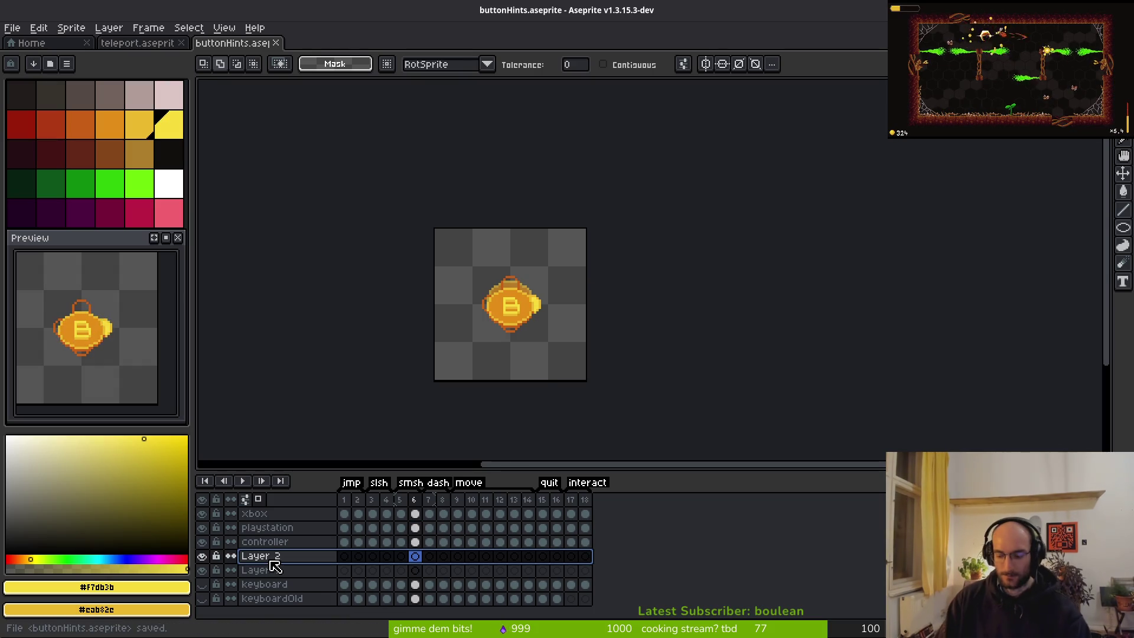
{"action": "double_click", "coordinate": [273, 563]}
{"action": "type", "text": "xboxN"}
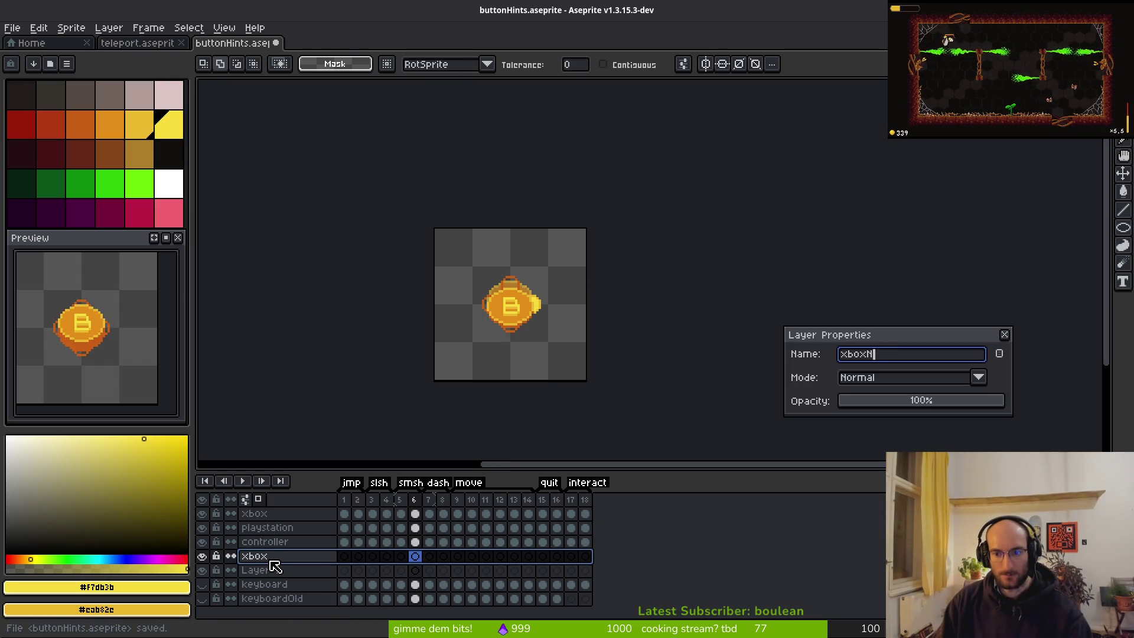
{"action": "type", "text": "ew"}
{"action": "key", "text": "Return"}
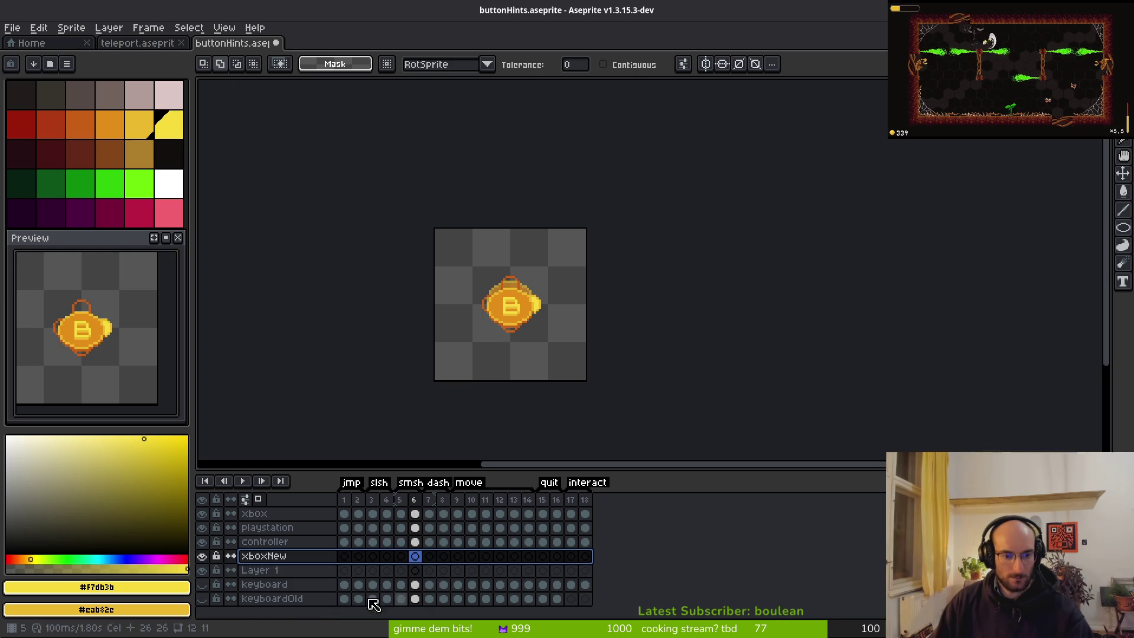
{"action": "left_click", "coordinate": [275, 571]}
{"action": "double_click", "coordinate": [274, 571]}
{"action": "type", "text": "playstation"}
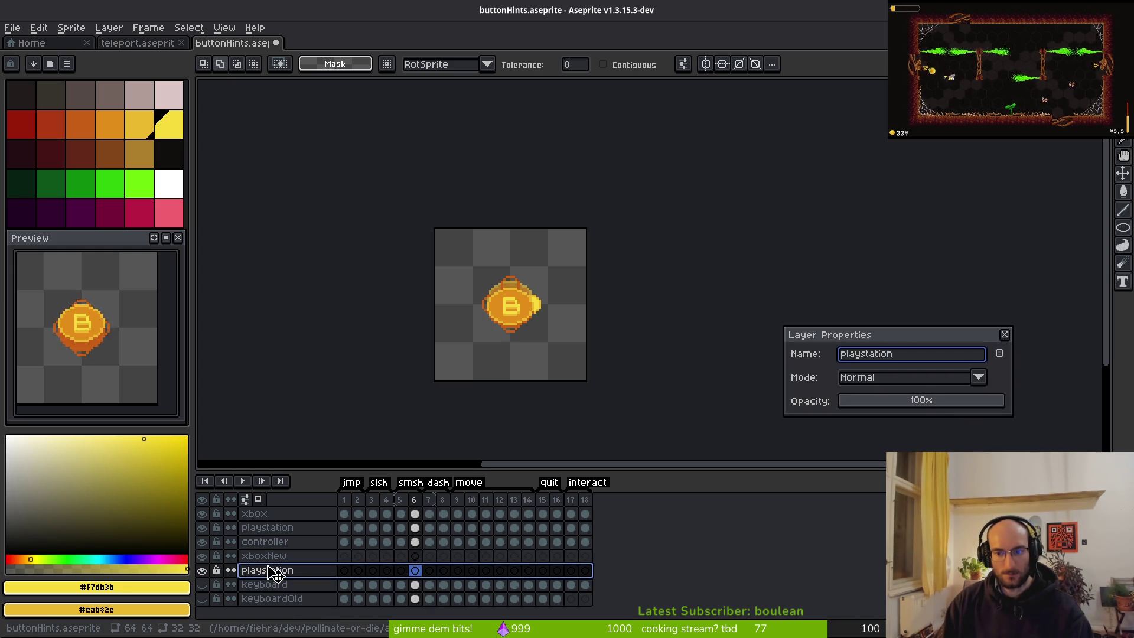
{"action": "type", "text": "New"}
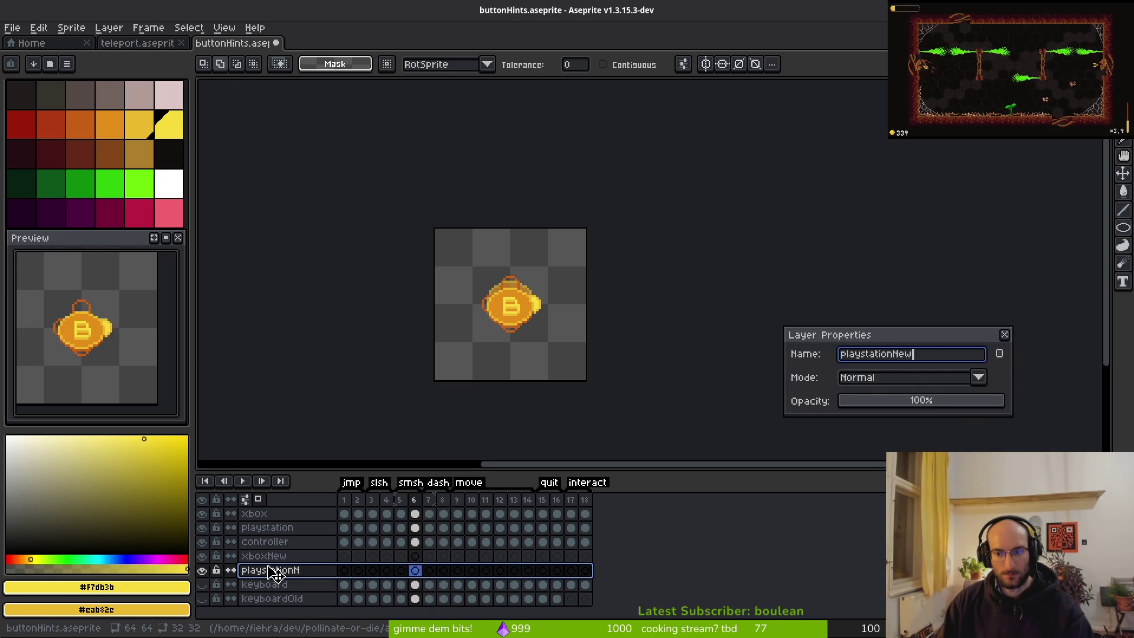
{"action": "key", "text": "Return"}
{"action": "left_click_drag", "start_coordinate": [345, 542], "coordinate": [420, 547]}
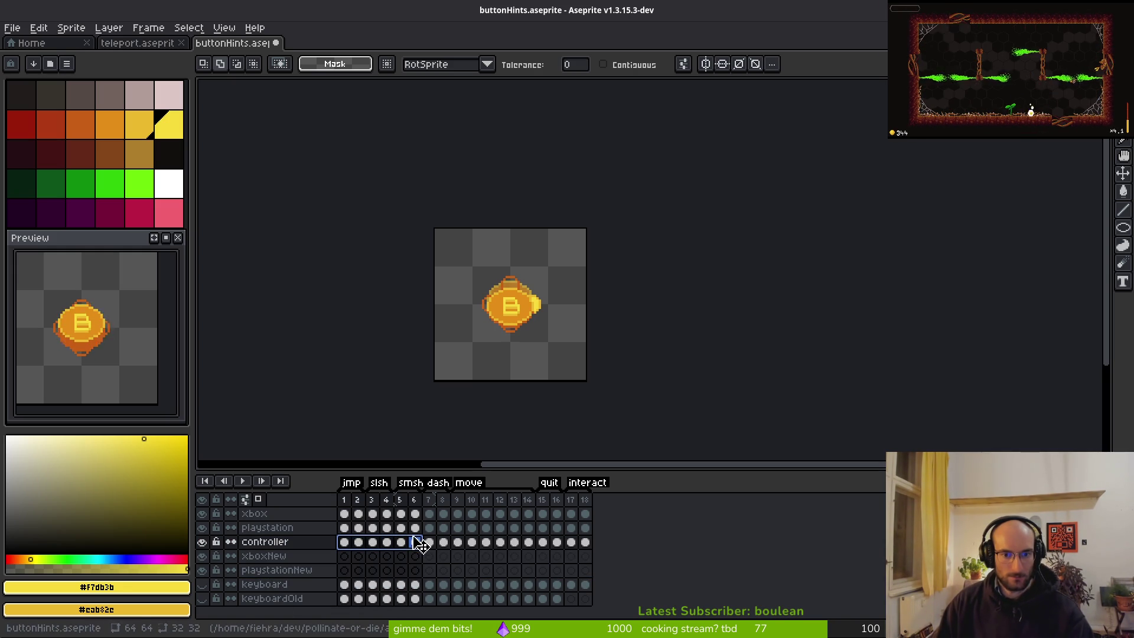
Copy controller cels 1–6 into both xboxNew and playstationNew
{"action": "left_click", "coordinate": [203, 528]}
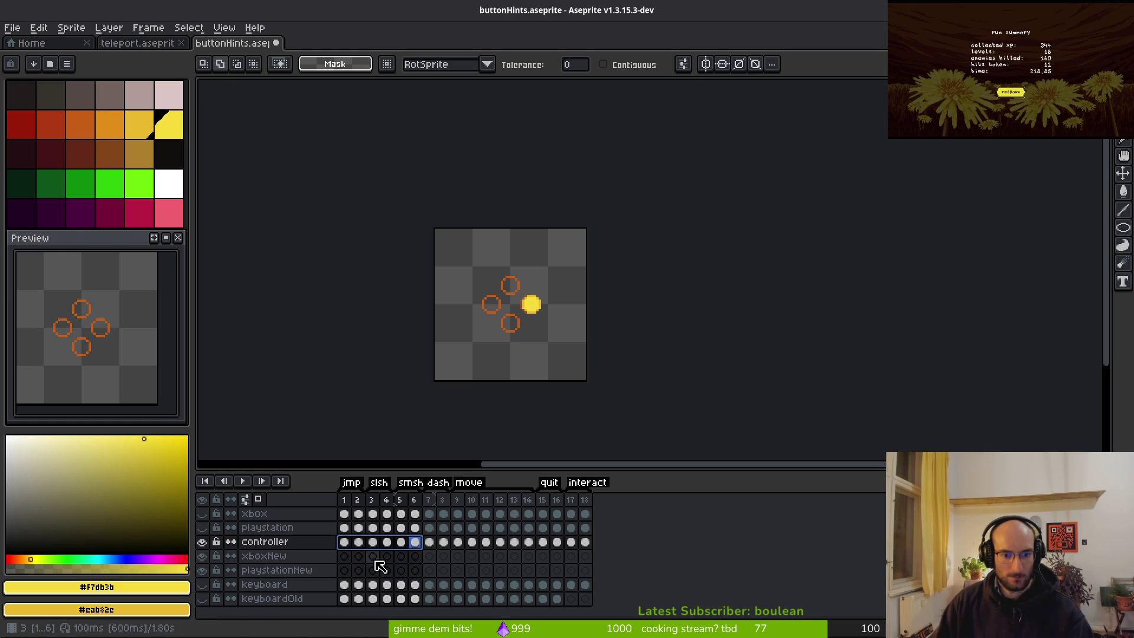
{"action": "left_click_drag", "start_coordinate": [345, 542], "coordinate": [401, 543]}
{"action": "key", "text": "ctrl+c"}
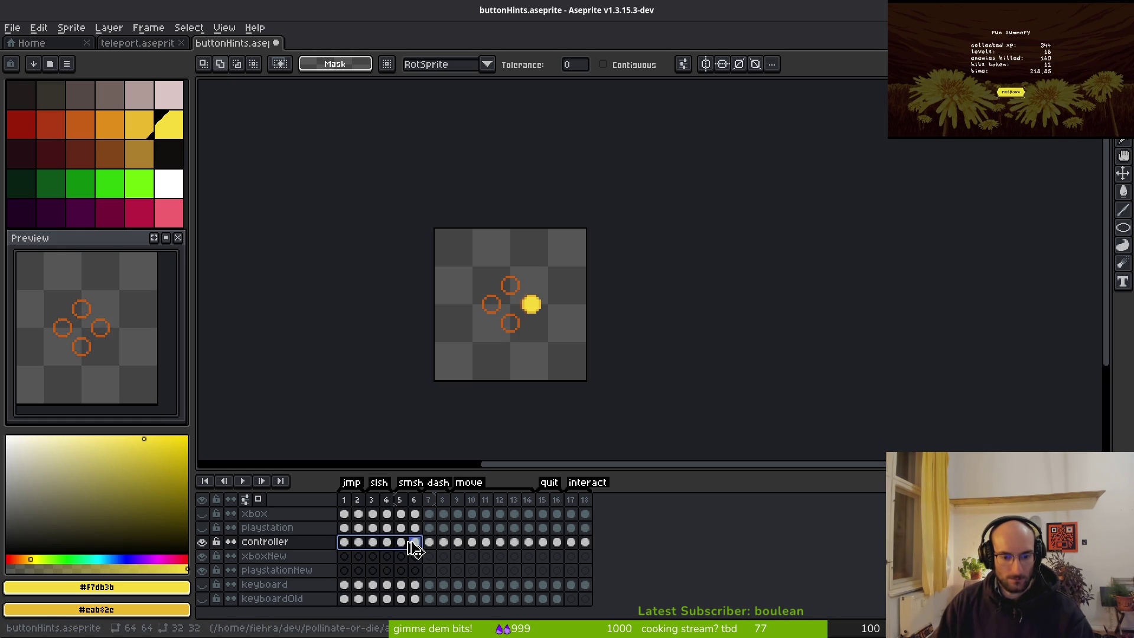
{"action": "left_click", "coordinate": [346, 557]}
{"action": "key", "text": "ctrl+v"}
{"action": "left_click", "coordinate": [346, 570]}
{"action": "key", "text": "ctrl+v"}
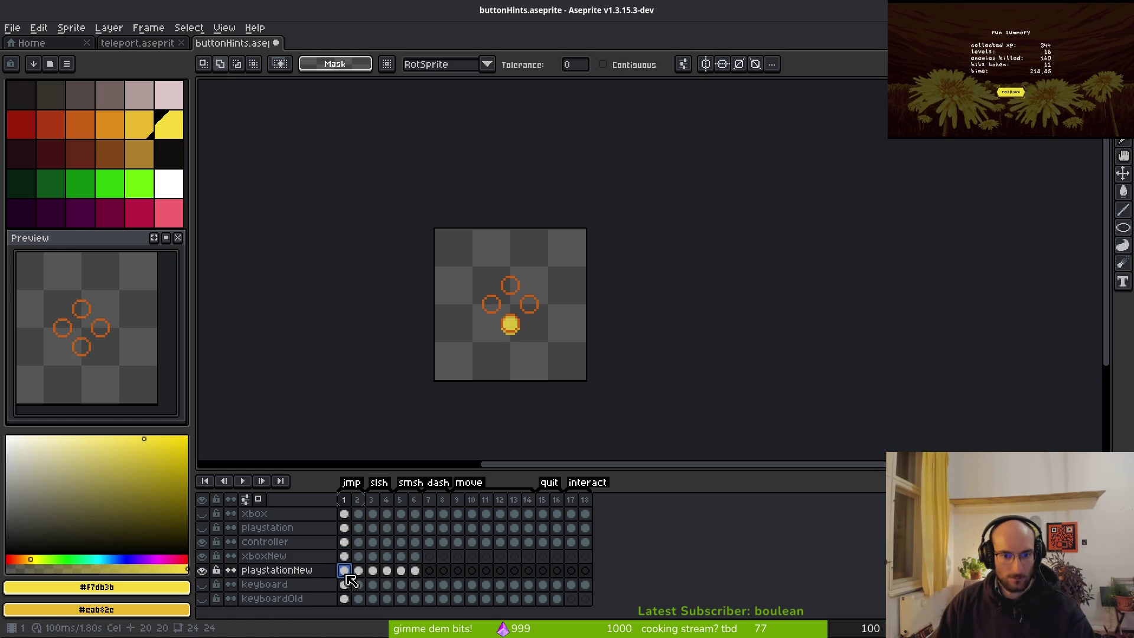
Copy the controller's interact cel at frame 17 into both new layers
{"action": "left_click", "coordinate": [556, 542]}
{"action": "left_click", "coordinate": [571, 541]}
{"action": "key", "text": "ctrl+c"}
{"action": "left_click", "coordinate": [573, 556]}
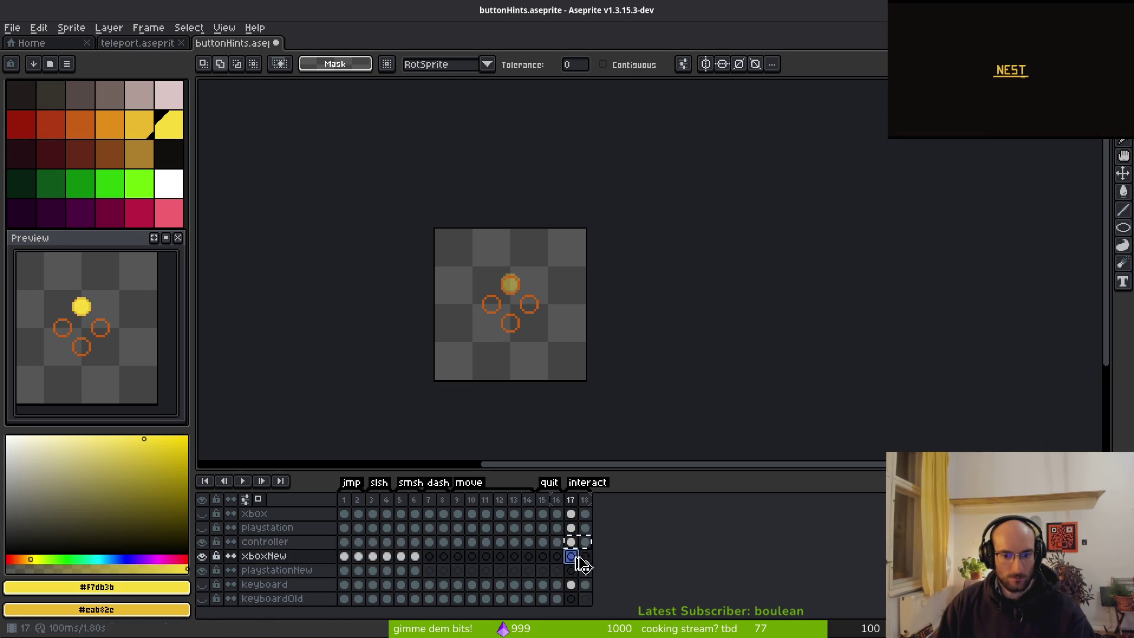
{"action": "key", "text": "ctrl+v"}
{"action": "left_click", "coordinate": [570, 570]}
{"action": "key", "text": "ctrl+v"}
Copy controller frames 7–16 into playstationNew frames 7–16
{"action": "left_click", "coordinate": [201, 541]}
{"action": "left_click", "coordinate": [201, 528]}
{"action": "left_click_drag", "start_coordinate": [430, 541], "coordinate": [558, 548]}
{"action": "key", "text": "ctrl+c"}
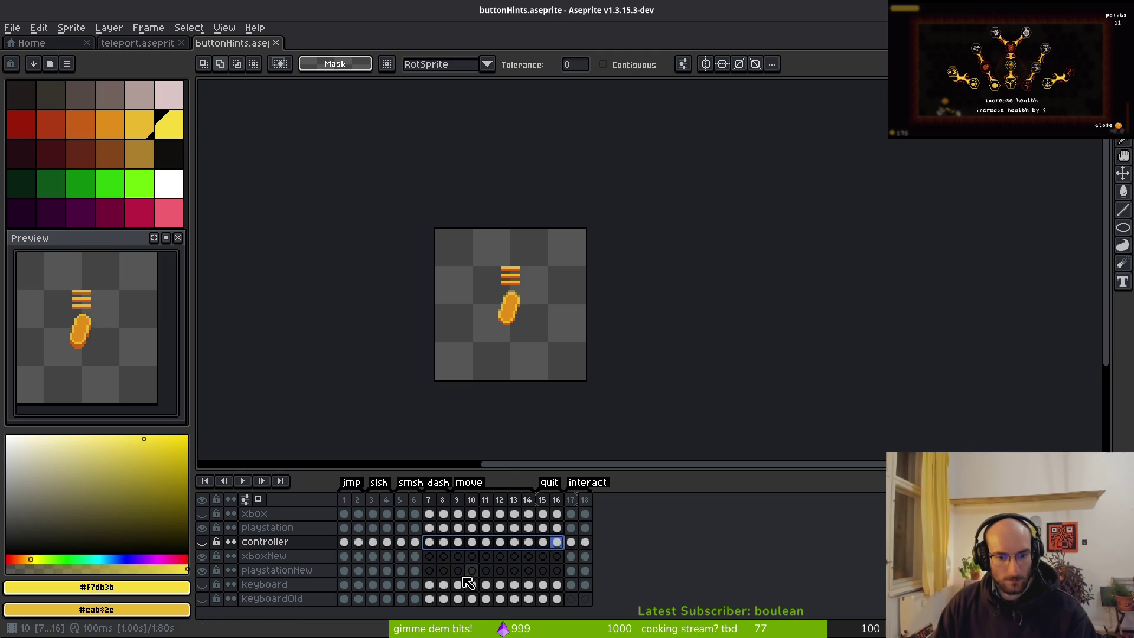
{"action": "left_click", "coordinate": [429, 570]}
{"action": "key", "text": "ctrl+v"}
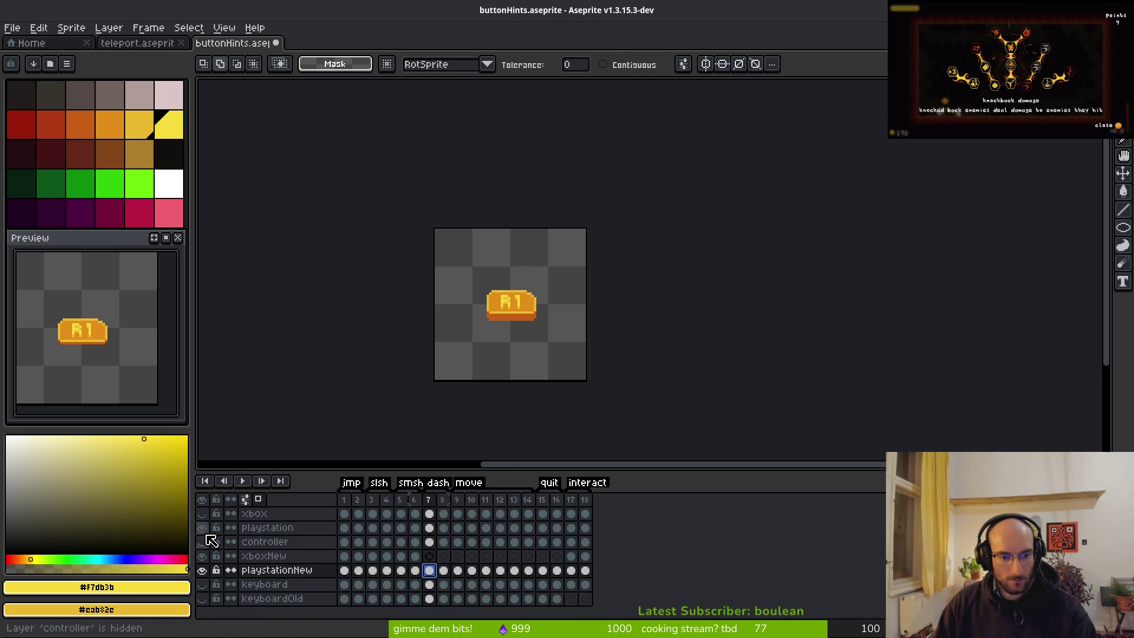
Copy xbox frames 7–16 into xboxNew frames 7–16
{"action": "left_click", "coordinate": [208, 514]}
{"action": "left_click_drag", "start_coordinate": [434, 519], "coordinate": [557, 514]}
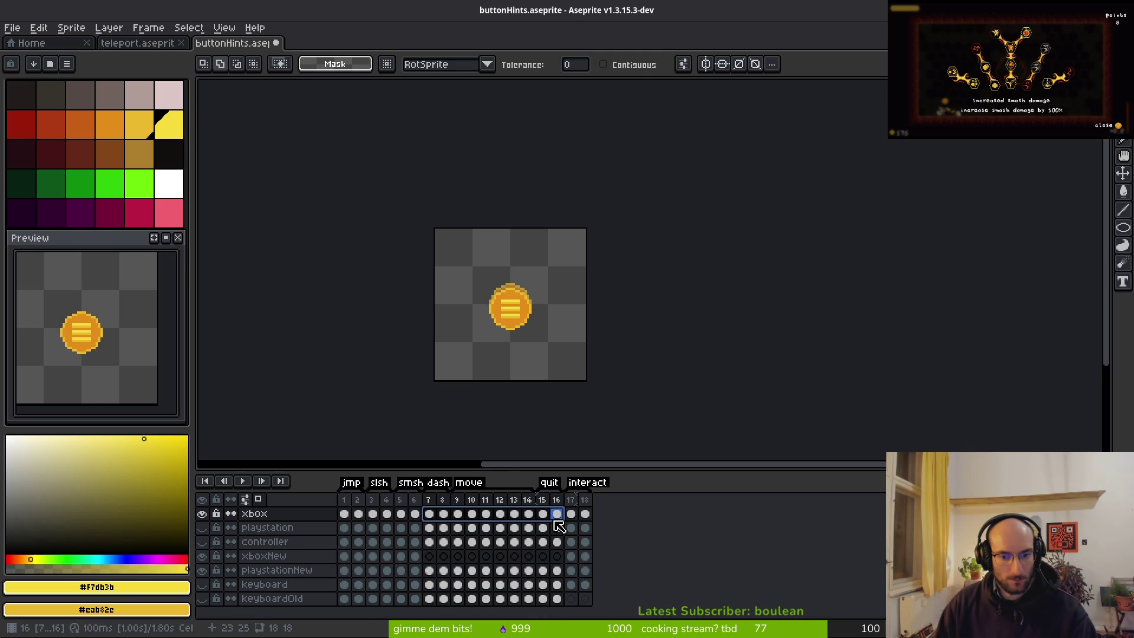
{"action": "key", "text": "ctrl+c"}
{"action": "left_click", "coordinate": [429, 556]}
{"action": "key", "text": "ctrl+v"}
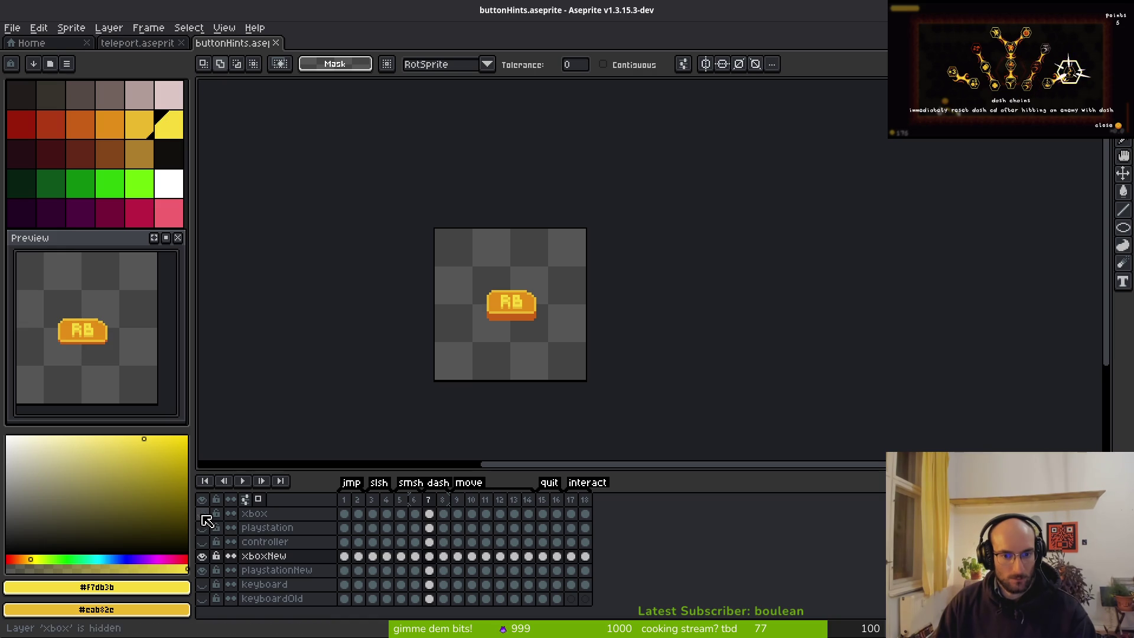
Play the animation from frame 1 to preview xboxNew, then playstationNew
{"action": "left_click", "coordinate": [202, 570]}
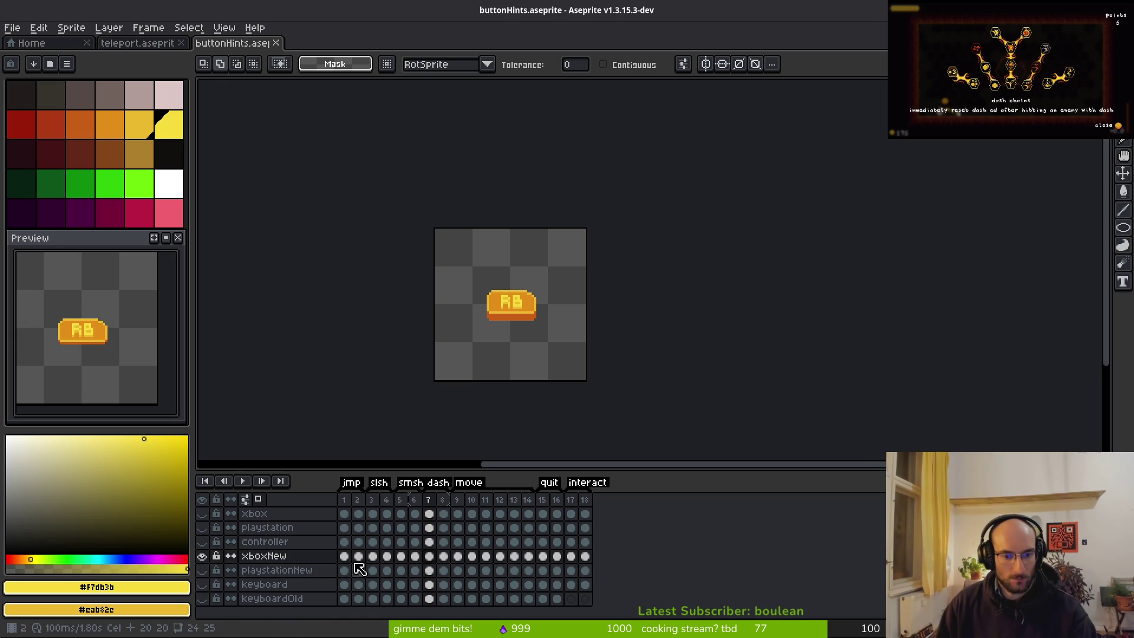
{"action": "left_click", "coordinate": [346, 557]}
{"action": "key", "text": "Return"}
{"action": "key", "text": "i"}
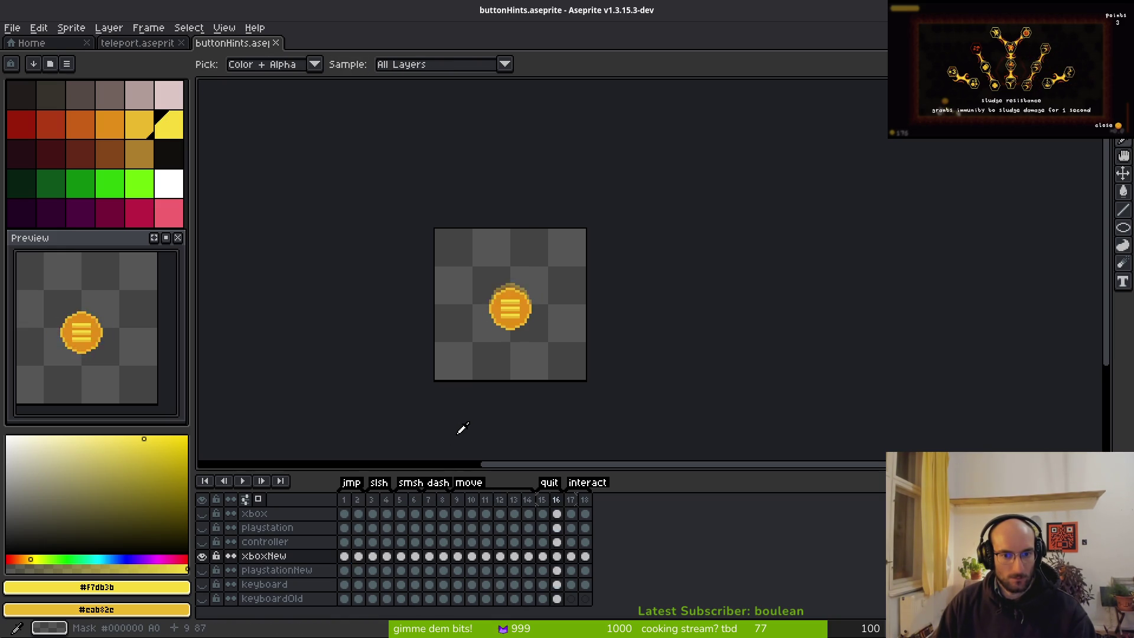
{"action": "left_click", "coordinate": [202, 570], "text": "alt"}
{"action": "left_click", "coordinate": [352, 571]}
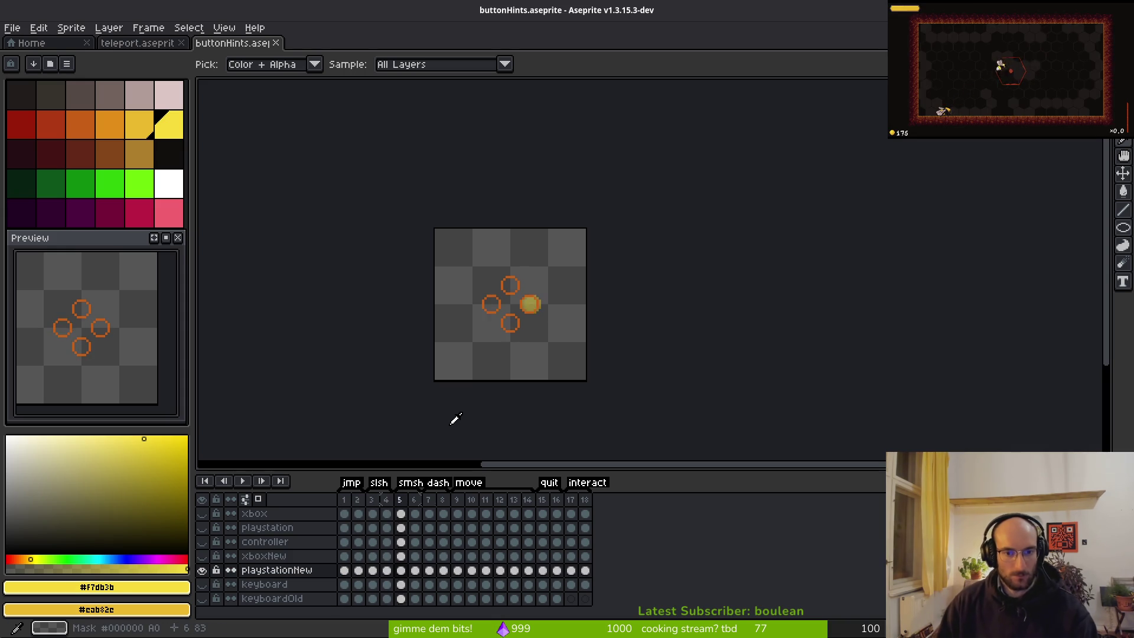
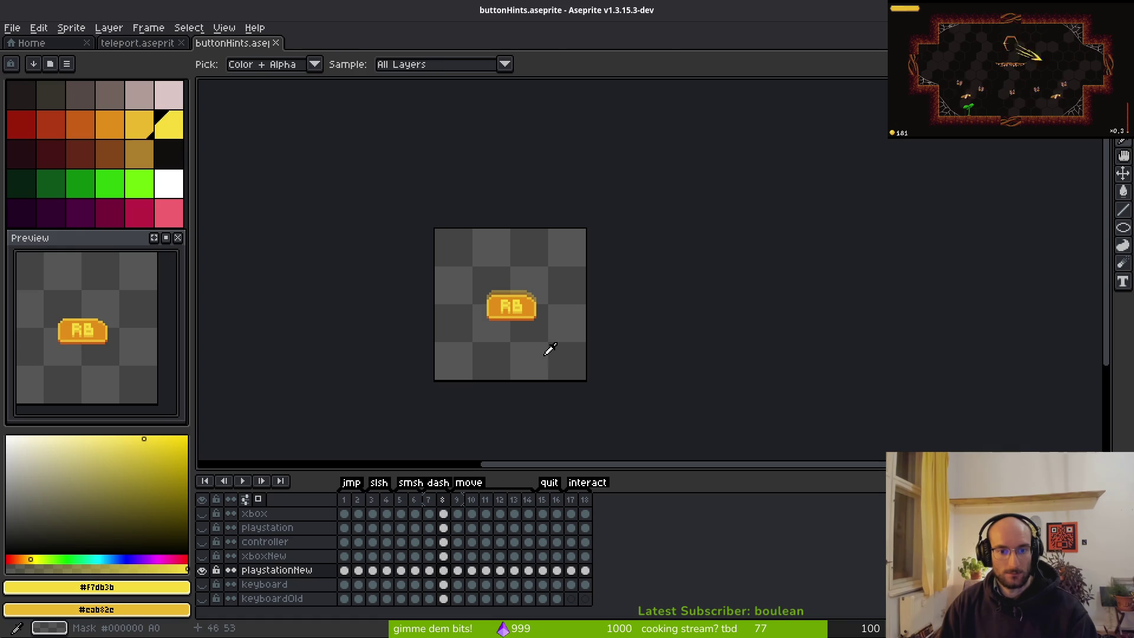
Show the playstation layer, copy its R1 cels onto playstationNew frames 7–8, and preview the animation
{"action": "key", "text": "w"}
{"action": "left_click", "coordinate": [202, 527]}
{"action": "left_click_drag", "start_coordinate": [430, 532], "coordinate": [444, 532]}
{"action": "left_click_drag", "start_coordinate": [433, 584], "coordinate": [431, 570]}
{"action": "key", "text": "Return"}
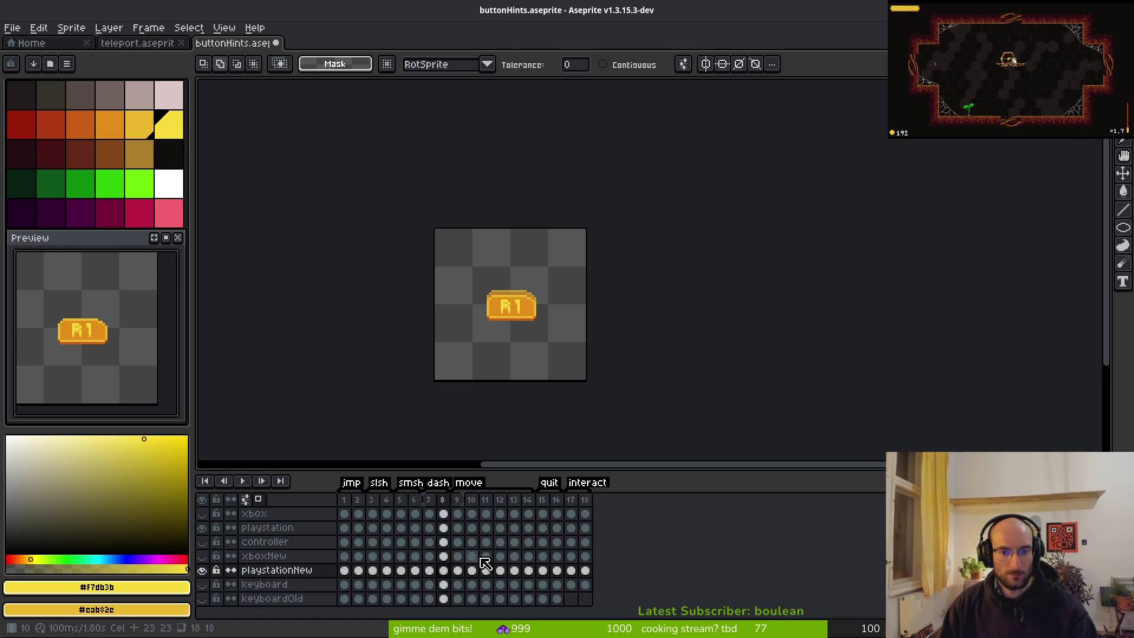
{"action": "key", "text": "i"}
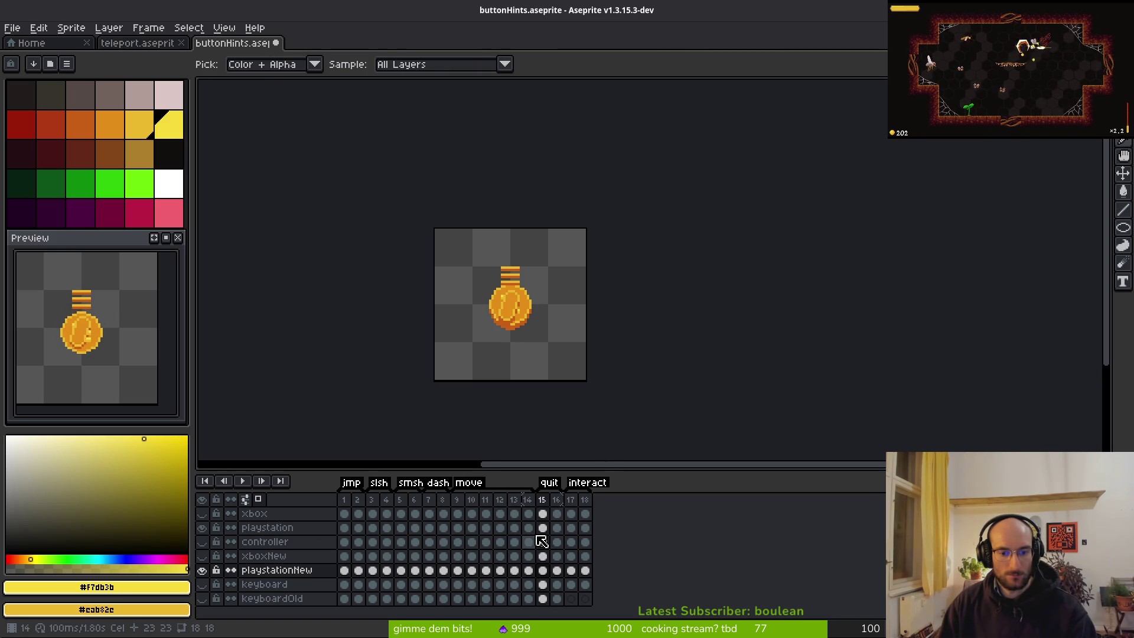
Check the frame 15–17 cels, save buttonHints.aseprite, and hide the playstationNew layer
{"action": "left_click_drag", "start_coordinate": [548, 530], "coordinate": [572, 529]}
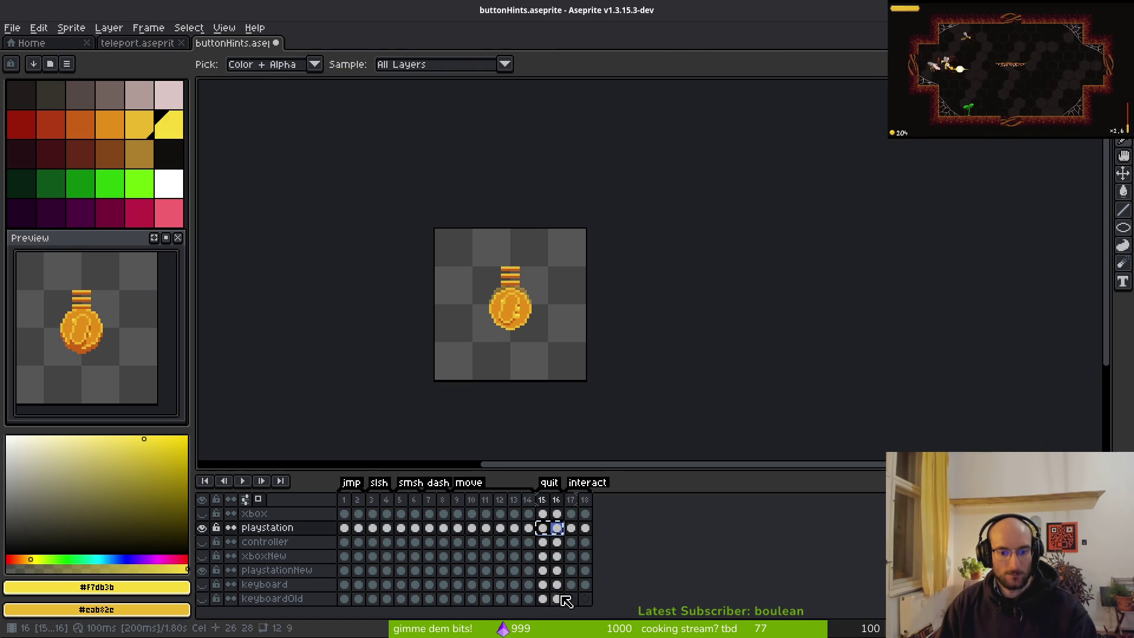
{"action": "left_click", "coordinate": [543, 572]}
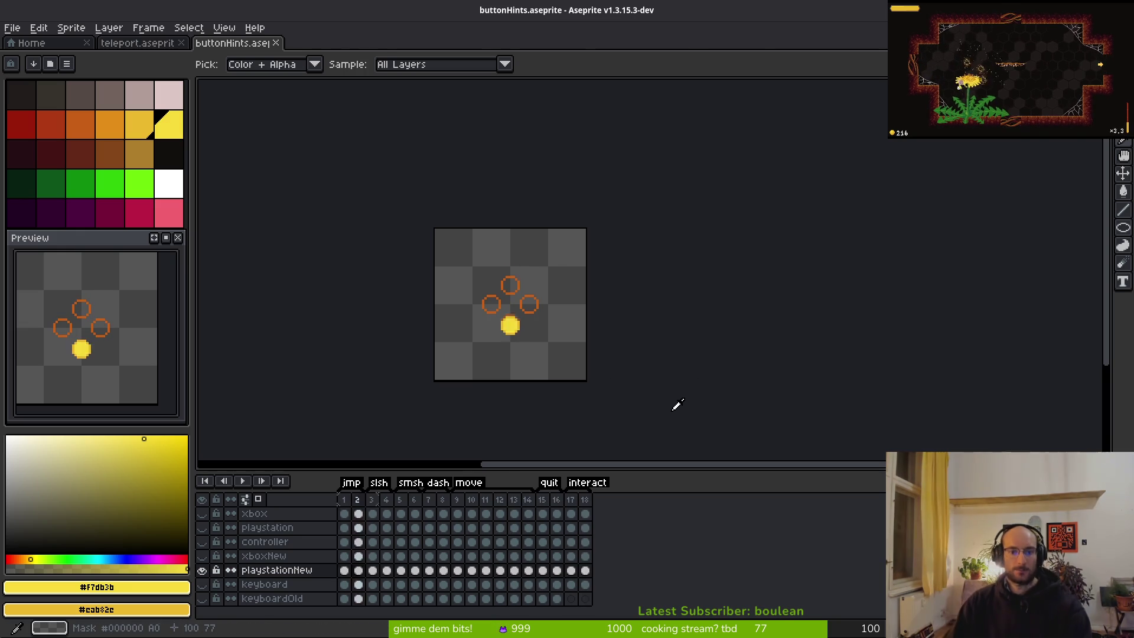
{"action": "key", "text": "ctrl+s"}
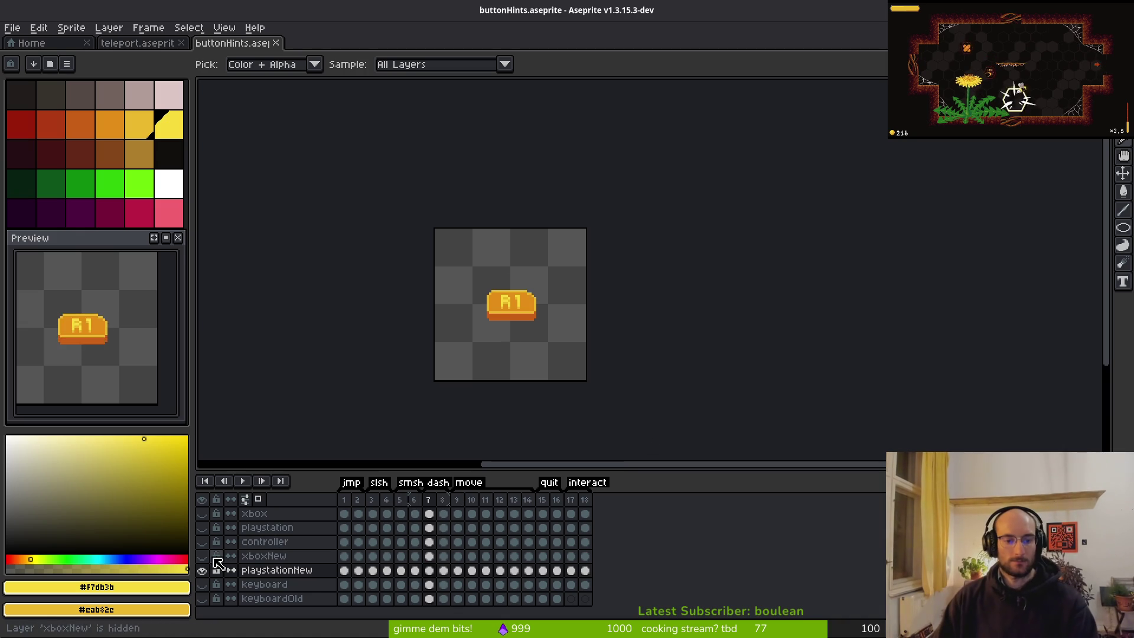
{"action": "left_click", "coordinate": [202, 570]}
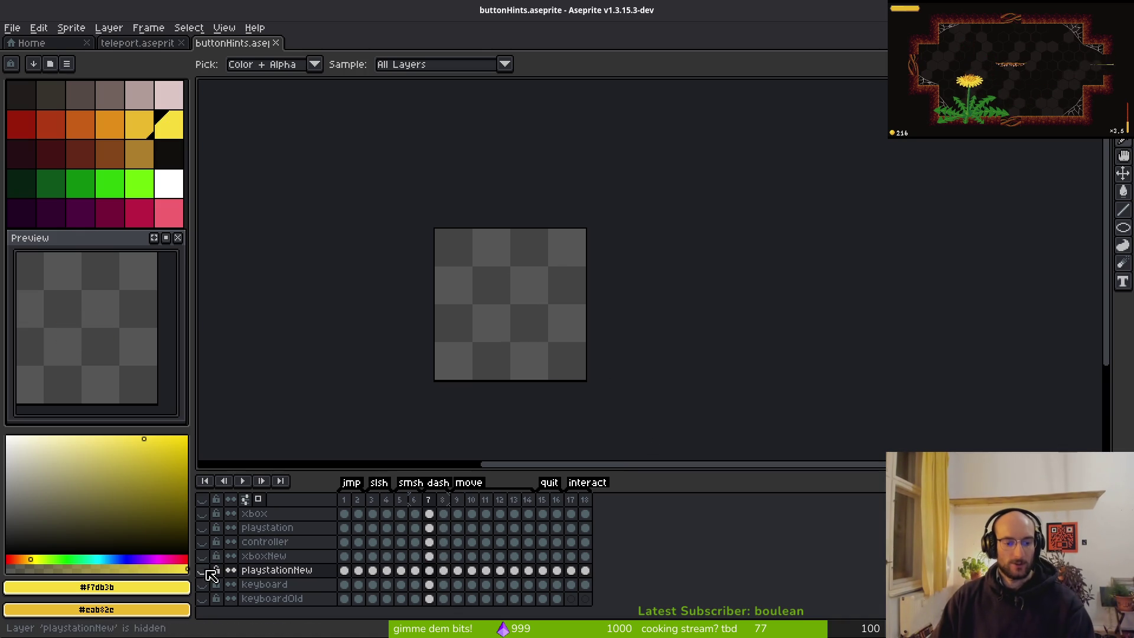
Show the playstationNew layer again and generate the button-hint sprite sheet
{"action": "key", "text": "m"}
{"action": "left_click", "coordinate": [203, 571]}
{"action": "key", "text": "ctrl+e"}
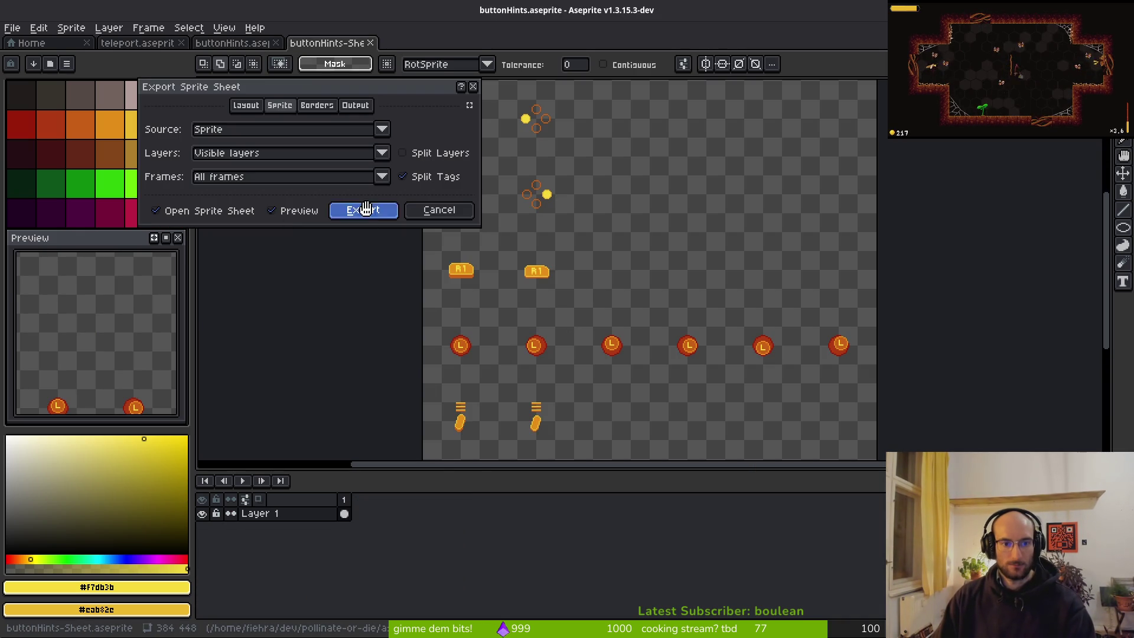
{"action": "left_click", "coordinate": [365, 209]}
{"action": "key", "text": "ctrl+alt+shift+s"}
Export the sheet to assets/art/ui/playstationButtons.png, overwriting the existing file
{"action": "left_click", "coordinate": [280, 51]}
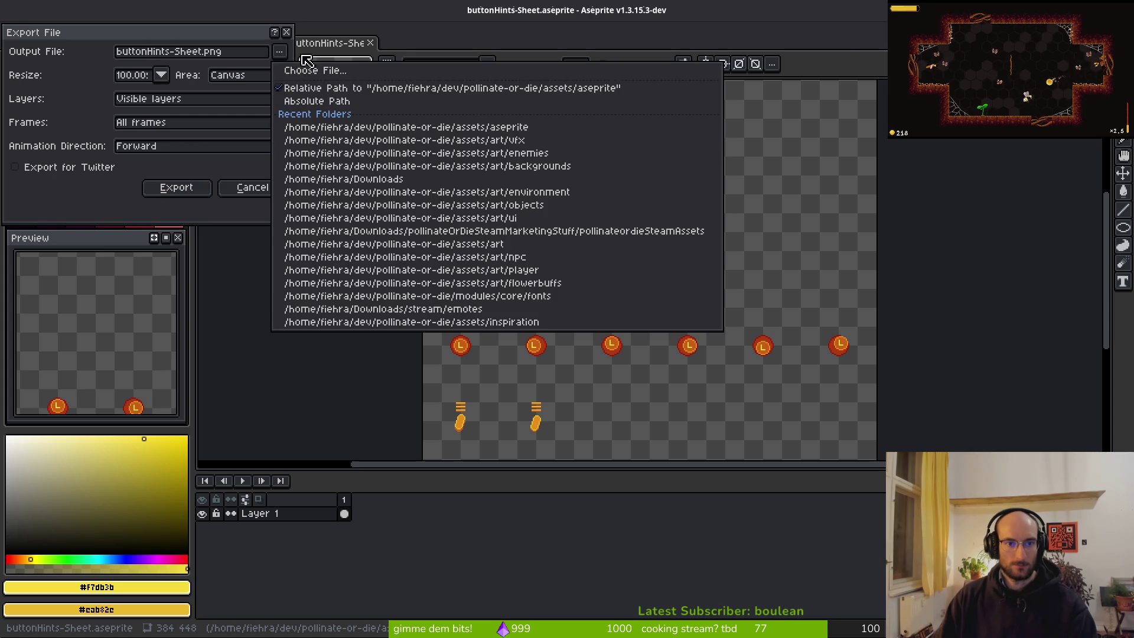
{"action": "left_click", "coordinate": [307, 69]}
{"action": "left_click", "coordinate": [56, 53]}
{"action": "left_click", "coordinate": [71, 117]}
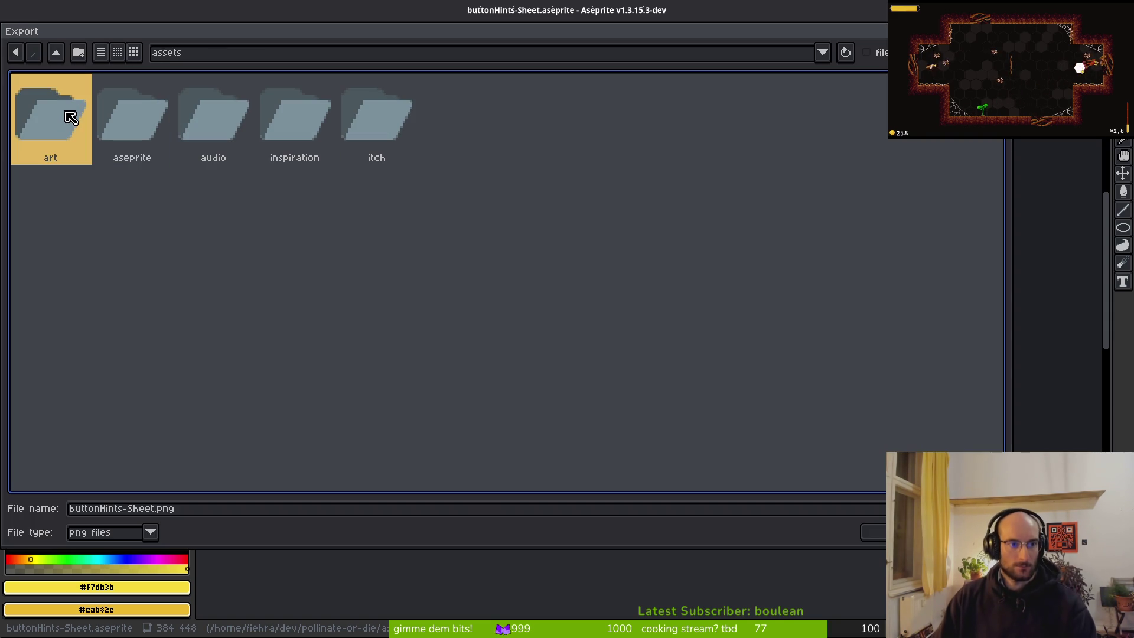
{"action": "double_click", "coordinate": [71, 117]}
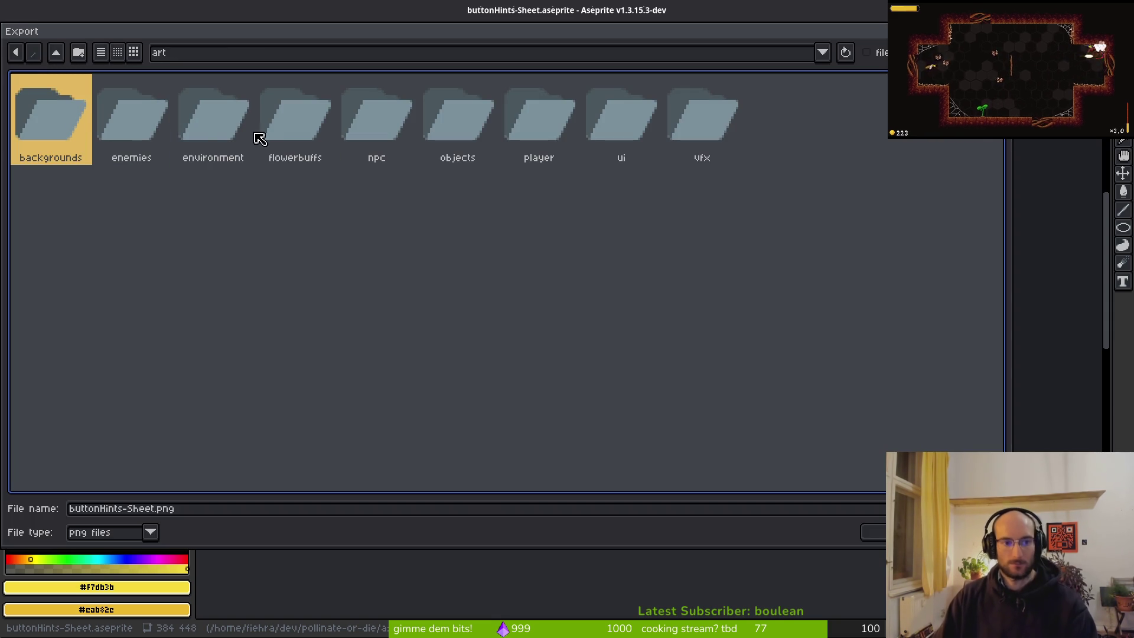
{"action": "left_click", "coordinate": [643, 105]}
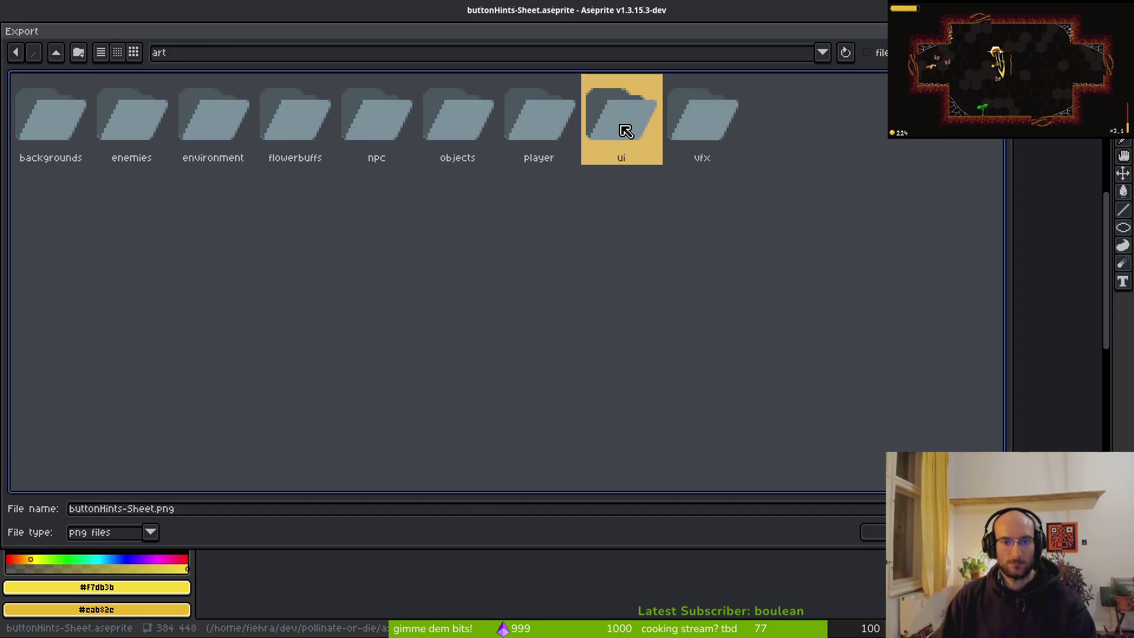
{"action": "double_click", "coordinate": [626, 131]}
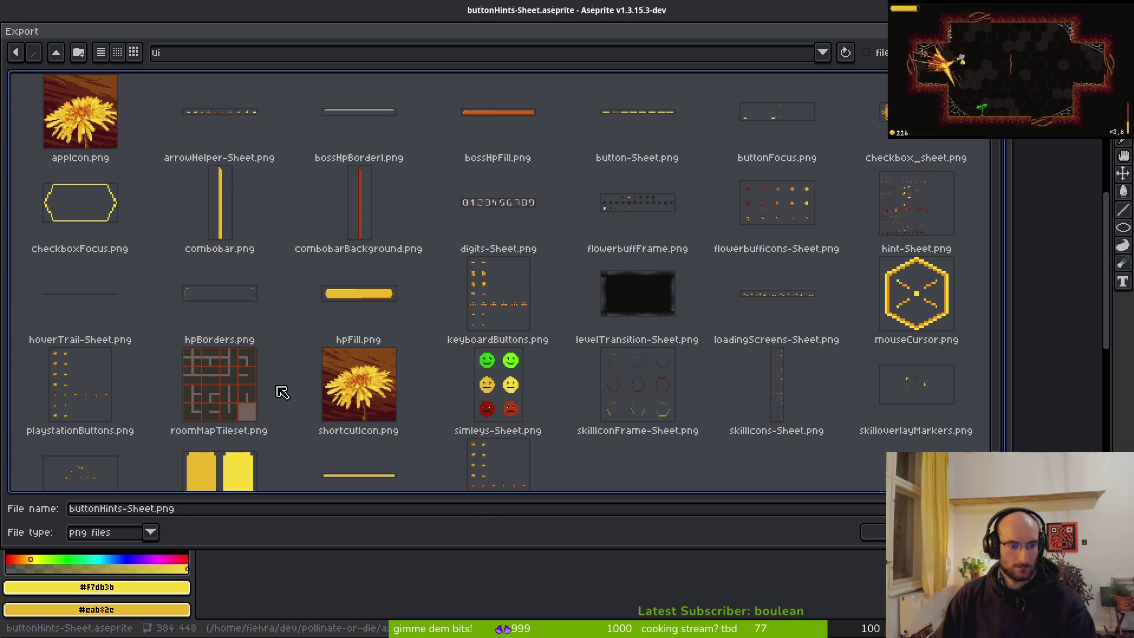
{"action": "left_click", "coordinate": [81, 390]}
{"action": "left_click", "coordinate": [873, 532]}
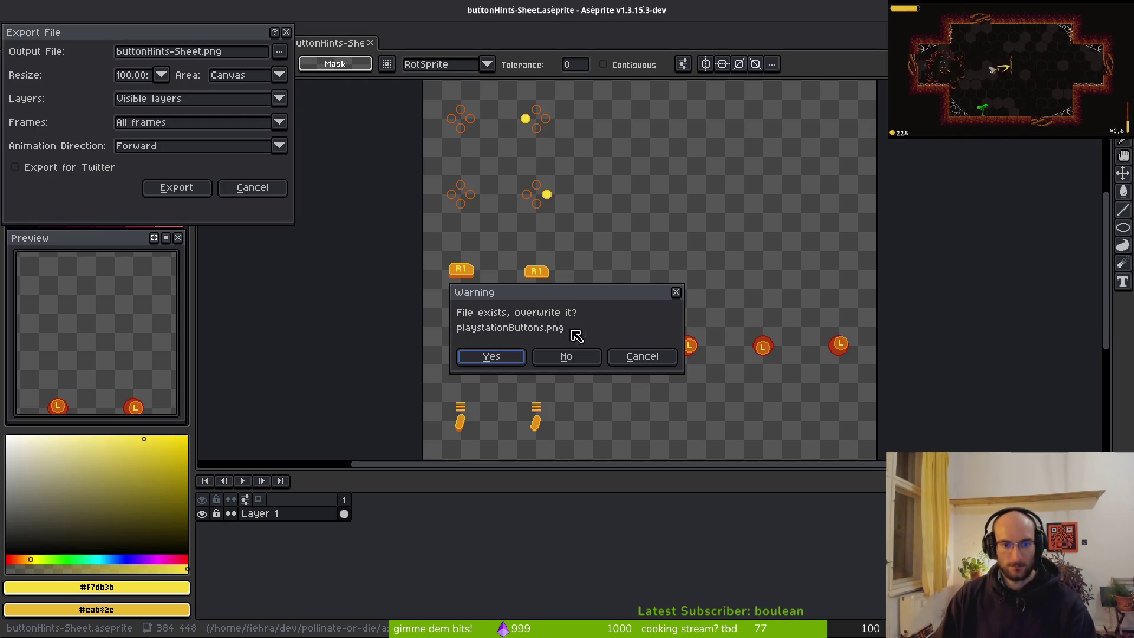
{"action": "left_click", "coordinate": [507, 357]}
{"action": "left_click", "coordinate": [164, 188]}
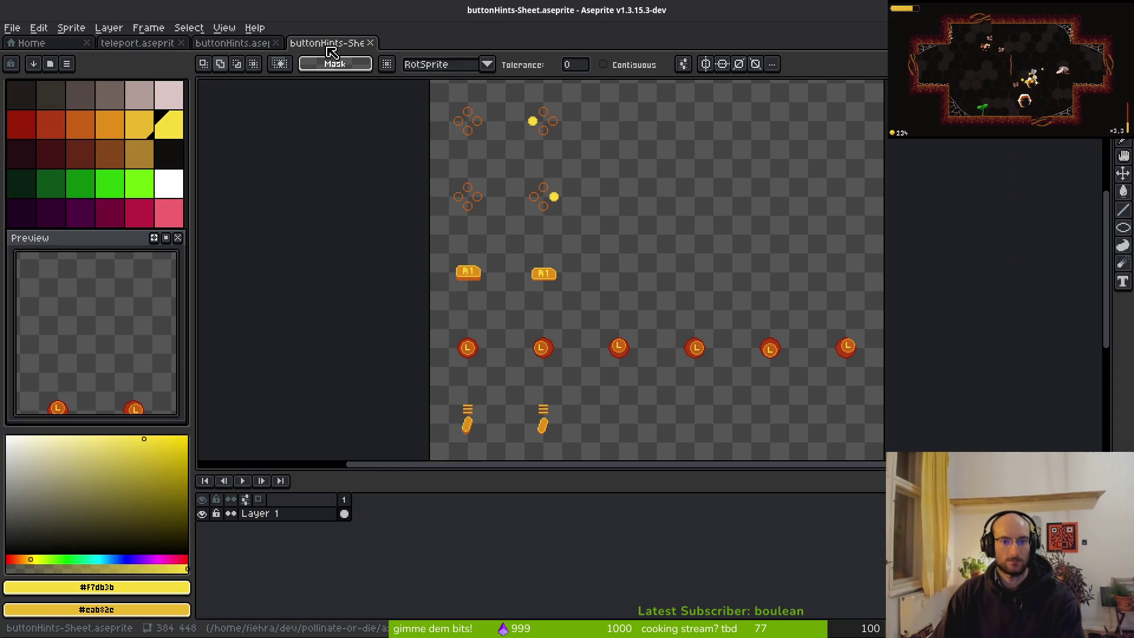
Close the generated sheet document without saving it
{"action": "scroll", "coordinate": [476, 291], "scroll_direction": "down", "scroll_amount": 3}
{"action": "key", "text": "ctrl+s"}
{"action": "key", "text": "Return"}
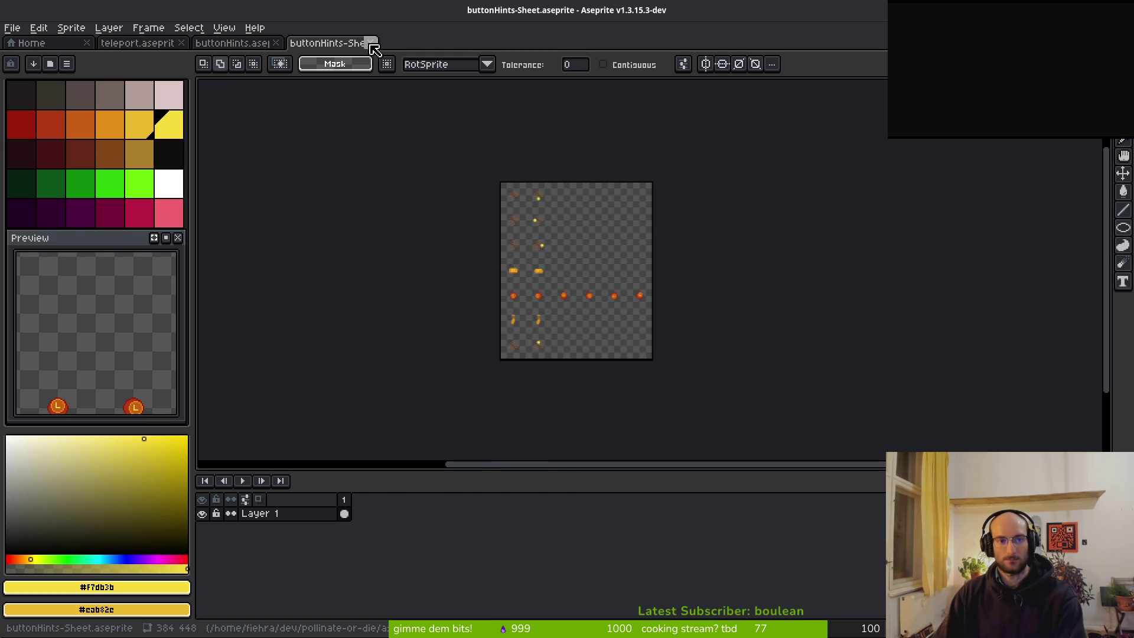
{"action": "left_click", "coordinate": [371, 44]}
Hide playstationNew, show the xboxNew layer, and generate a new sprite sheet
{"action": "left_click", "coordinate": [205, 570]}
{"action": "left_click", "coordinate": [207, 556]}
{"action": "key", "text": "ctrl+e"}
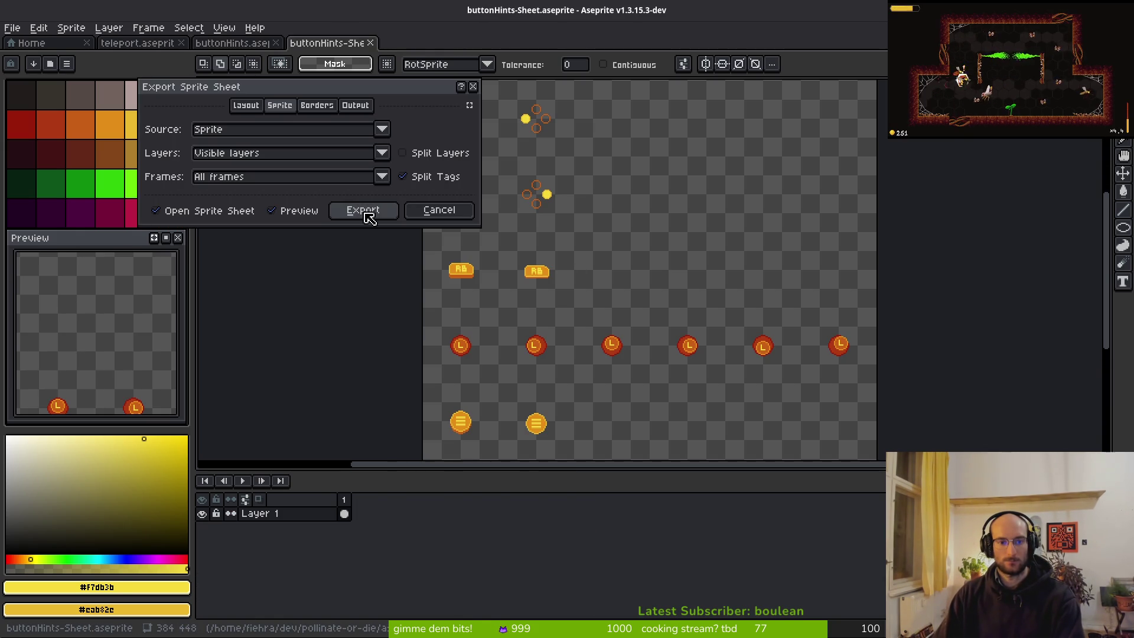
{"action": "left_click", "coordinate": [363, 210]}
{"action": "key", "text": "ctrl+alt+shift+s"}
{"action": "left_click", "coordinate": [280, 51]}
{"action": "left_click", "coordinate": [290, 68]}
{"action": "left_click", "coordinate": [280, 51]}
{"action": "key", "text": "Escape"}
{"action": "key", "text": "Escape"}
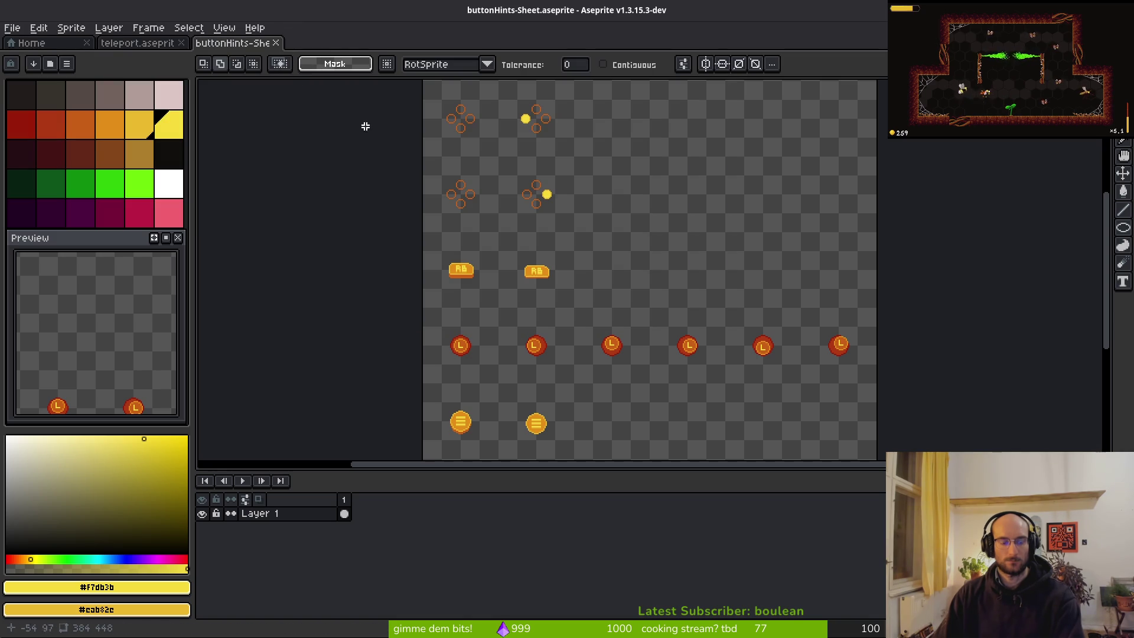
Export the sheet to assets/art/ui/xboxButtons.png, overwriting the existing file
{"action": "key", "text": "ctrl+alt+shift+s"}
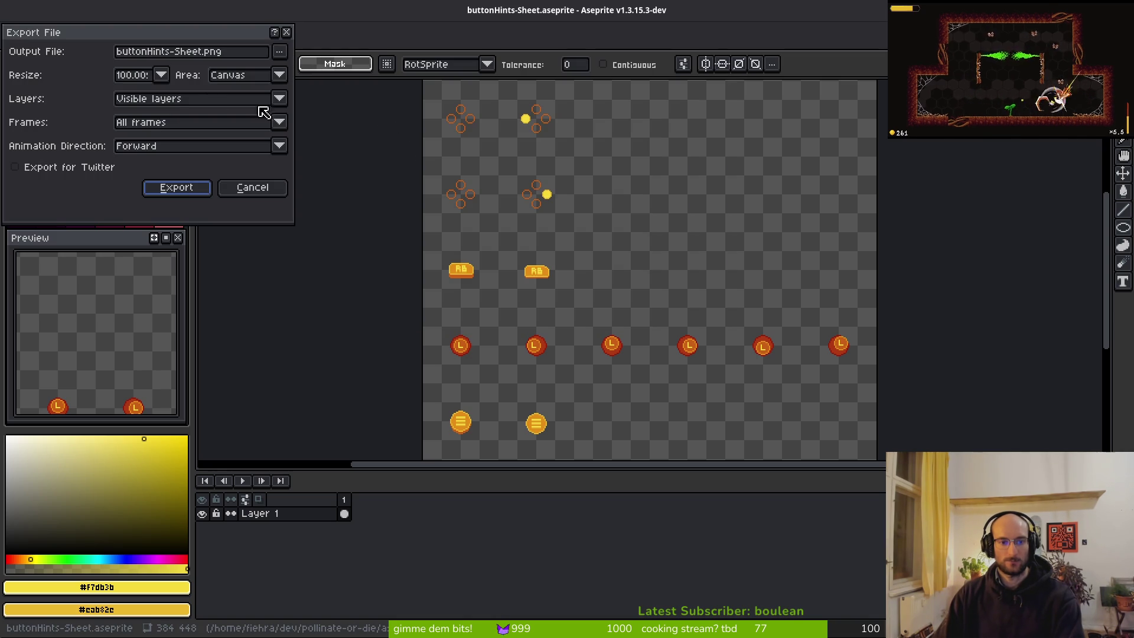
{"action": "left_click", "coordinate": [281, 55]}
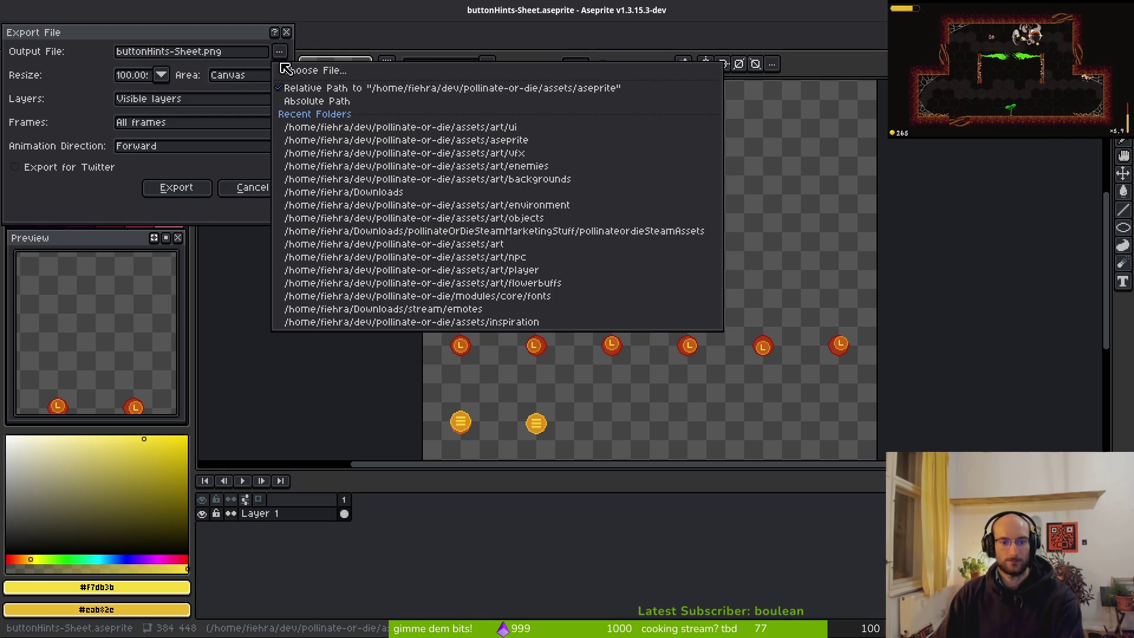
{"action": "left_click", "coordinate": [287, 70]}
{"action": "left_click", "coordinate": [56, 53]}
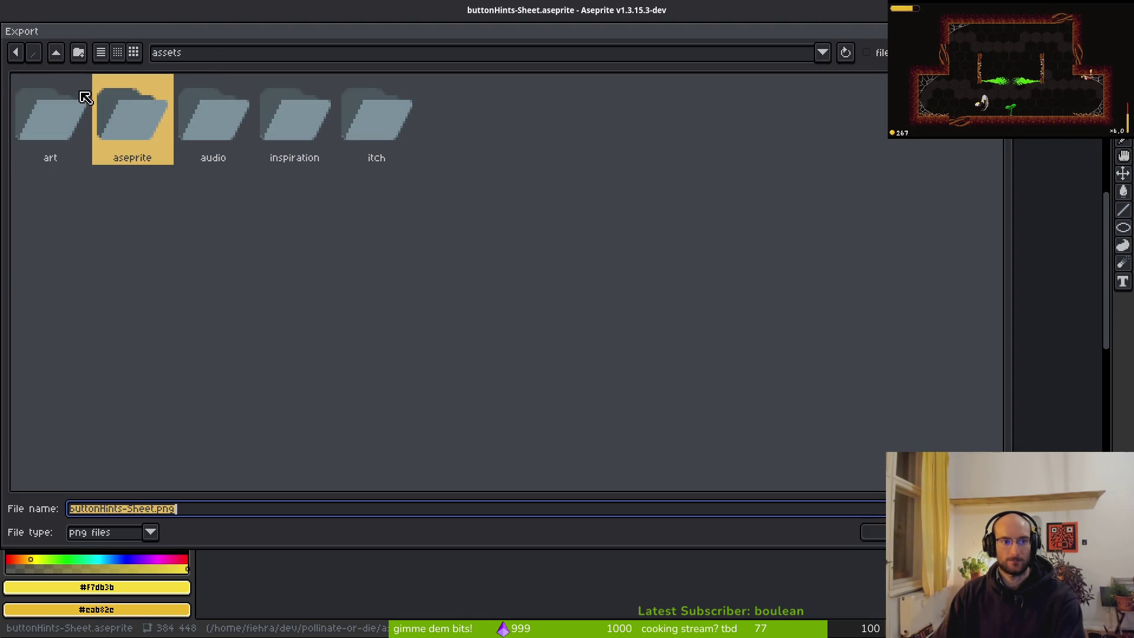
{"action": "left_click", "coordinate": [69, 110]}
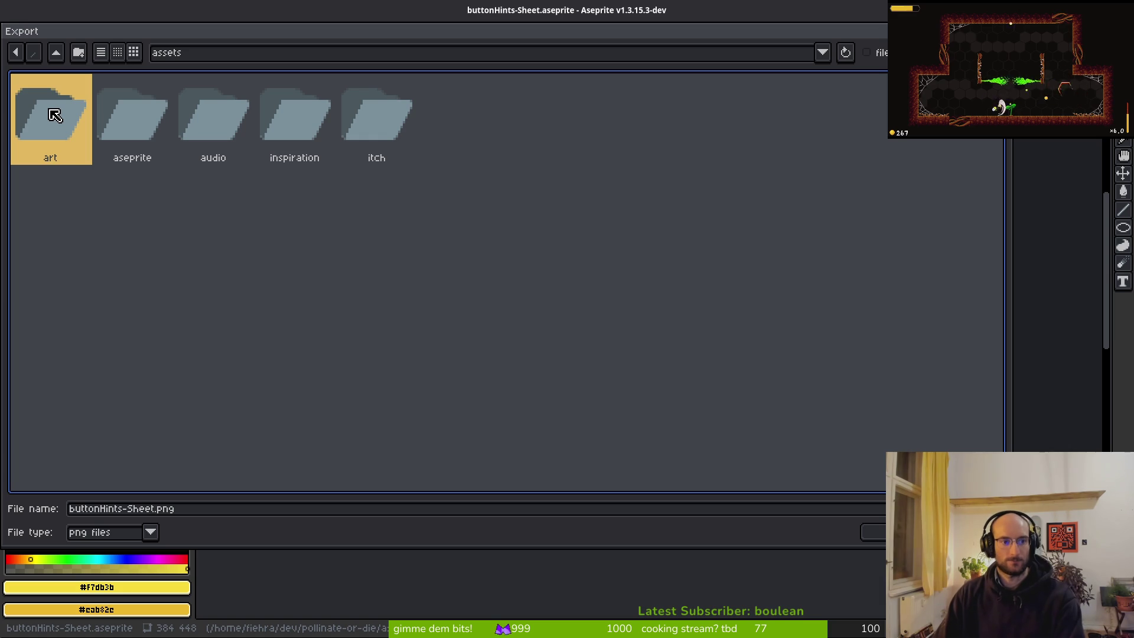
{"action": "double_click", "coordinate": [55, 114]}
{"action": "double_click", "coordinate": [621, 121]}
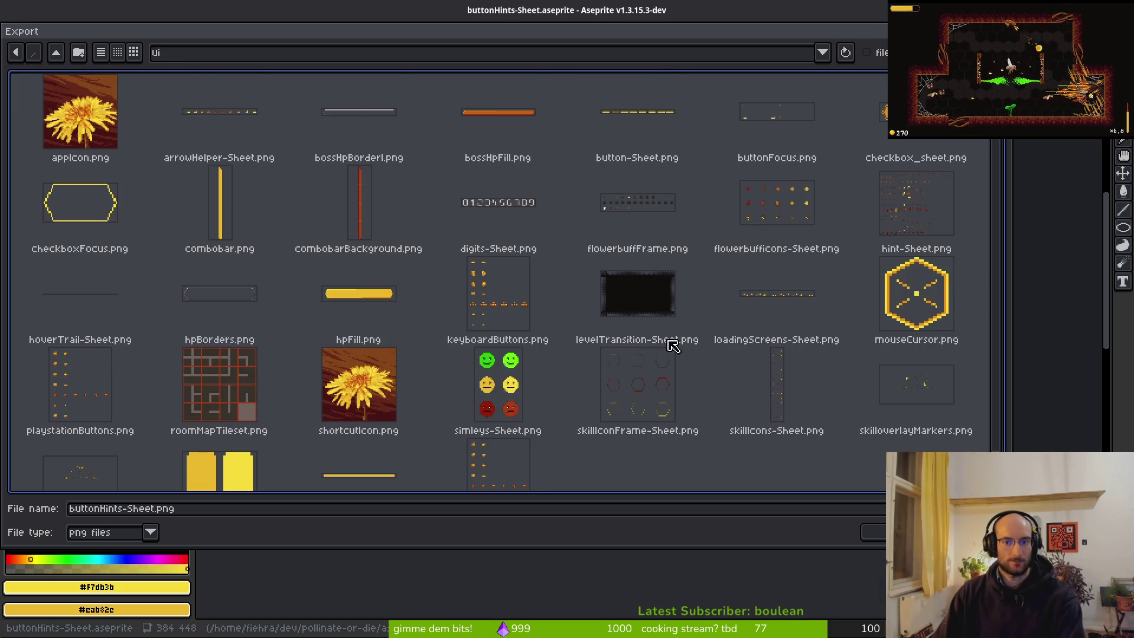
{"action": "scroll", "coordinate": [709, 372], "scroll_direction": "down", "scroll_amount": 2}
{"action": "left_click", "coordinate": [509, 450]}
{"action": "left_click", "coordinate": [878, 532]}
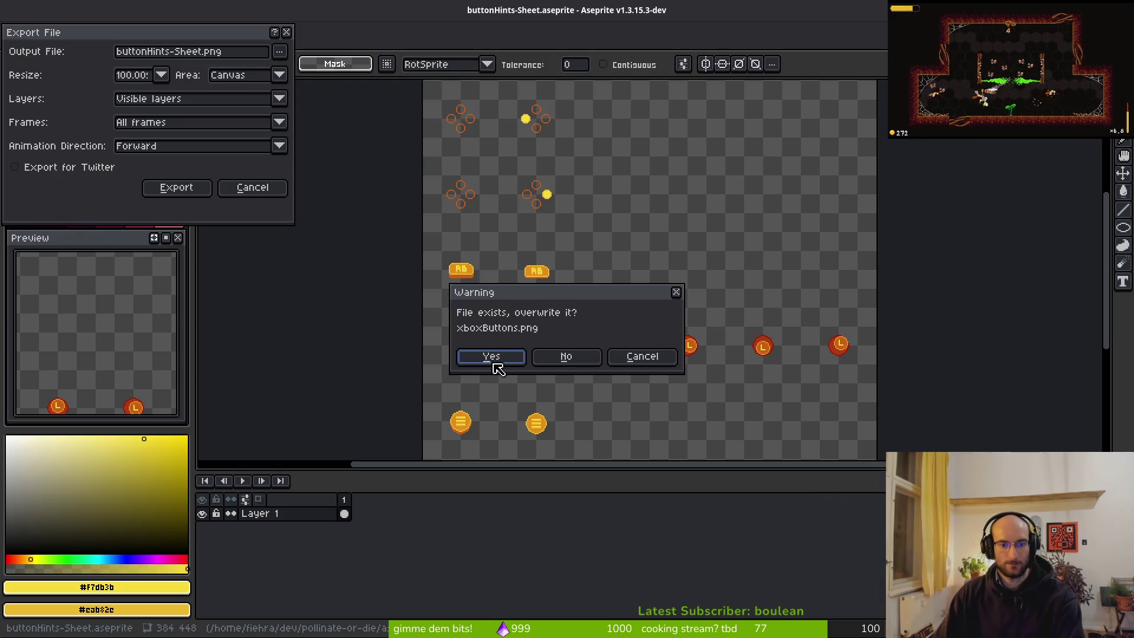
{"action": "left_click", "coordinate": [491, 358]}
{"action": "key", "text": "Return"}
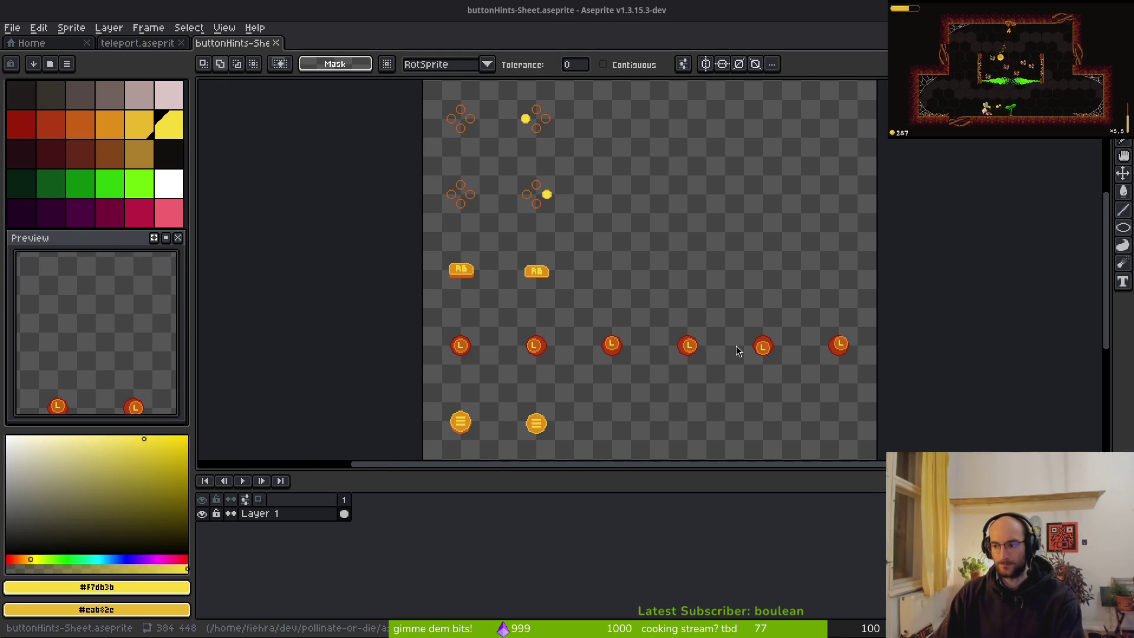
{"action": "key", "text": "super+1"}
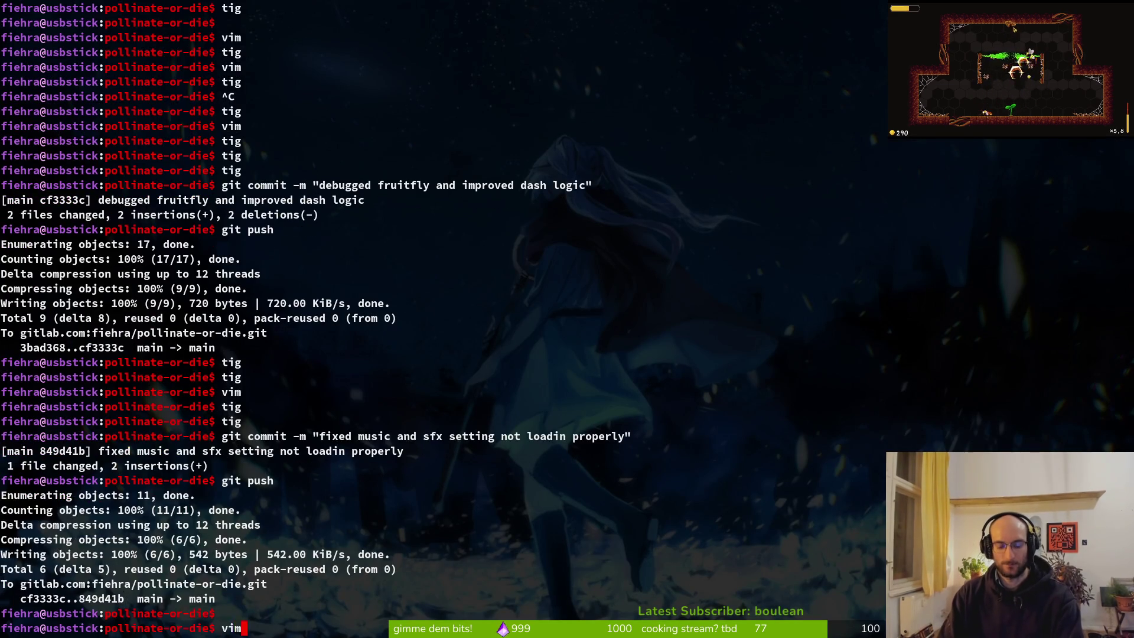
Launch the game from the Godot editor and quit back to its main menu
{"action": "key", "text": "Return"}
{"action": "key", "text": "super+2"}
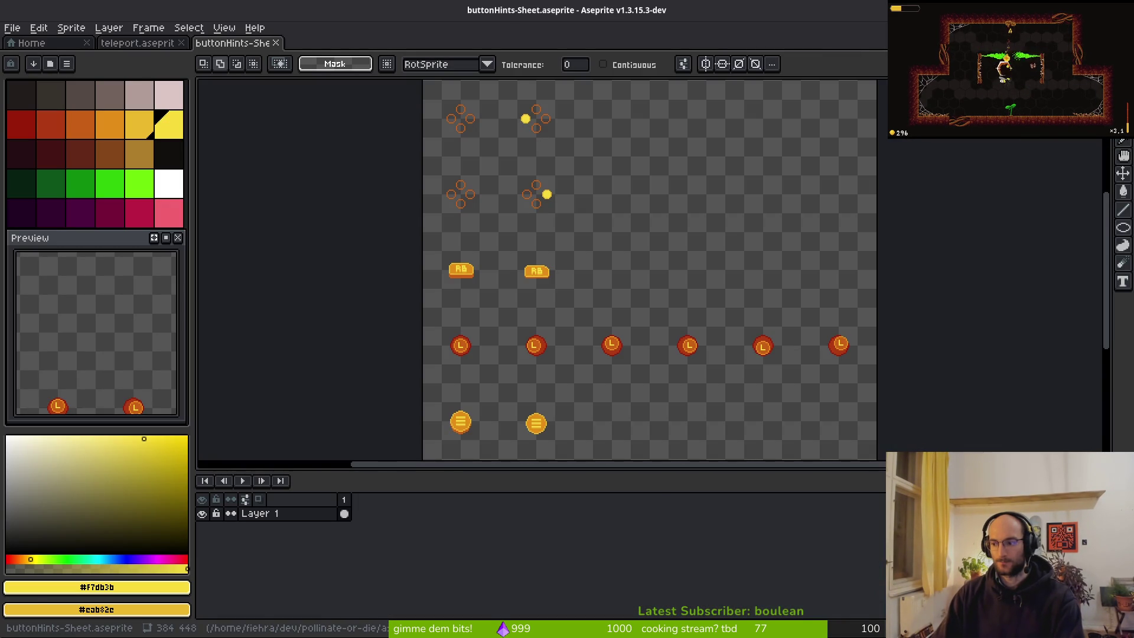
{"action": "key", "text": "super+3"}
{"action": "key", "text": "F5"}
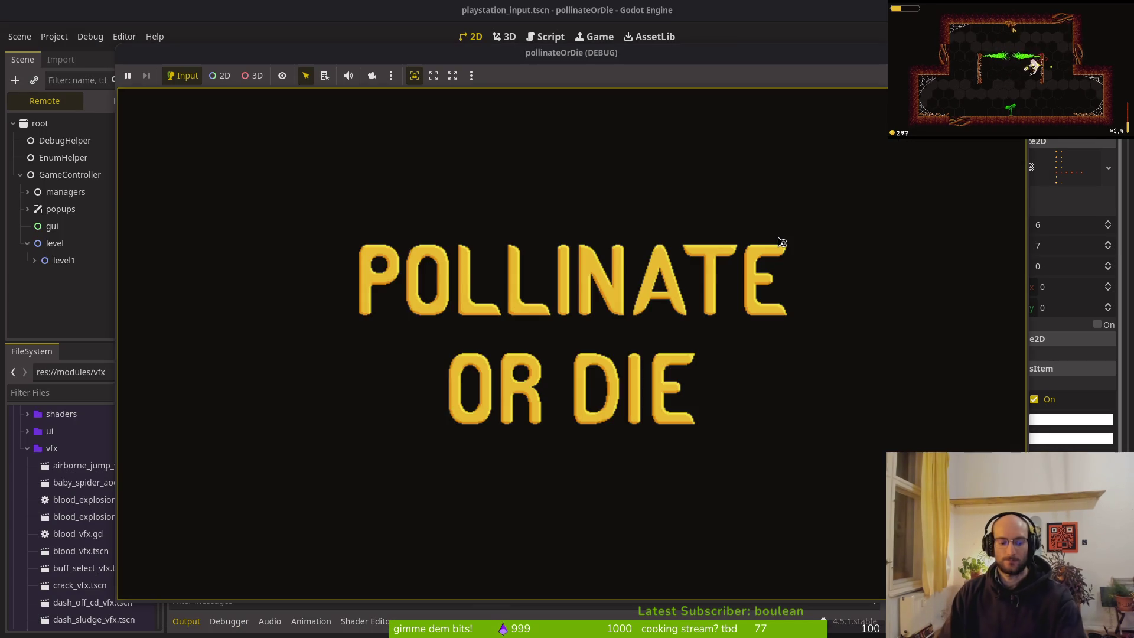
{"action": "key", "text": "Return"}
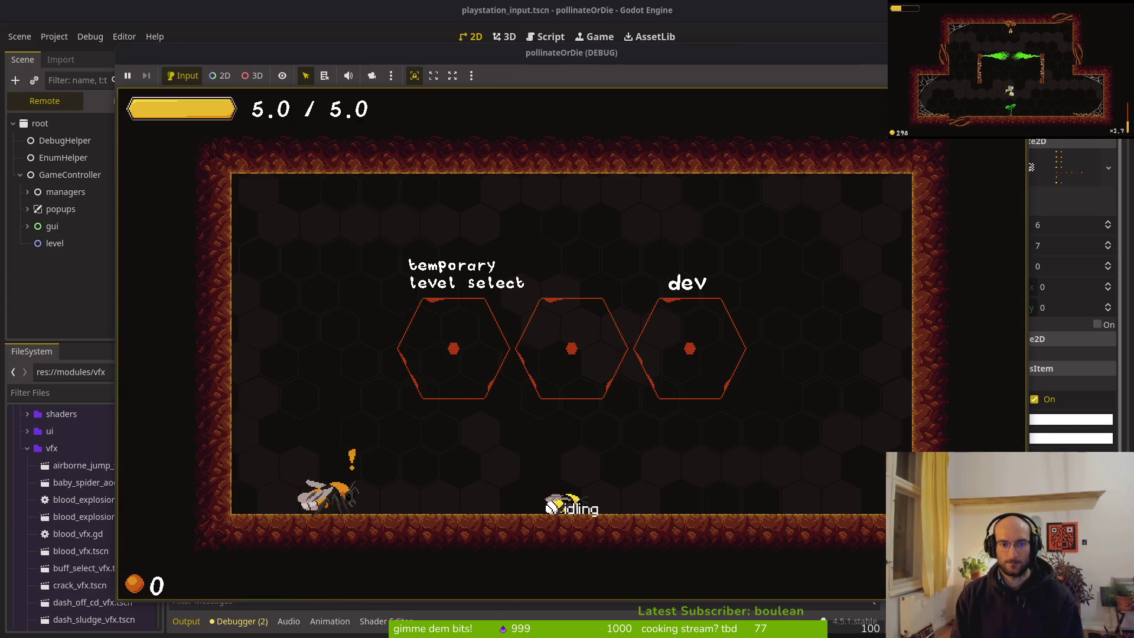
{"action": "key", "text": "Escape"}
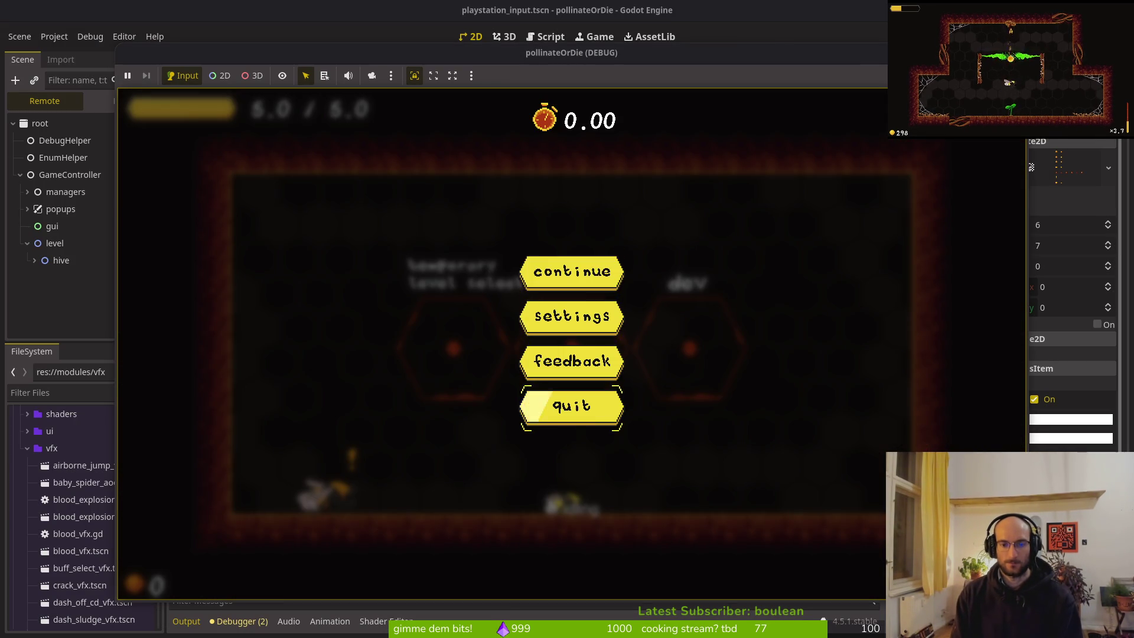
{"action": "key", "text": "Return"}
{"action": "key", "text": "Return"}
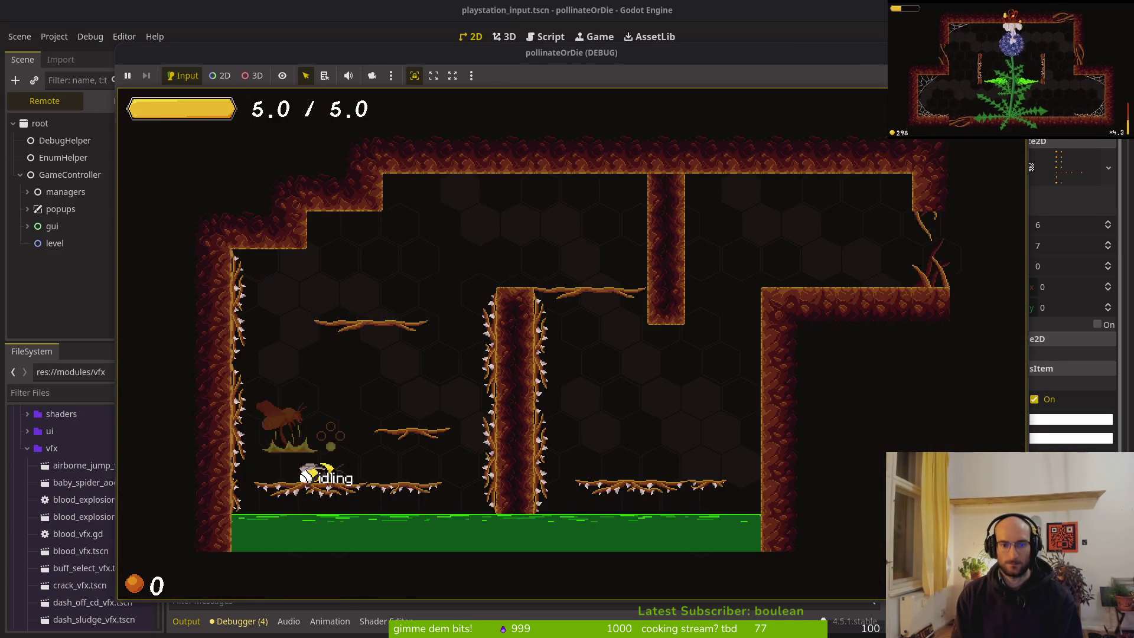
Play the first tutorial rooms: jump across branches, wall-jump, dash, and slash the wasp
{"action": "key", "text": "space"}
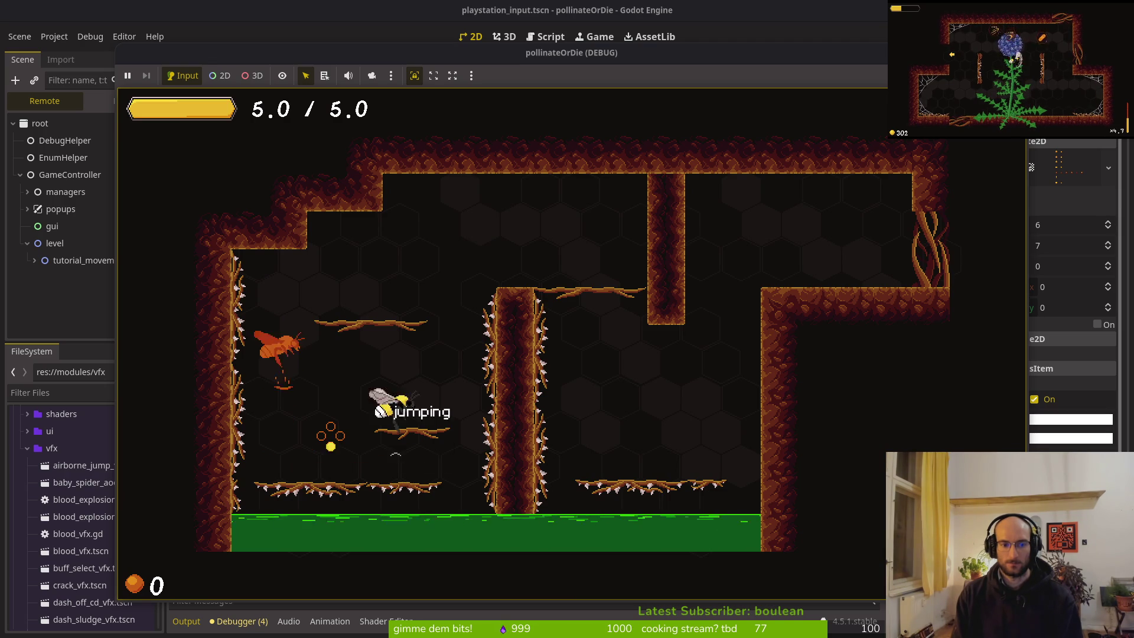
{"action": "key", "text": "space"}
{"action": "key", "text": "space"}
{"action": "key", "text": "space"}
{"action": "key", "text": "space"}
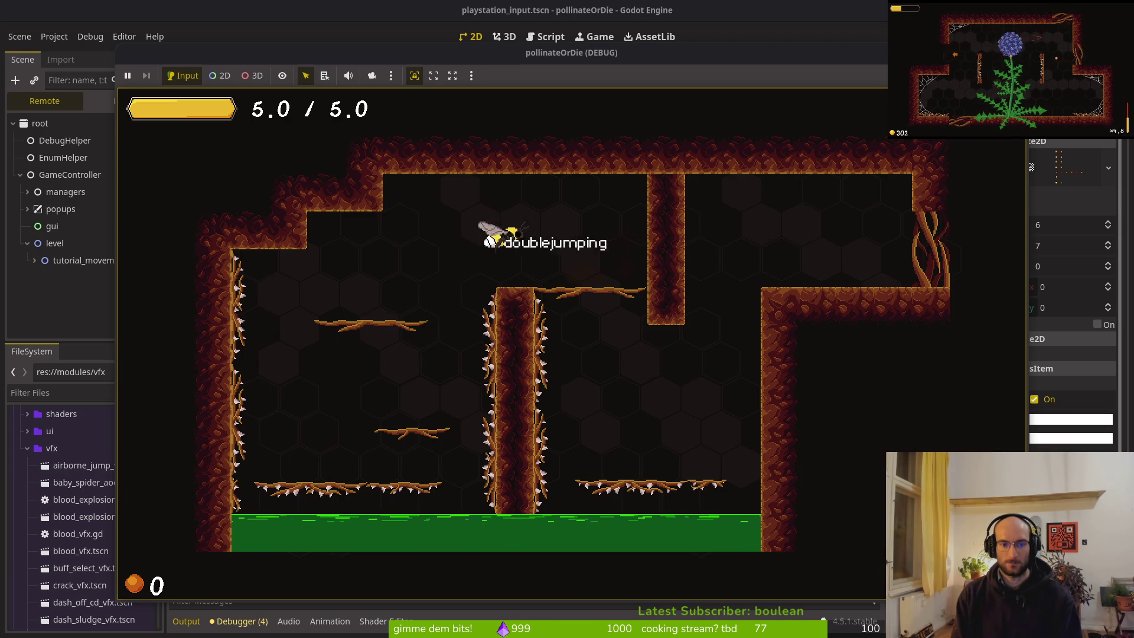
{"action": "key", "text": "Right"}
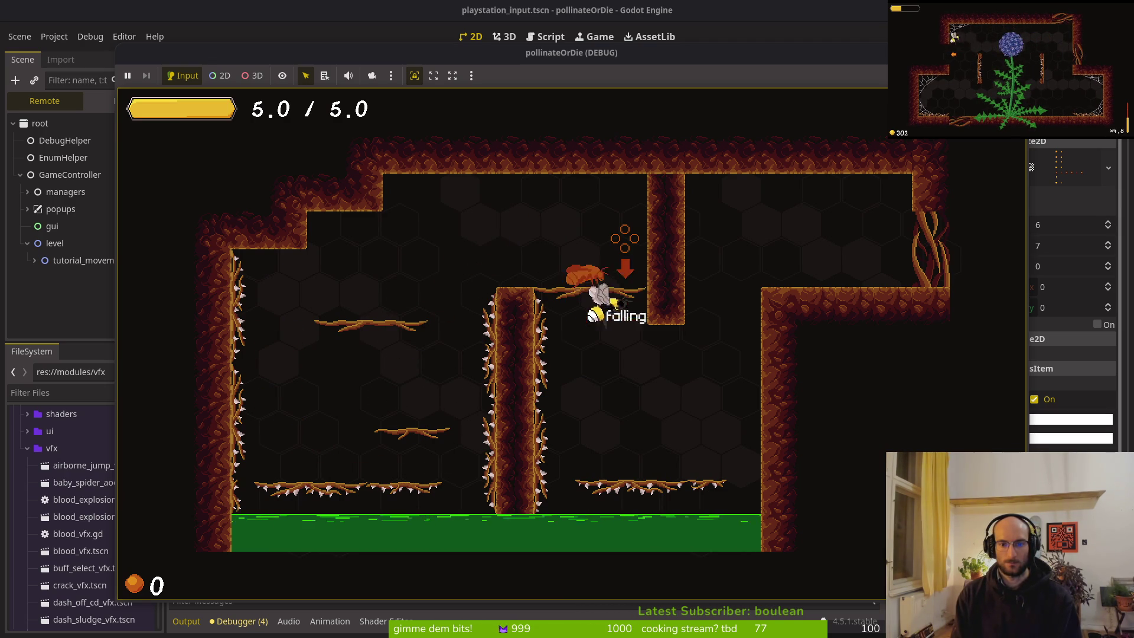
{"action": "key", "text": "space"}
{"action": "key", "text": "space"}
{"action": "key", "text": "Right"}
{"action": "key", "text": "shift"}
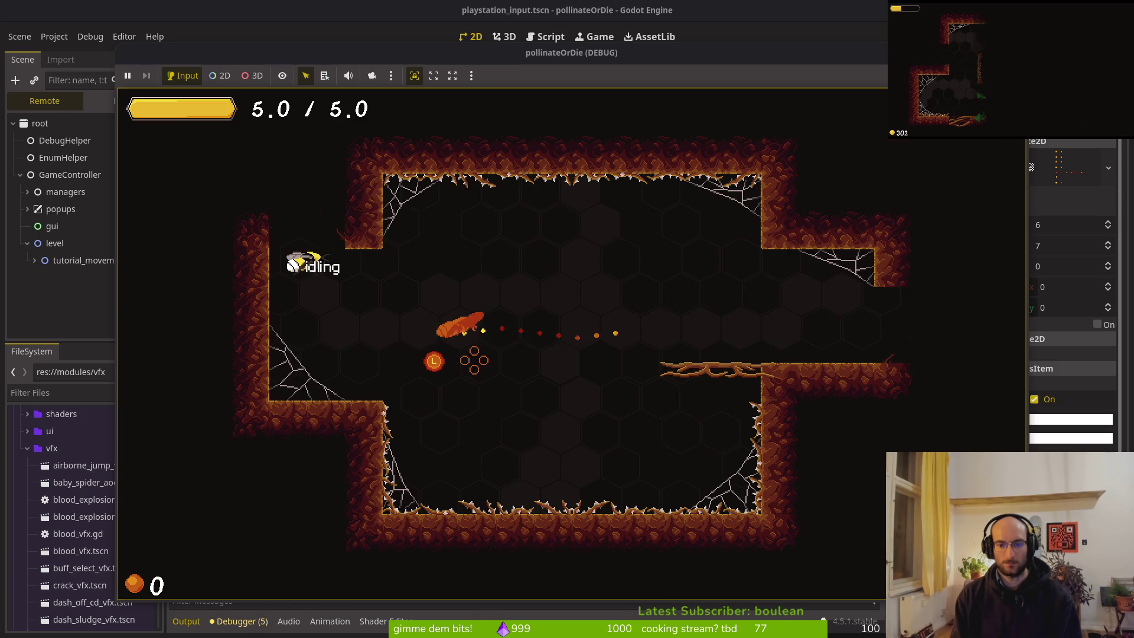
{"action": "key", "text": "Right"}
{"action": "key", "text": "space"}
{"action": "key", "text": "Right"}
{"action": "key", "text": "x"}
{"action": "key", "text": "Right"}
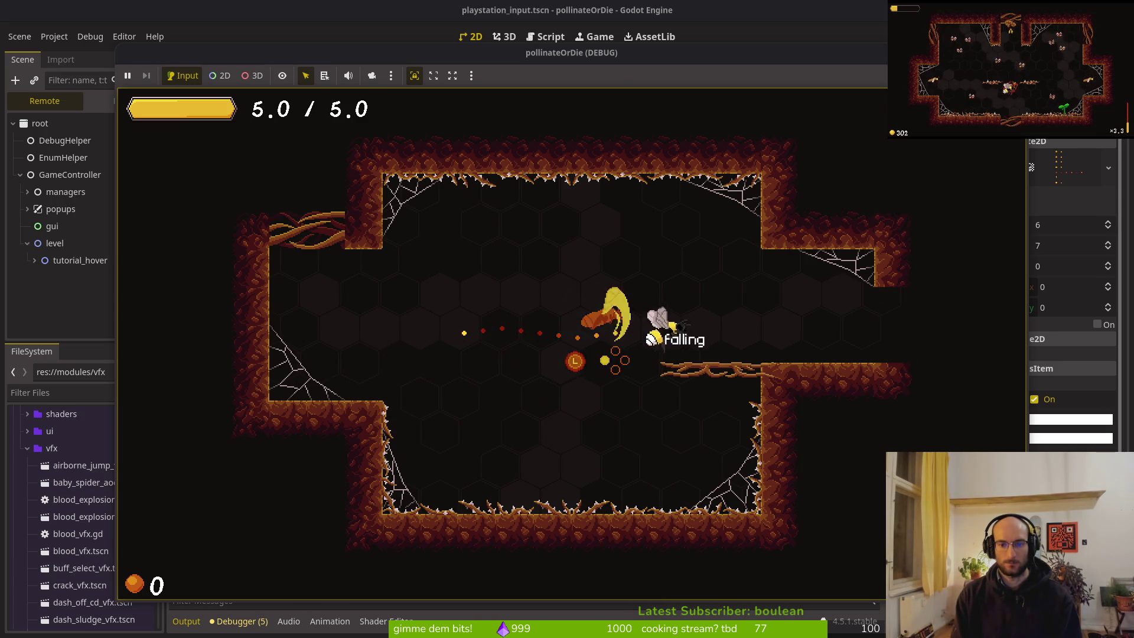
{"action": "key", "text": "Right"}
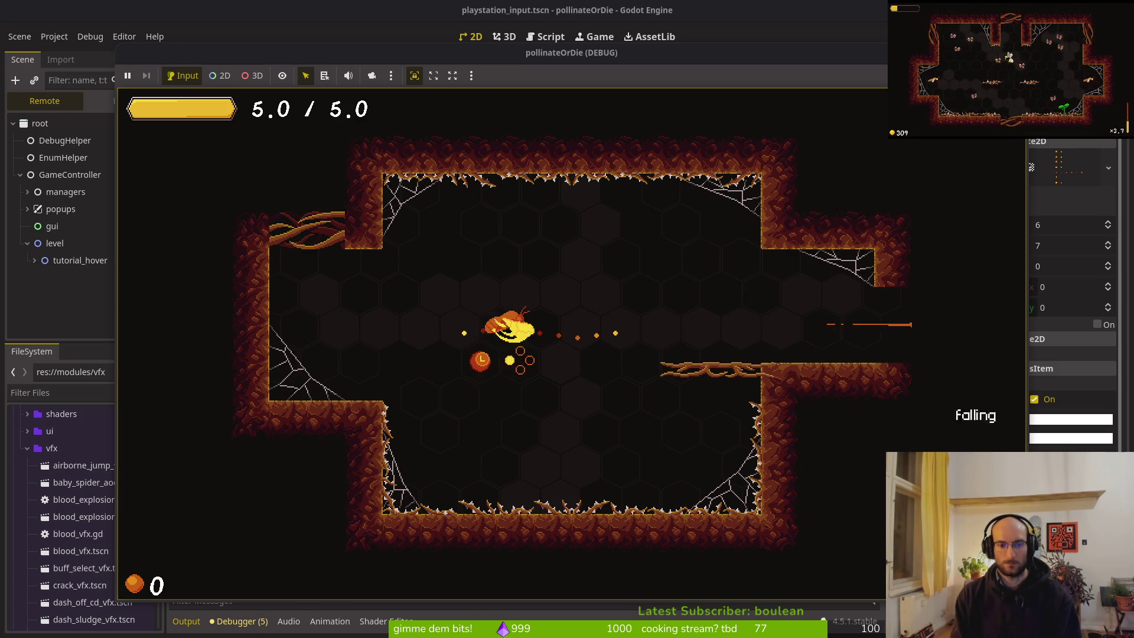
Slash the spiders for honey, smash down the central shaft, and dash into the next room
{"action": "key", "text": "x"}
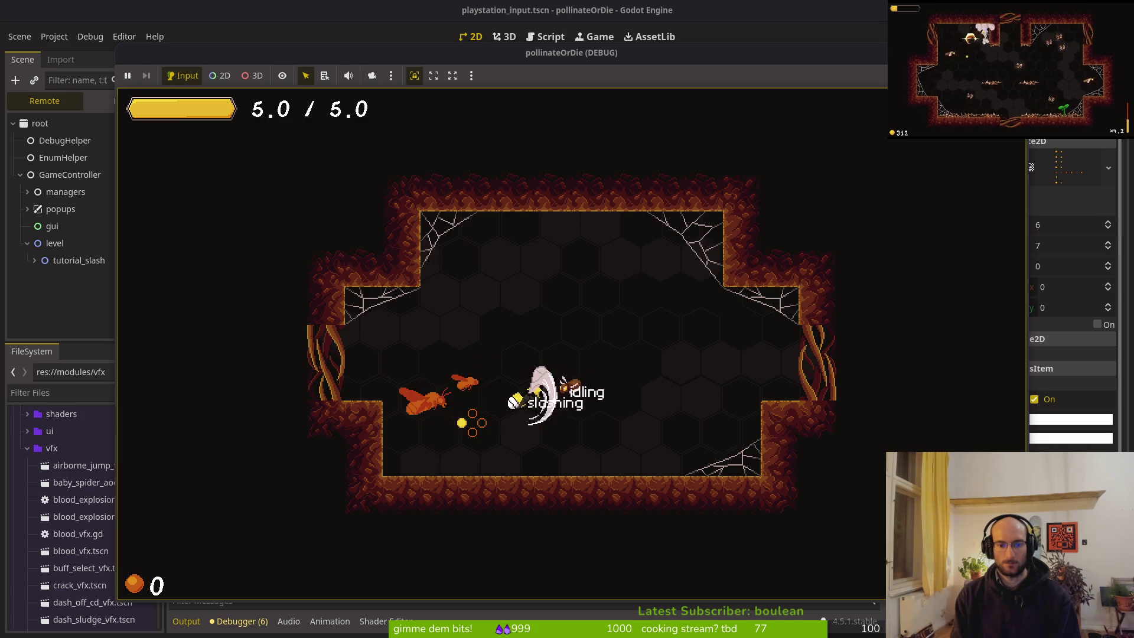
{"action": "key", "text": "x"}
{"action": "key", "text": "Left"}
{"action": "key", "text": "x"}
{"action": "key", "text": "x"}
{"action": "key", "text": "Right"}
{"action": "key", "text": "space"}
{"action": "key", "text": "Right"}
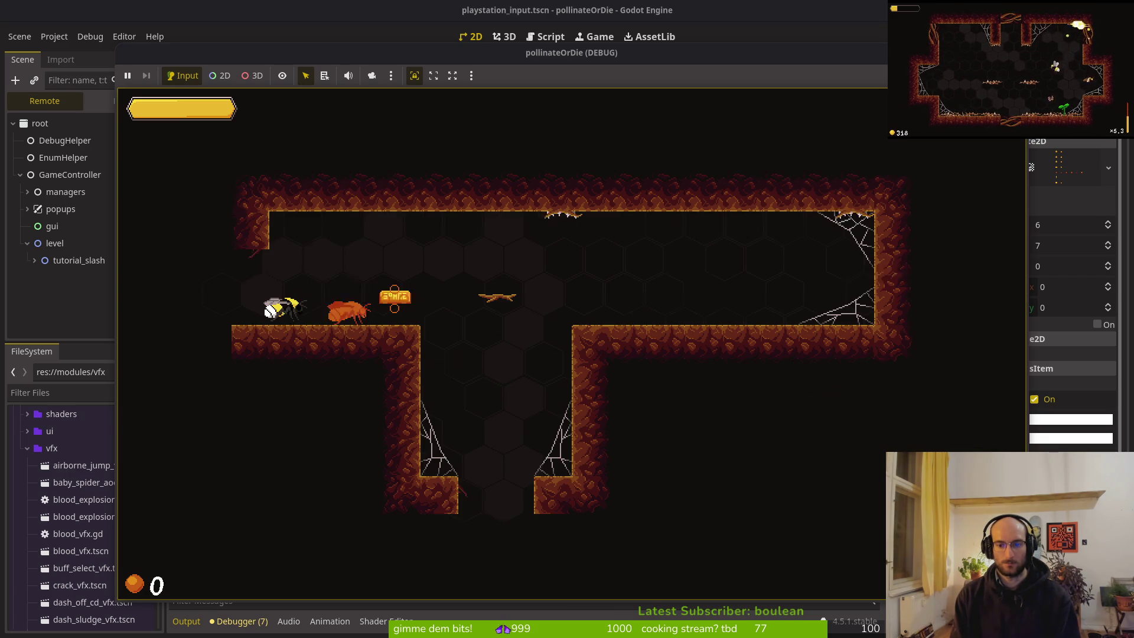
{"action": "key", "text": "Right"}
{"action": "key", "text": "space"}
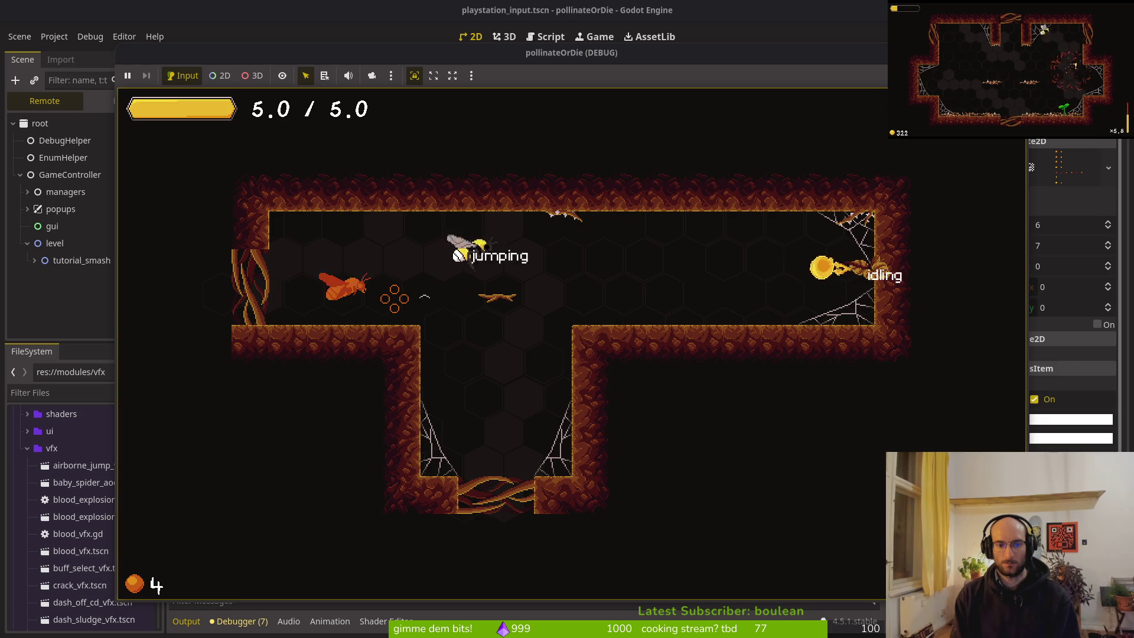
{"action": "key", "text": "x"}
{"action": "key", "text": "Down"}
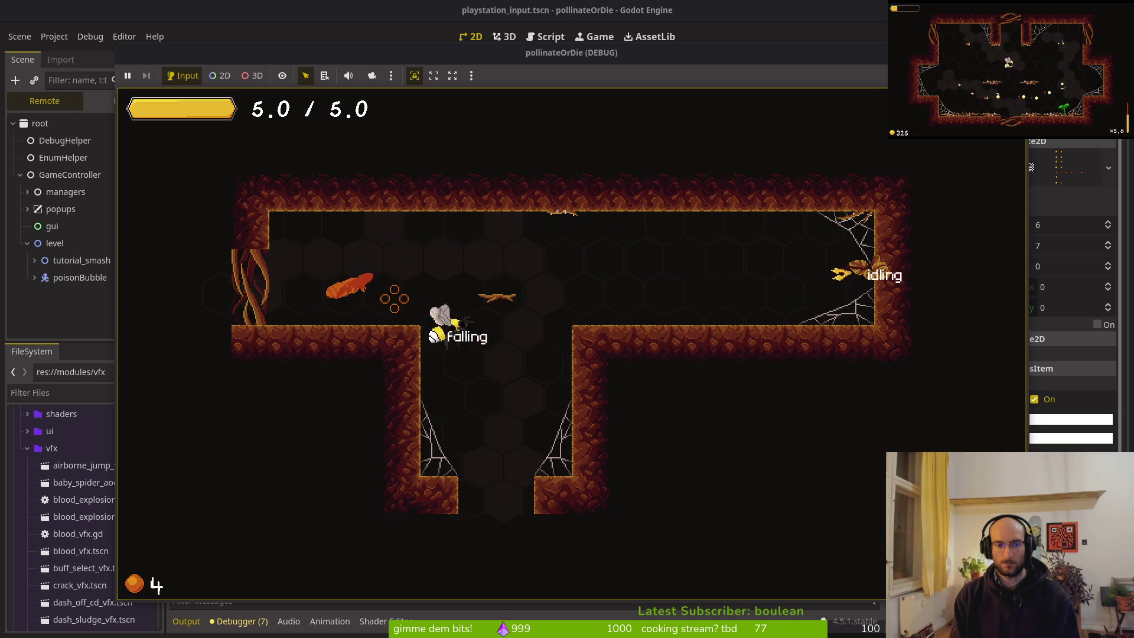
{"action": "key", "text": "Right"}
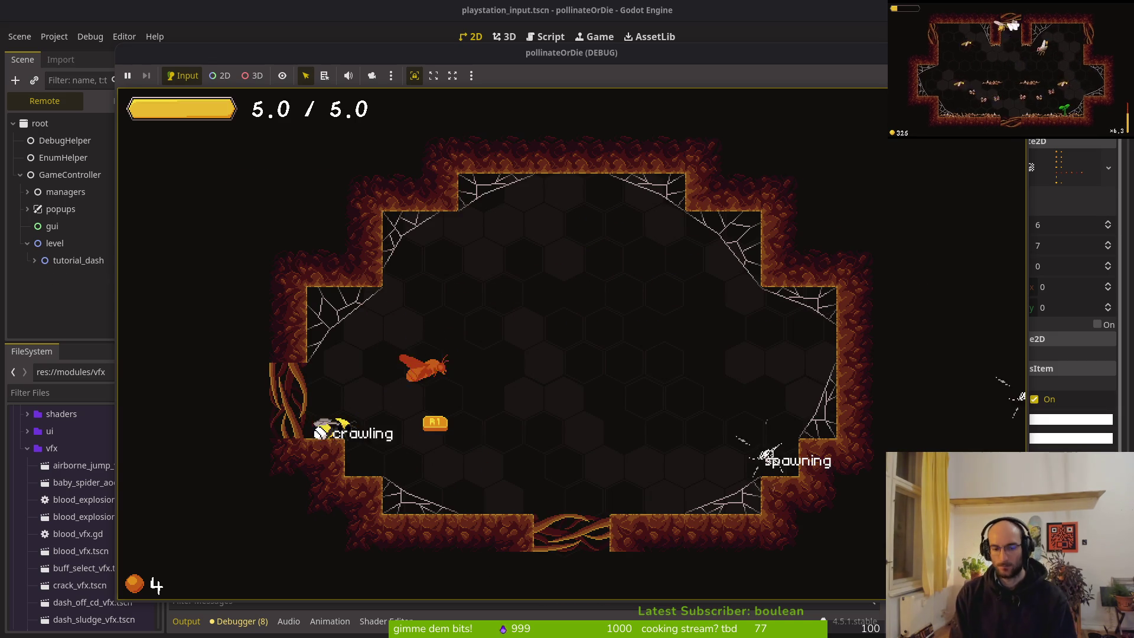
{"action": "key", "text": "shift"}
{"action": "key", "text": "space"}
{"action": "key", "text": "Right"}
{"action": "key", "text": "space"}
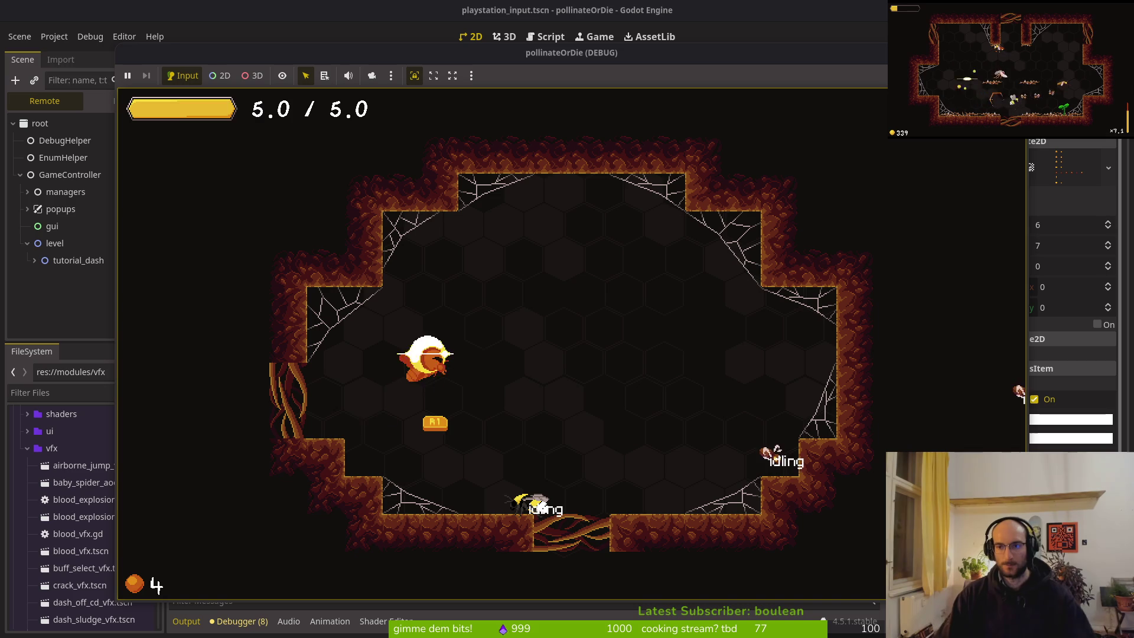
Stop the game and open tutorial_4.tscn by searching 'tut_4'
{"action": "key", "text": "F8"}
{"action": "key", "text": "shift+alt+o"}
{"action": "type", "text": "tut"}
{"action": "type", "text": "_4"}
{"action": "key", "text": "Return"}
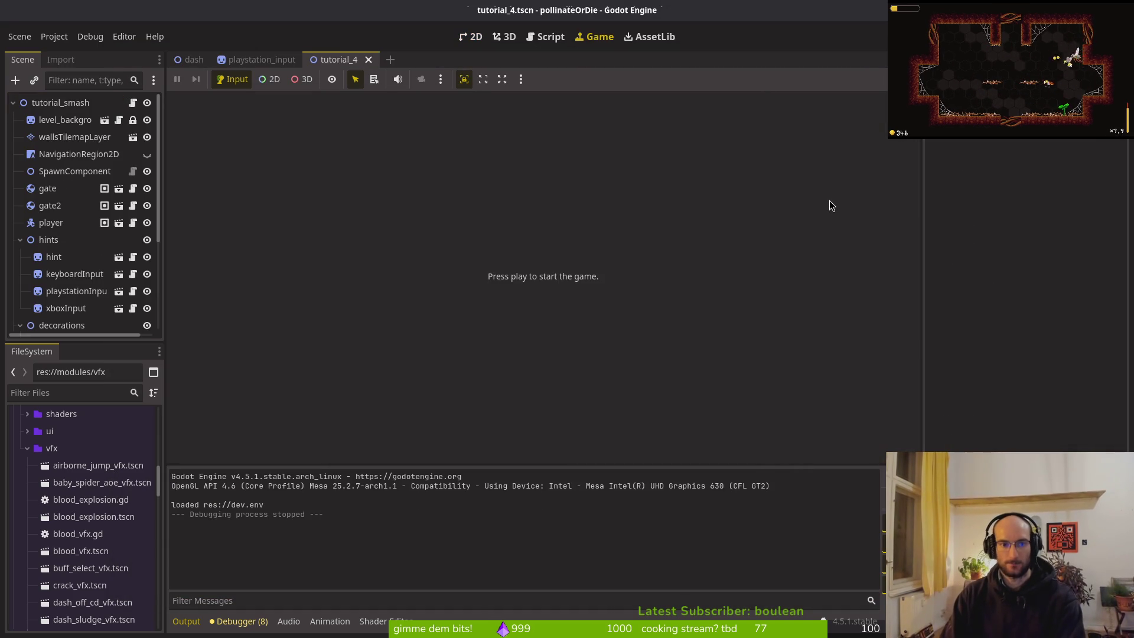
Delete the thornsTiny2 and thornsTiny nodes from tutorial_4 and save the scene
{"action": "left_click", "coordinate": [476, 41]}
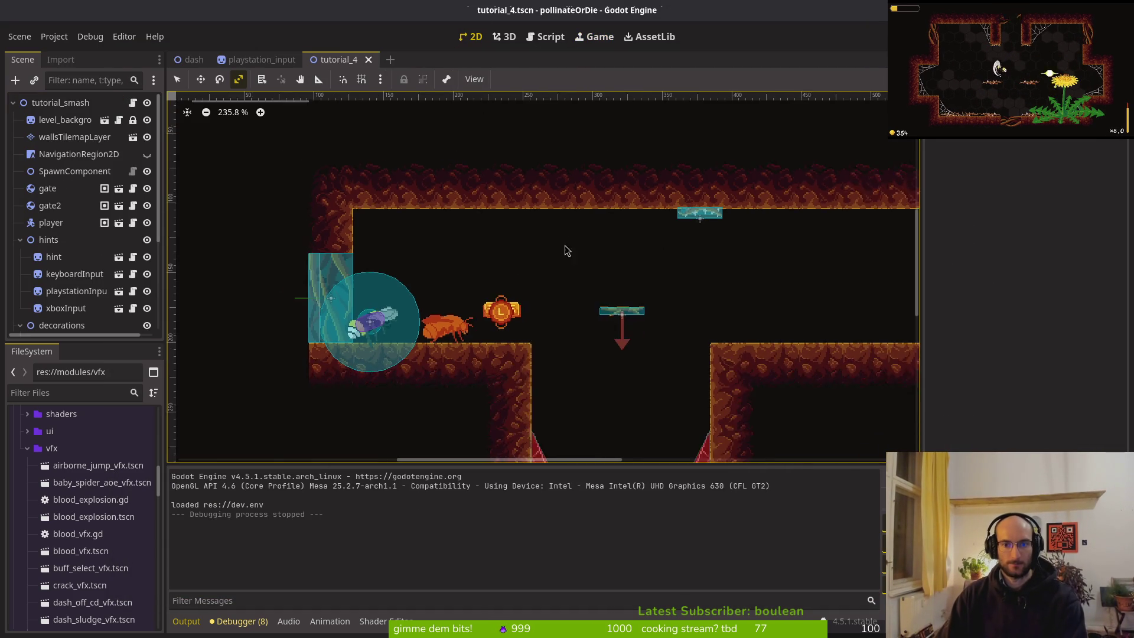
{"action": "scroll", "coordinate": [413, 314], "scroll_direction": "down", "scroll_amount": 2}
{"action": "left_click", "coordinate": [727, 222]}
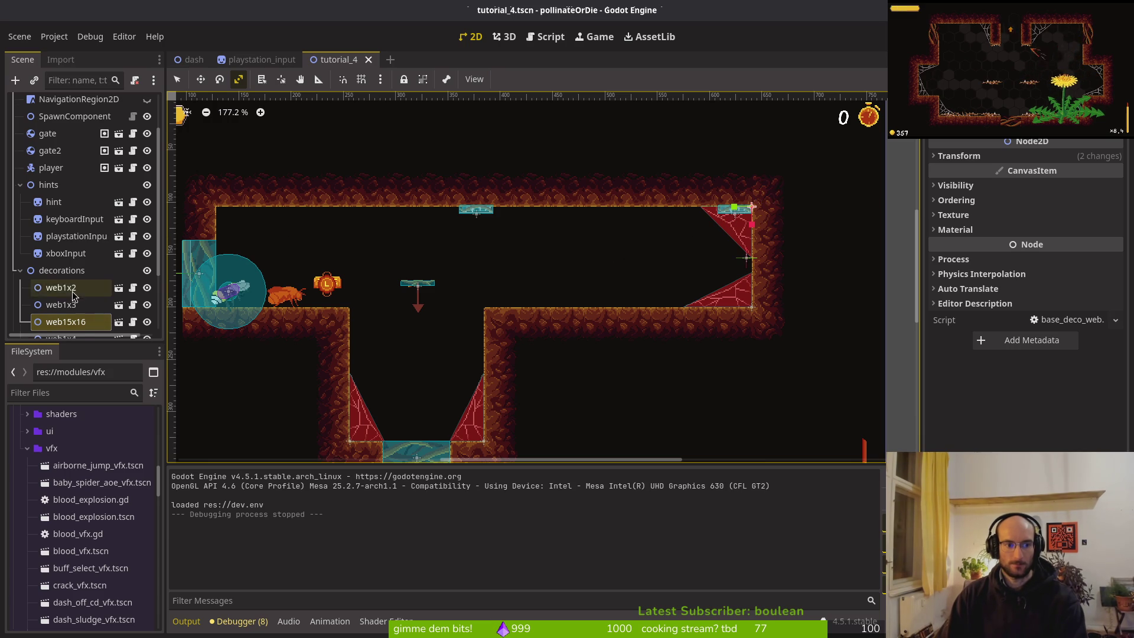
{"action": "scroll", "coordinate": [74, 295], "scroll_direction": "down", "scroll_amount": 3}
{"action": "left_click", "coordinate": [57, 314]}
{"action": "left_click", "coordinate": [58, 299]}
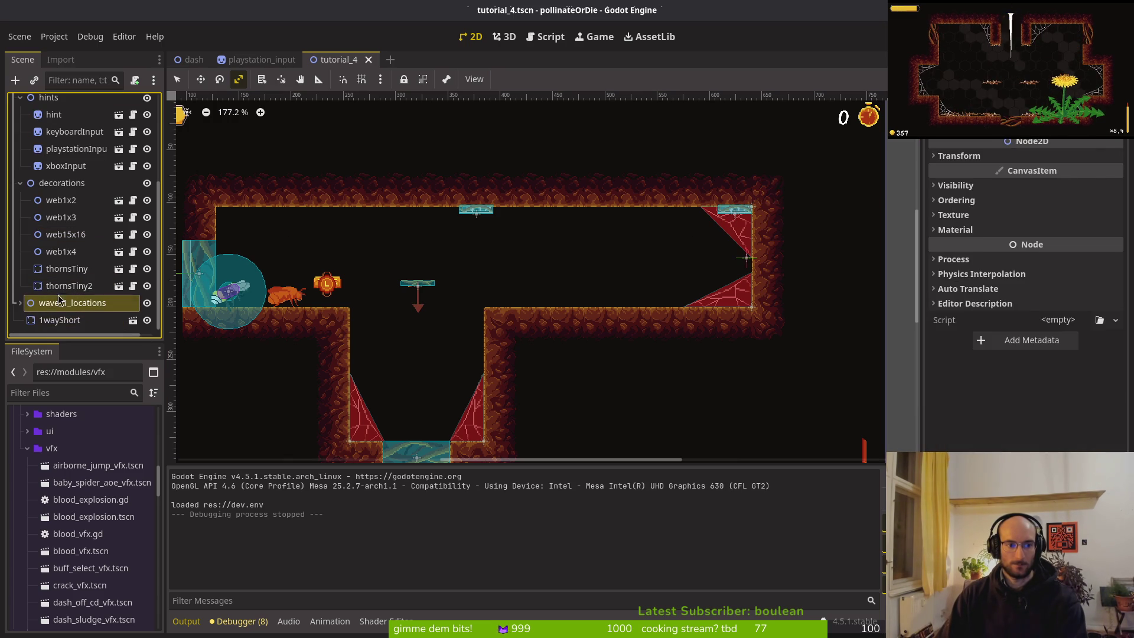
{"action": "left_click", "coordinate": [59, 289]}
{"action": "left_click", "coordinate": [82, 275], "text": "shift"}
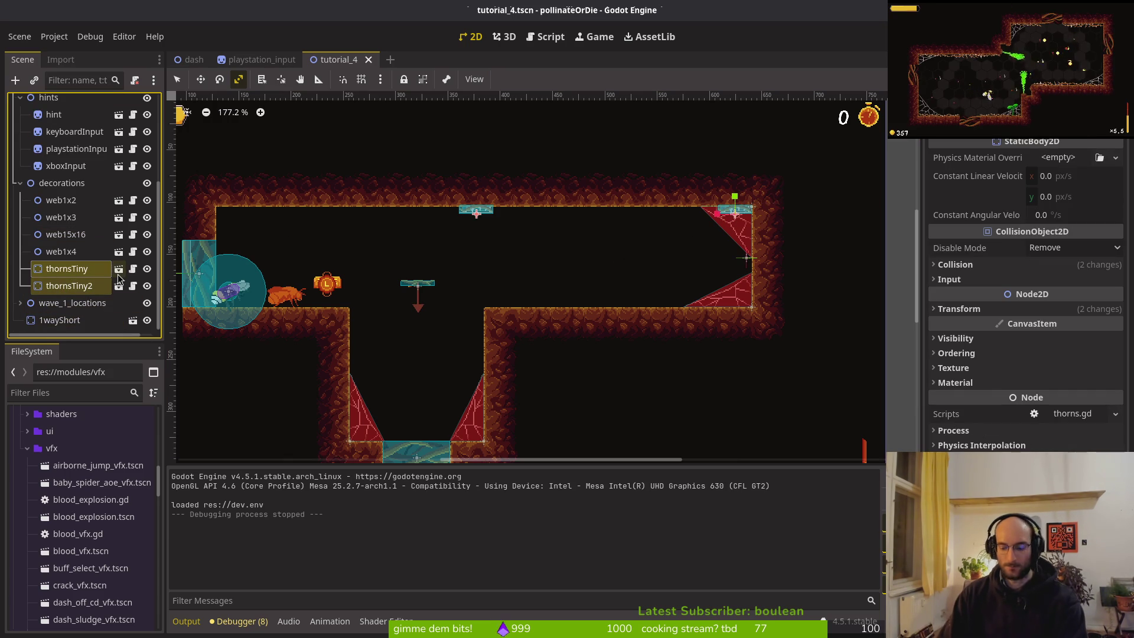
{"action": "key", "text": "Delete"}
{"action": "key", "text": "ctrl+s"}
Inspect the 1wayShort platform node's options, leaving its name unchanged
{"action": "left_click", "coordinate": [59, 319]}
{"action": "left_click", "coordinate": [437, 295]}
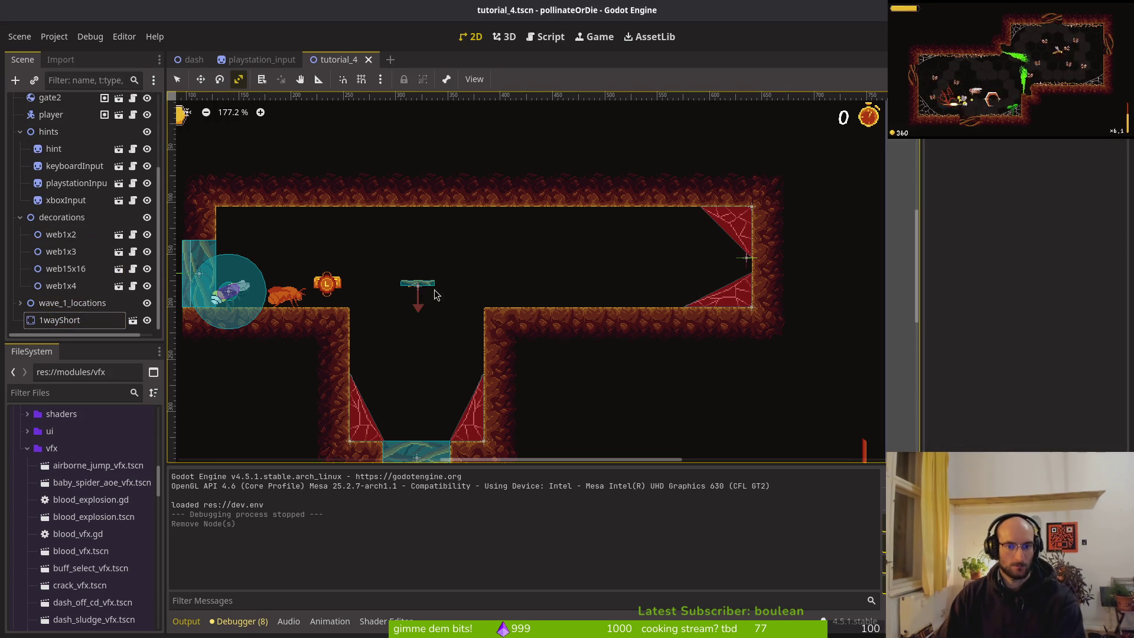
{"action": "left_click", "coordinate": [59, 319]}
{"action": "right_click", "coordinate": [68, 320]}
{"action": "key", "text": "Escape"}
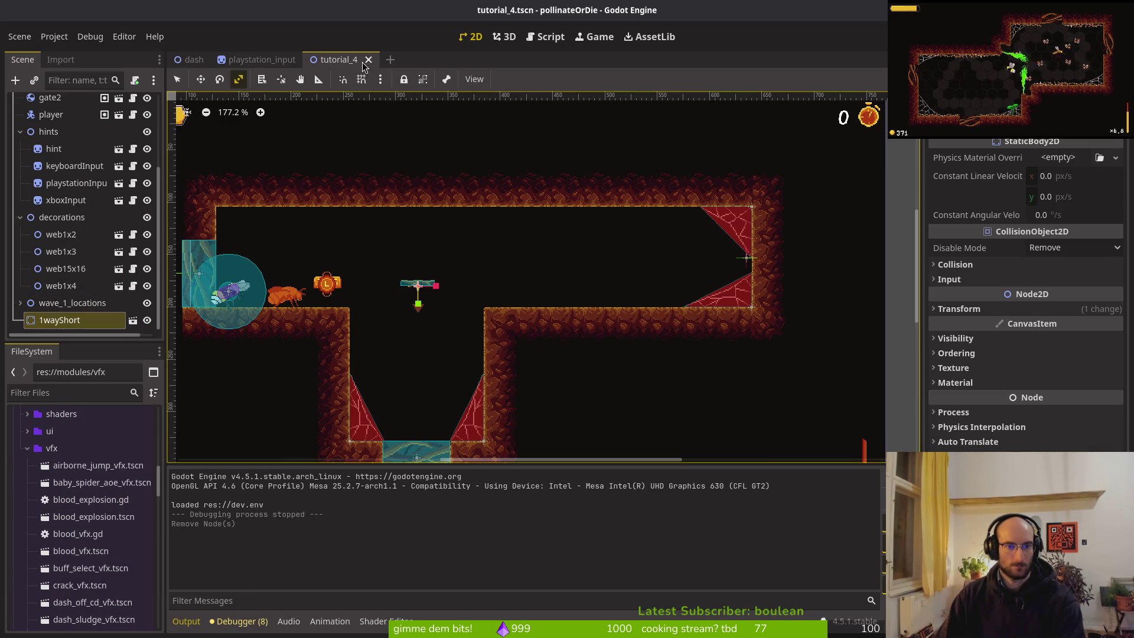
{"action": "left_click", "coordinate": [78, 323]}
{"action": "key", "text": "Return"}
{"action": "key", "text": "Return"}
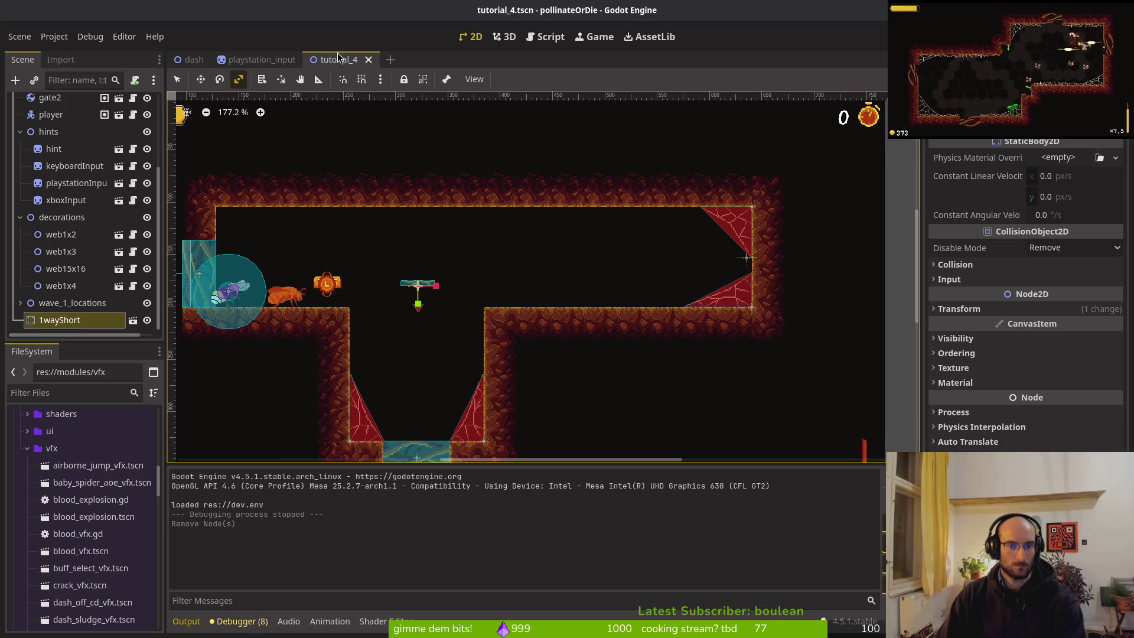
{"action": "key", "text": "ctrl+shift+o"}
Find the 1_way_large platform scene via '1wa' and reveal it in the file list
{"action": "type", "text": "1wa"}
{"action": "key", "text": "Down"}
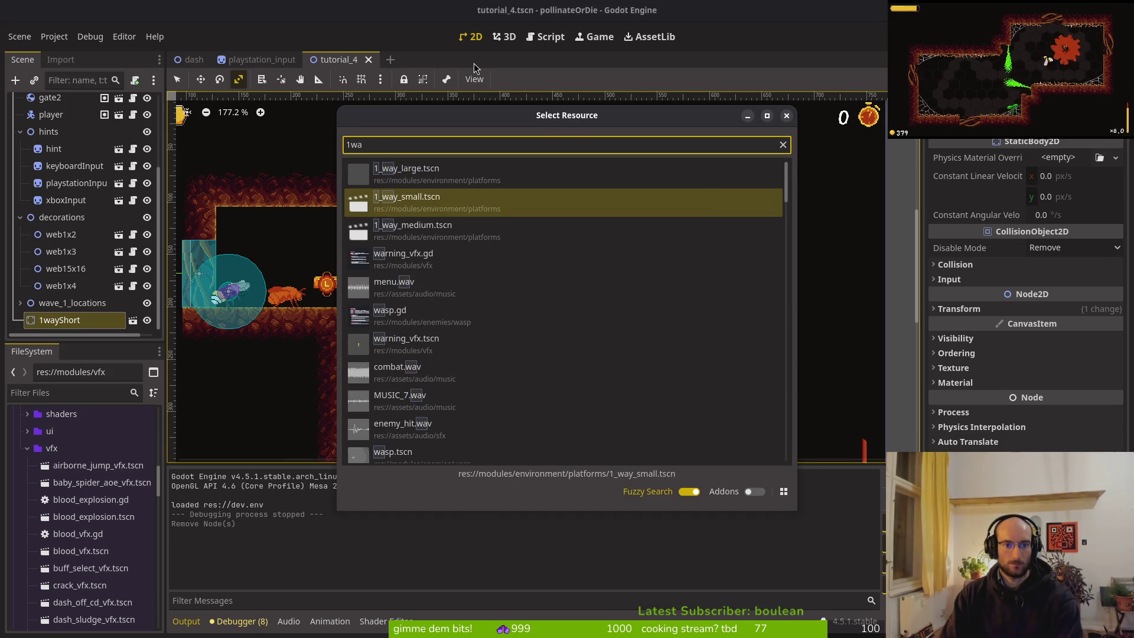
{"action": "key", "text": "Up"}
{"action": "key", "text": "Return"}
{"action": "right_click", "coordinate": [405, 65]}
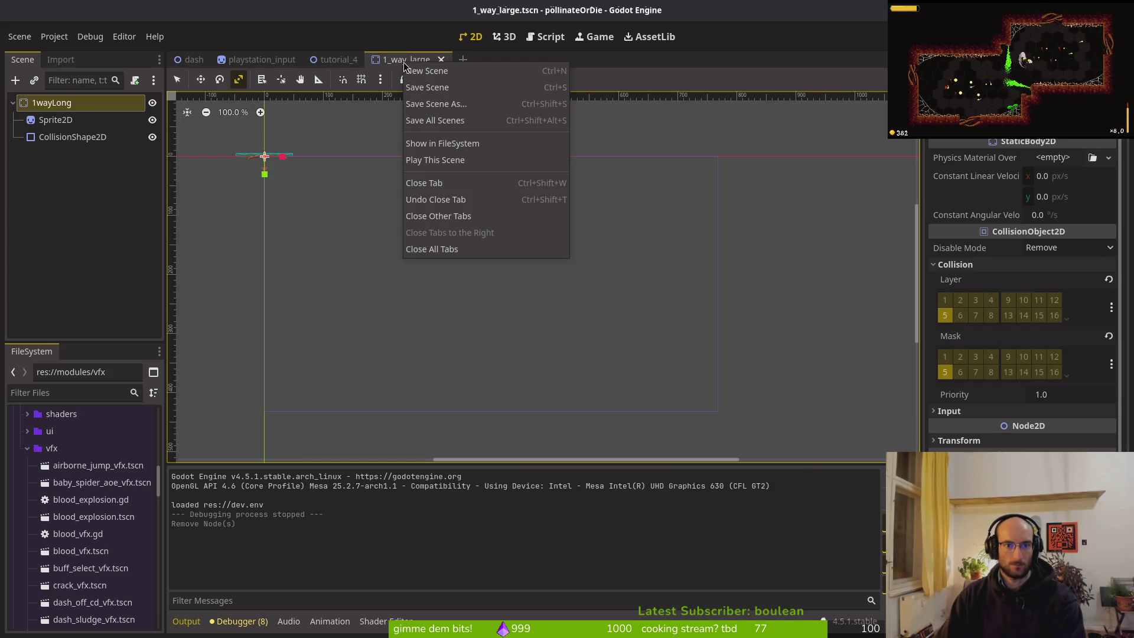
{"action": "left_click", "coordinate": [475, 145]}
{"action": "left_click", "coordinate": [334, 59]}
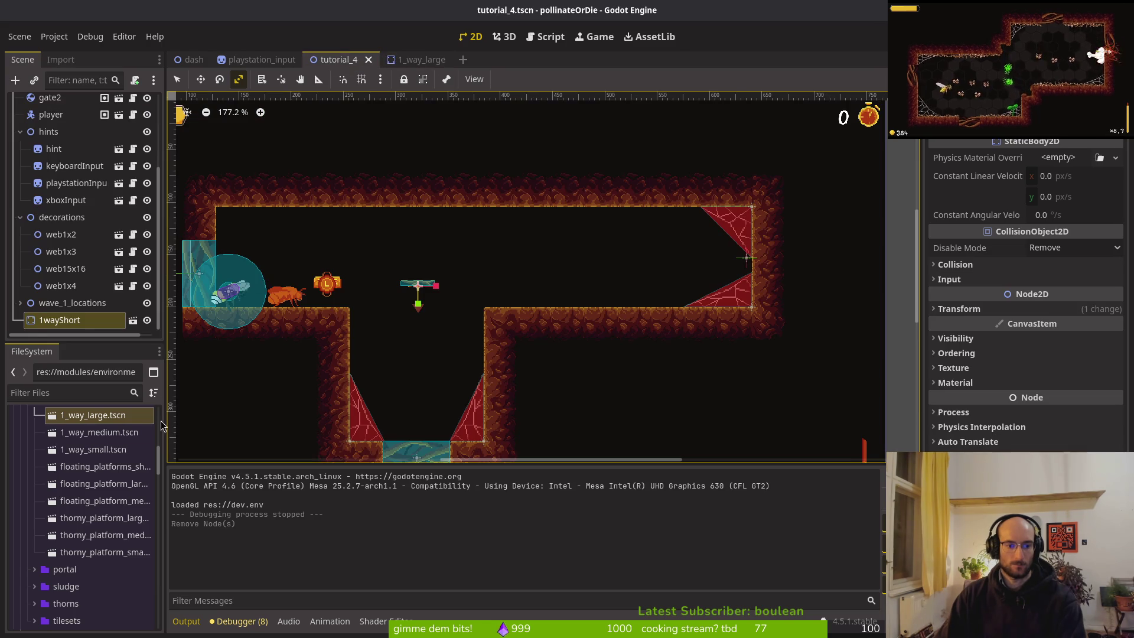
Place a 1wayLong platform in tutorial_4, tilted about -105° against the ledge edge
{"action": "mouse_move", "coordinate": [81, 419]}
{"action": "left_mouse_down"}
{"action": "mouse_move", "coordinate": [507, 281]}
{"action": "mouse_move", "coordinate": [473, 259]}
{"action": "left_mouse_up"}
{"action": "mouse_move", "coordinate": [473, 259]}
{"action": "left_mouse_down"}
{"action": "mouse_move", "coordinate": [520, 251]}
{"action": "mouse_move", "coordinate": [531, 234]}
{"action": "mouse_move", "coordinate": [490, 198]}
{"action": "mouse_move", "coordinate": [514, 224]}
{"action": "left_mouse_up"}
{"action": "key", "text": "ctrl+z"}
{"action": "key", "text": "ctrl+z"}
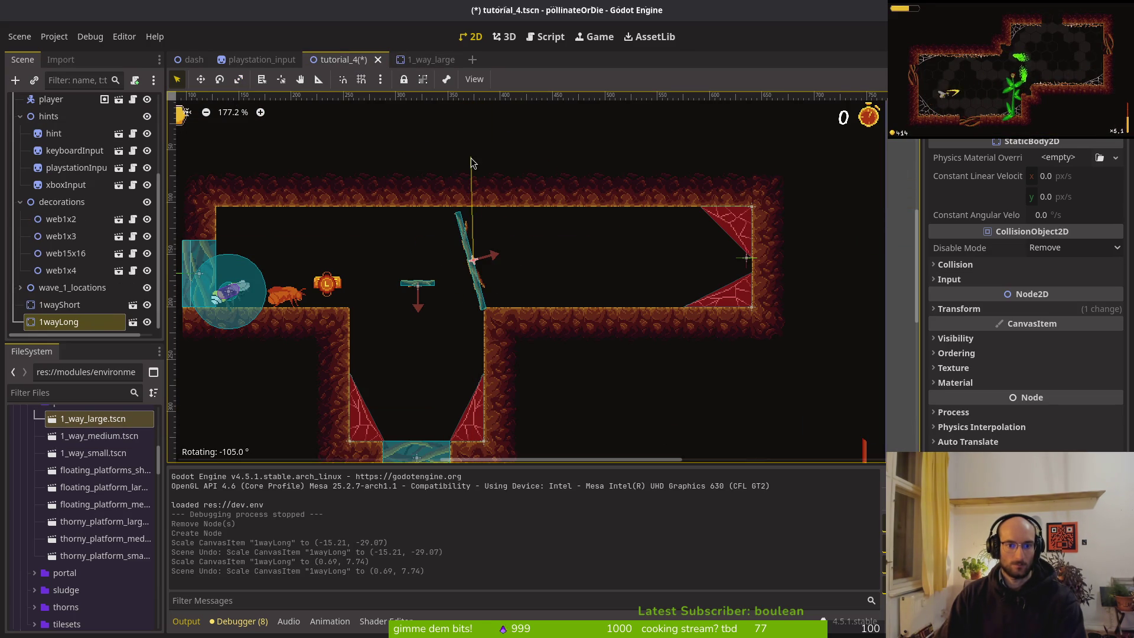
{"action": "left_click_drag", "start_coordinate": [483, 179], "coordinate": [483, 179]}
{"action": "scroll", "coordinate": [473, 266], "scroll_direction": "up", "scroll_amount": 5}
{"action": "left_click_drag", "start_coordinate": [478, 288], "coordinate": [490, 283]}
{"action": "mouse_move", "coordinate": [506, 352]}
{"action": "left_mouse_down"}
{"action": "mouse_move", "coordinate": [490, 354]}
{"action": "mouse_move", "coordinate": [498, 331]}
{"action": "mouse_move", "coordinate": [507, 356]}
{"action": "left_mouse_up"}
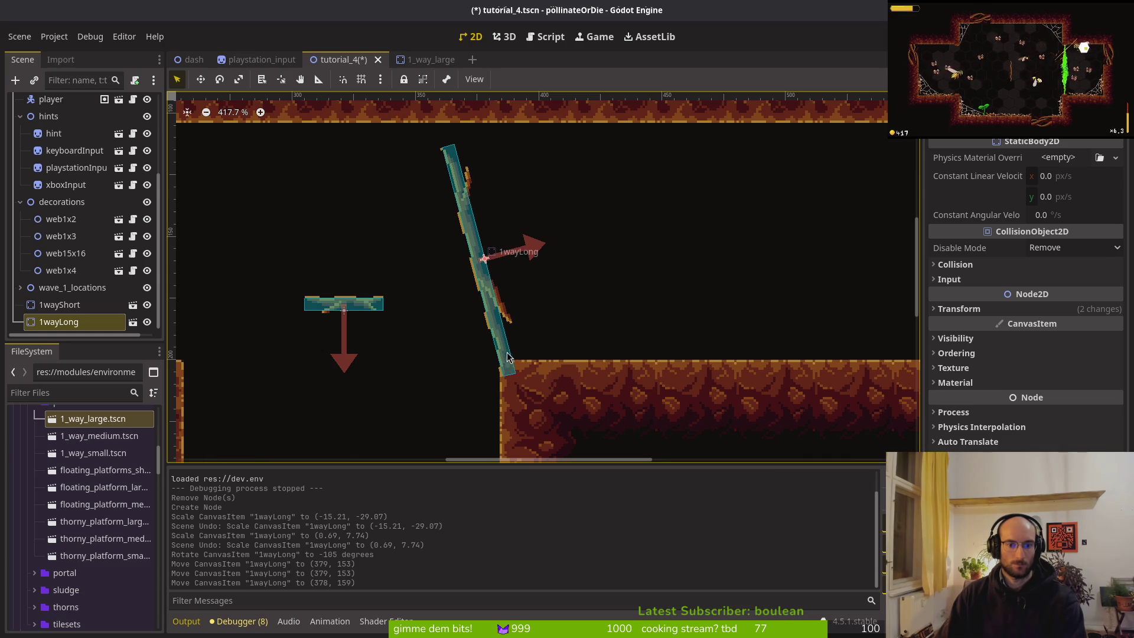
Paste a 1wayShort copy under the root, tilt it up-right, save, and run the game
{"action": "left_click", "coordinate": [348, 312]}
{"action": "key", "text": "ctrl+c"}
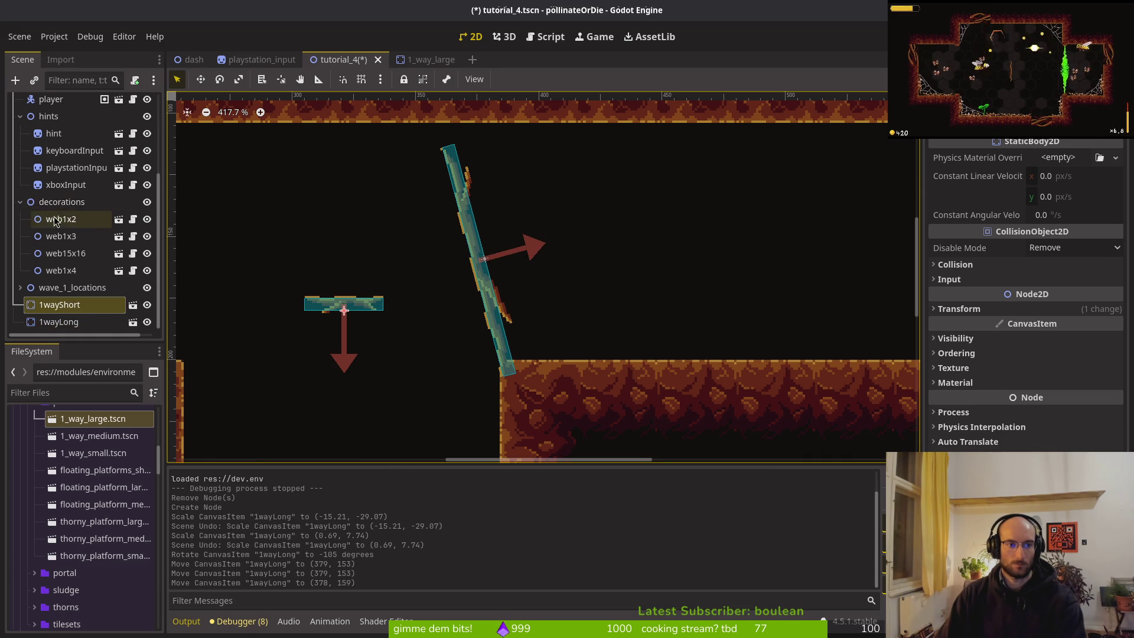
{"action": "scroll", "coordinate": [83, 237], "scroll_direction": "up", "scroll_amount": 3}
{"action": "left_click", "coordinate": [59, 99]}
{"action": "key", "text": "ctrl+v"}
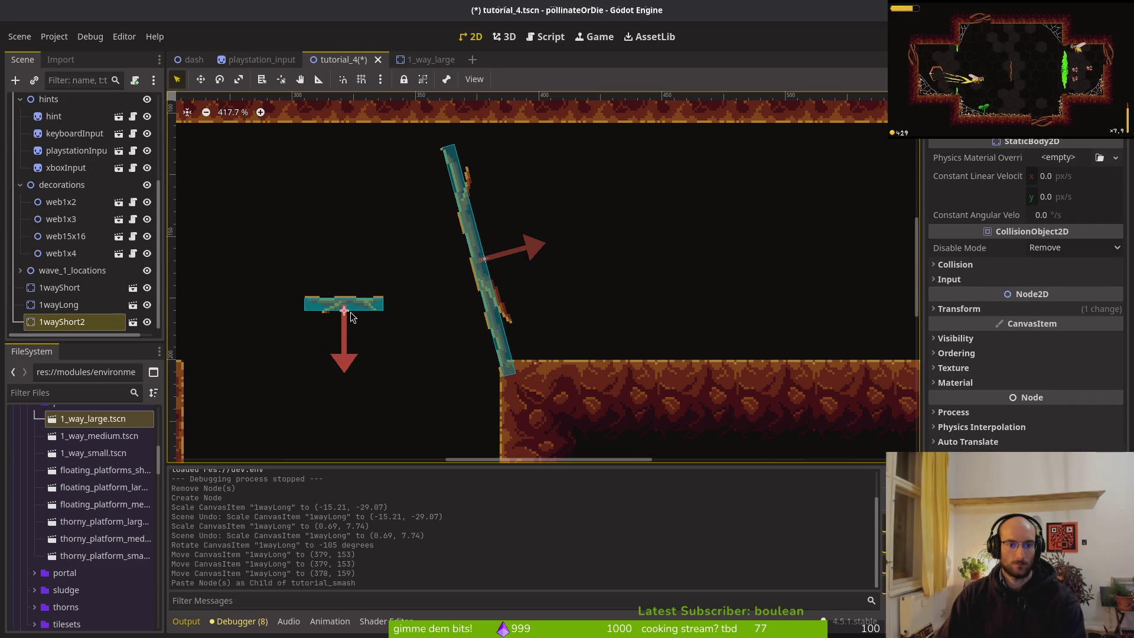
{"action": "mouse_move", "coordinate": [351, 270]}
{"action": "left_mouse_down"}
{"action": "mouse_move", "coordinate": [332, 186]}
{"action": "mouse_move", "coordinate": [432, 223]}
{"action": "mouse_move", "coordinate": [411, 233]}
{"action": "left_mouse_up"}
{"action": "left_click_drag", "start_coordinate": [368, 190], "coordinate": [437, 150]}
{"action": "left_click", "coordinate": [557, 245]}
{"action": "key", "text": "ctrl+s"}
{"action": "scroll", "coordinate": [559, 242], "scroll_direction": "down", "scroll_amount": 5}
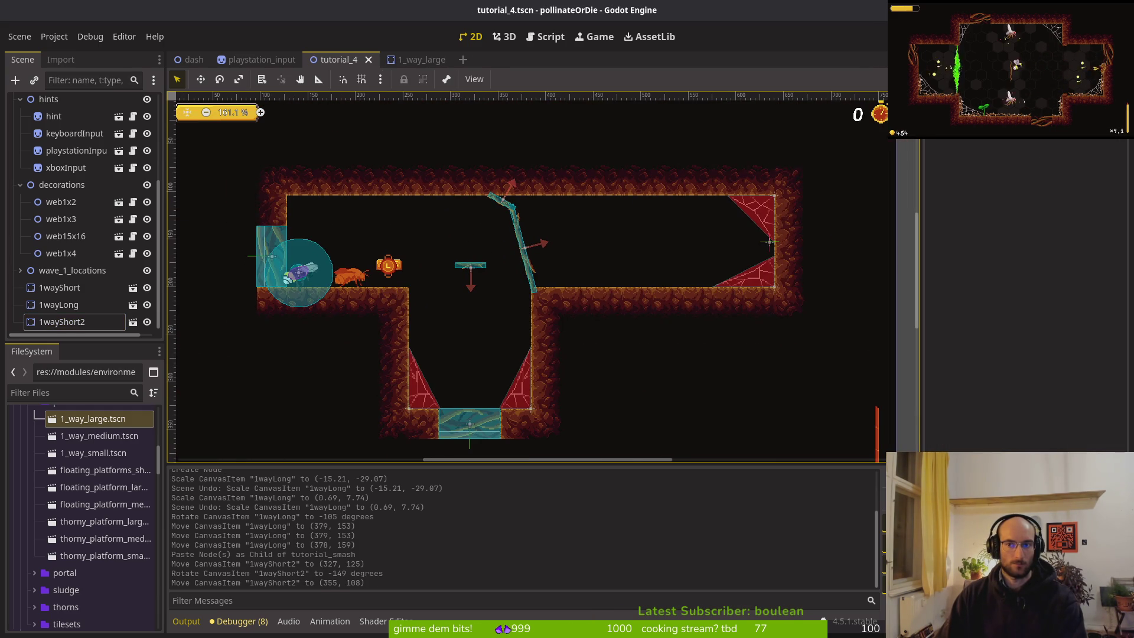
{"action": "key", "text": "F5"}
Load the saved game, quit to the main menu, and start a new game
{"action": "key", "text": "Return"}
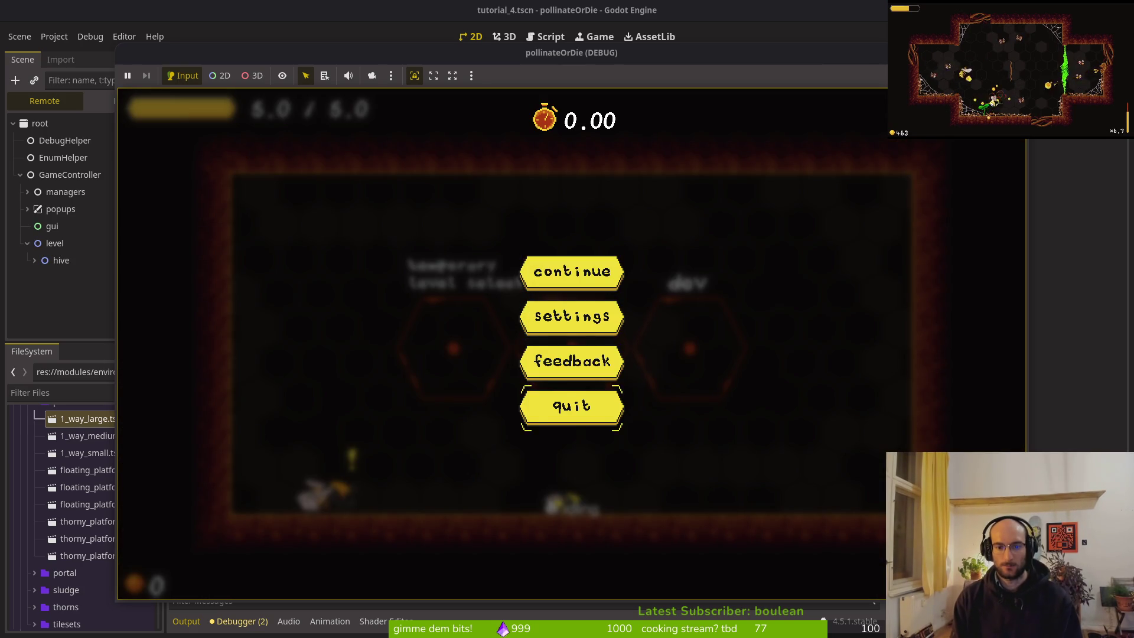
{"action": "key", "text": "Return"}
{"action": "key", "text": "Return"}
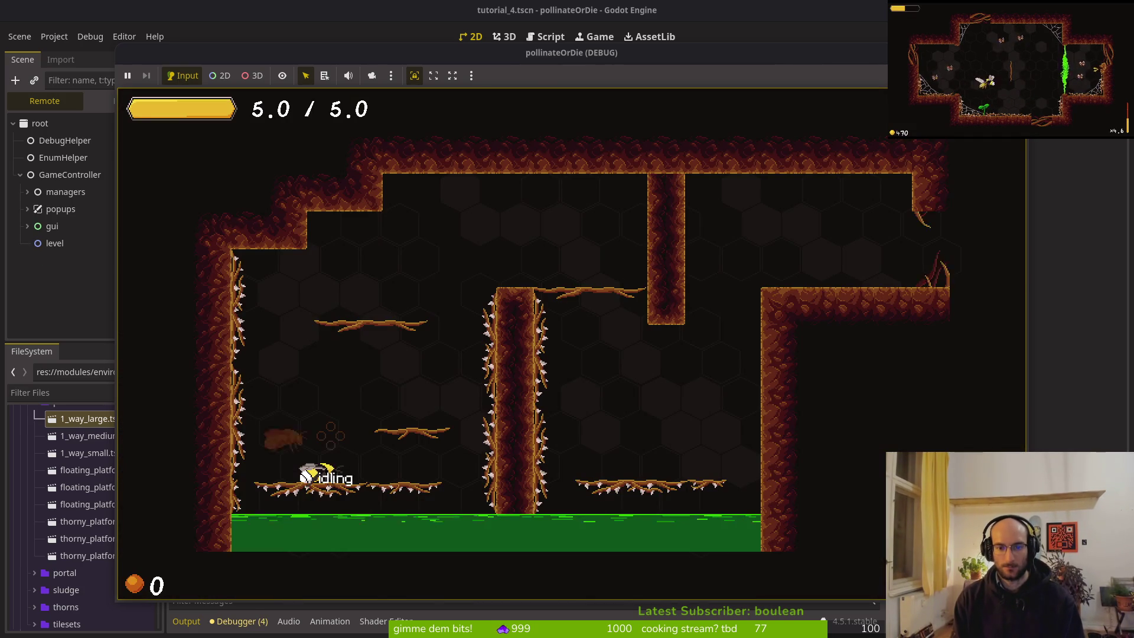
{"action": "key", "text": "space"}
Guide the bee right with jumps and wall-jumps over the first tutorial room's ledges
{"action": "key", "text": "space"}
{"action": "key", "text": "Right"}
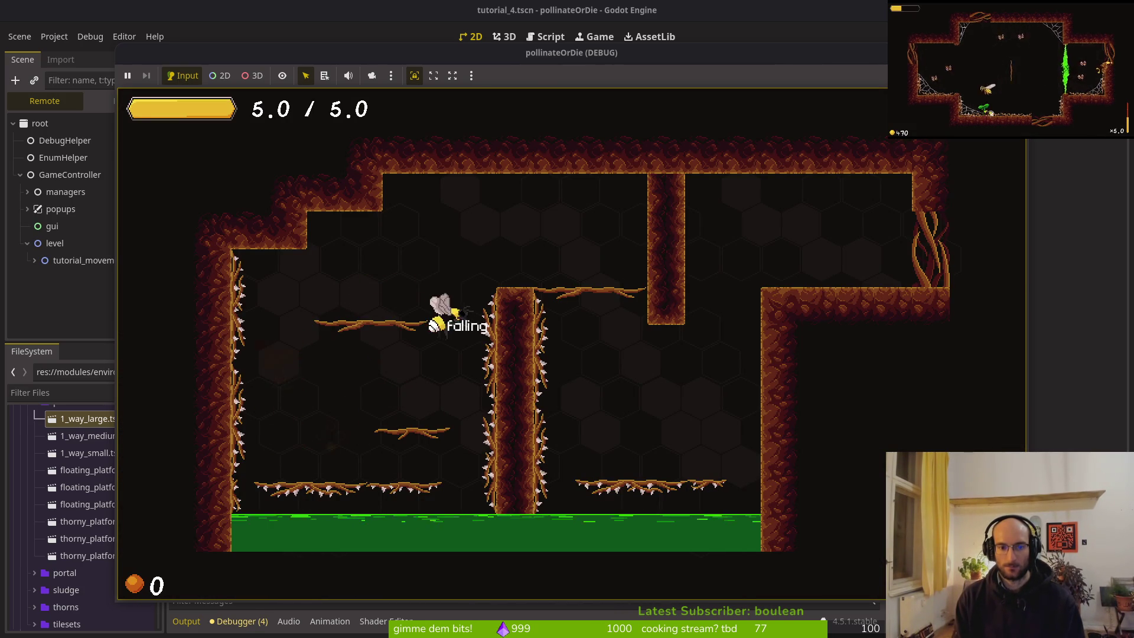
{"action": "key", "text": "space"}
{"action": "key", "text": "Right"}
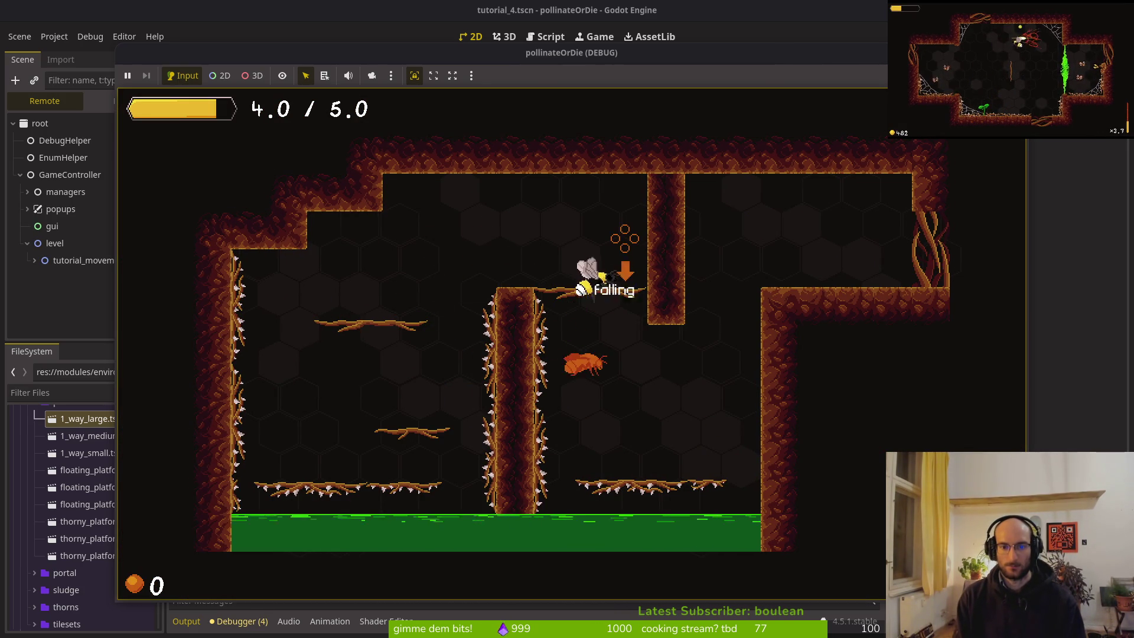
{"action": "key", "text": "space"}
{"action": "key", "text": "space"}
{"action": "key", "text": "space"}
{"action": "key", "text": "Right"}
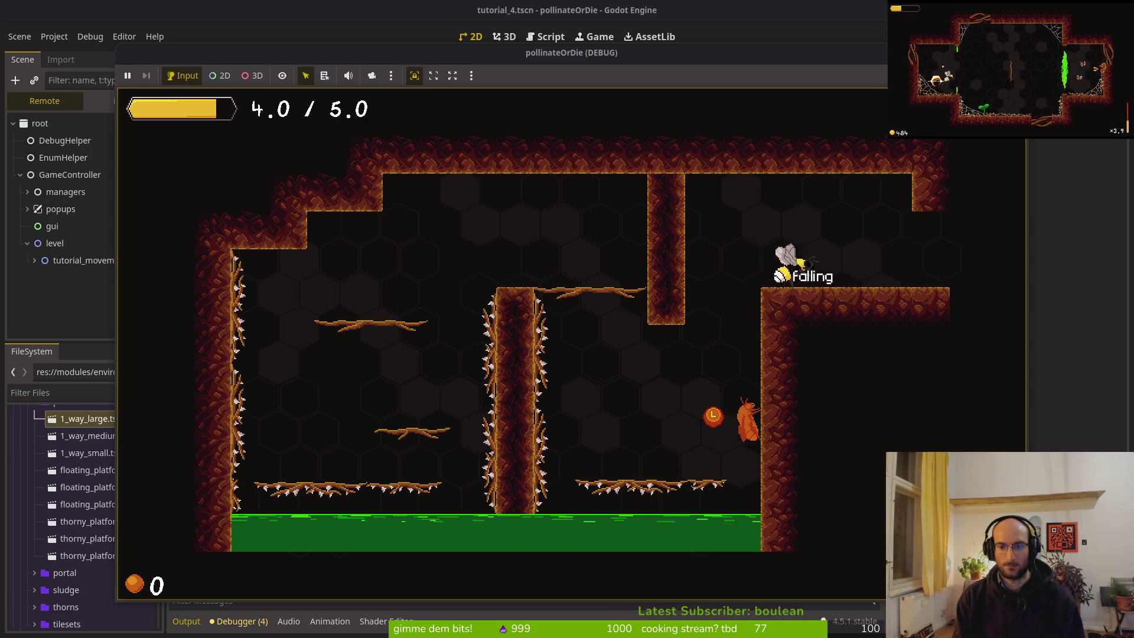
{"action": "key", "text": "Right"}
{"action": "key", "text": "space"}
{"action": "key", "text": "space"}
{"action": "key", "text": "Right"}
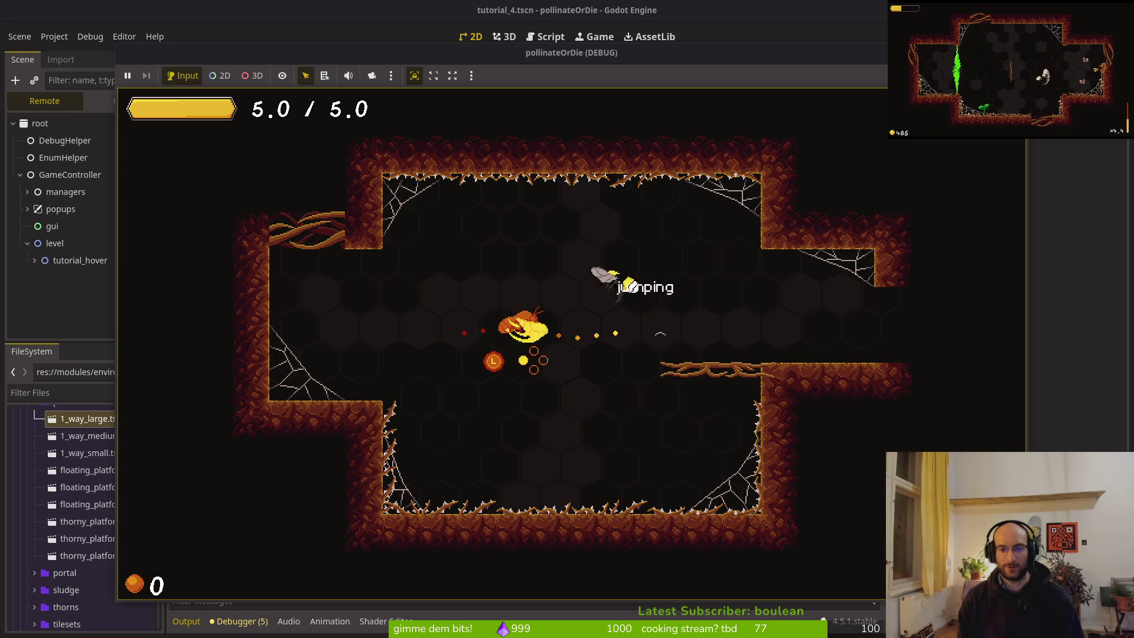
Climb the bee across the remaining ledges, then return to the tutorial_4 scene in the editor
{"action": "key", "text": "Left"}
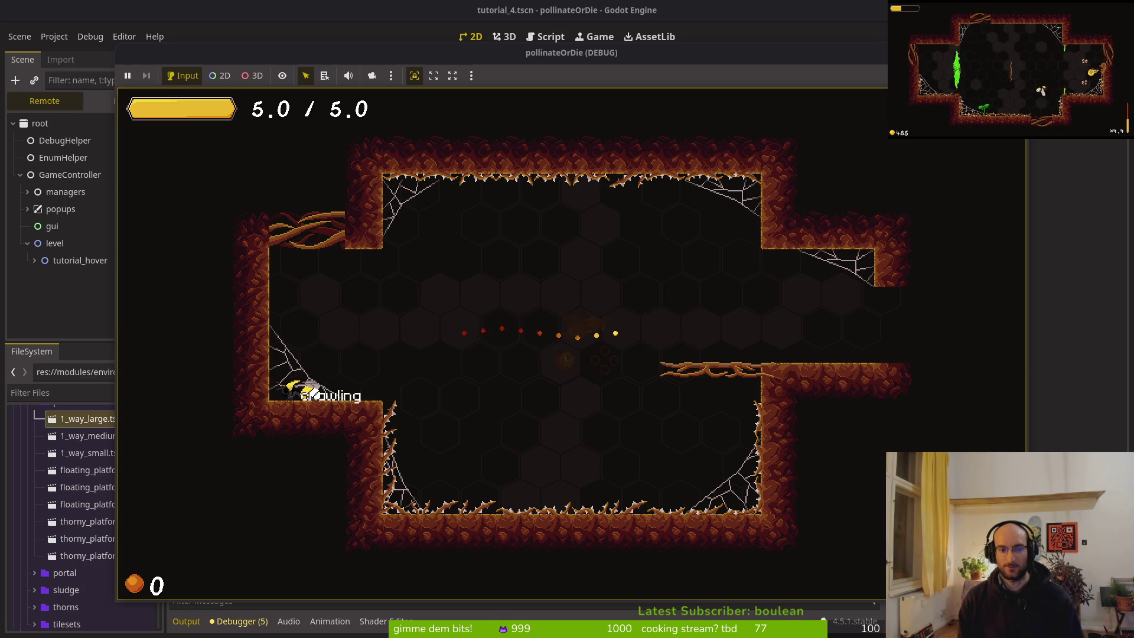
{"action": "key", "text": "Right"}
{"action": "key", "text": "space"}
{"action": "key", "text": "space"}
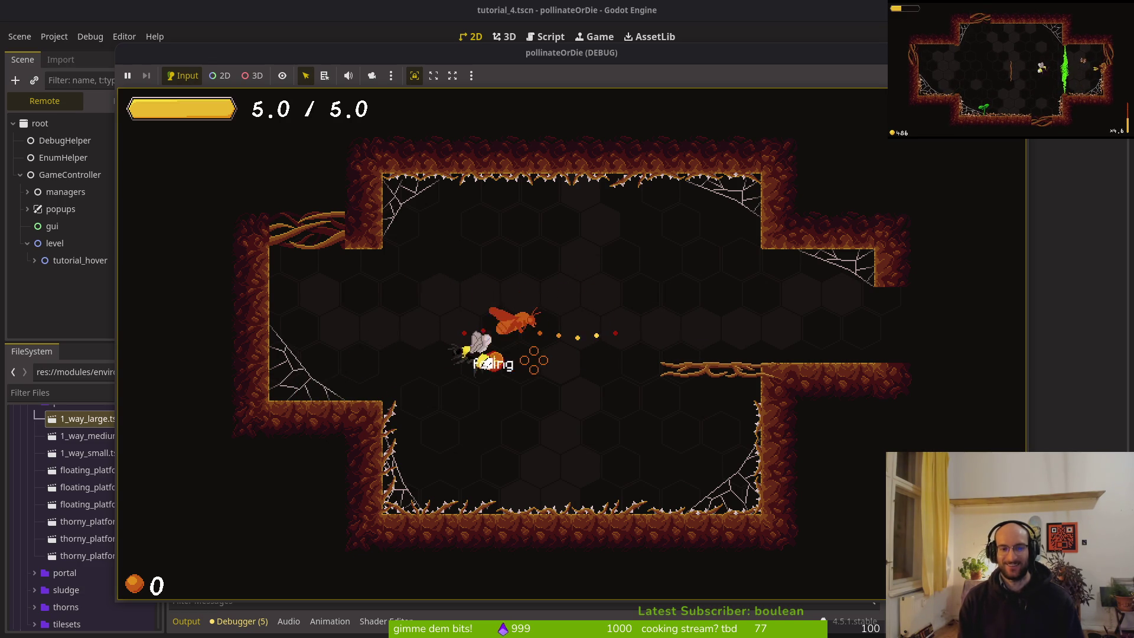
{"action": "key", "text": "Left"}
{"action": "key", "text": "Right"}
{"action": "key", "text": "space"}
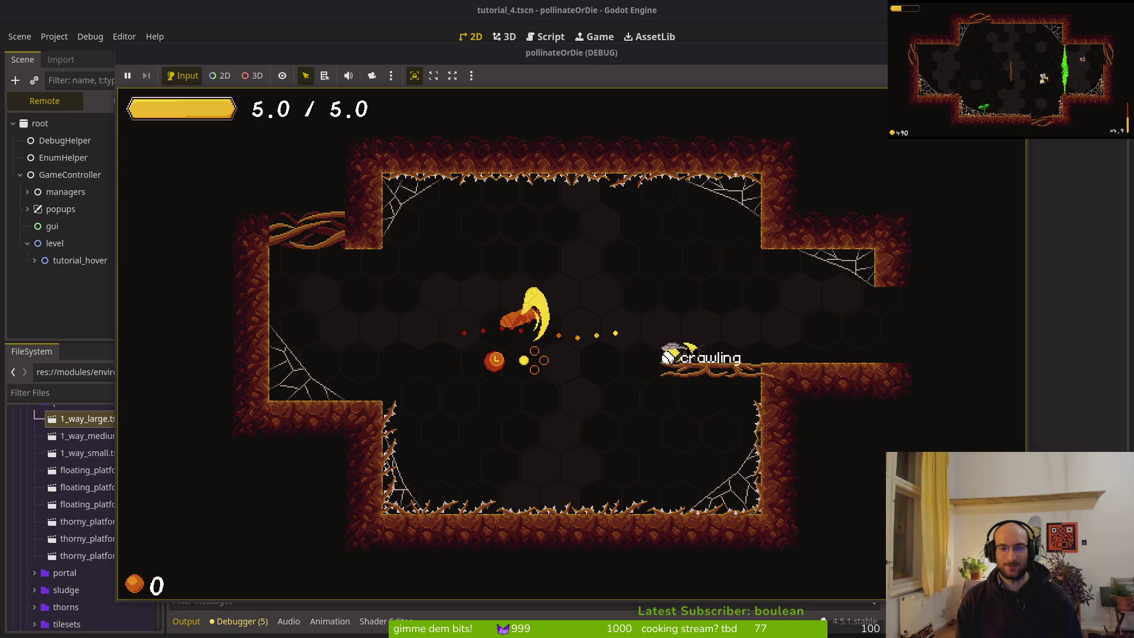
{"action": "key", "text": "Left"}
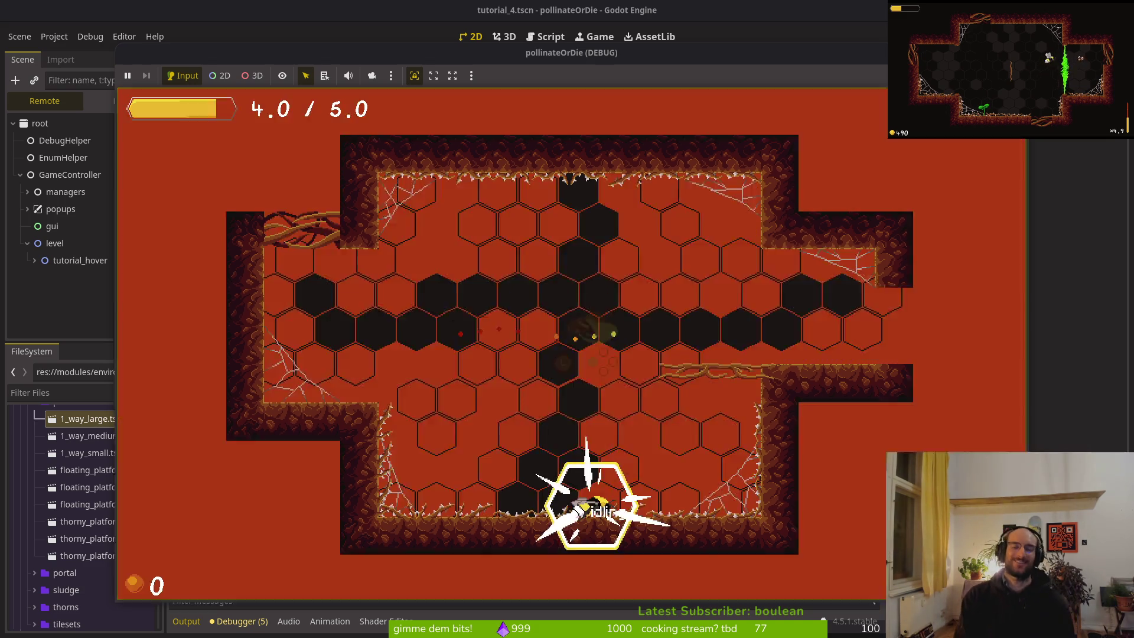
{"action": "key", "text": "space"}
{"action": "key", "text": "space"}
{"action": "key", "text": "Right"}
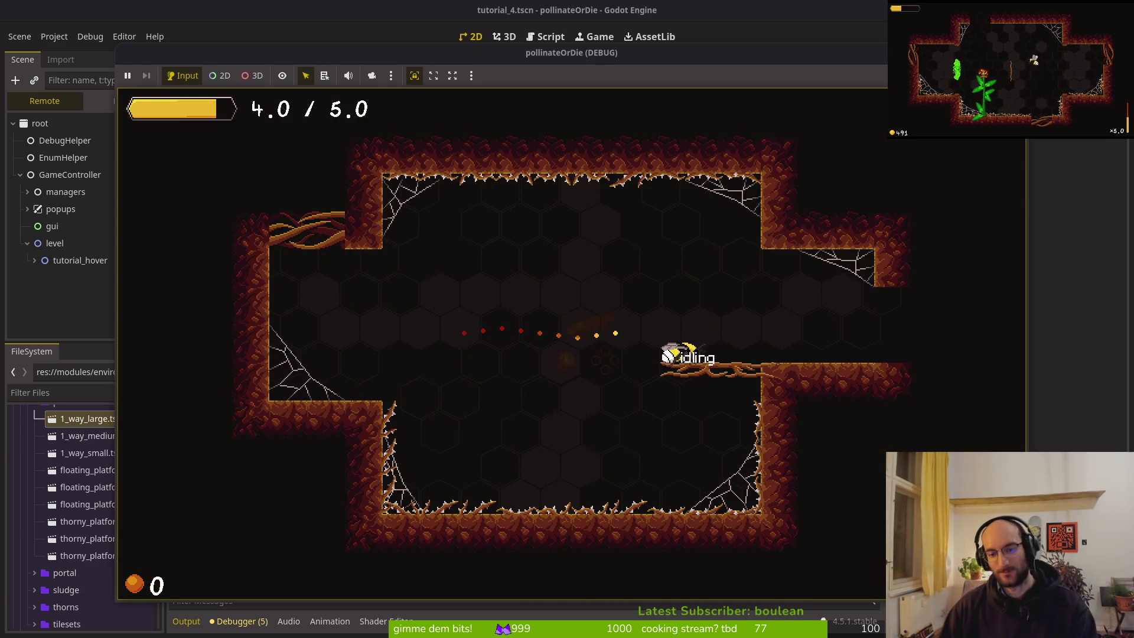
{"action": "key", "text": "ctrl+F1"}
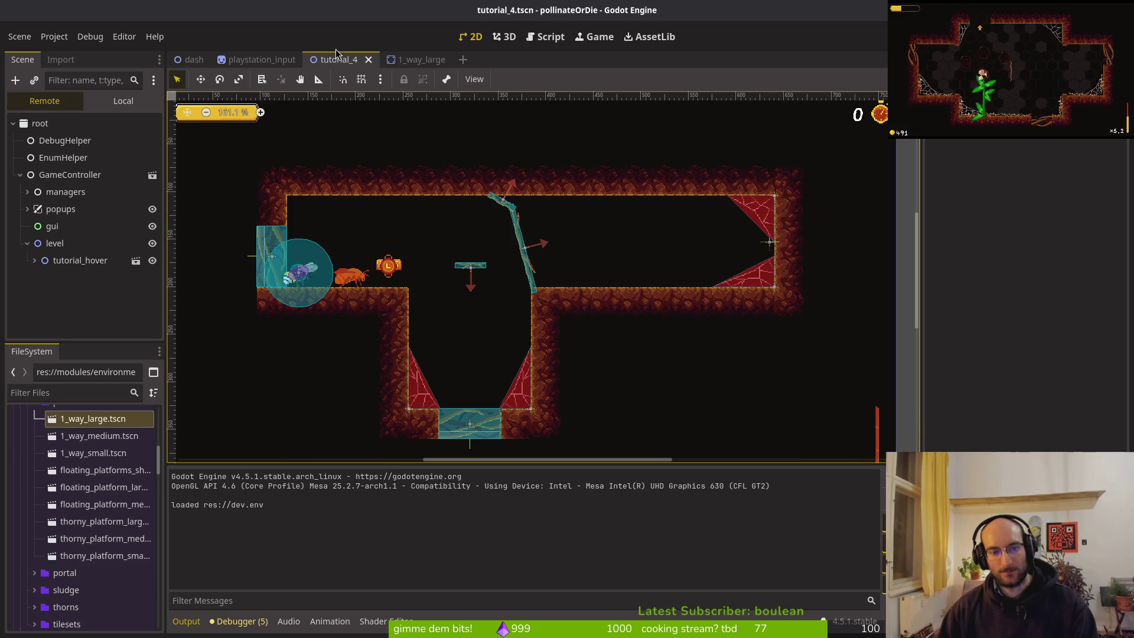
Open the tutorial_3.tscn scene through Quick Open
{"action": "key", "text": "alt+shift+o"}
{"action": "type", "text": "tu4ts"}
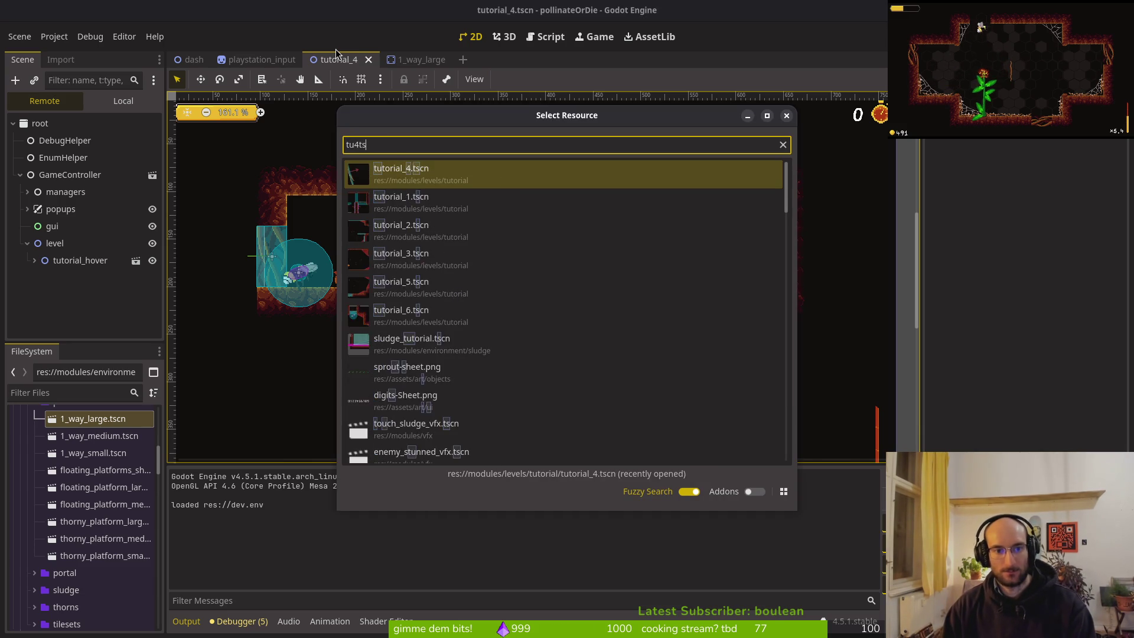
{"action": "key", "text": "Escape"}
{"action": "key", "text": "alt+shift+o"}
{"action": "type", "text": "tu3"}
{"action": "key", "text": "Return"}
Open the tutorial_2.tscn scene through Quick Open and save it
{"action": "key", "text": "alt+shift+o"}
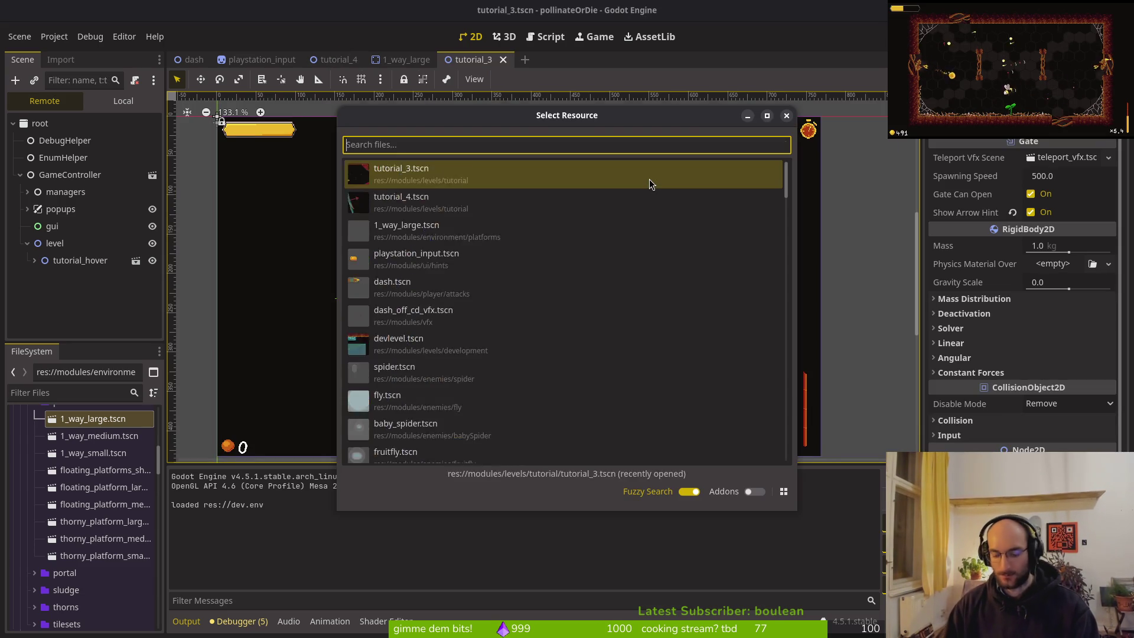
{"action": "type", "text": "tut2"}
{"action": "key", "text": "Down"}
{"action": "key", "text": "Return"}
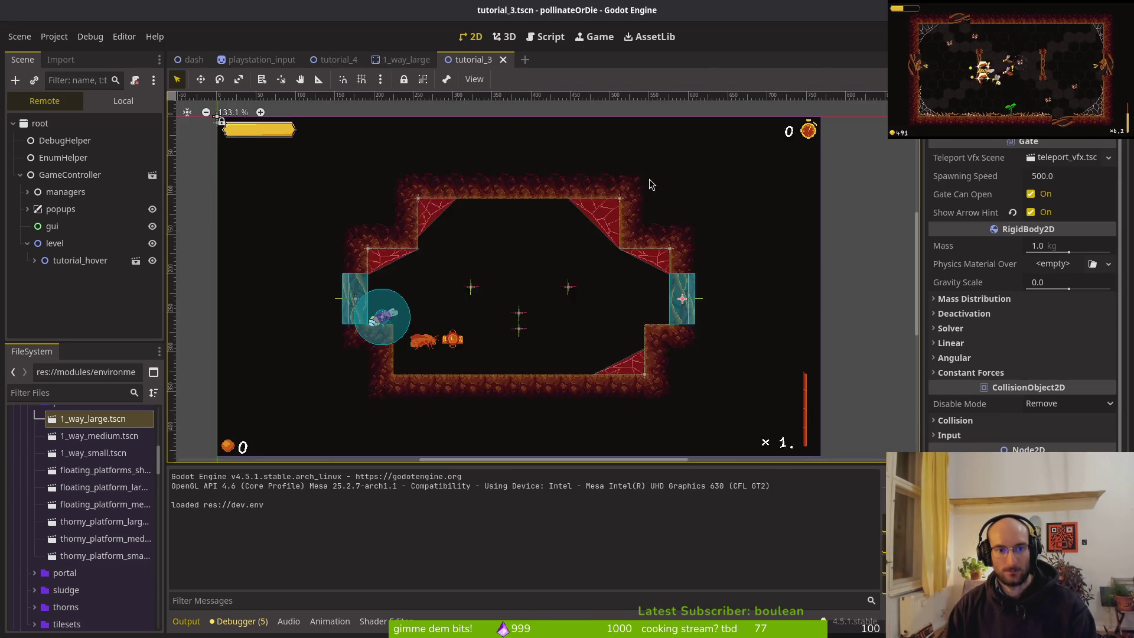
{"action": "key", "text": "ctrl+s"}
Zoom into tutorial_2's right side and select floating_platform_large
{"action": "scroll", "coordinate": [532, 297], "scroll_direction": "up", "scroll_amount": 3}
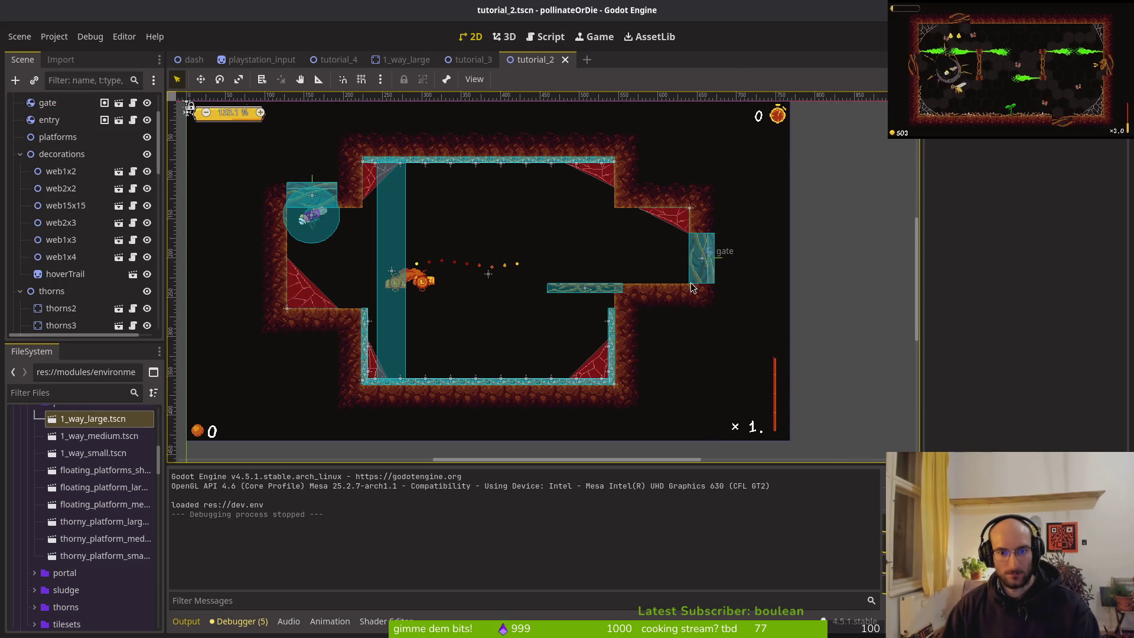
{"action": "scroll", "coordinate": [77, 147], "scroll_direction": "up", "scroll_amount": 3}
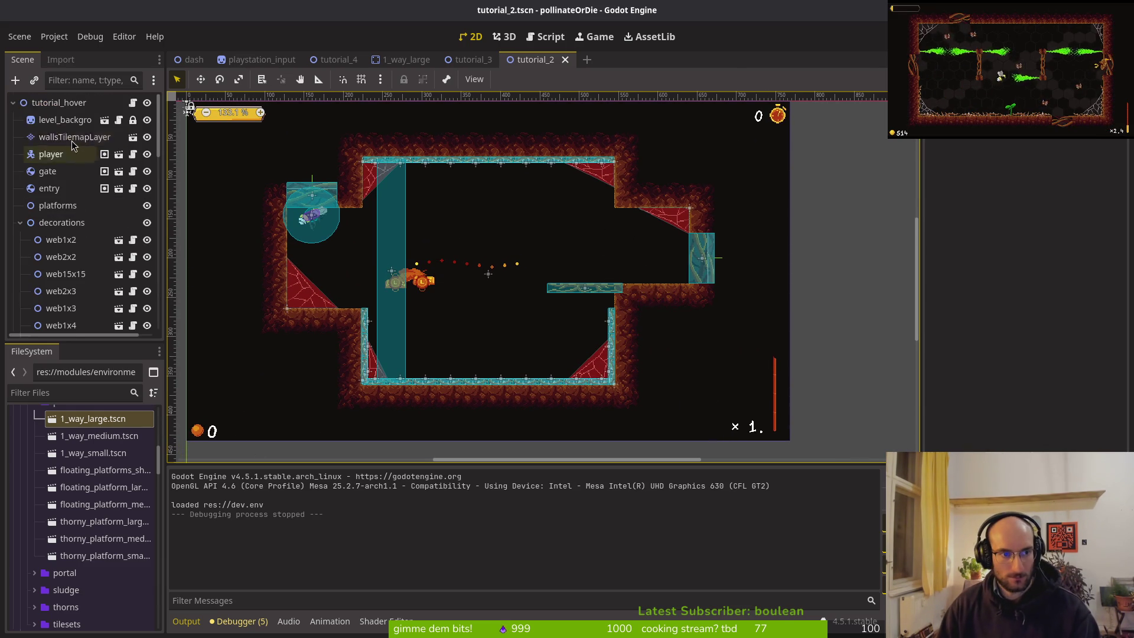
{"action": "left_click", "coordinate": [88, 139]}
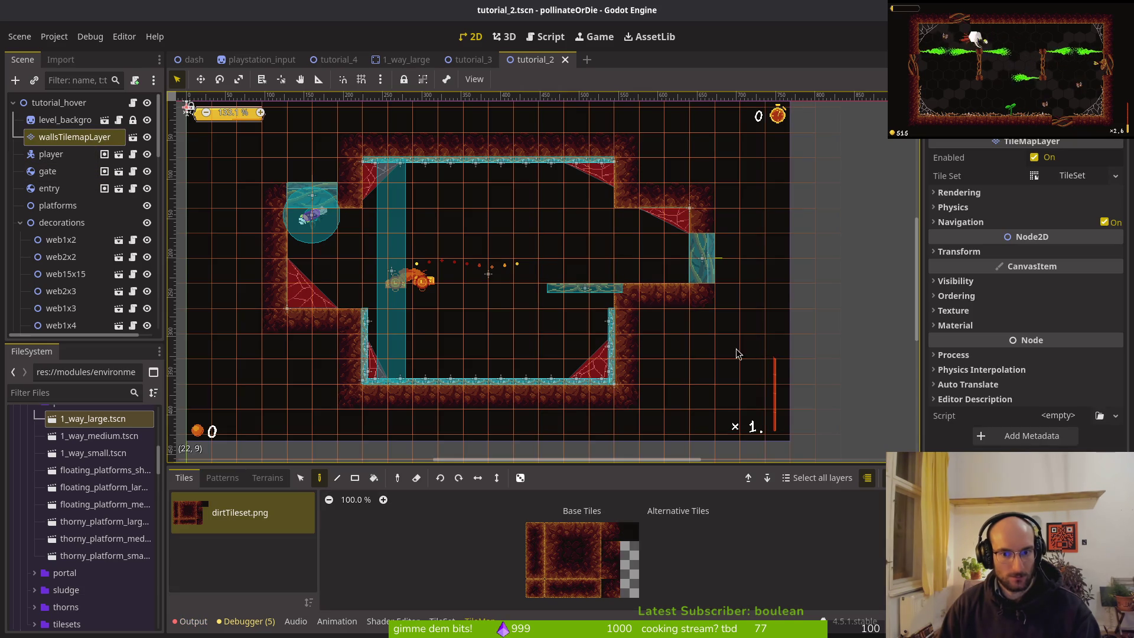
{"action": "scroll", "coordinate": [656, 396], "scroll_direction": "up", "scroll_amount": 3}
{"action": "left_click", "coordinate": [553, 255]}
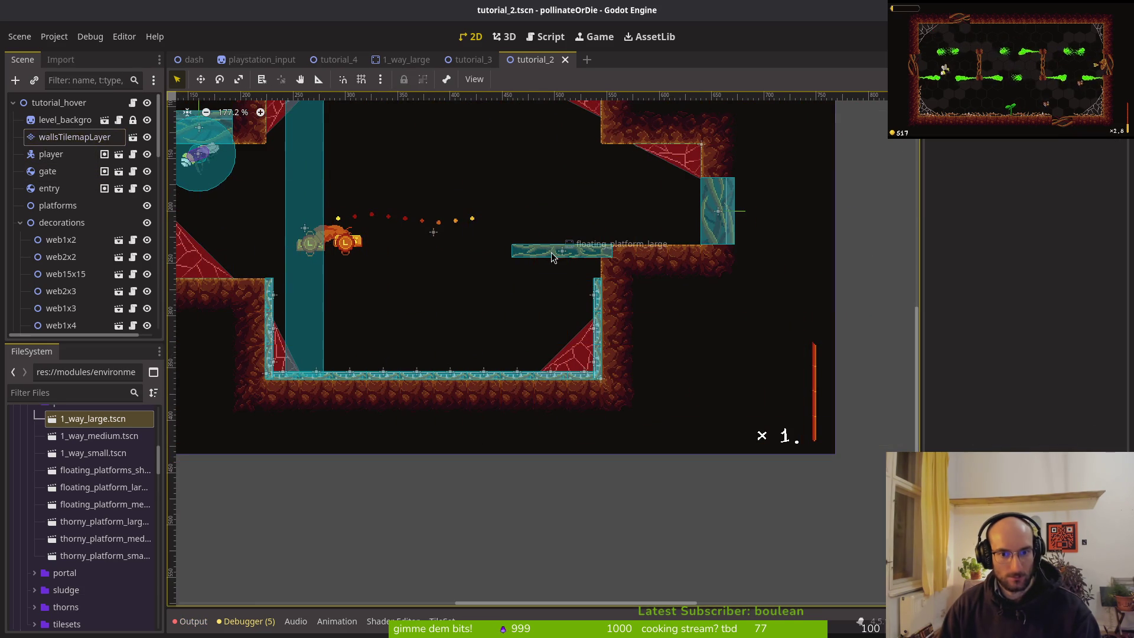
Delete floating_platform_large from tutorial_2 and save the scene
{"action": "key", "text": "Delete"}
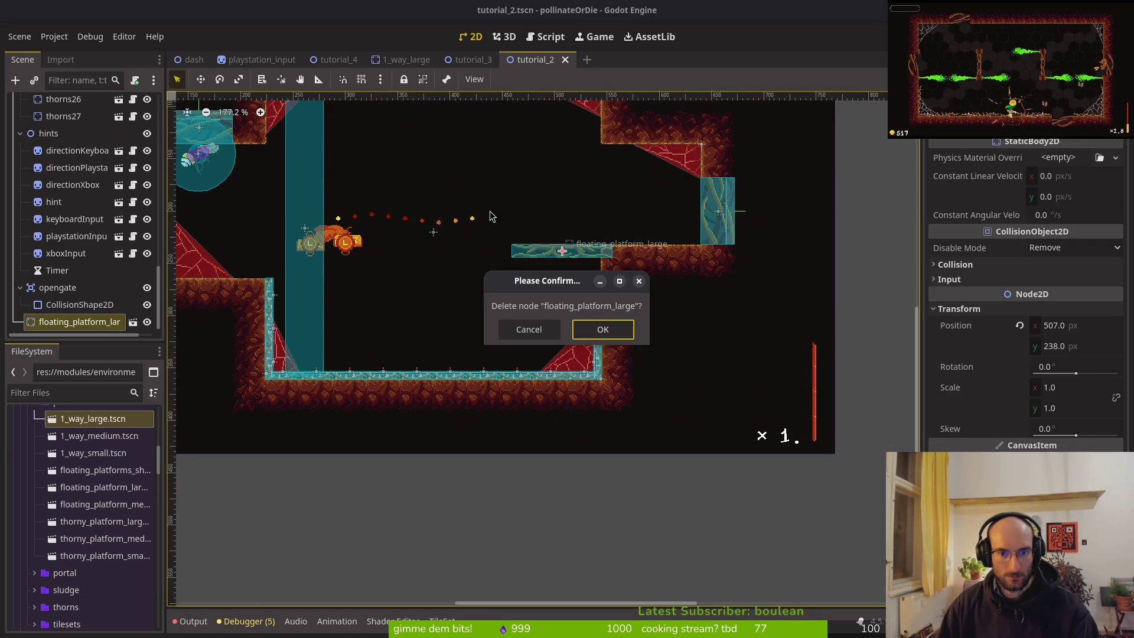
{"action": "left_click", "coordinate": [611, 336]}
{"action": "key", "text": "ctrl+s"}
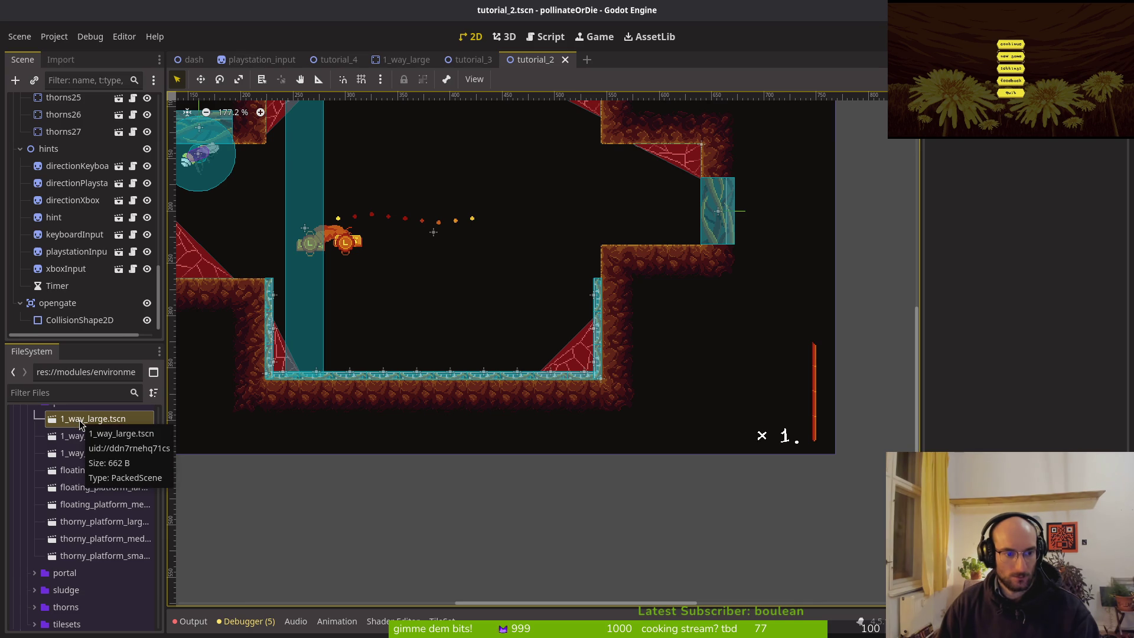
Re-add the large platform and locate its scene file in FileSystem
{"action": "mouse_move", "coordinate": [81, 424]}
{"action": "left_mouse_down"}
{"action": "mouse_move", "coordinate": [571, 260]}
{"action": "mouse_move", "coordinate": [466, 277]}
{"action": "left_mouse_up"}
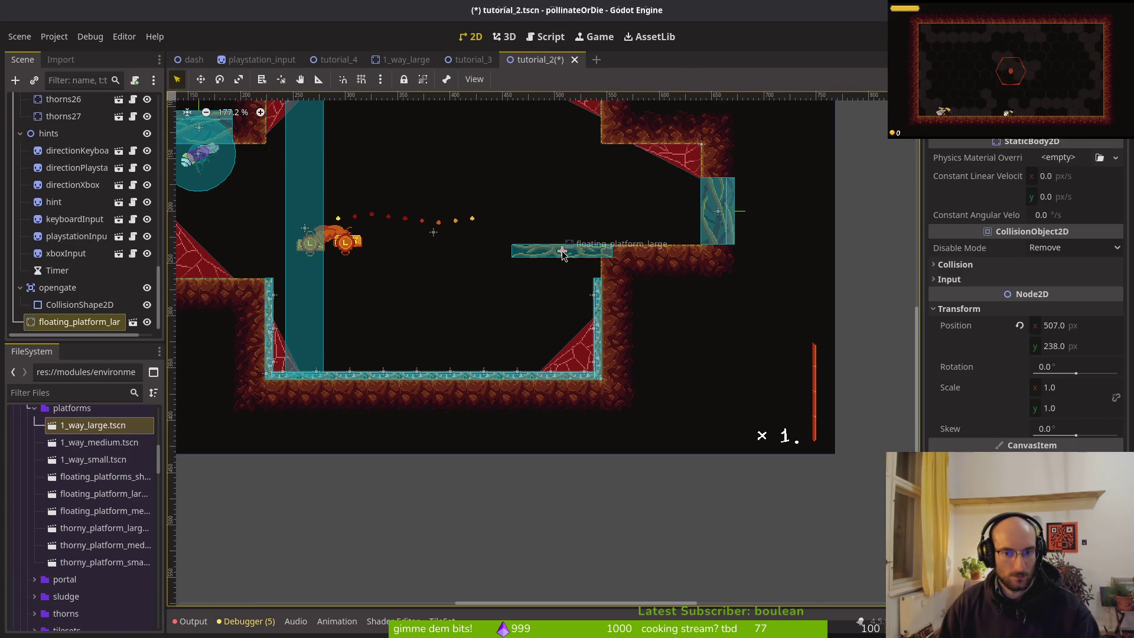
{"action": "right_click", "coordinate": [562, 247]}
{"action": "left_click", "coordinate": [522, 263]}
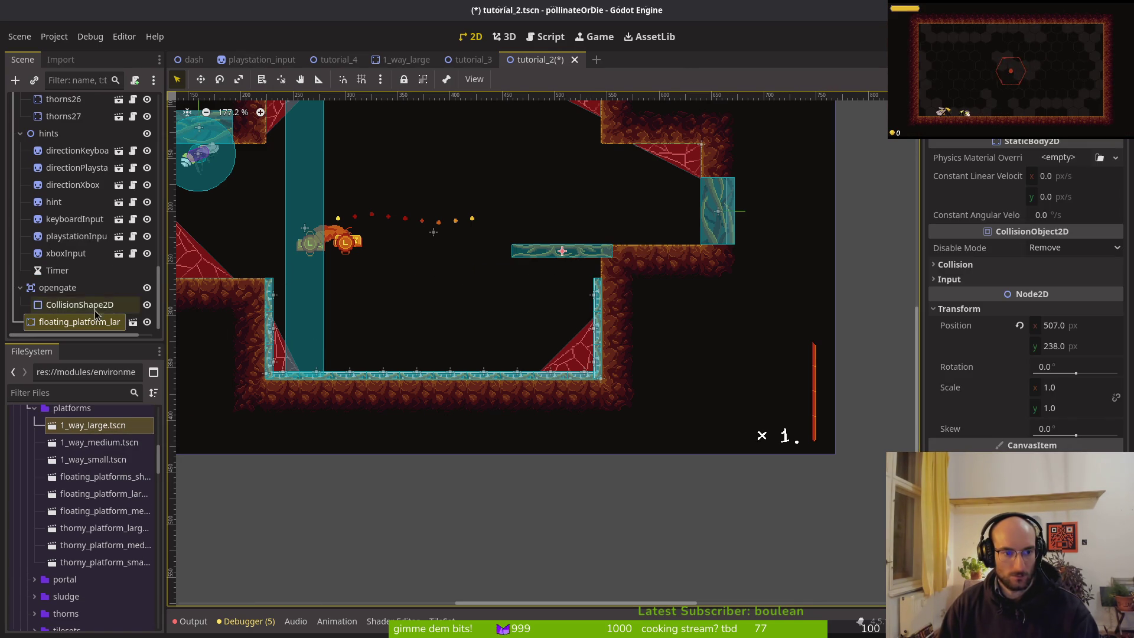
{"action": "right_click", "coordinate": [67, 324]}
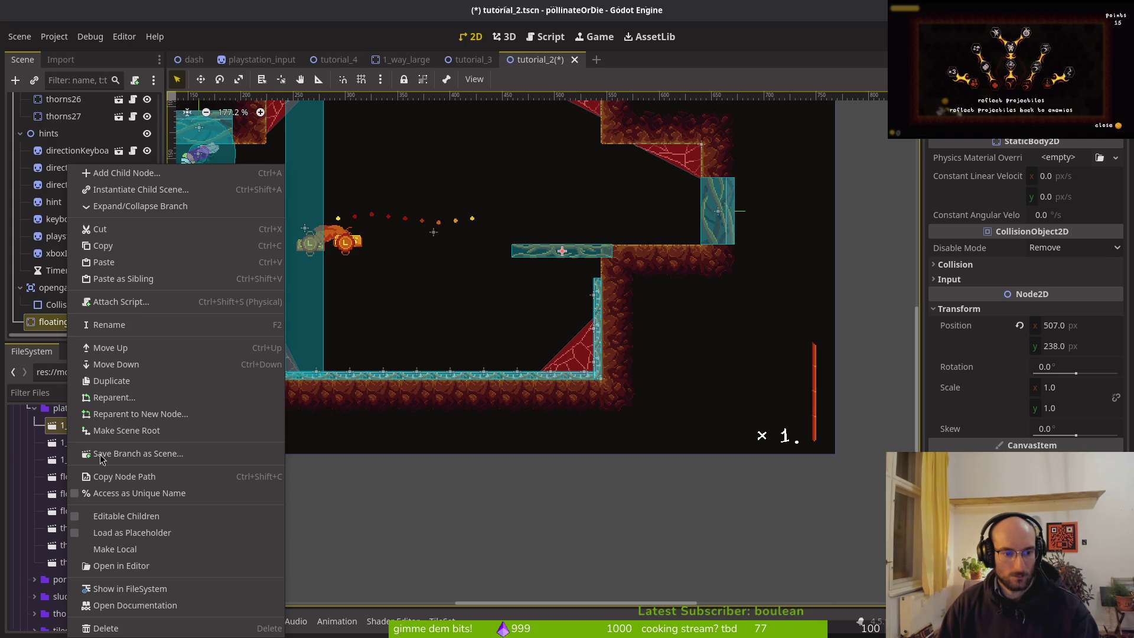
{"action": "left_click", "coordinate": [127, 589]}
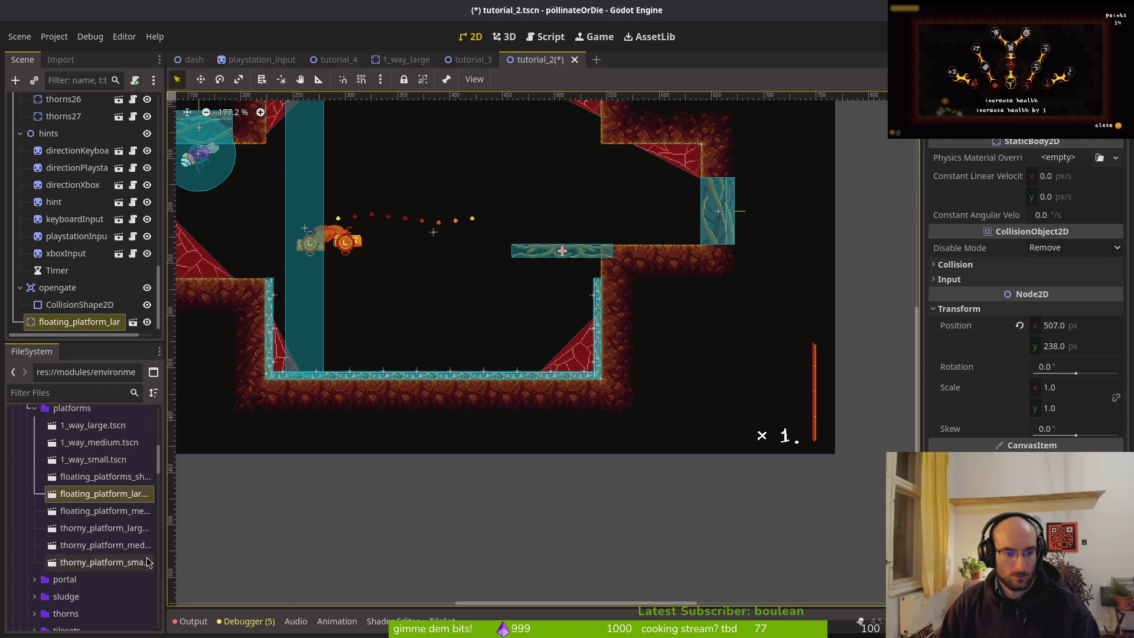
Place floating_platforms_short at the ledge edge, remove the large platform, and save
{"action": "mouse_move", "coordinate": [93, 479]}
{"action": "left_mouse_down"}
{"action": "mouse_move", "coordinate": [548, 329]}
{"action": "mouse_move", "coordinate": [592, 289]}
{"action": "mouse_move", "coordinate": [114, 480]}
{"action": "mouse_move", "coordinate": [515, 314]}
{"action": "mouse_move", "coordinate": [580, 268]}
{"action": "left_mouse_up"}
{"action": "key", "text": "ctrl+s"}
{"action": "left_click", "coordinate": [563, 255]}
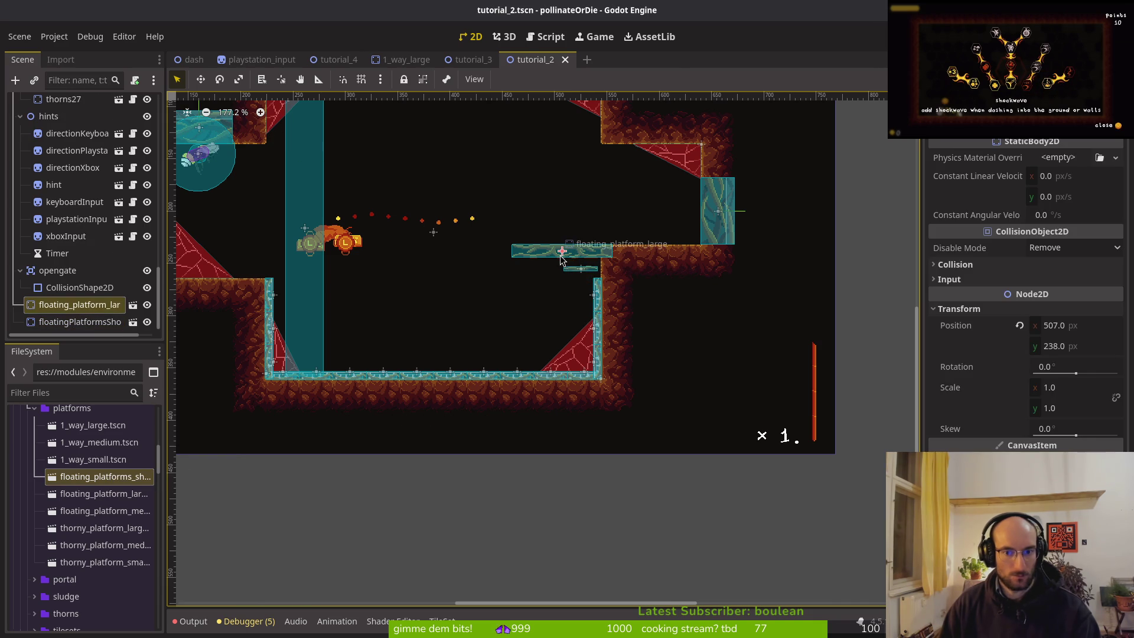
{"action": "key", "text": "Delete"}
{"action": "key", "text": "Return"}
{"action": "scroll", "coordinate": [554, 290], "scroll_direction": "up", "scroll_amount": 5}
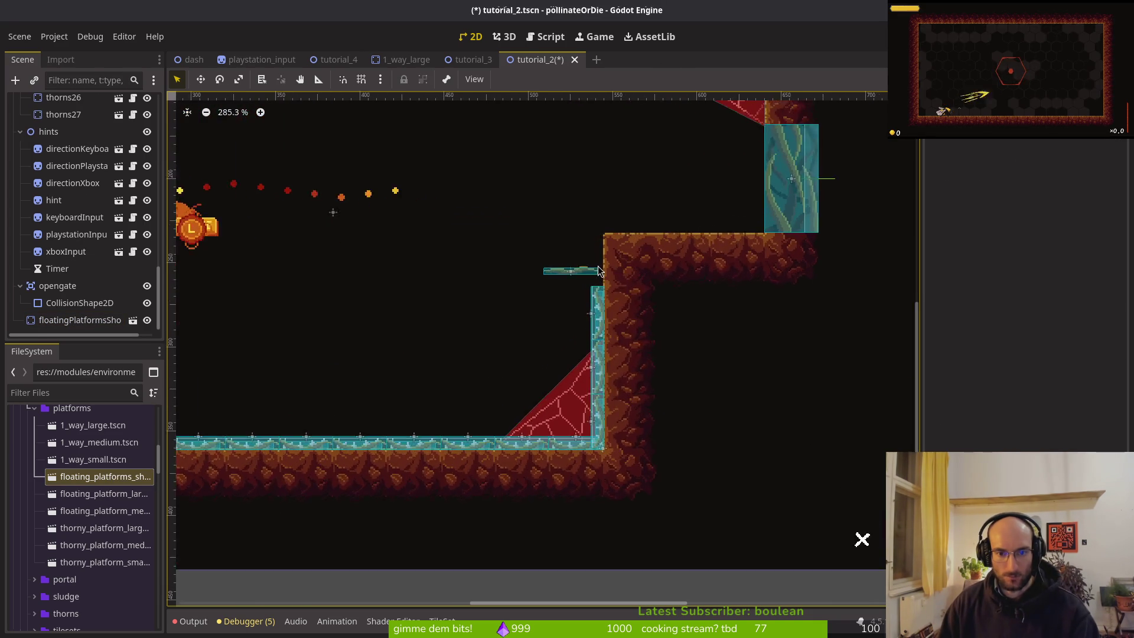
{"action": "mouse_move", "coordinate": [543, 281]}
{"action": "left_mouse_down"}
{"action": "mouse_move", "coordinate": [567, 214]}
{"action": "mouse_move", "coordinate": [562, 225]}
{"action": "left_mouse_up"}
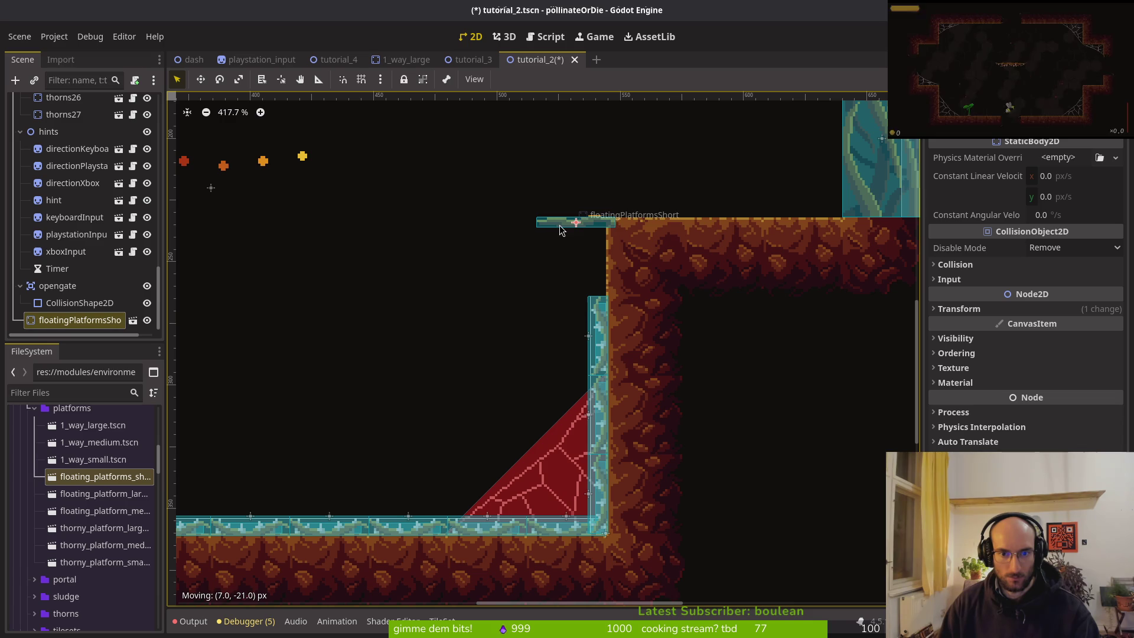
{"action": "key", "text": "ctrl+s"}
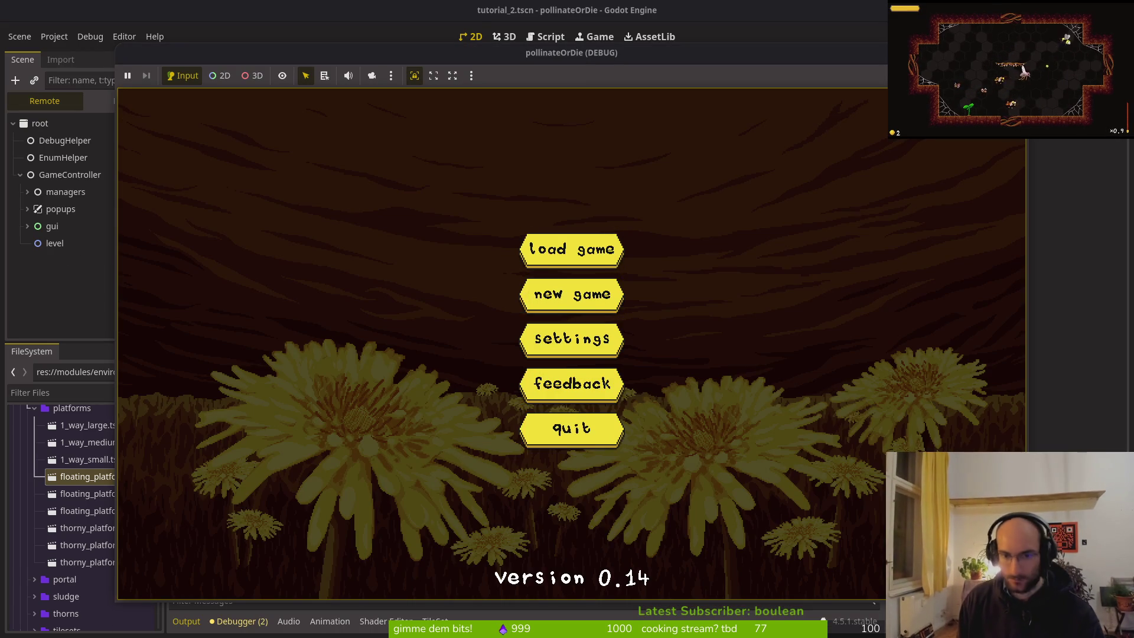
Start a new game and jump and crawl the bee through tutorial_movement into tutorial_hover
{"action": "key", "text": "space"}
{"action": "key", "text": "space"}
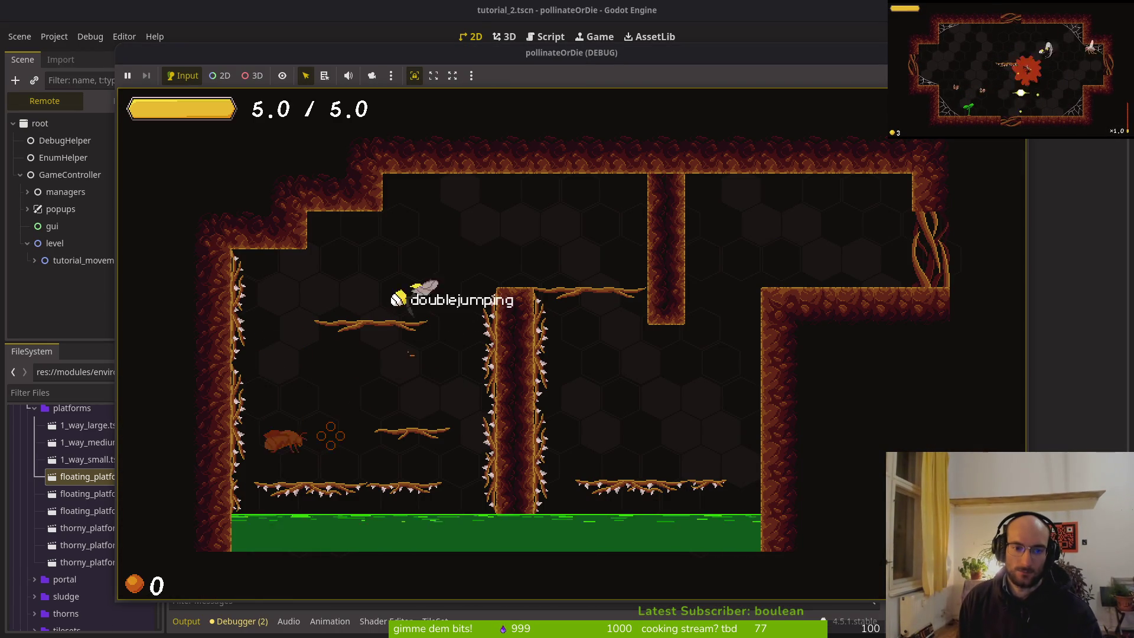
{"action": "key", "text": "space"}
{"action": "key", "text": "space"}
{"action": "key", "text": "Right"}
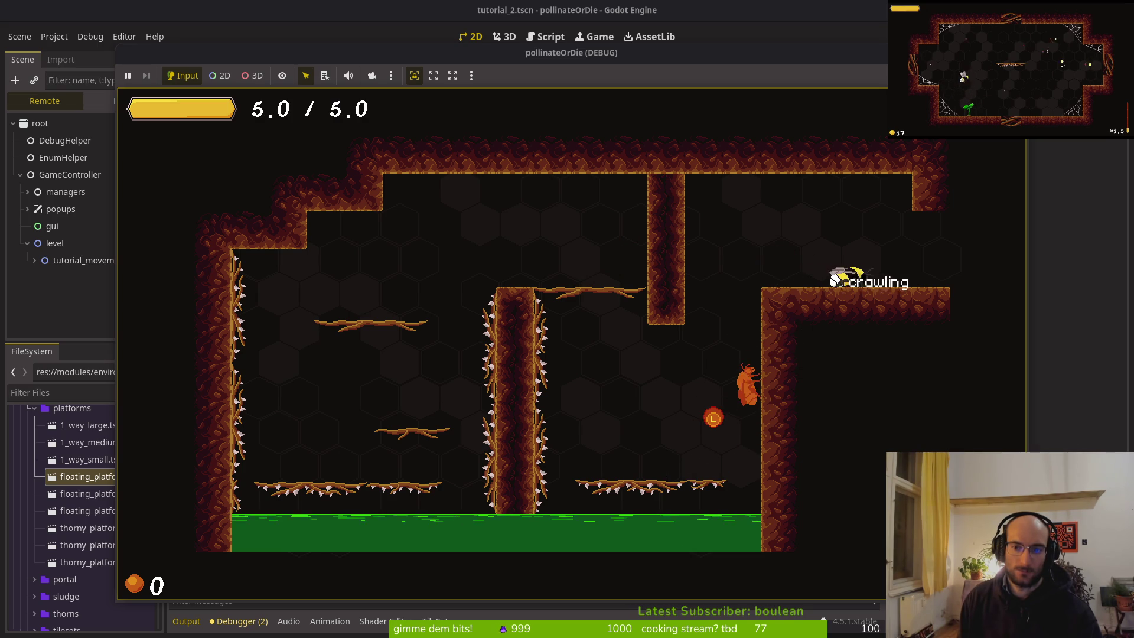
{"action": "key", "text": "Right"}
{"action": "key", "text": "space"}
{"action": "key", "text": "space"}
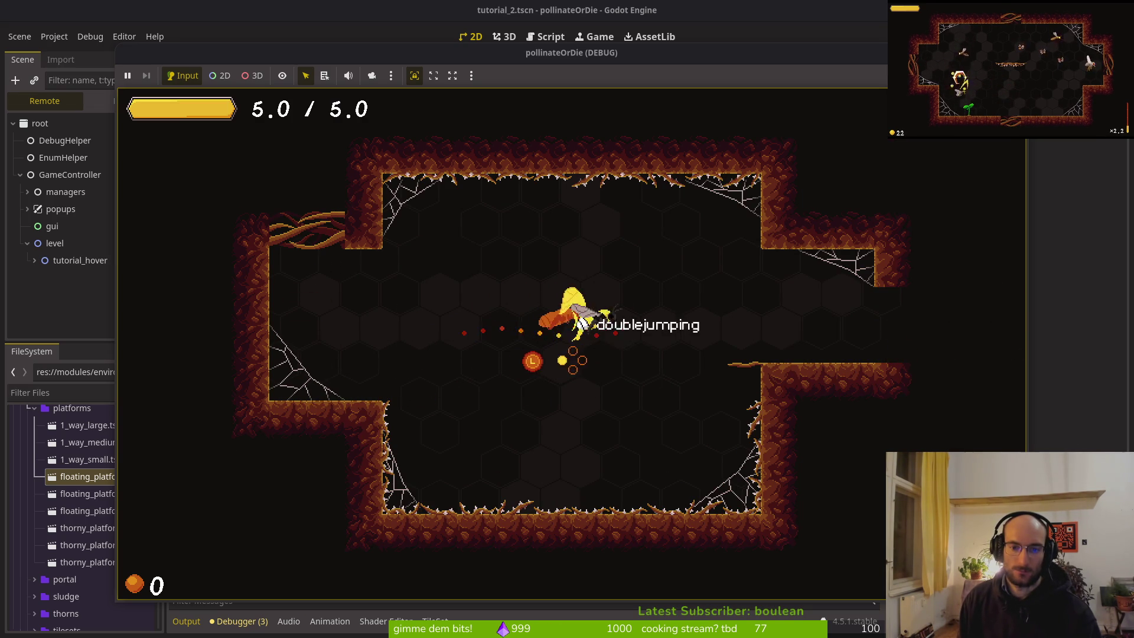
Slash, dash and double-jump the bee across the hover cave, then stop the game with F8
{"action": "key", "text": "x"}
{"action": "key", "text": "Left"}
{"action": "key", "text": "x"}
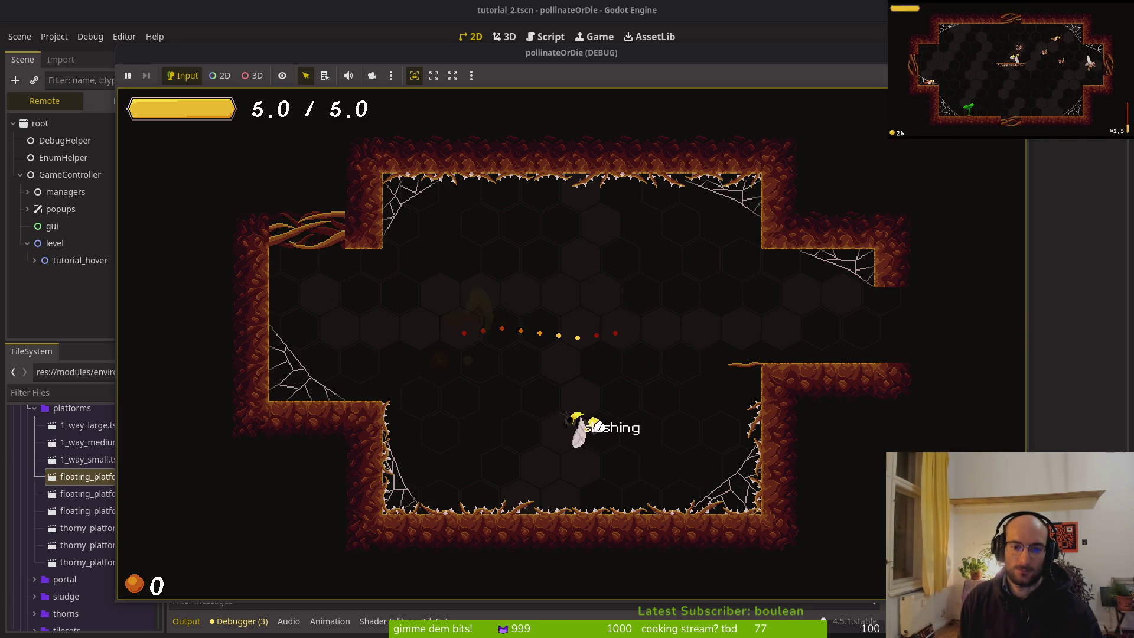
{"action": "key", "text": "Left"}
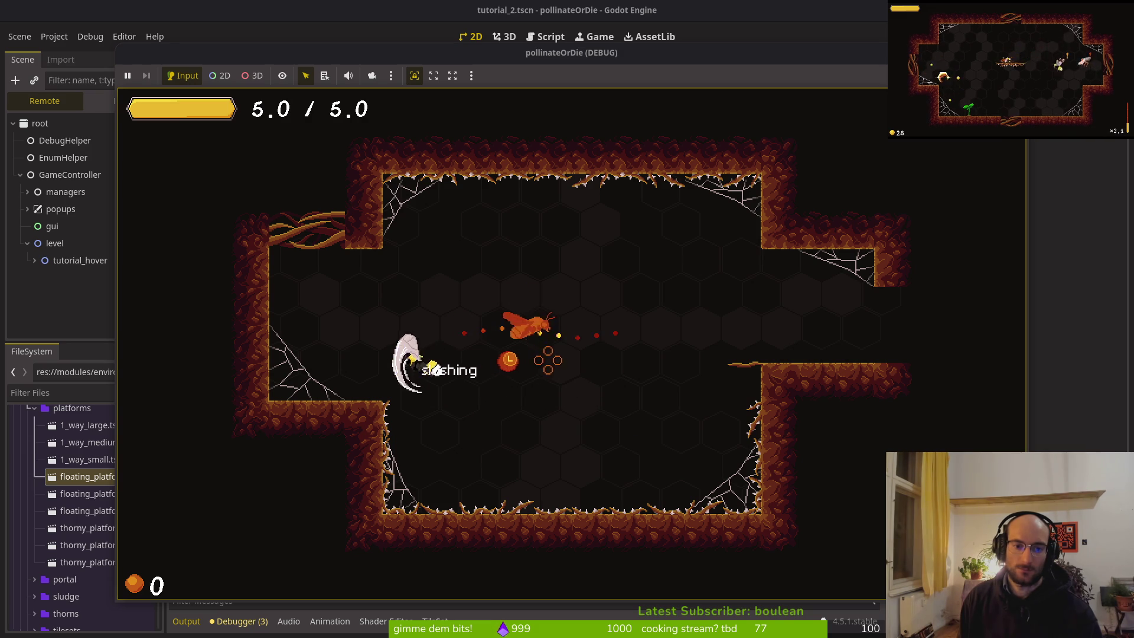
{"action": "key", "text": "Right"}
{"action": "key", "text": "space"}
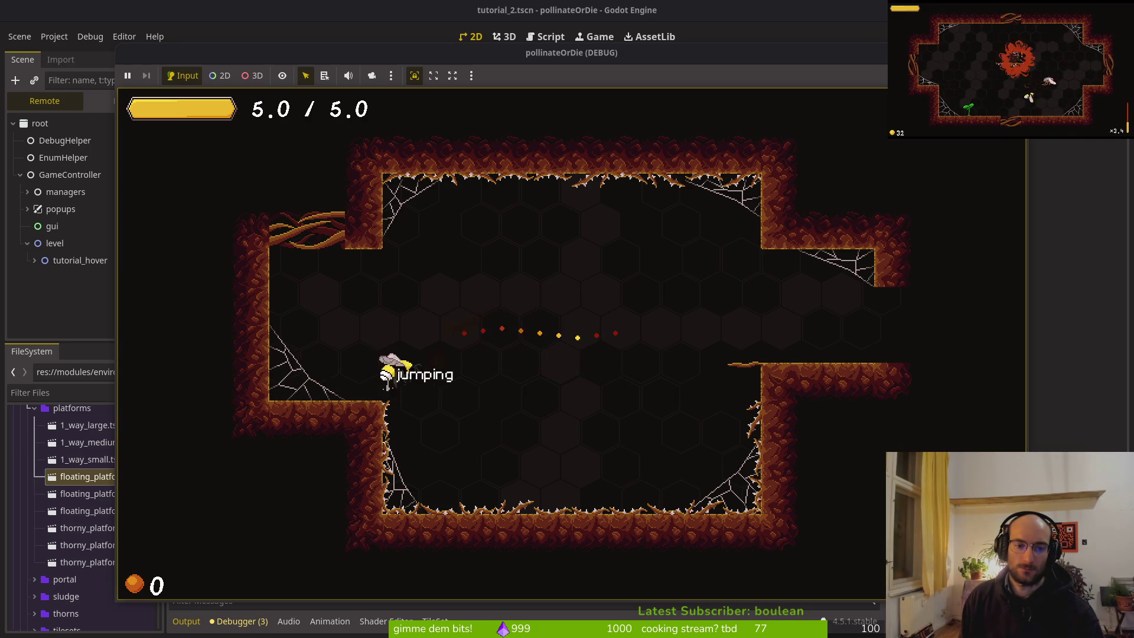
{"action": "key", "text": "space"}
{"action": "key", "text": "Right"}
{"action": "key", "text": "Left"}
{"action": "key", "text": "F8"}
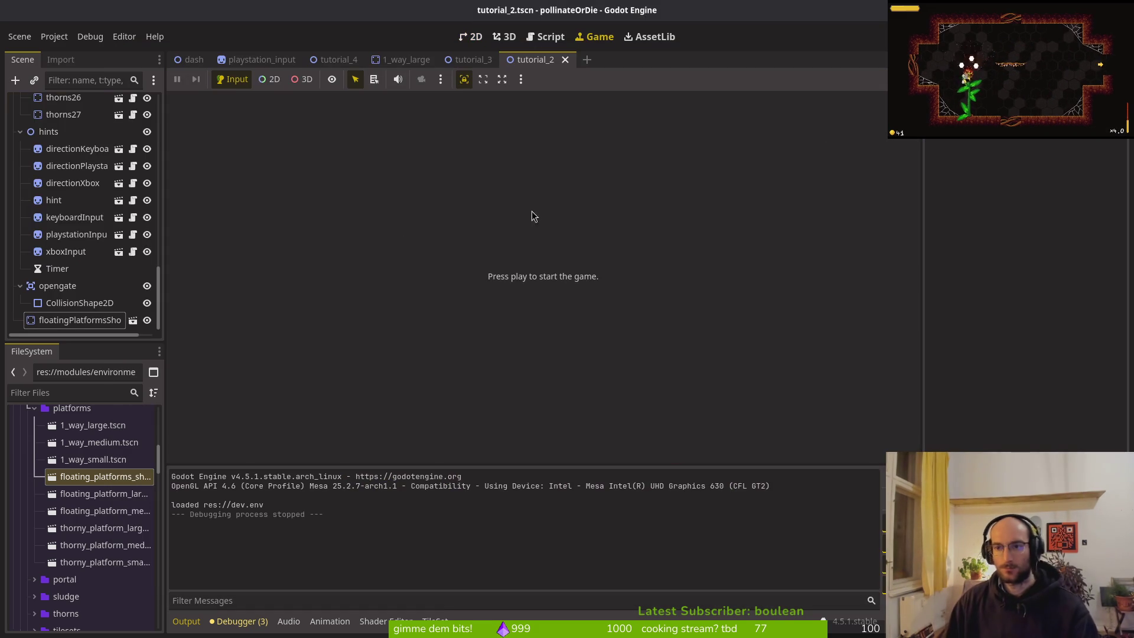
Drag floating_platform_medium.tscn into tutorial_2's 2D level
{"action": "left_click", "coordinate": [85, 324]}
{"action": "left_click", "coordinate": [103, 511]}
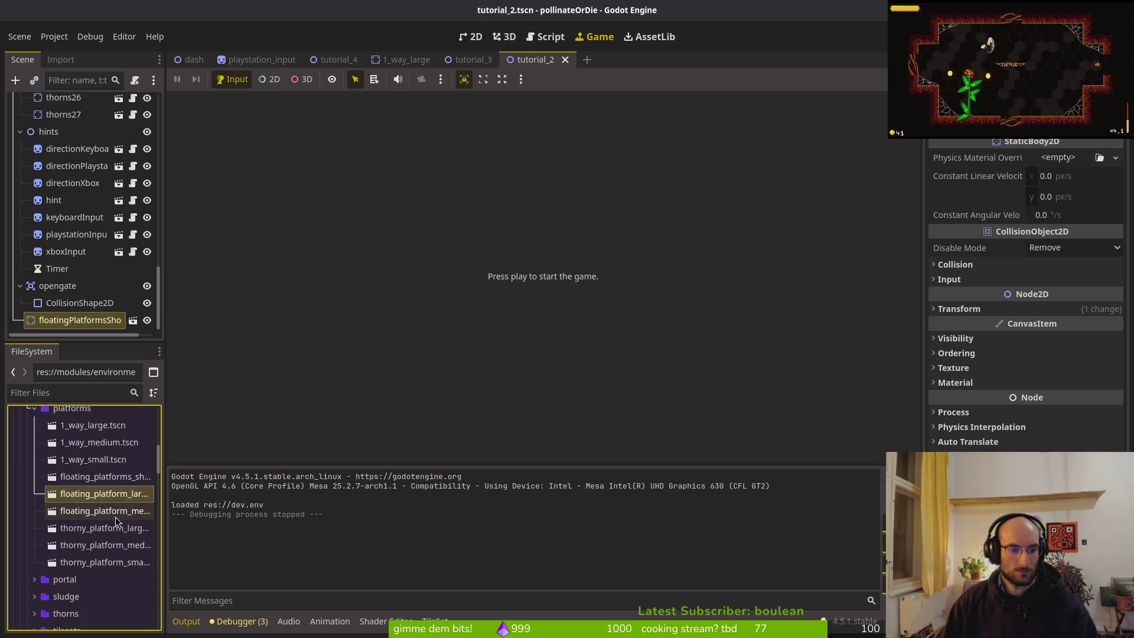
{"action": "left_click", "coordinate": [470, 37]}
{"action": "mouse_move", "coordinate": [103, 510]}
{"action": "left_mouse_down"}
{"action": "mouse_move", "coordinate": [539, 242]}
{"action": "mouse_move", "coordinate": [532, 284]}
{"action": "left_mouse_up"}
Position the medium platform and the short one tilted -15°, save tutorial_2, and launch the game
{"action": "left_click_drag", "start_coordinate": [576, 223], "coordinate": [572, 241]}
{"action": "mouse_move", "coordinate": [532, 285]}
{"action": "left_mouse_down"}
{"action": "mouse_move", "coordinate": [533, 228]}
{"action": "mouse_move", "coordinate": [549, 226]}
{"action": "mouse_move", "coordinate": [572, 278]}
{"action": "mouse_move", "coordinate": [559, 280]}
{"action": "mouse_move", "coordinate": [625, 232]}
{"action": "mouse_move", "coordinate": [582, 223]}
{"action": "mouse_move", "coordinate": [589, 255]}
{"action": "left_mouse_up"}
{"action": "scroll", "coordinate": [562, 243], "scroll_direction": "up", "scroll_amount": 3}
{"action": "left_click", "coordinate": [658, 272]}
{"action": "key", "text": "ctrl+s"}
{"action": "scroll", "coordinate": [658, 272], "scroll_direction": "down", "scroll_amount": 4}
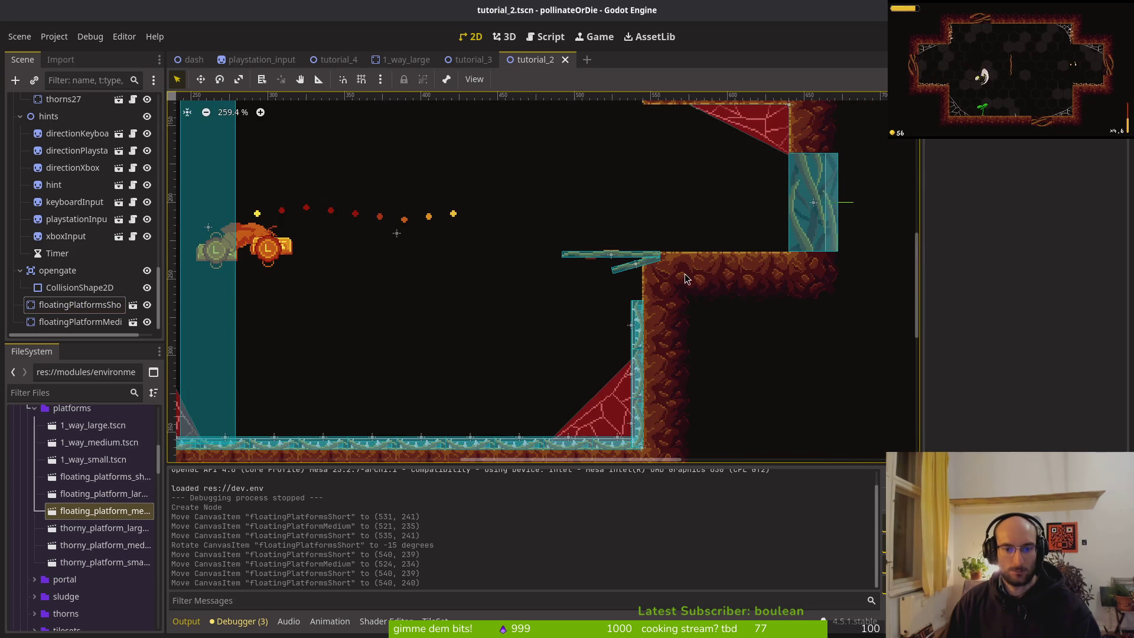
{"action": "key", "text": "F5"}
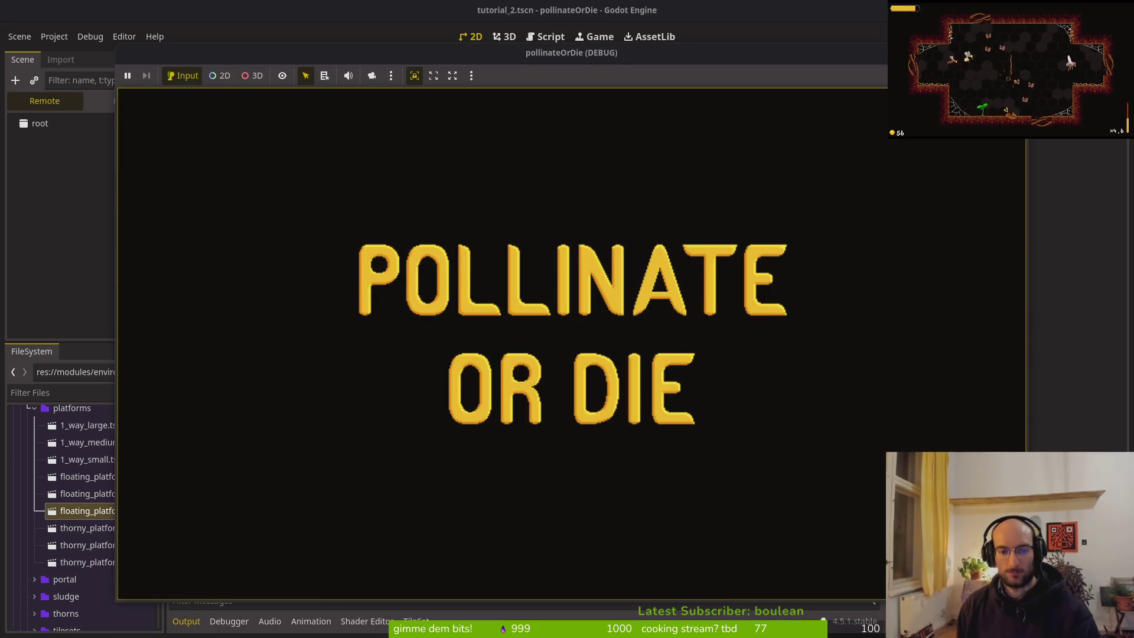
Start the game, pause it, and toggle the state labels off in the debugging settings
{"action": "key", "text": "Return"}
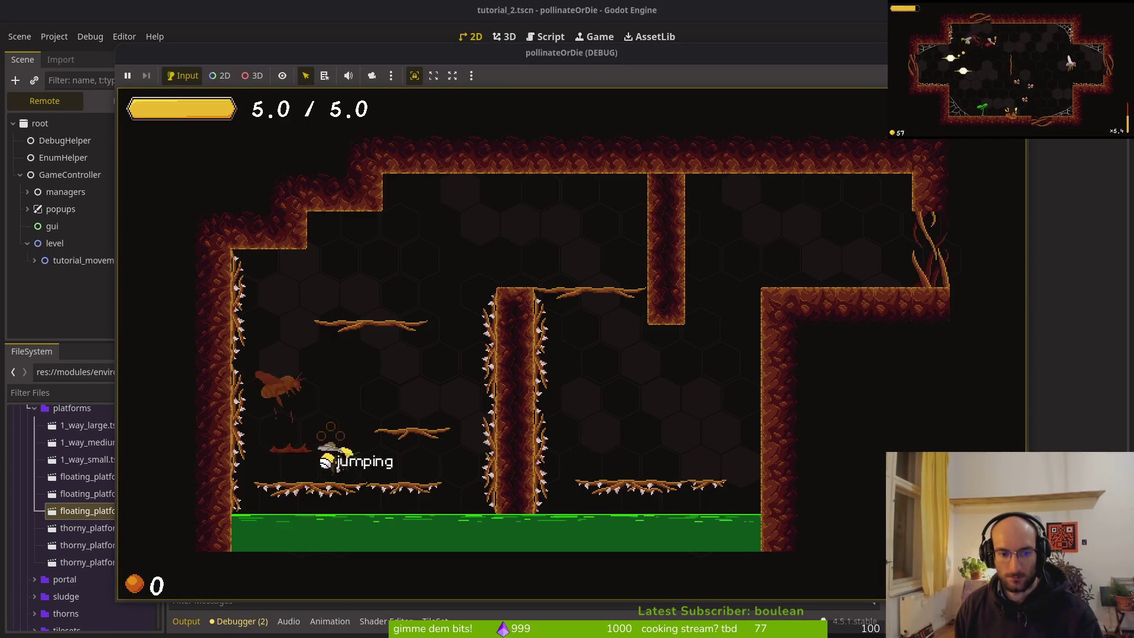
{"action": "key", "text": "Escape"}
{"action": "key", "text": "Down"}
{"action": "key", "text": "Return"}
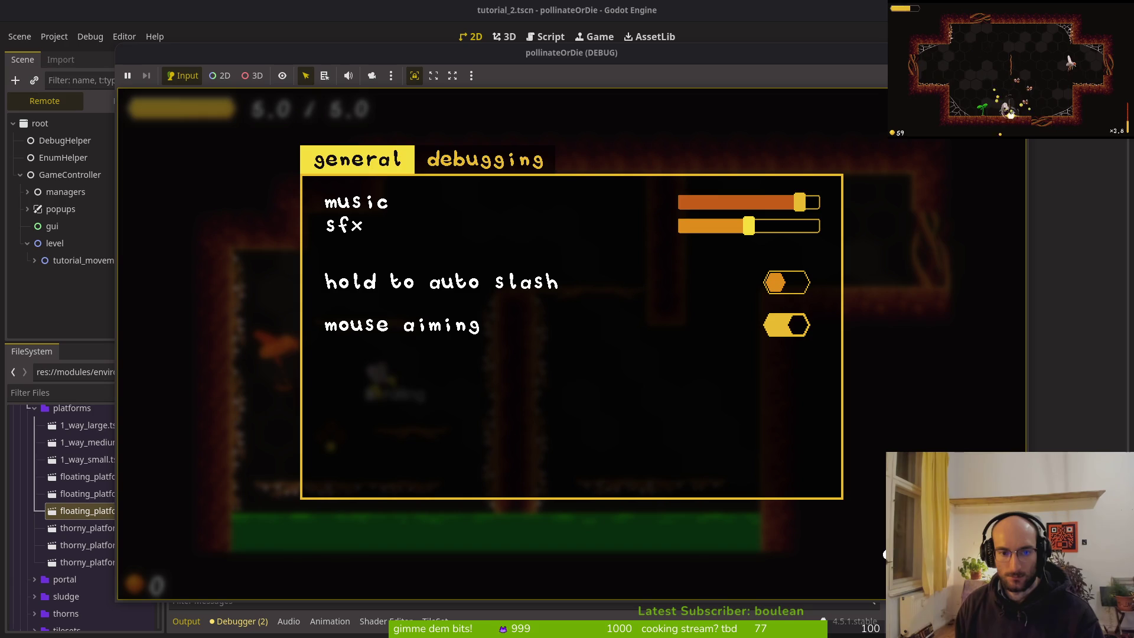
{"action": "key", "text": "e"}
{"action": "key", "text": "Return"}
{"action": "key", "text": "Escape"}
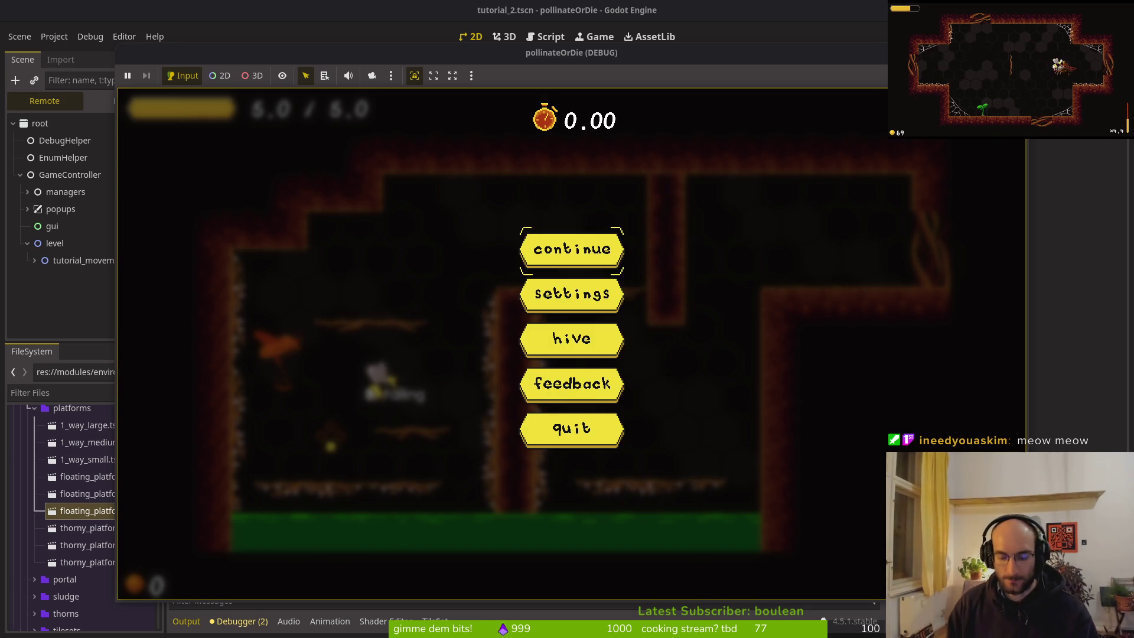
In Vim, set show_state_label = false in debug.helper.gd, save with :w, and resume the game
{"action": "key", "text": "alt+Tab"}
{"action": "key", "text": "ctrl+p"}
{"action": "type", "text": "d"}
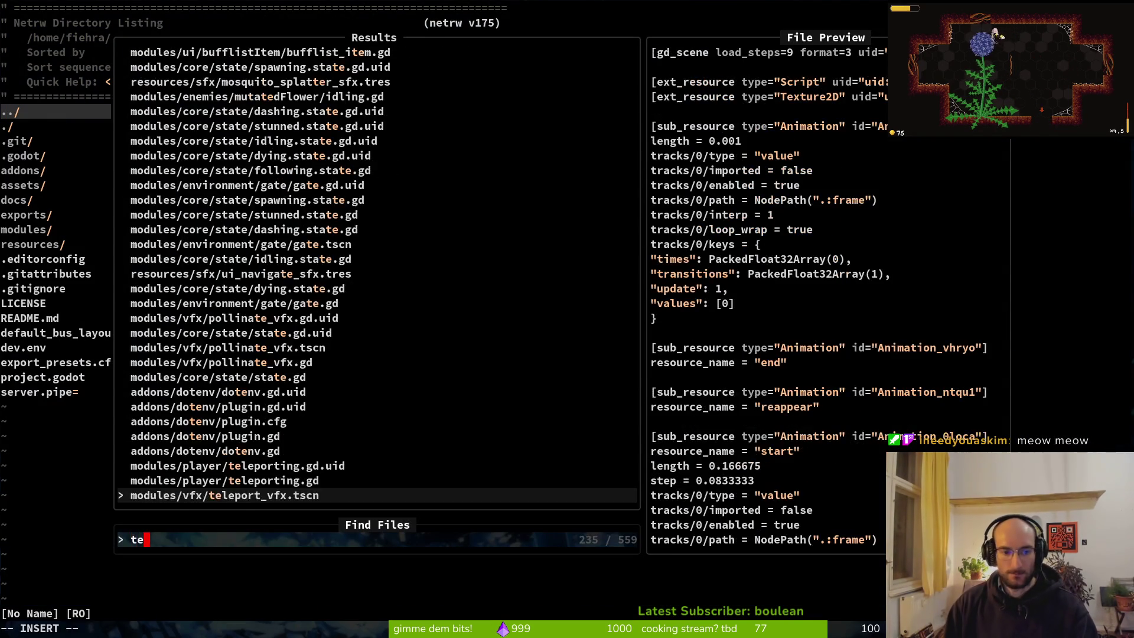
{"action": "type", "text": "ebug"}
{"action": "key", "text": "Return"}
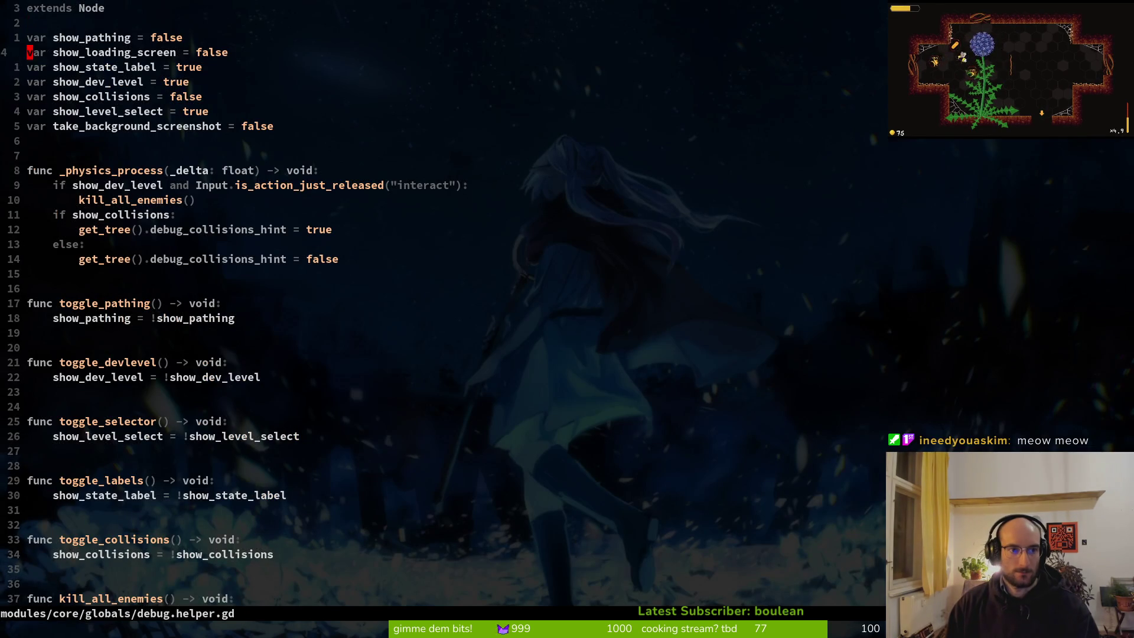
{"action": "type", "text": "alse"}
{"action": "key", "text": "Escape"}
{"action": "type", "text": ":w"}
{"action": "key", "text": "Return"}
{"action": "key", "text": "alt+Tab"}
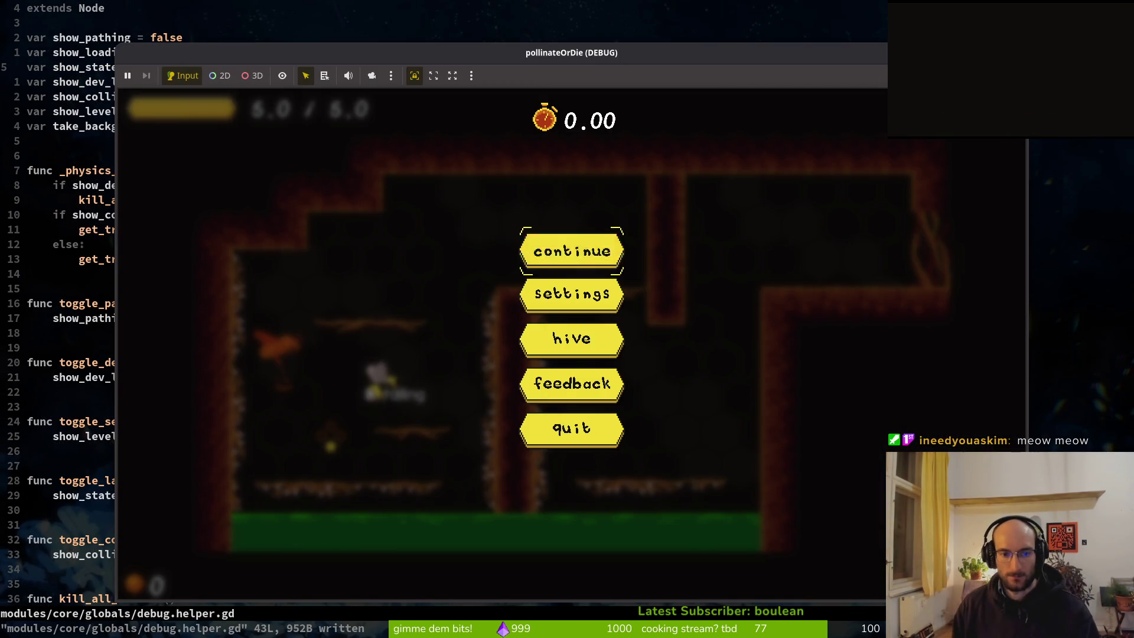
{"action": "key", "text": "Escape"}
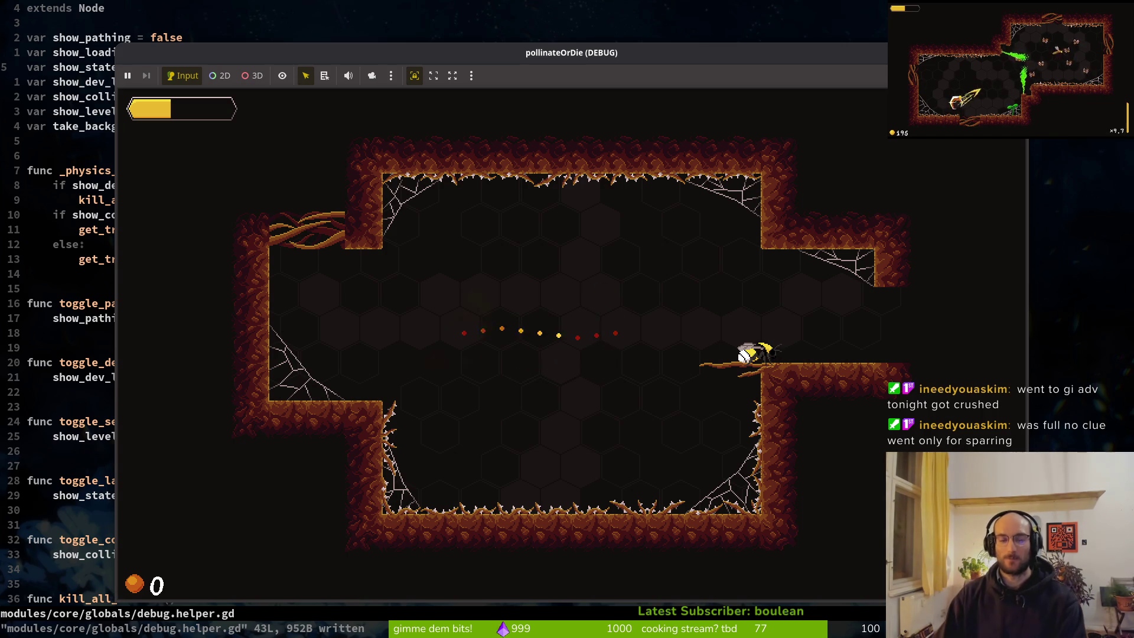
Close the running game and relaunch it from the Godot editor
{"action": "key", "text": "alt+F4"}
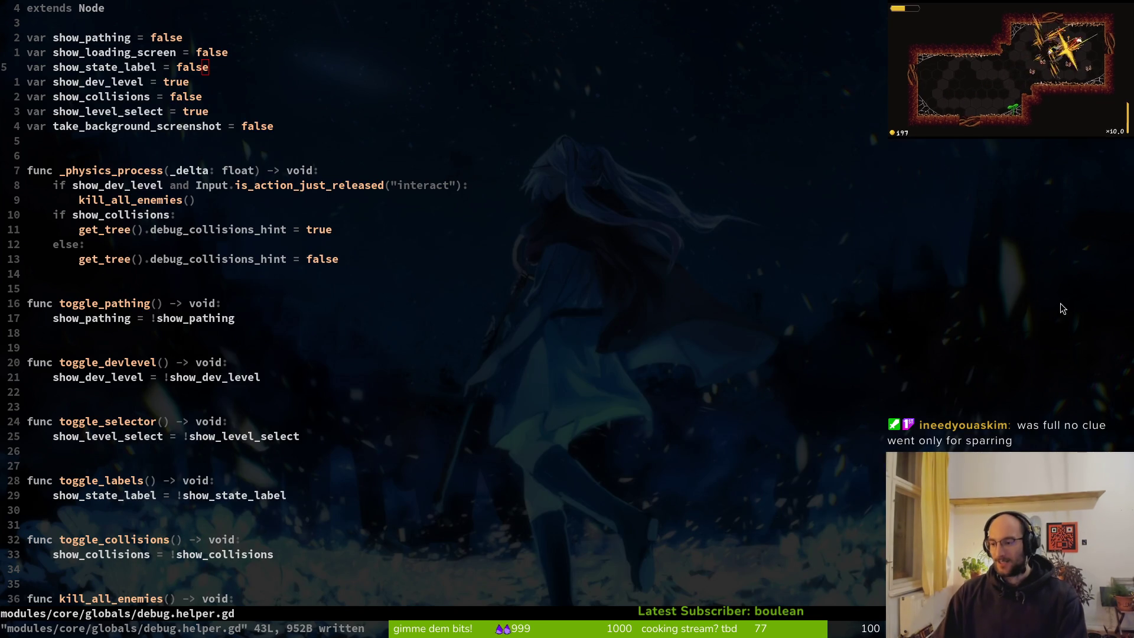
{"action": "key", "text": "alt+Tab"}
{"action": "key", "text": "F5"}
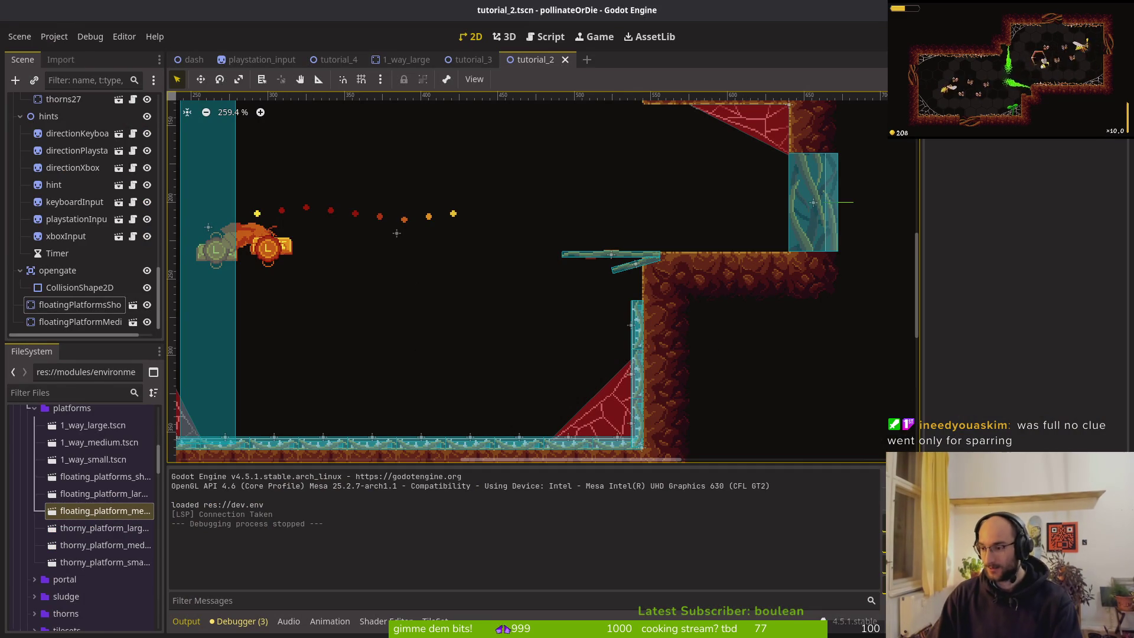
Quit Vim and run tig status in the terminal
{"action": "key", "text": "alt+Tab"}
{"action": "type", "text": ":q"}
{"action": "key", "text": "Return"}
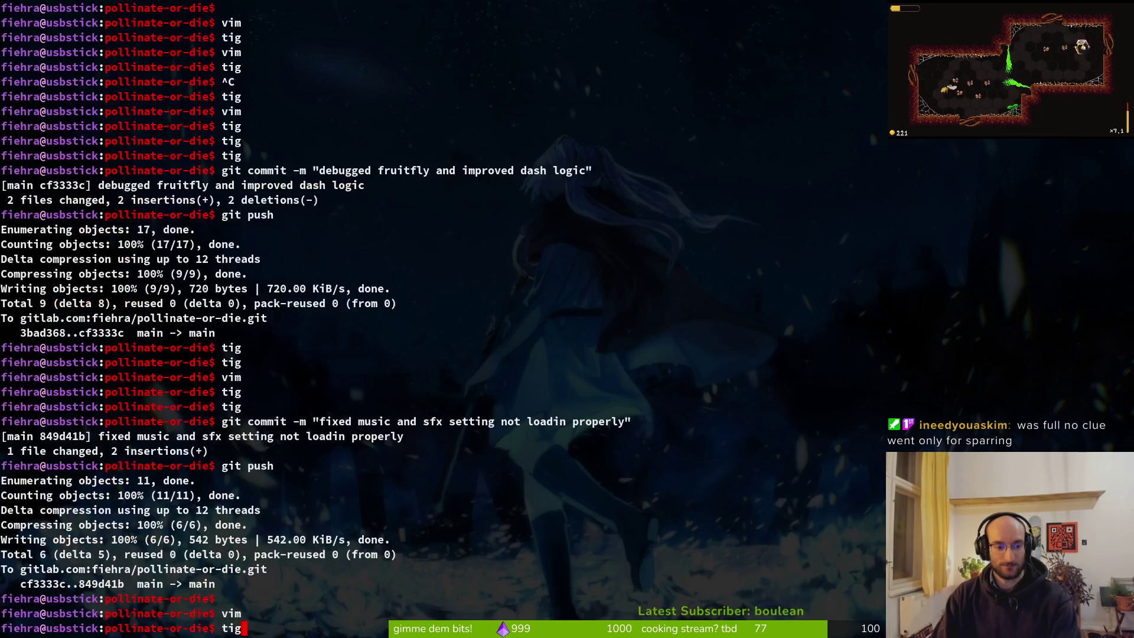
{"action": "type", "text": "tig status"}
{"action": "key", "text": "Return"}
Stage tutorial_2.tscn and tutorial_4.tscn in tig, then quit tig
{"action": "key", "text": "Down"}
{"action": "key", "text": "Down"}
{"action": "key", "text": "Down"}
{"action": "key", "text": "Return"}
{"action": "key", "text": "u"}
{"action": "key", "text": "Down"}
{"action": "key", "text": "Up"}
{"action": "key", "text": "u"}
{"action": "key", "text": "Return"}
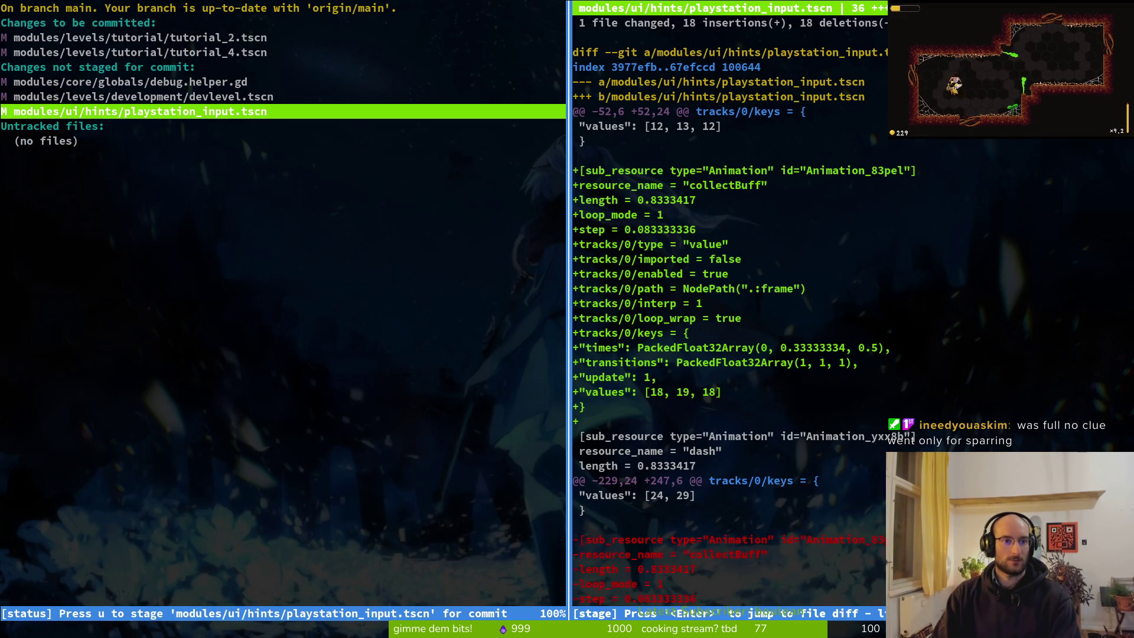
{"action": "key", "text": "q"}
{"action": "key", "text": "q"}
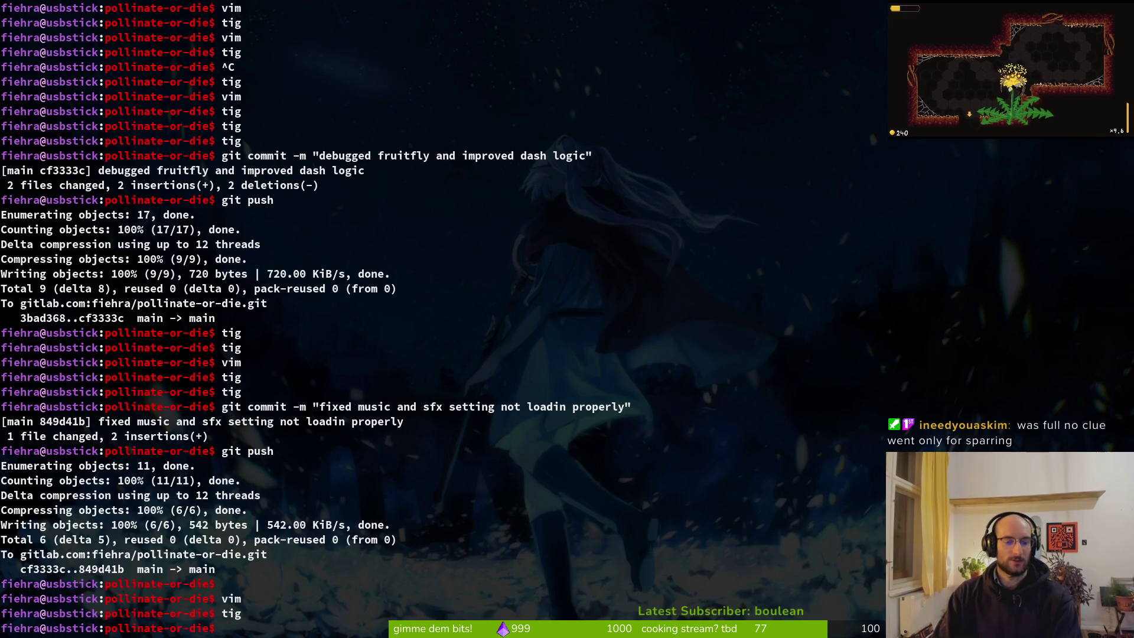
{"action": "key", "text": "Return"}
{"action": "type", "text": "it com"}
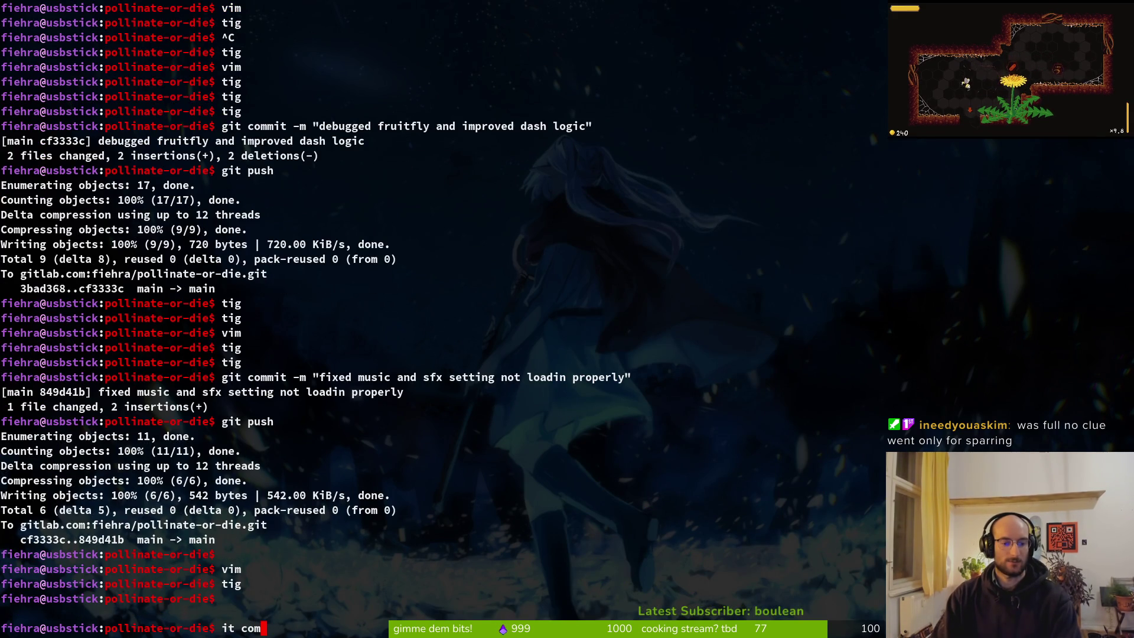
Run the game again, check its settings from the main menu, and stop it
{"action": "key", "text": "alt+Tab"}
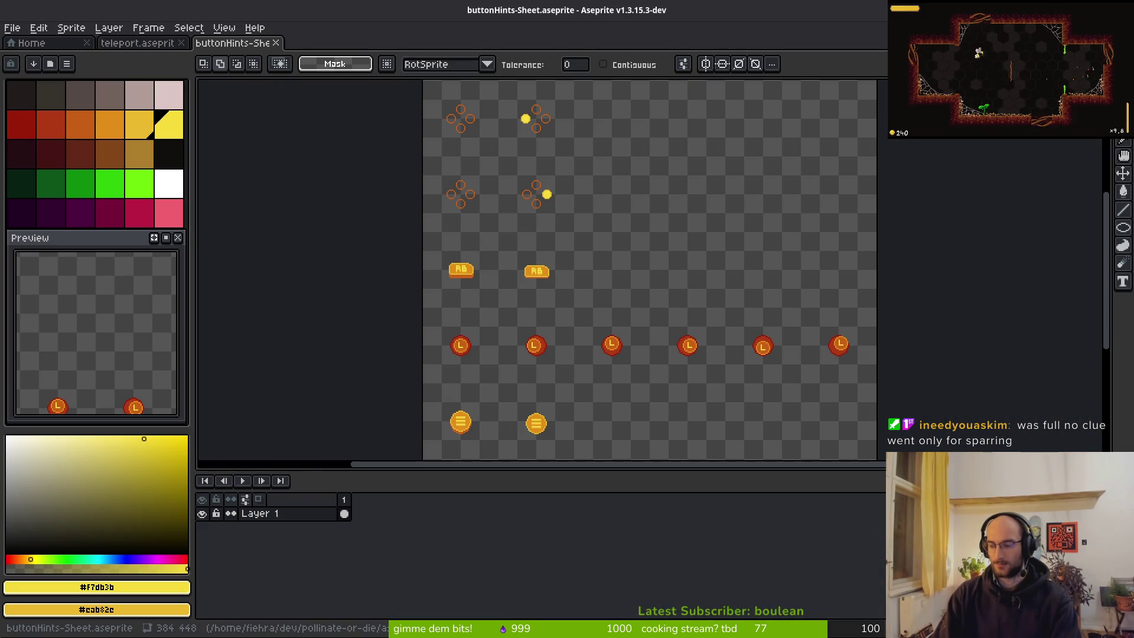
{"action": "key", "text": "alt+Tab"}
{"action": "key", "text": "F5"}
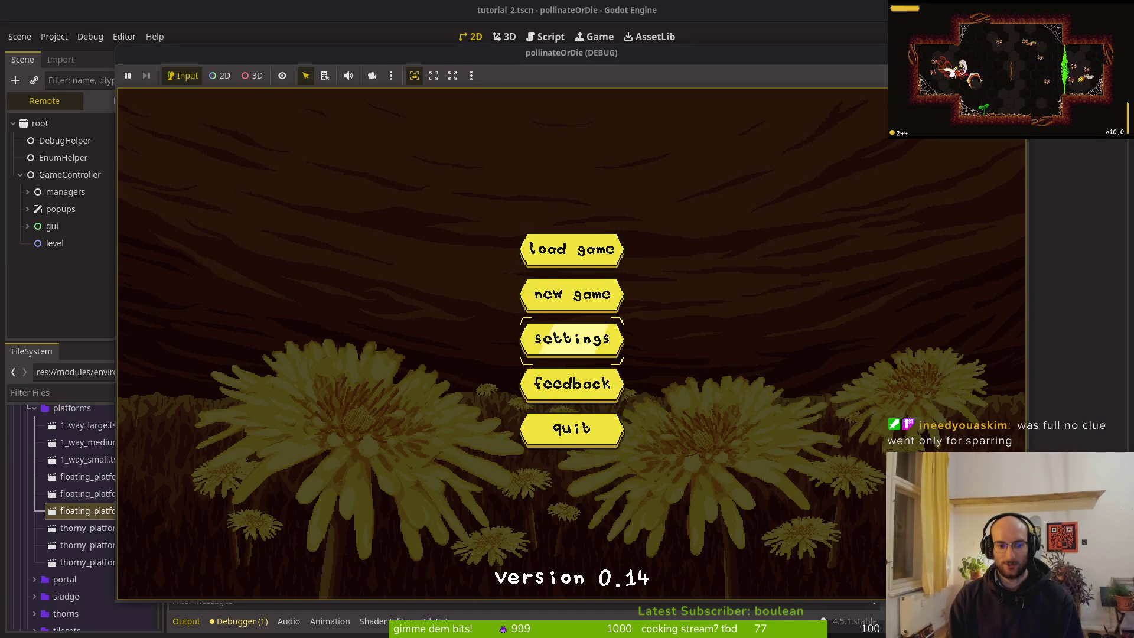
{"action": "key", "text": "Return"}
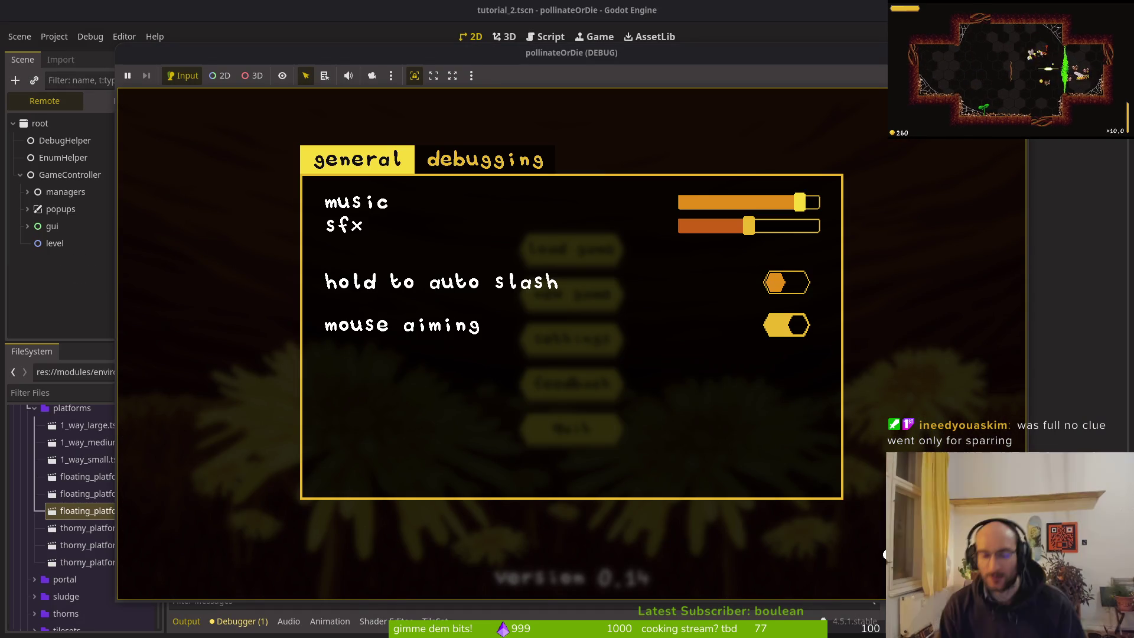
{"action": "key", "text": "F8"}
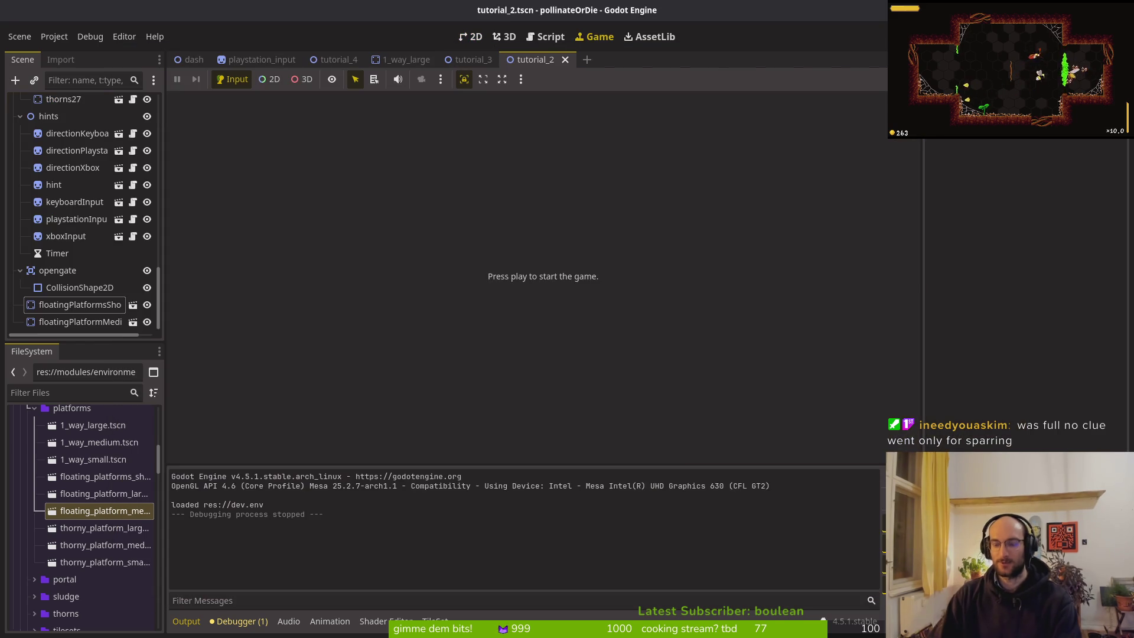
{"action": "key", "text": "ctrl+shift+o"}
Open hud_overlay.tscn, then feedback_overlay.tscn, through the quick scene search
{"action": "type", "text": "hud_ov"}
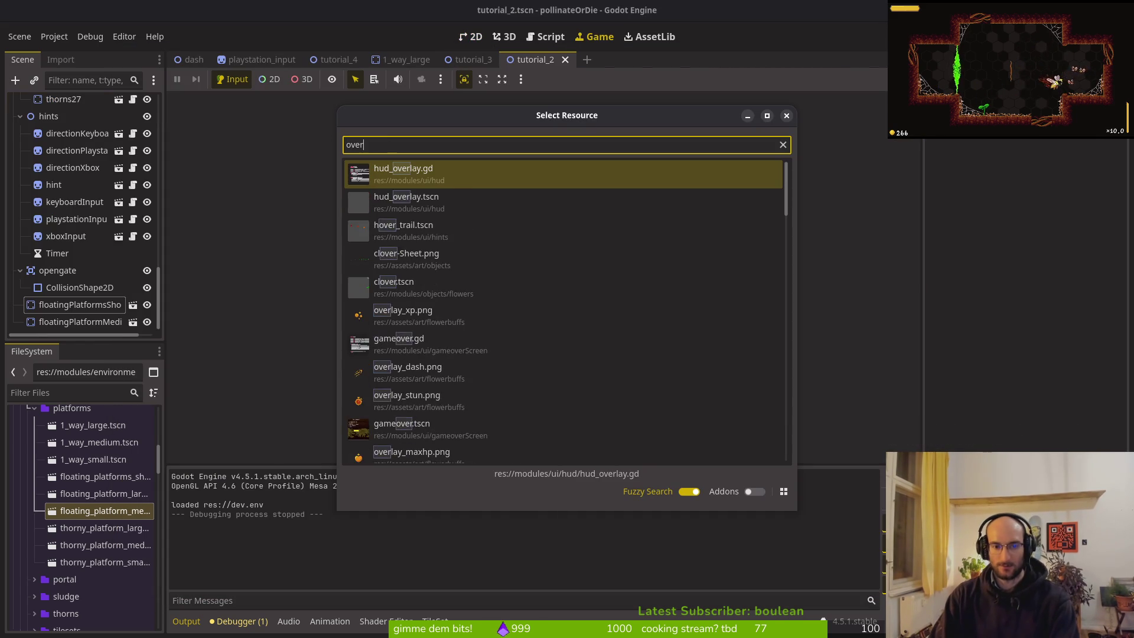
{"action": "key", "text": "Return"}
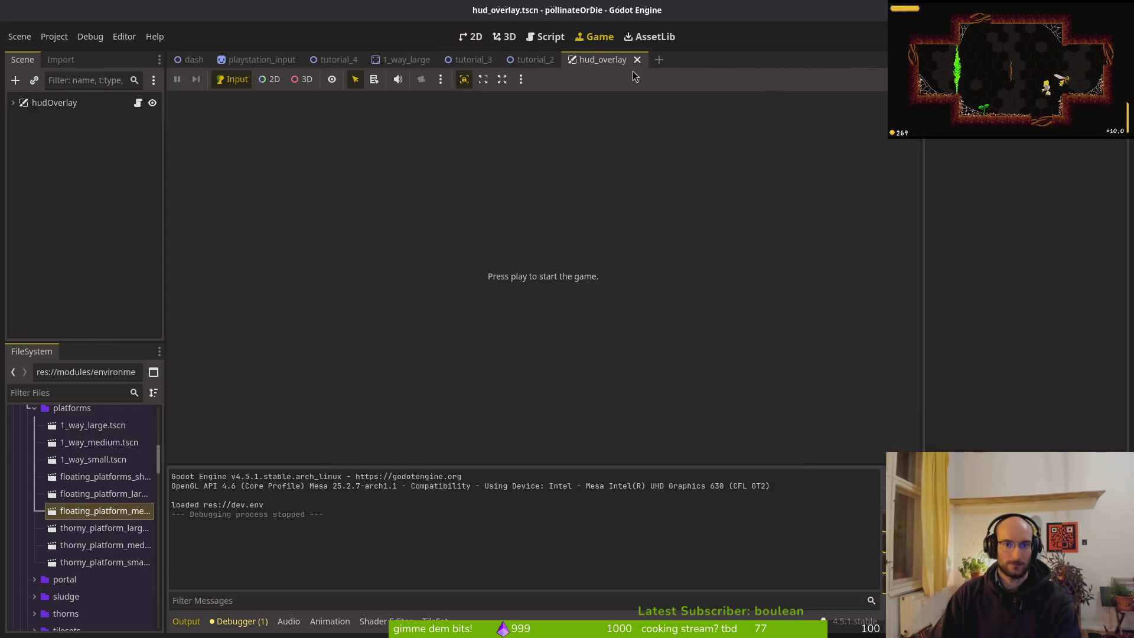
{"action": "key", "text": "alt+shift+o"}
{"action": "type", "text": "feoverlsts"}
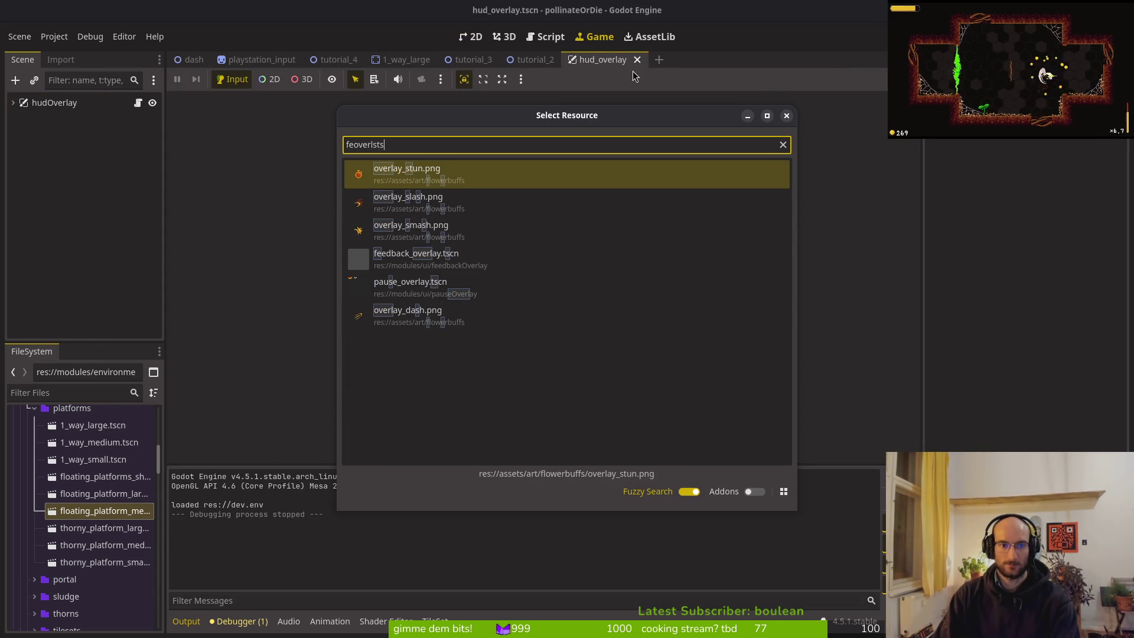
{"action": "key", "text": "Down"}
{"action": "key", "text": "Down"}
{"action": "key", "text": "Down"}
{"action": "key", "text": "Return"}
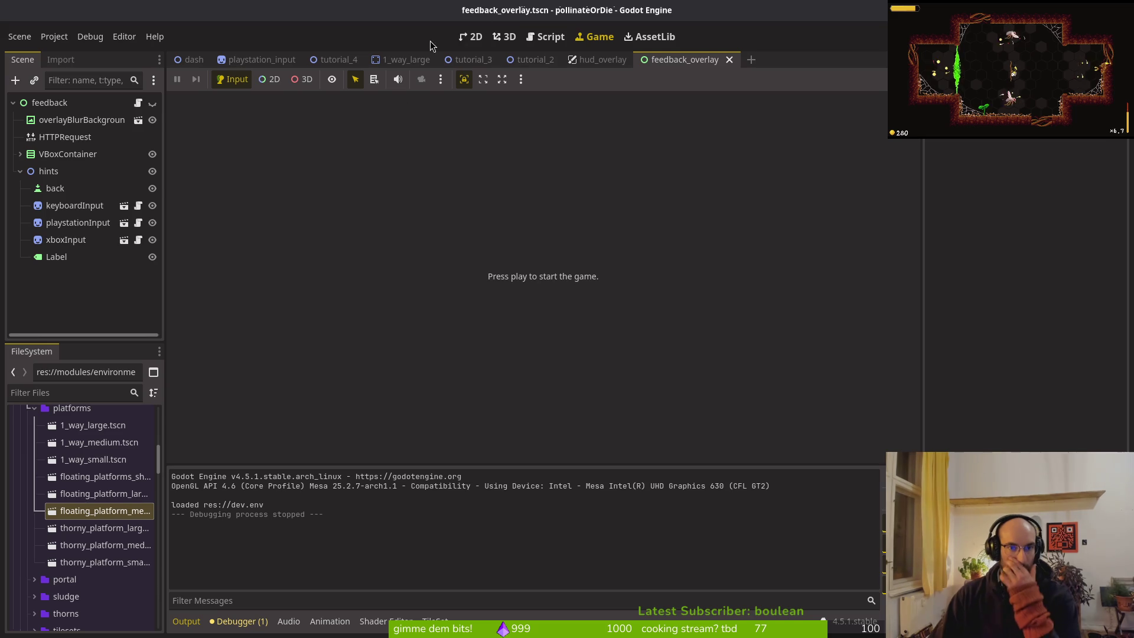
Unhide the feedback overlay, nudge its close Label down one unit to (527, 374), and save
{"action": "left_click", "coordinate": [475, 38]}
{"action": "left_click", "coordinate": [153, 103]}
{"action": "scroll", "coordinate": [649, 355], "scroll_direction": "up", "scroll_amount": 10}
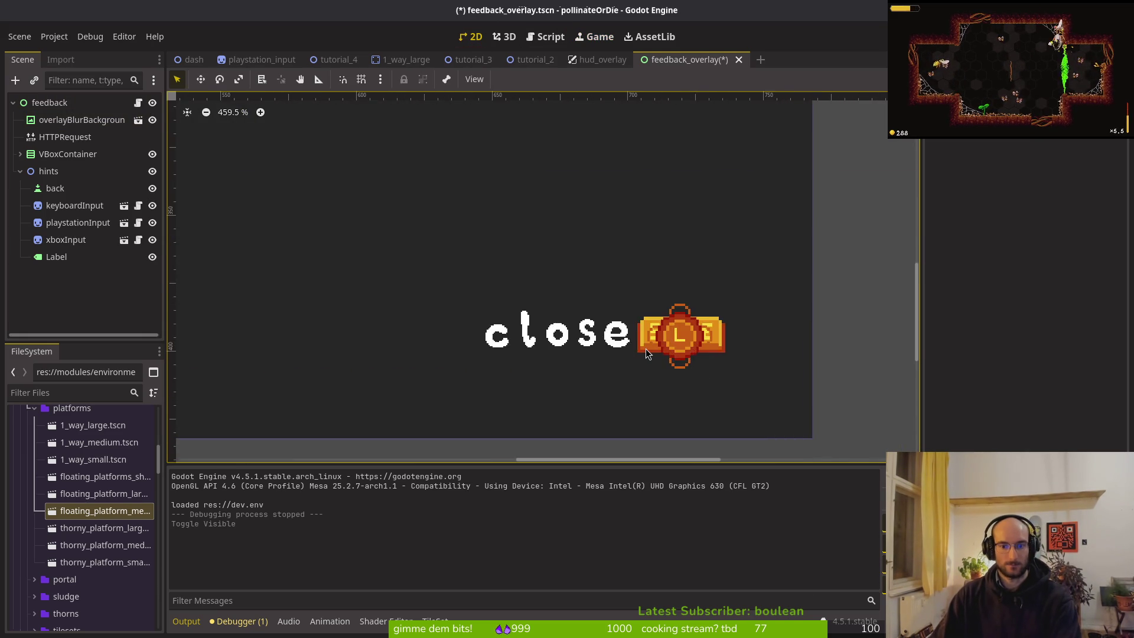
{"action": "scroll", "coordinate": [646, 349], "scroll_direction": "up", "scroll_amount": 4}
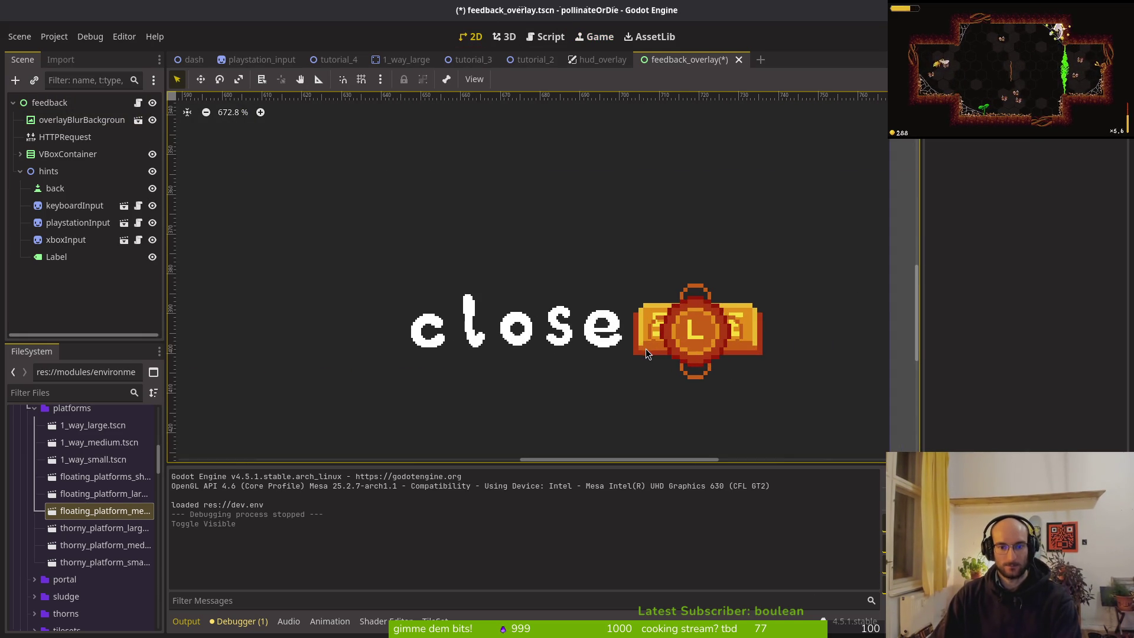
{"action": "left_click", "coordinate": [56, 257]}
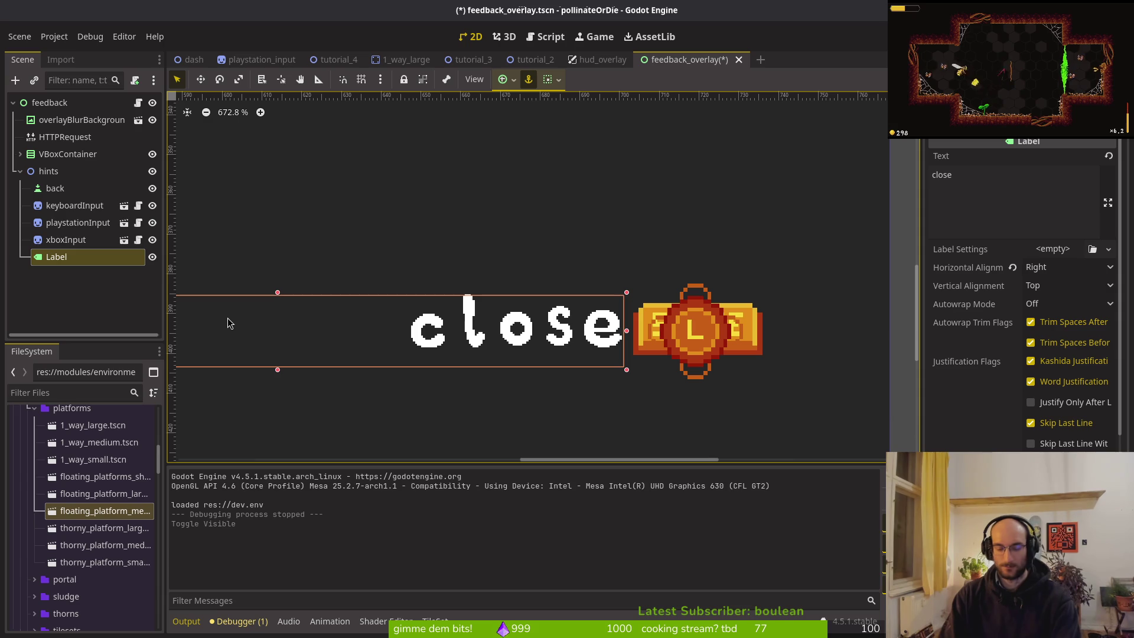
{"action": "key", "text": "Down"}
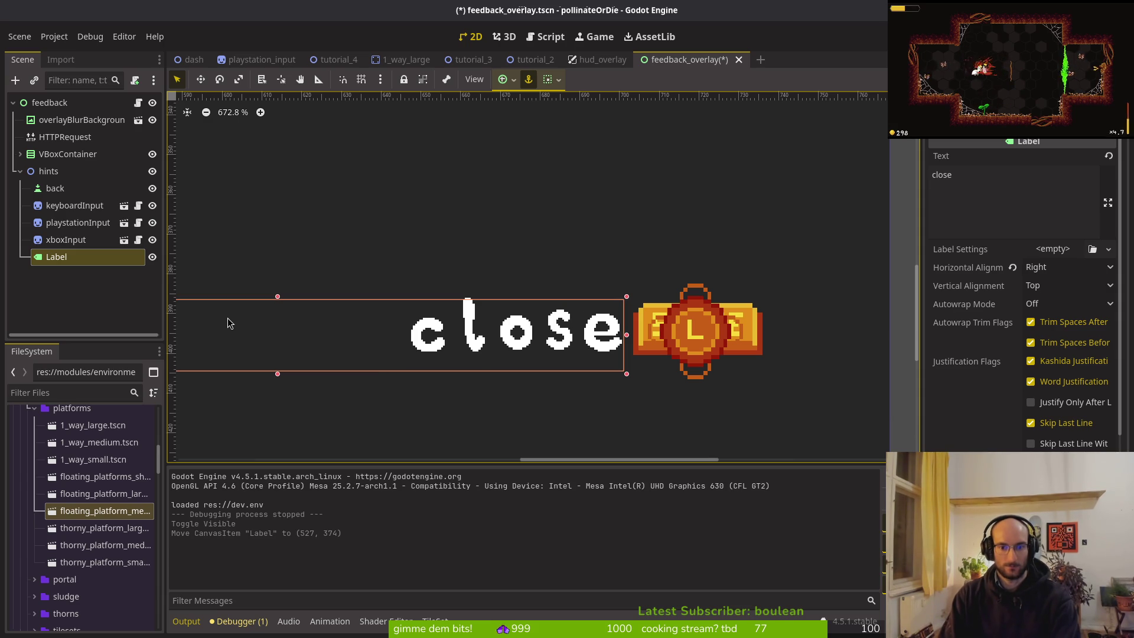
{"action": "key", "text": "Escape"}
{"action": "key", "text": "ctrl+s"}
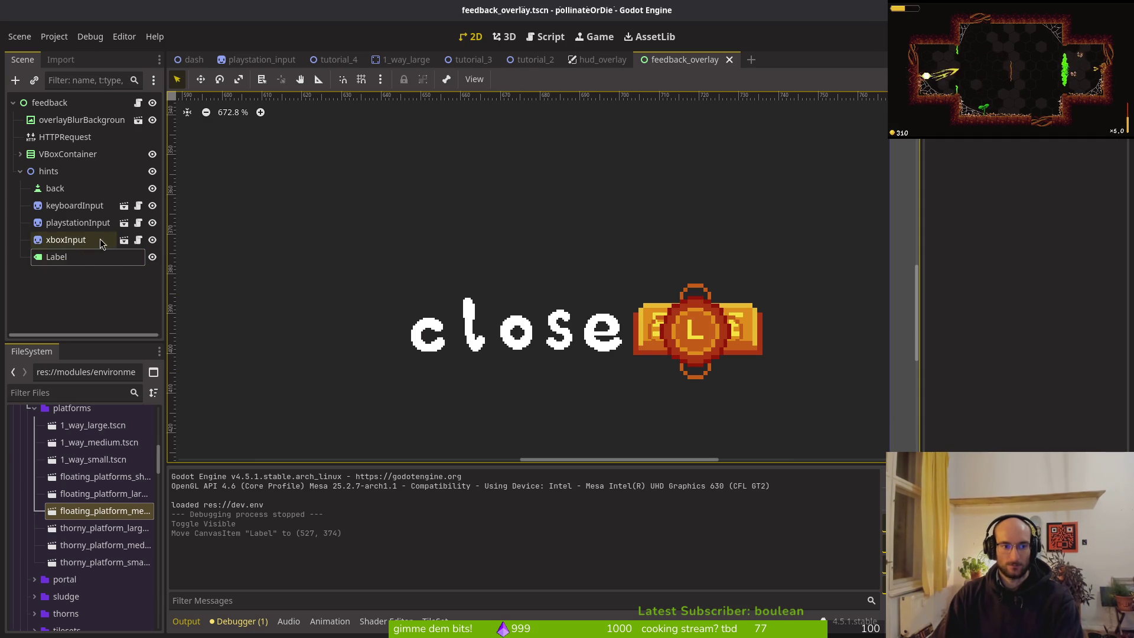
{"action": "left_click", "coordinate": [61, 258]}
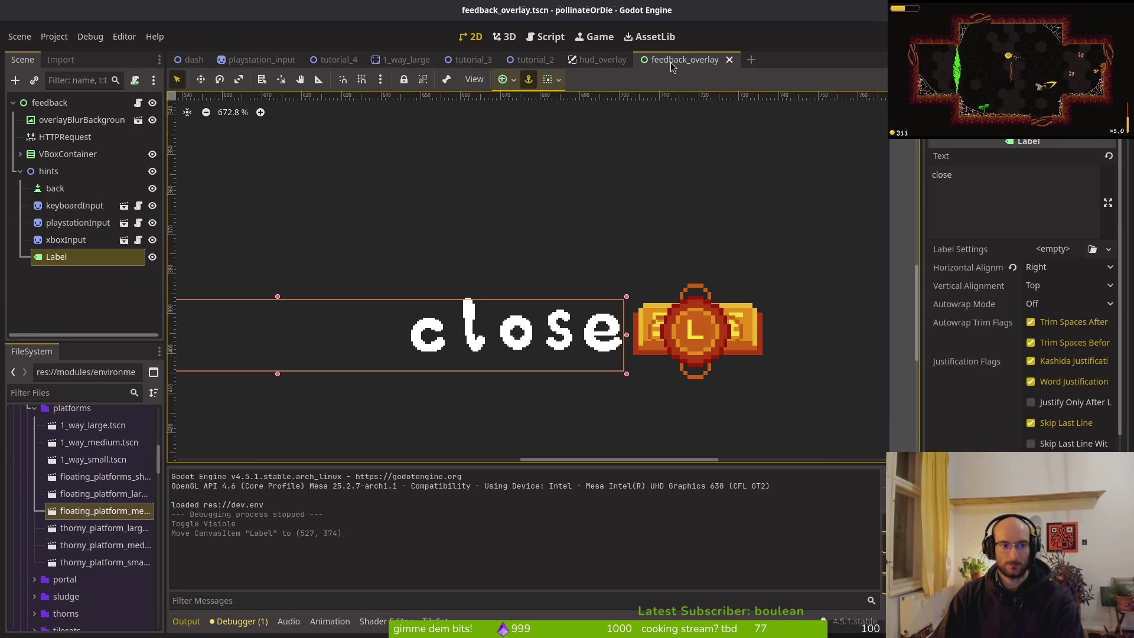
{"action": "key", "text": "Escape"}
{"action": "key", "text": "ctrl+s"}
Open skills_overlay.tscn and select its close Label node
{"action": "key", "text": "ctrl+shift+o"}
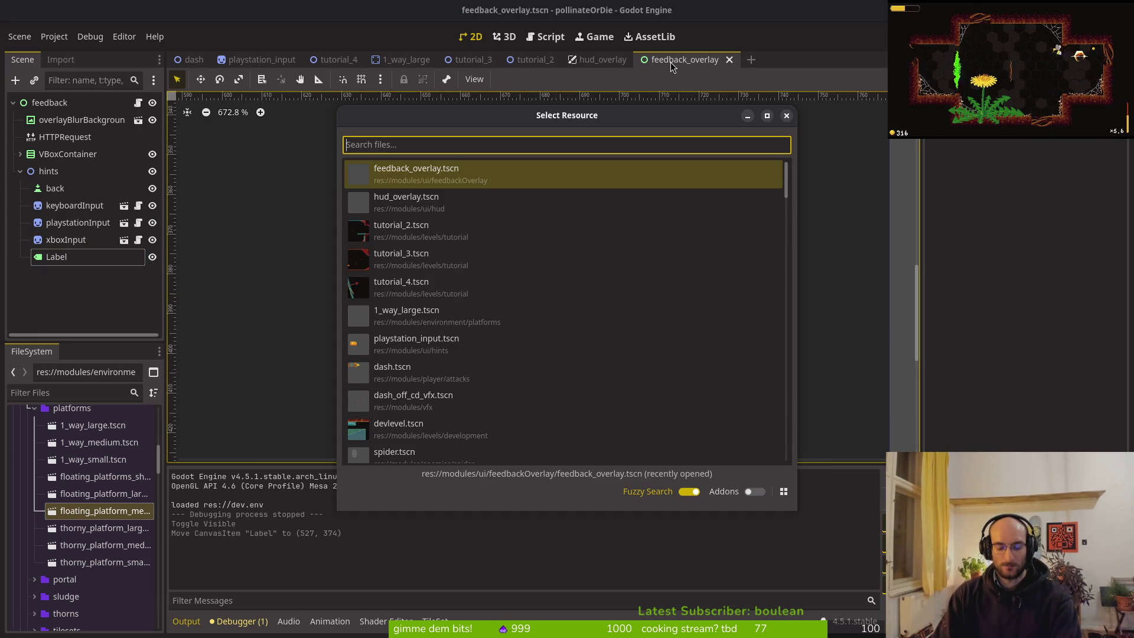
{"action": "type", "text": "skioverts"}
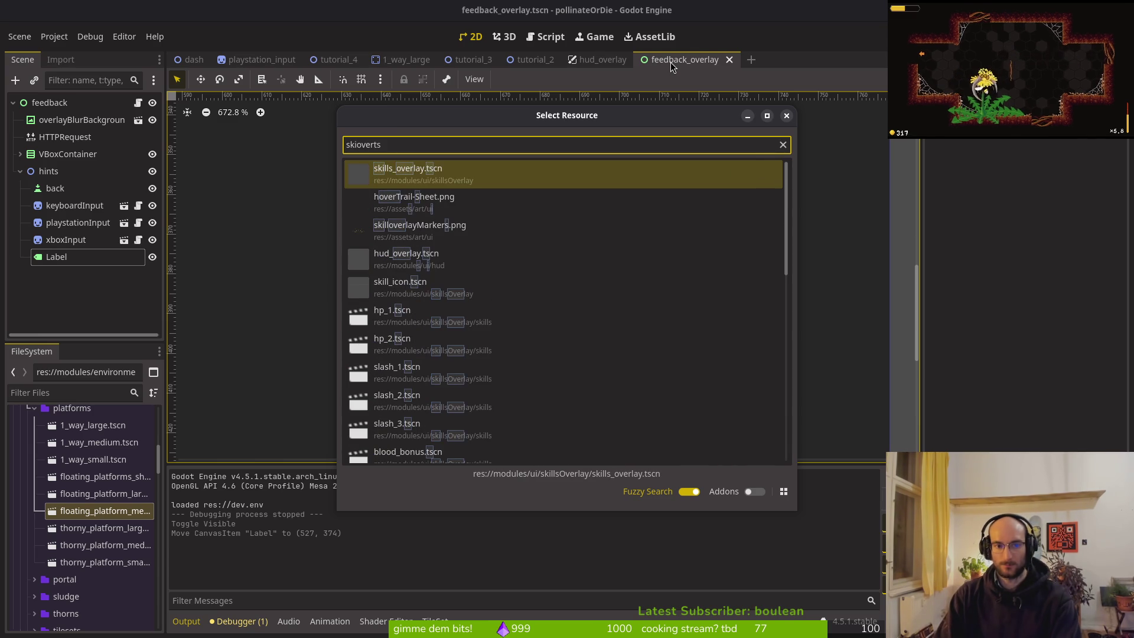
{"action": "key", "text": "Return"}
{"action": "left_click", "coordinate": [56, 320]}
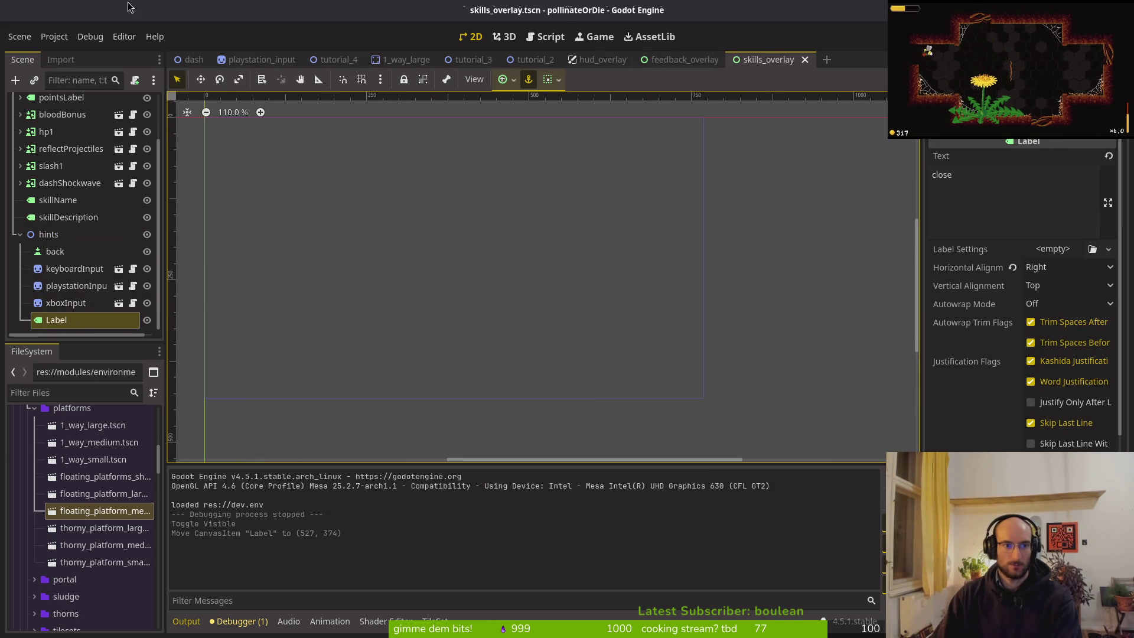
Nudge the skills overlay's close Label down one unit, then re-hide the skills and feedback overlays
{"action": "scroll", "coordinate": [104, 108], "scroll_direction": "up", "scroll_amount": 3}
{"action": "left_click", "coordinate": [148, 103]}
{"action": "scroll", "coordinate": [448, 335], "scroll_direction": "down", "scroll_amount": 1}
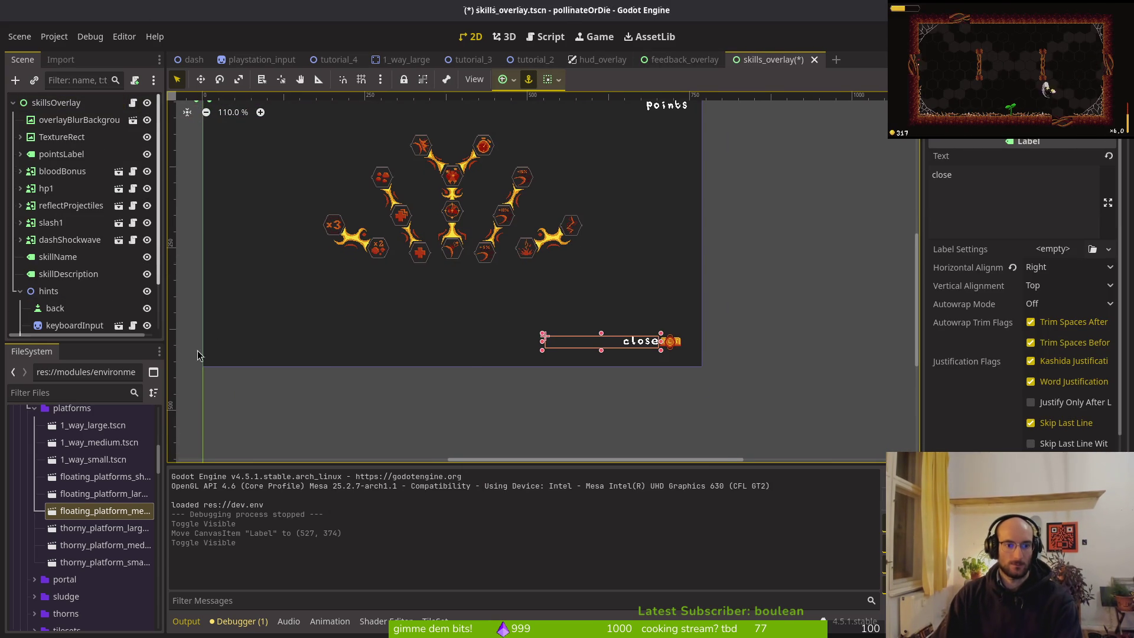
{"action": "key", "text": "Down"}
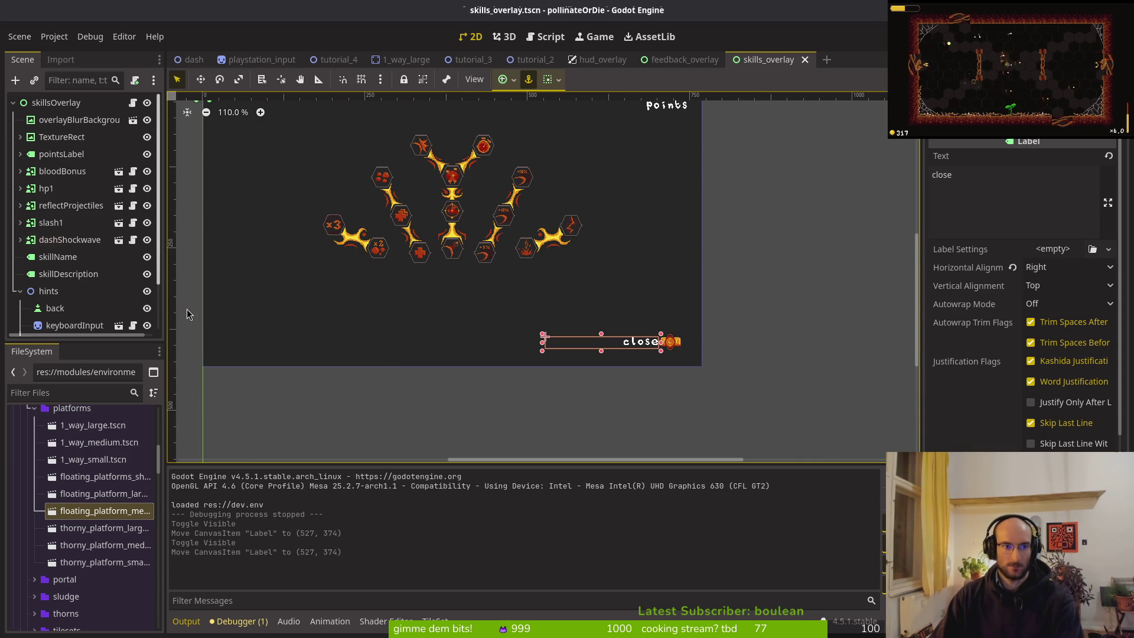
{"action": "left_click", "coordinate": [147, 102]}
{"action": "left_click", "coordinate": [696, 62]}
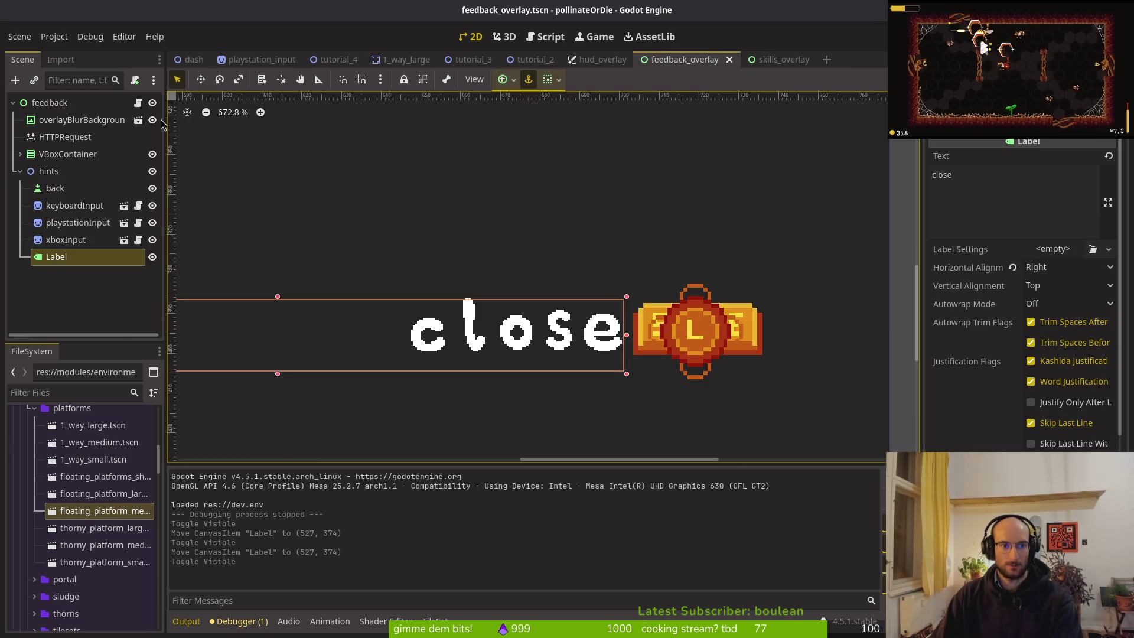
{"action": "left_click", "coordinate": [153, 103]}
In settingsOverlay.tscn, move the close Label to (527, 374), save, and run the game with F5
{"action": "key", "text": "alt+shift+o"}
{"action": "type", "text": "settings"}
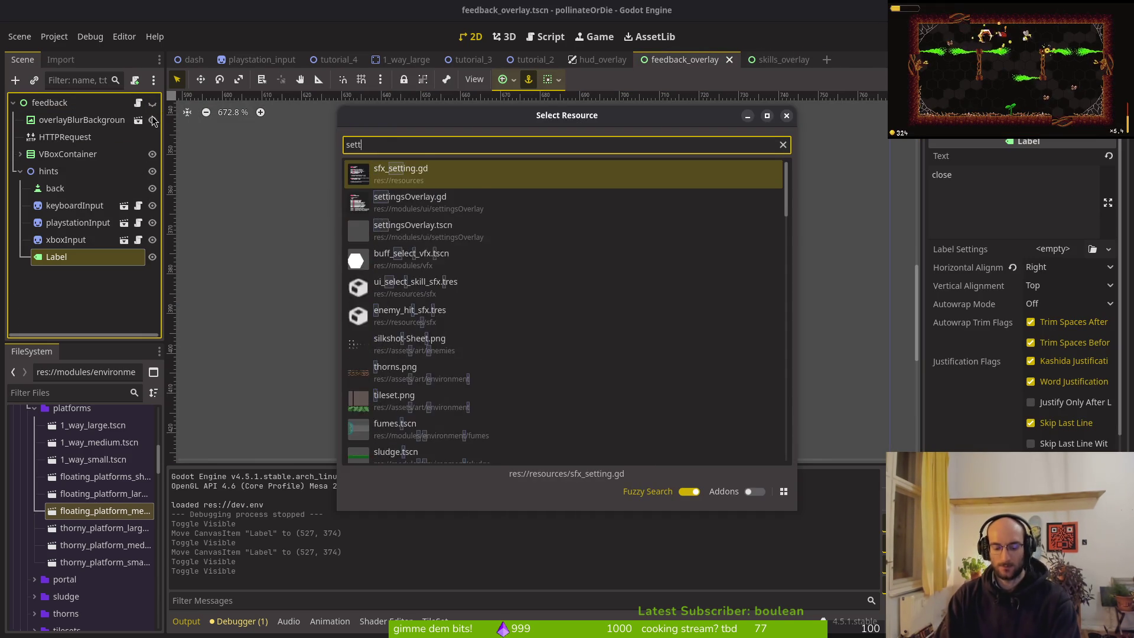
{"action": "key", "text": "Return"}
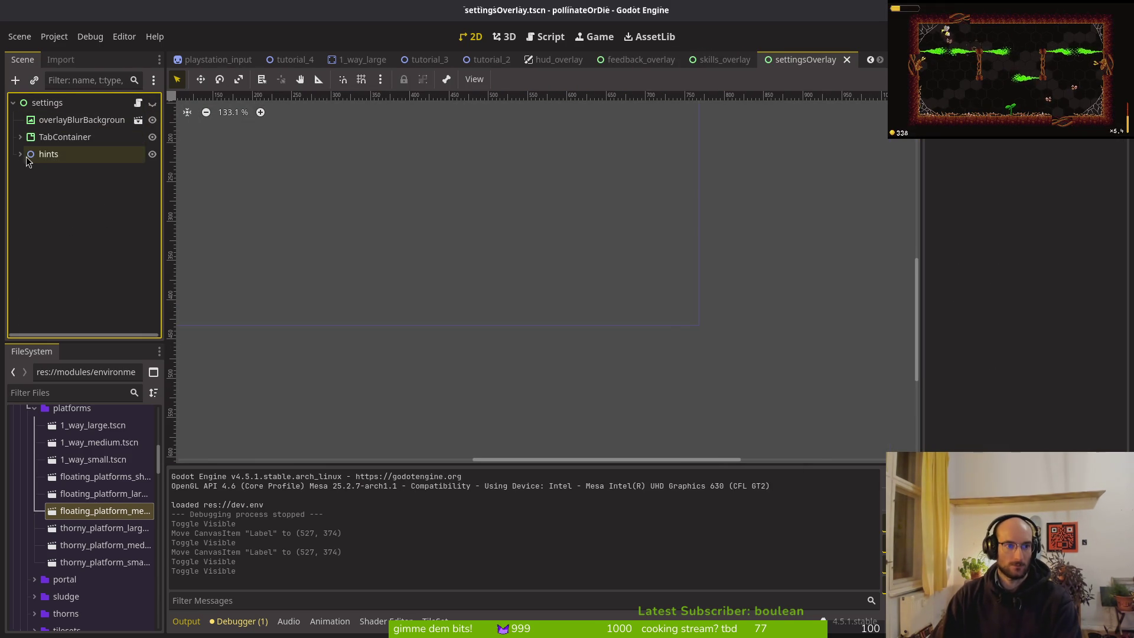
{"action": "left_click", "coordinate": [20, 154]}
{"action": "left_click", "coordinate": [153, 103]}
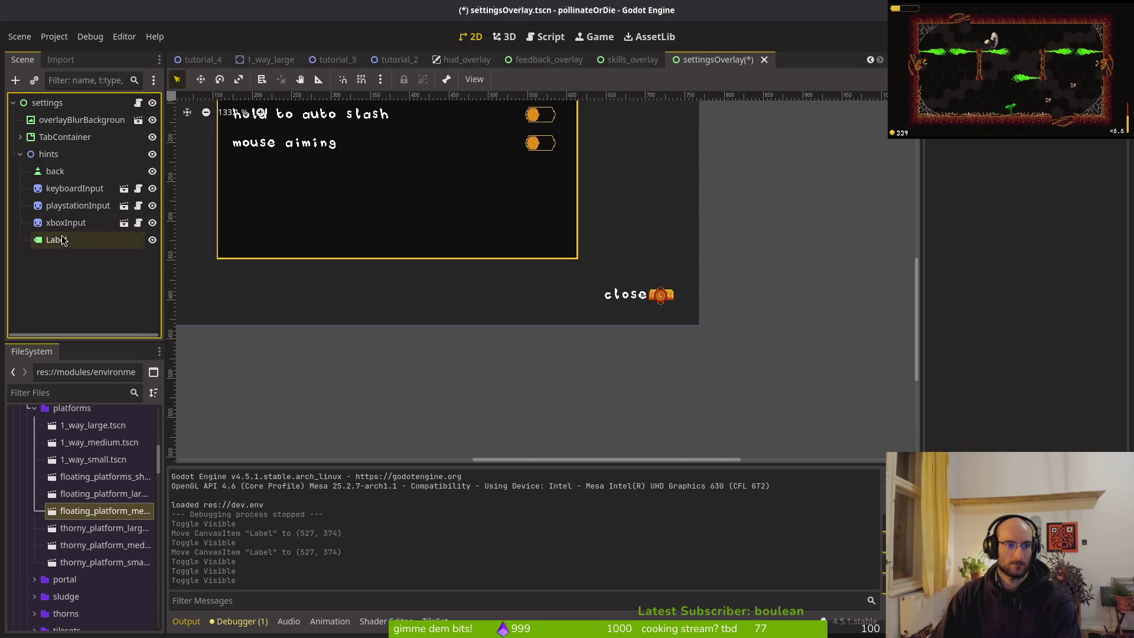
{"action": "left_click", "coordinate": [632, 308]}
{"action": "left_click", "coordinate": [582, 349]}
{"action": "key", "text": "ctrl+s"}
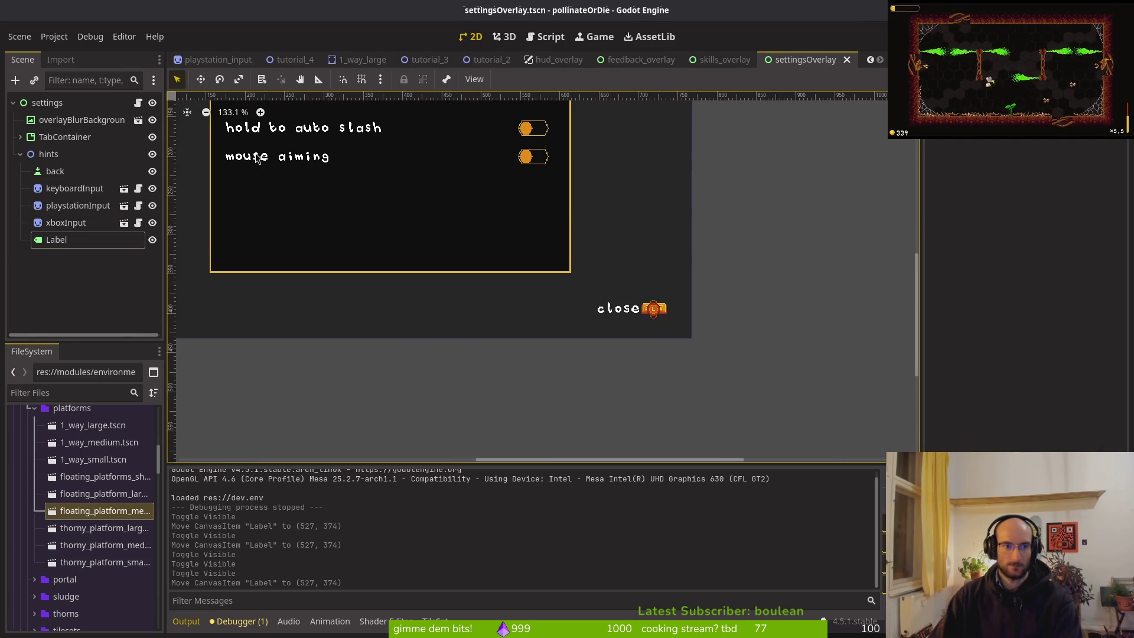
{"action": "left_click", "coordinate": [153, 104]}
{"action": "key", "text": "F5"}
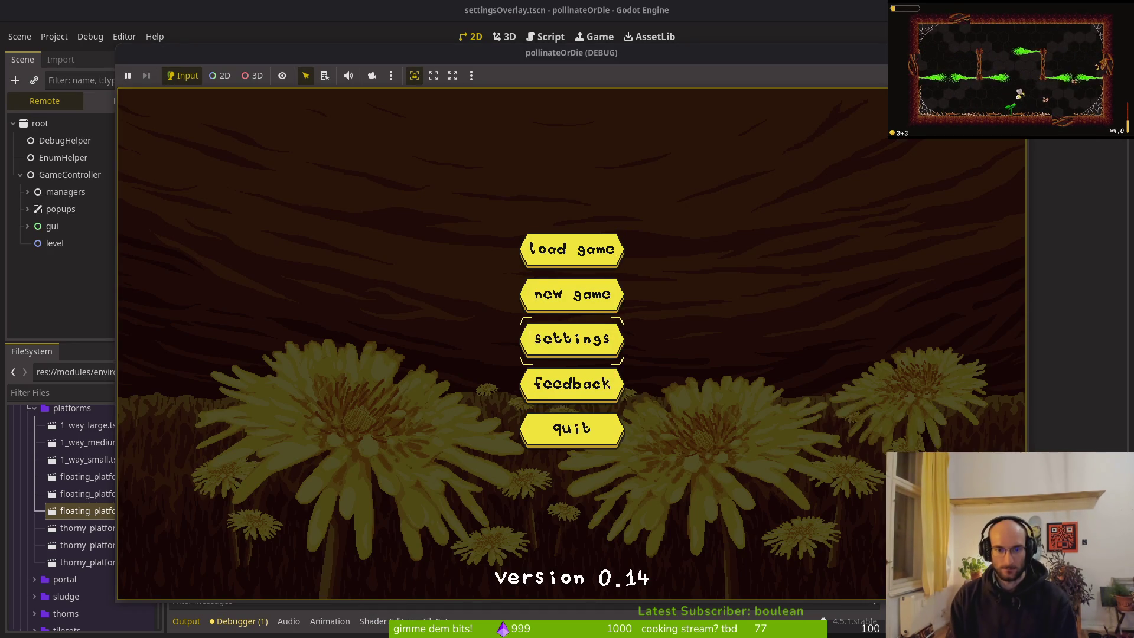
Open and close the Settings and Feedback overlays from the main menu, then stop the game
{"action": "left_click", "coordinate": [571, 336]}
{"action": "key", "text": "Escape"}
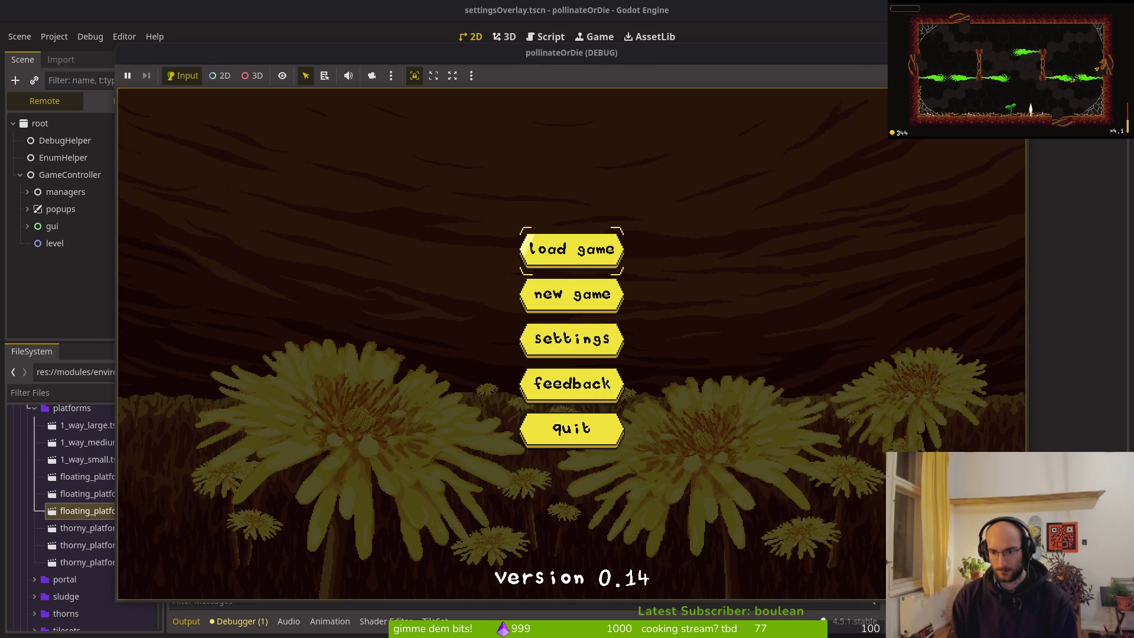
{"action": "key", "text": "Down"}
{"action": "key", "text": "Down"}
{"action": "key", "text": "Down"}
{"action": "key", "text": "Return"}
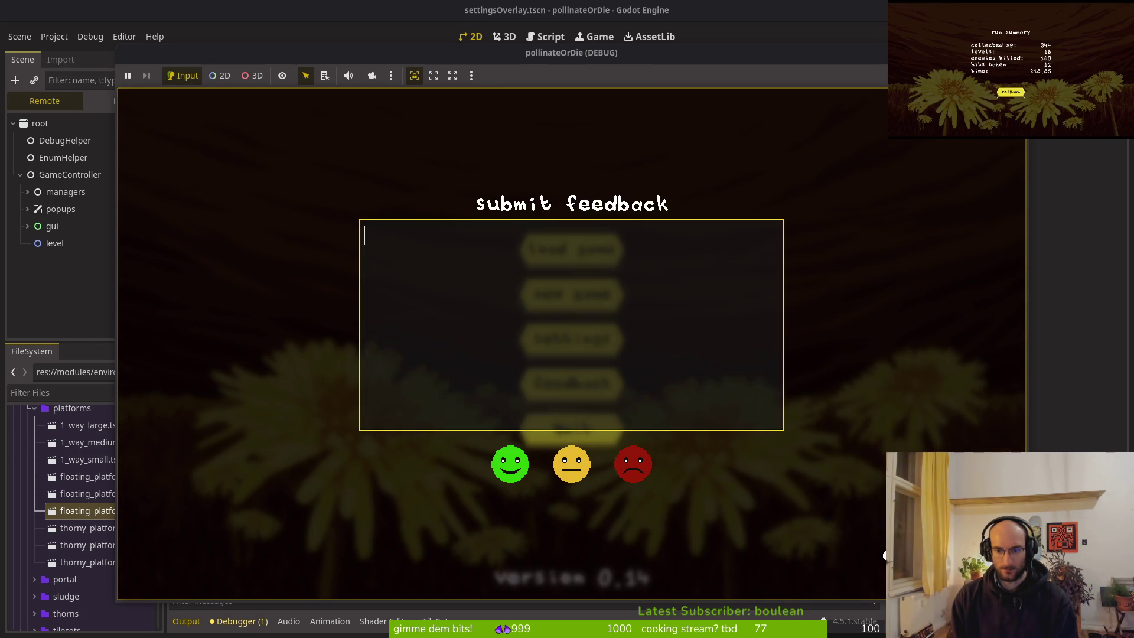
{"action": "key", "text": "Escape"}
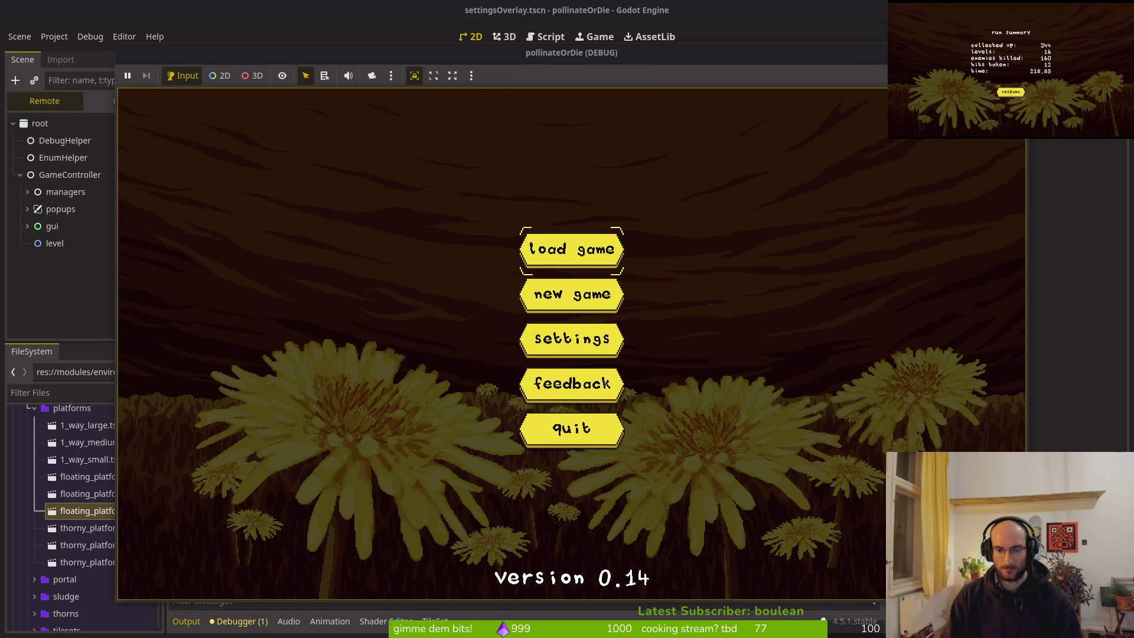
{"action": "key", "text": "F8"}
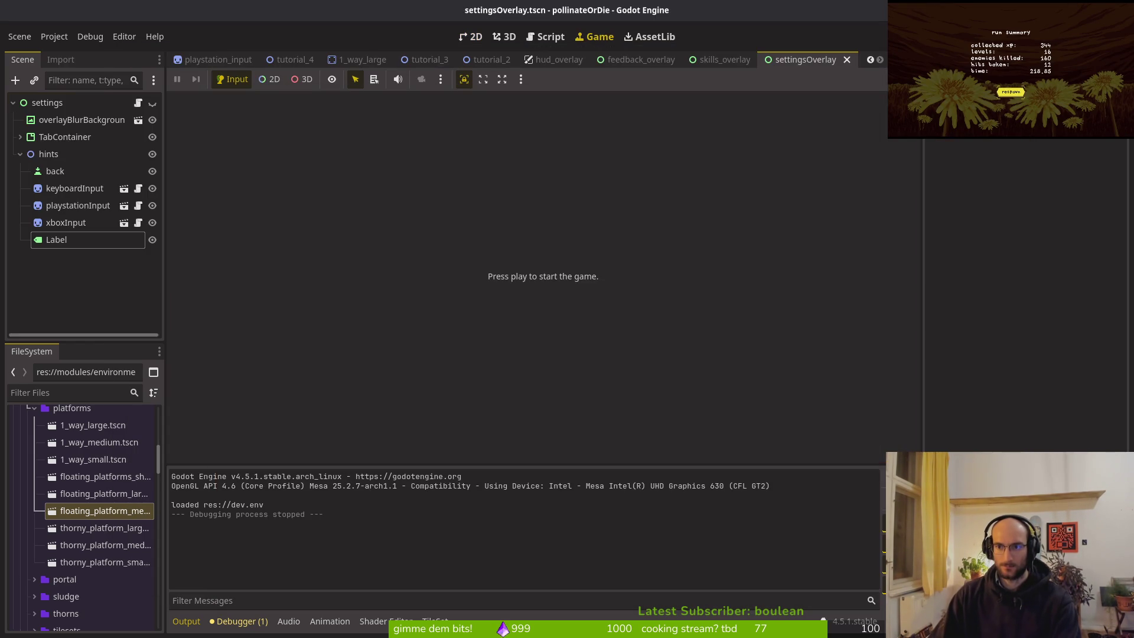
Go to the terminal and begin typing a 'gam…' command at a fresh prompt
{"action": "key", "text": "alt+Tab"}
{"action": "key", "text": "ctrl+o"}
{"action": "key", "text": "Escape"}
{"action": "key", "text": "i"}
{"action": "key", "text": "alt+Tab"}
{"action": "key", "text": "Return"}
{"action": "type", "text": "ga"}
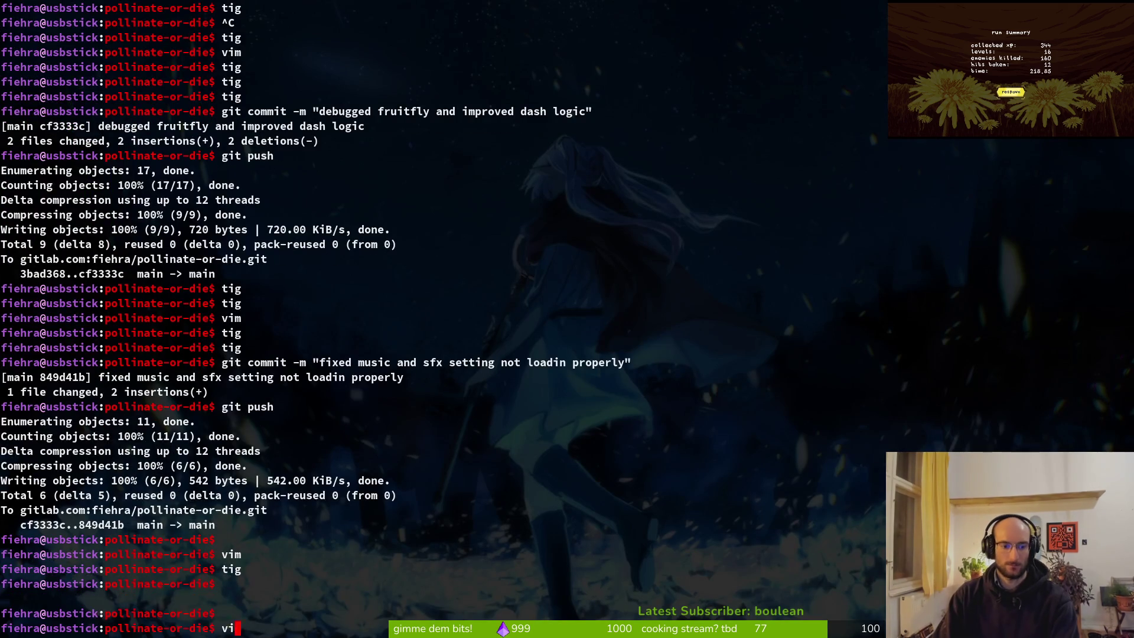
{"action": "type", "text": "m"}
{"action": "key", "text": "Return"}
{"action": "type", "text": "gameocon"}
{"action": "key", "text": "BackSpace"}
{"action": "key", "text": "BackSpace"}
{"action": "key", "text": "BackSpace"}
{"action": "type", "text": "ctron"}
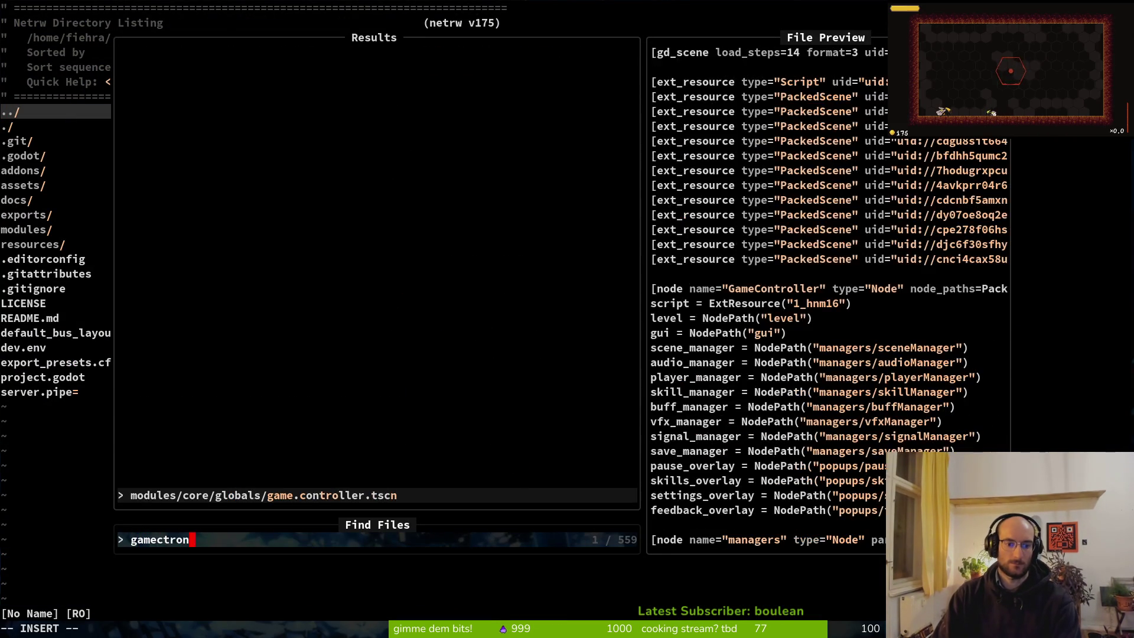
{"action": "key", "text": "Return"}
{"action": "key", "text": "space"}
{"action": "key", "text": "f"}
{"action": "key", "text": "f"}
{"action": "type", "text": "gamcon"}
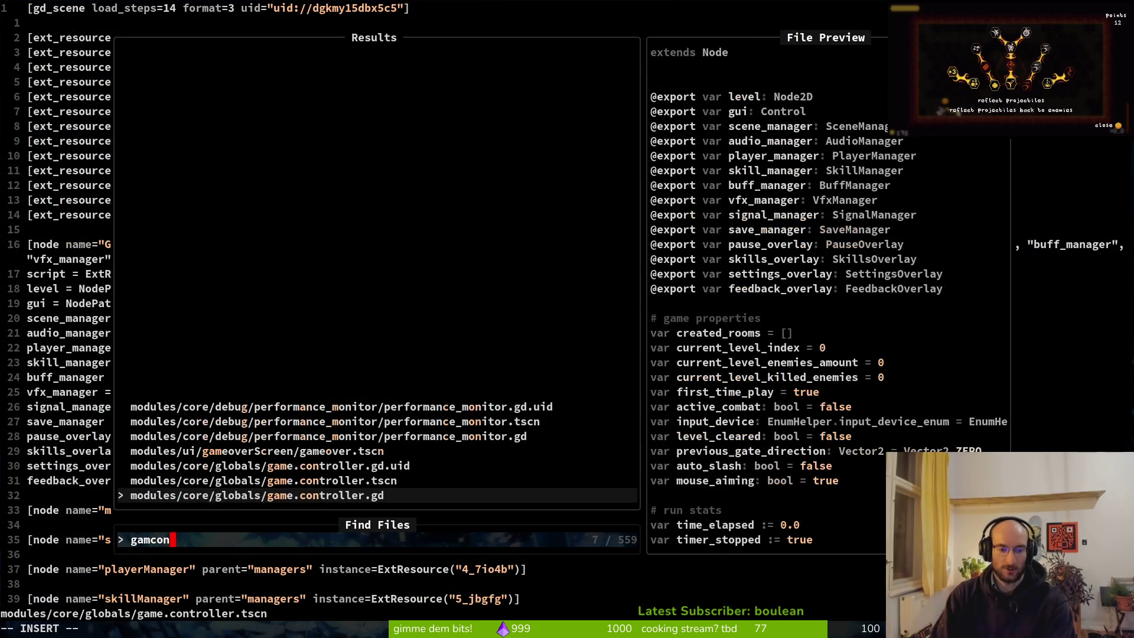
{"action": "key", "text": "Return"}
{"action": "key", "text": "z"}
{"action": "key", "text": "z"}
{"action": "key", "text": "k"}
{"action": "key", "text": "k"}
{"action": "key", "text": "k"}
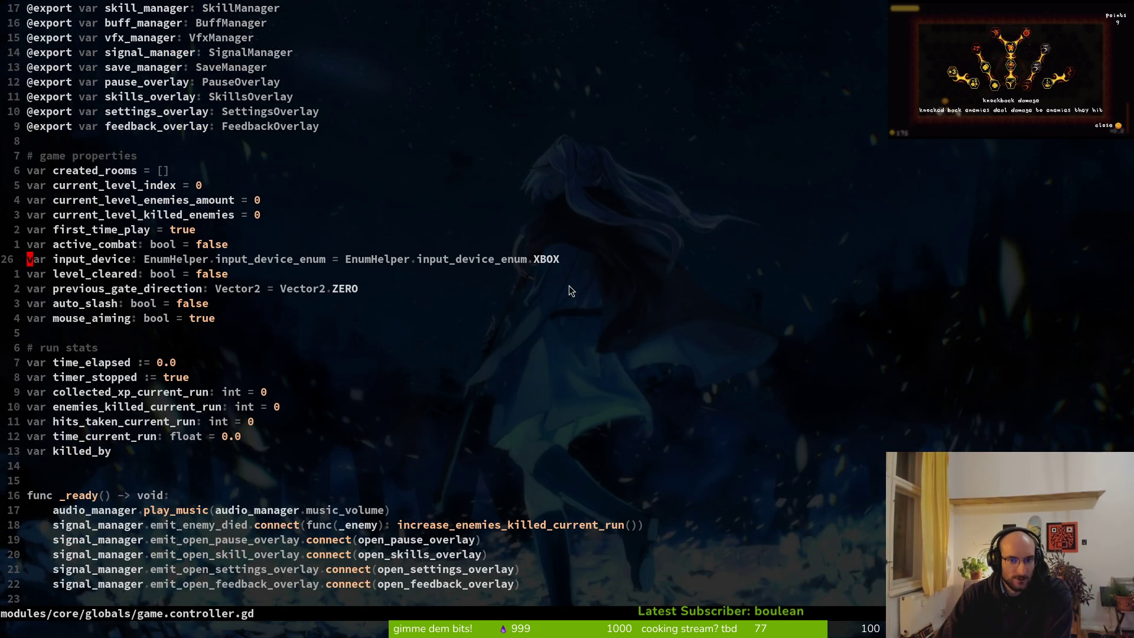
{"action": "scroll", "coordinate": [569, 291], "scroll_direction": "down", "scroll_amount": 6}
{"action": "key", "text": "space"}
{"action": "type", "text": "psk"}
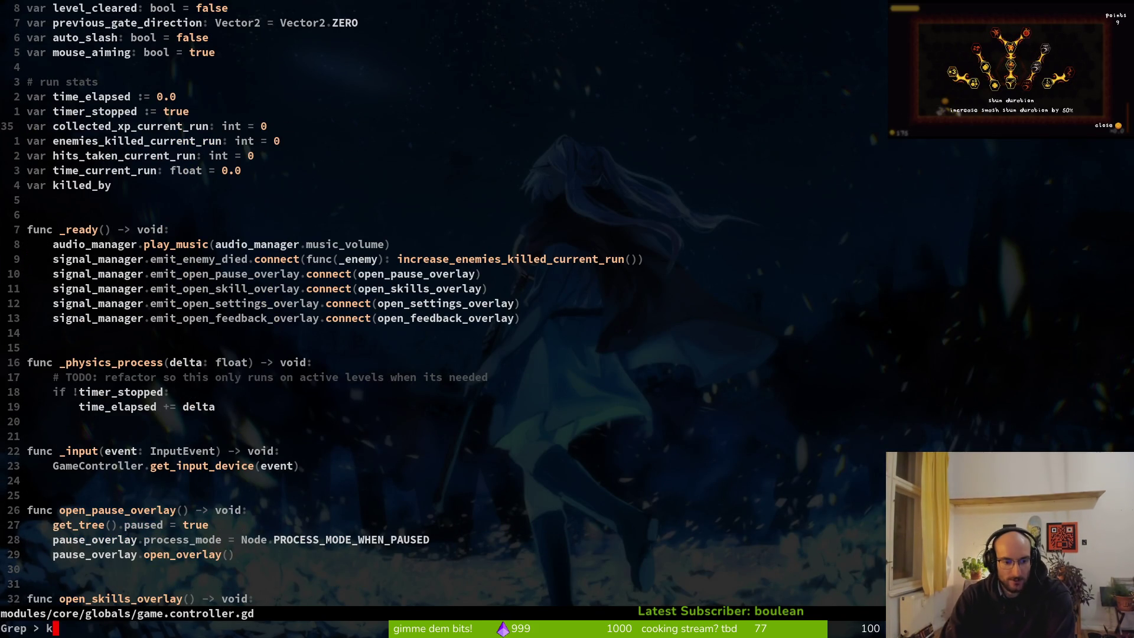
{"action": "type", "text": "EYBO"}
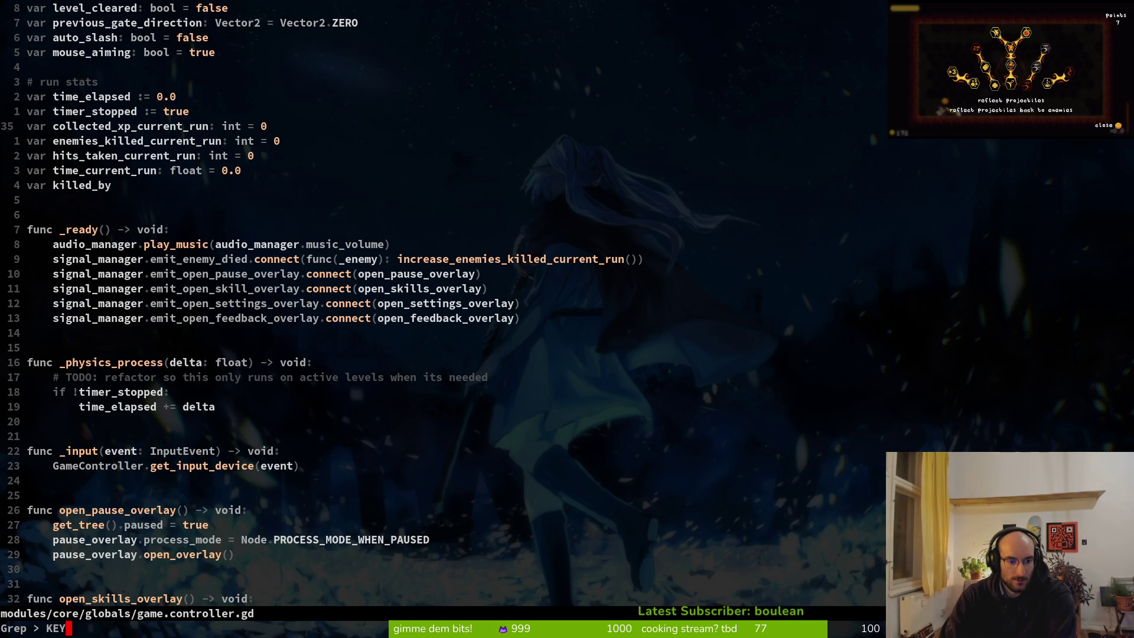
{"action": "key", "text": "Return"}
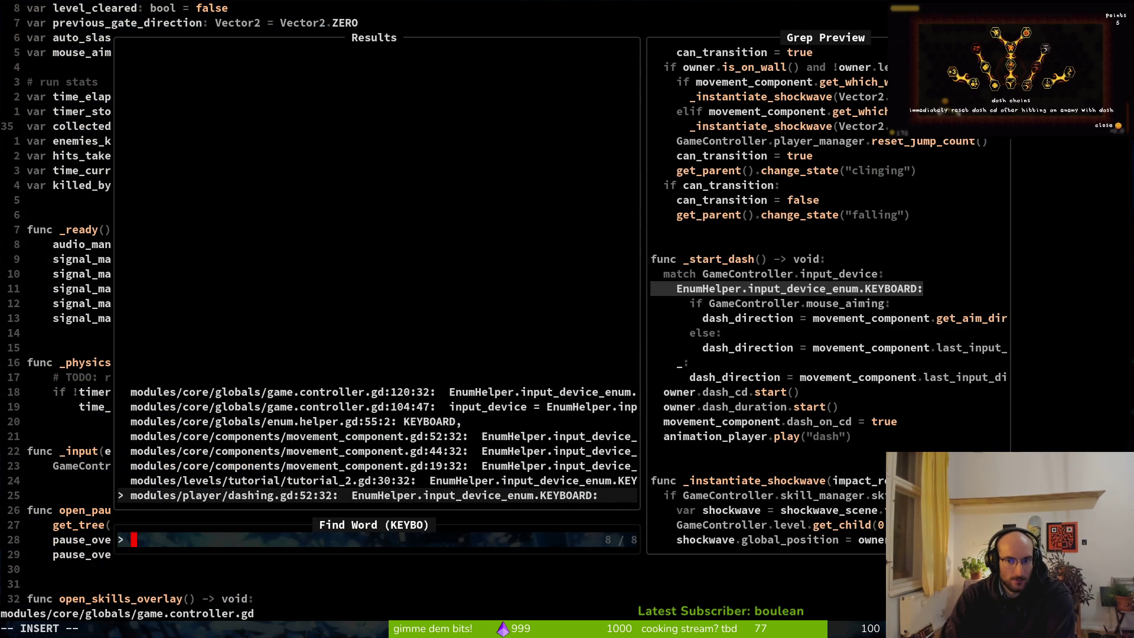
{"action": "key", "text": "ctrl+p"}
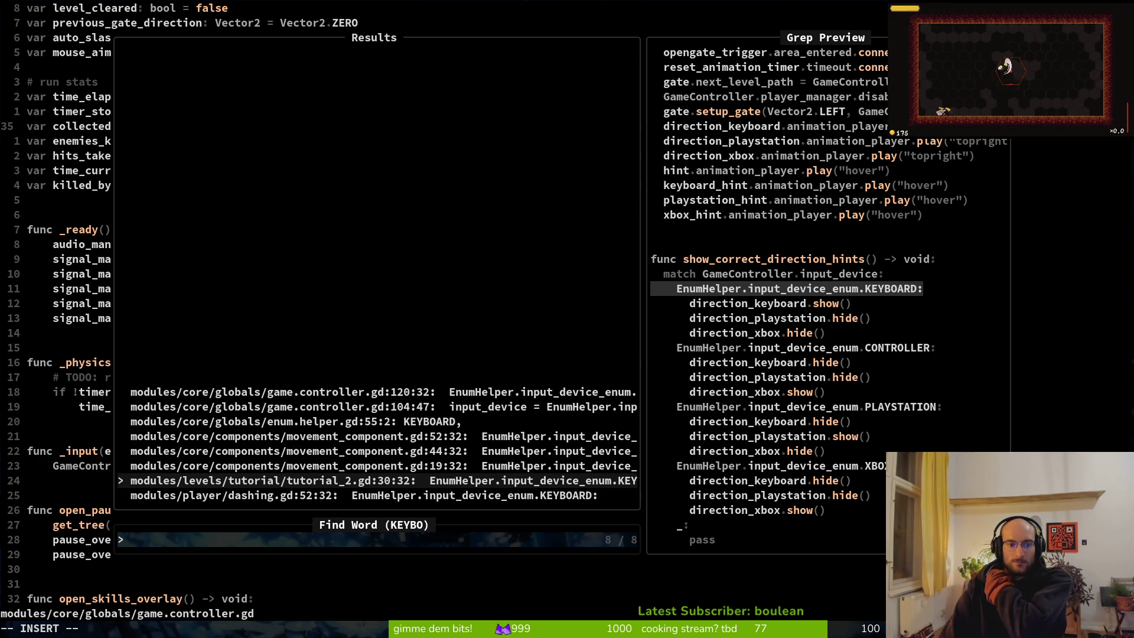
{"action": "key", "text": "Up"}
{"action": "key", "text": "Up"}
{"action": "key", "text": "Up"}
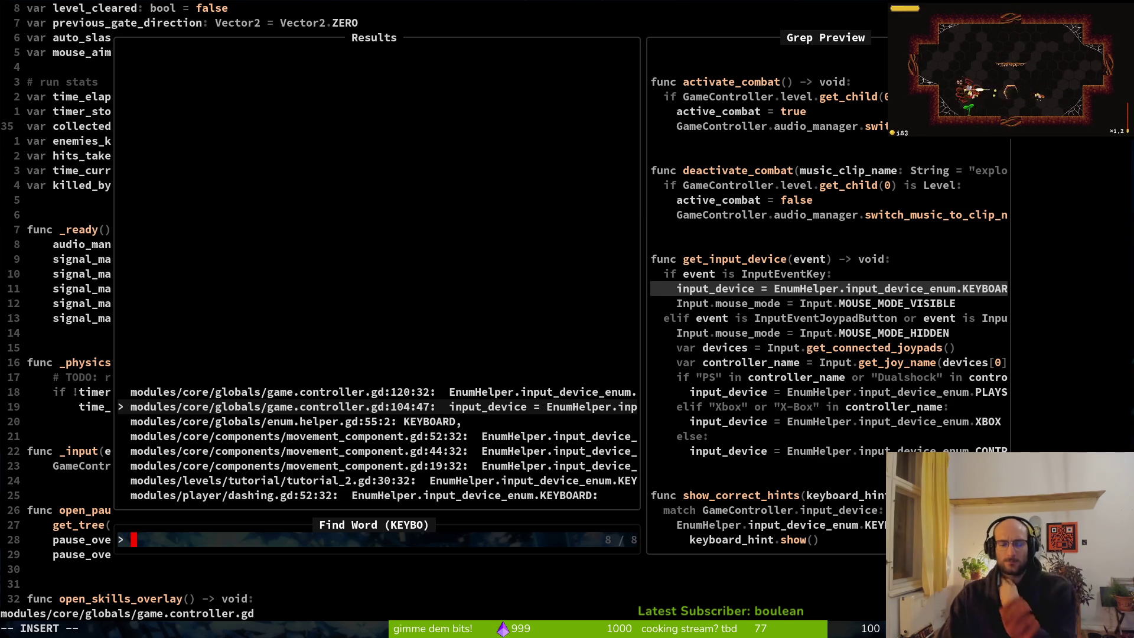
{"action": "key", "text": "Up"}
{"action": "key", "text": "Escape"}
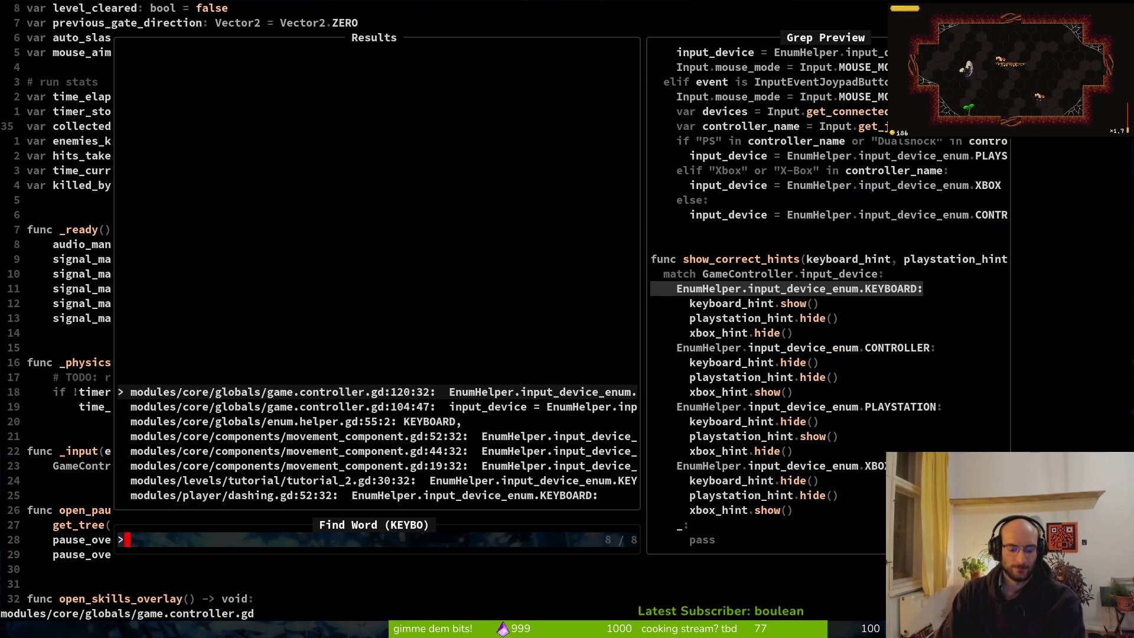
{"action": "key", "text": "Escape"}
{"action": "key", "text": "alt+Tab"}
{"action": "key", "text": "alt+Tab"}
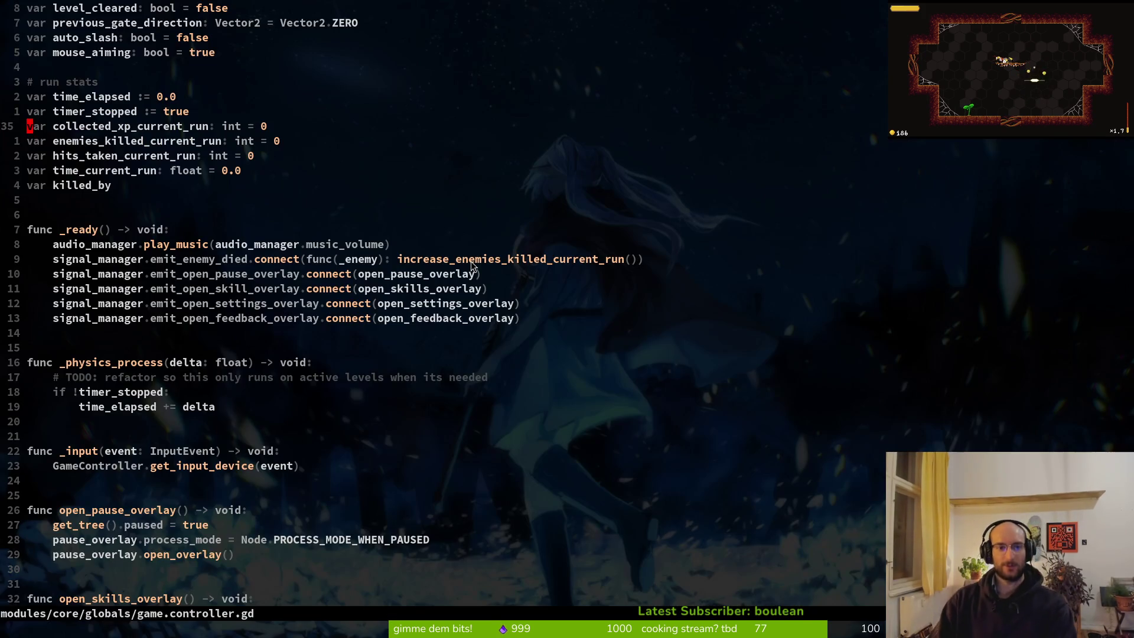
{"action": "key", "text": "alt+Tab"}
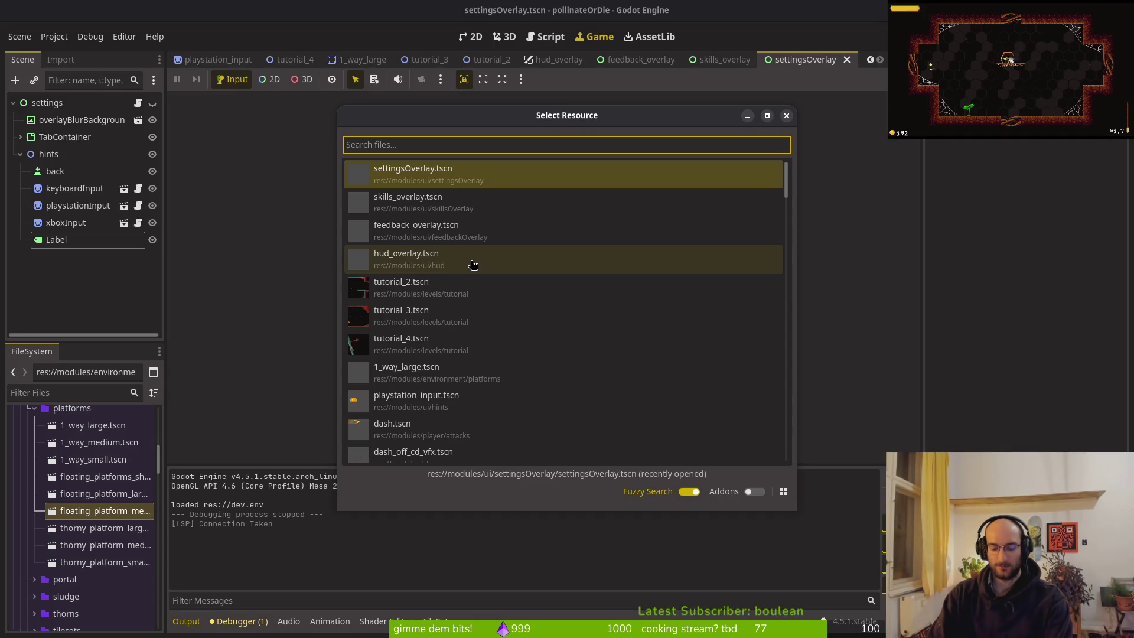
Open the keyboard_input.tscn and xbox_input.tscn hint scenes
{"action": "type", "text": "keyboard"}
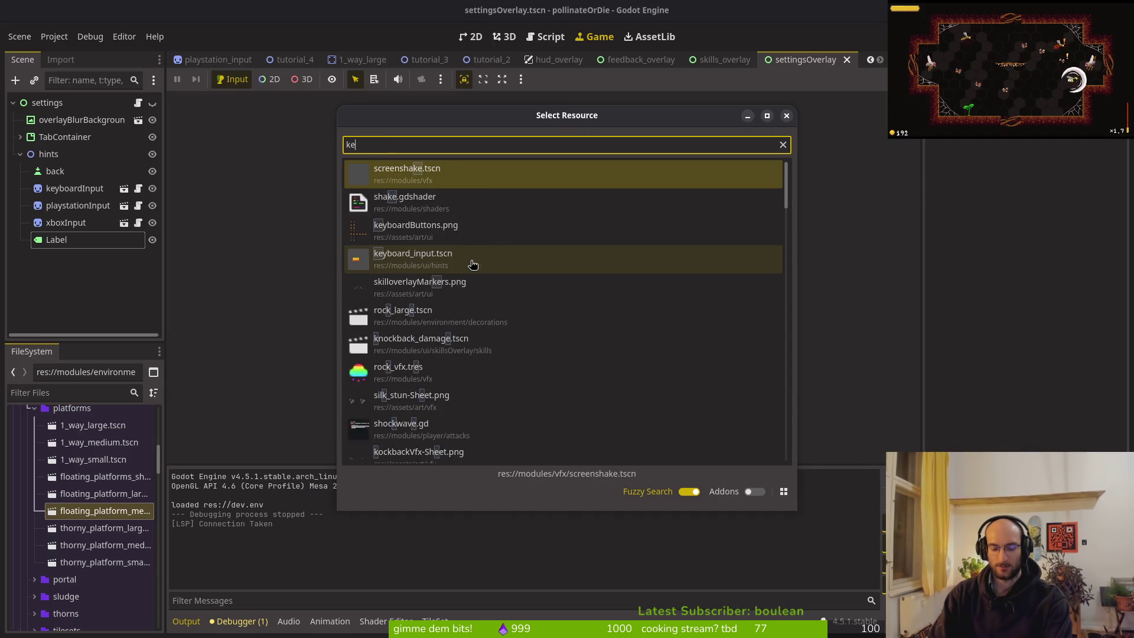
{"action": "key", "text": "Return"}
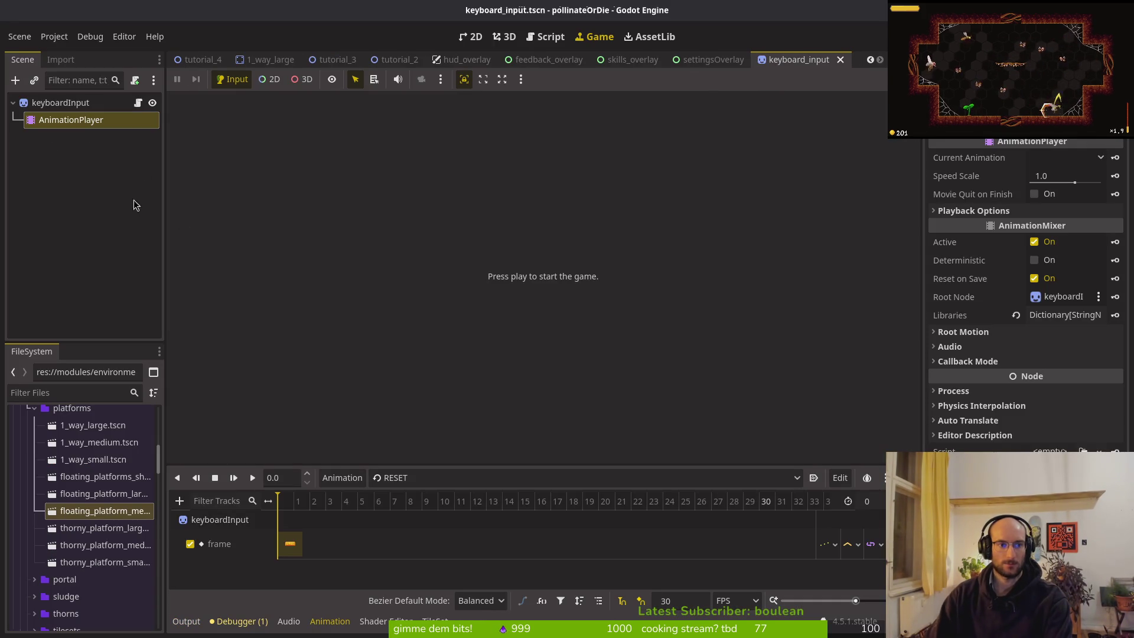
{"action": "key", "text": "alt+shift+o"}
{"action": "type", "text": "xo"}
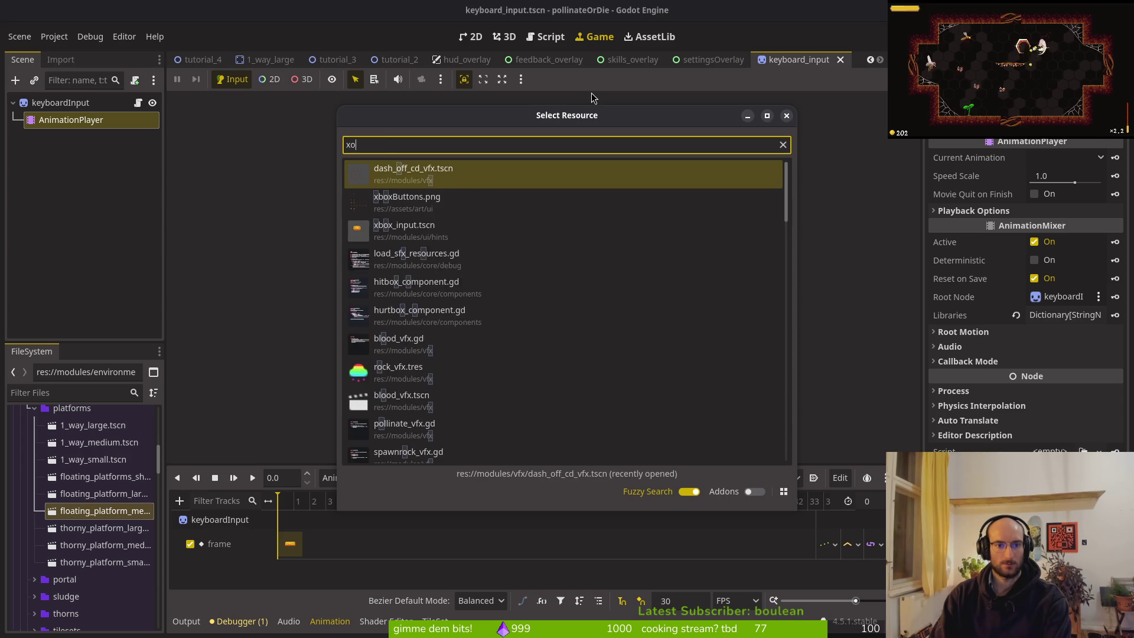
{"action": "type", "text": "hits"}
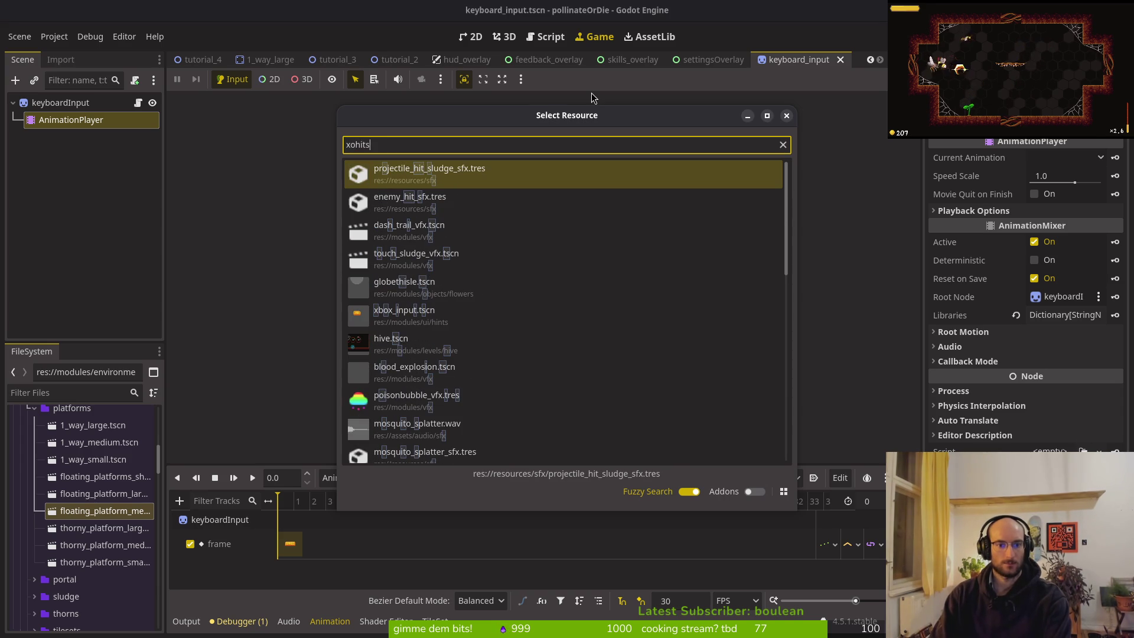
{"action": "key", "text": "Down"}
{"action": "key", "text": "Down"}
{"action": "key", "text": "Down"}
{"action": "key", "text": "Return"}
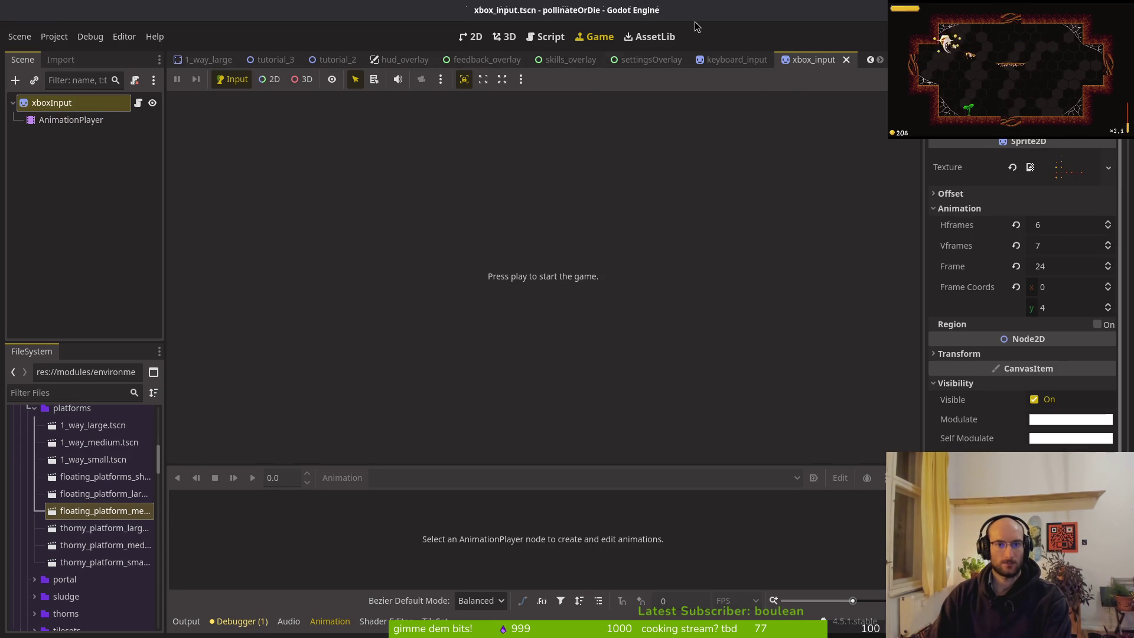
Close all open scene tabs except dash
{"action": "middle_click", "coordinate": [273, 61]}
{"action": "middle_click", "coordinate": [273, 62]}
{"action": "middle_click", "coordinate": [273, 62]}
{"action": "middle_click", "coordinate": [273, 61]}
{"action": "middle_click", "coordinate": [273, 61]}
{"action": "middle_click", "coordinate": [273, 61]}
{"action": "middle_click", "coordinate": [273, 61]}
{"action": "middle_click", "coordinate": [273, 61]}
{"action": "middle_click", "coordinate": [273, 61]}
{"action": "key", "text": "alt+Tab"}
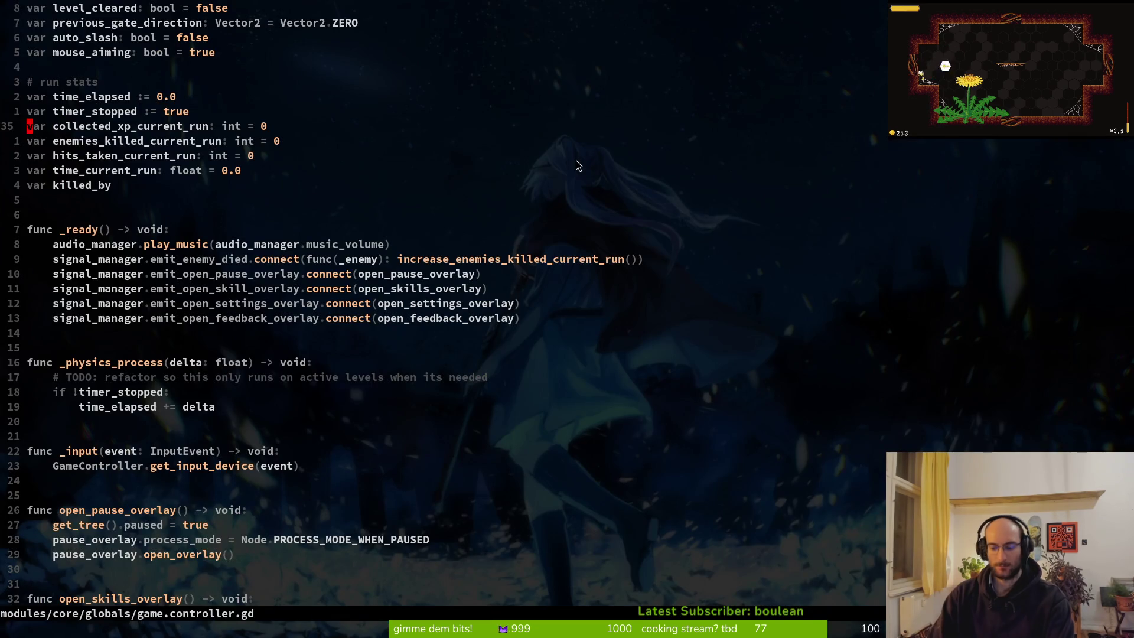
Quit Vim and stage the changed overlay files in tig
{"action": "key", "text": "Return"}
{"action": "type", "text": "tig"}
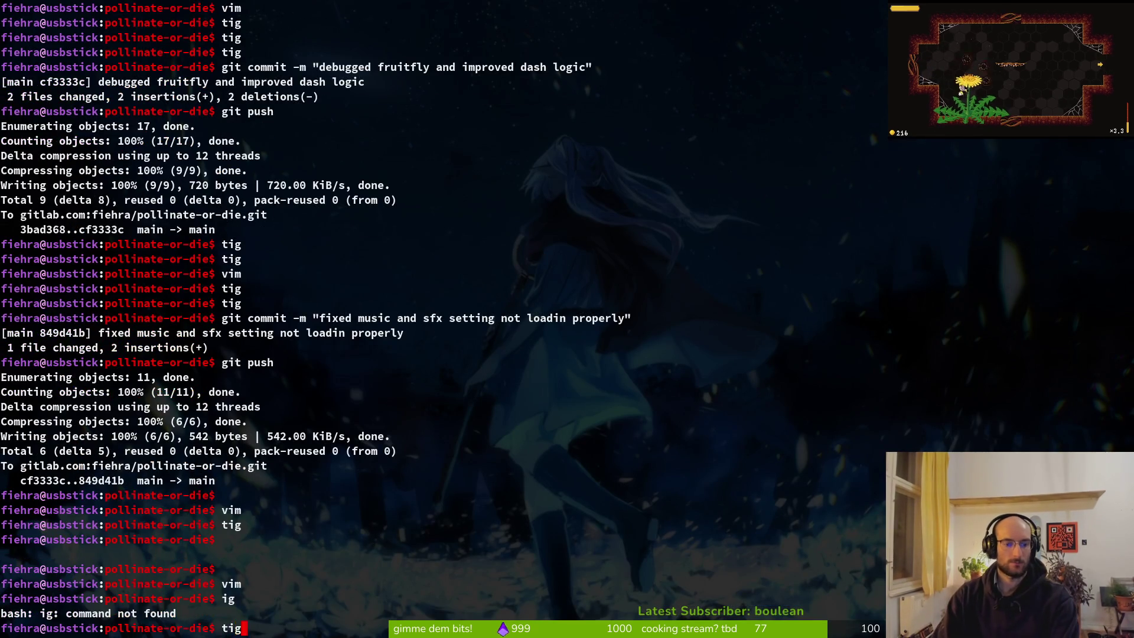
{"action": "key", "text": "Return"}
{"action": "key", "text": "Down"}
{"action": "key", "text": "Down"}
{"action": "key", "text": "Down"}
{"action": "key", "text": "Down"}
{"action": "key", "text": "u"}
{"action": "key", "text": "u"}
Commit the Steam Deck button-hint readability changes and push them to GitLab
{"action": "type", "text": "uqgit c"}
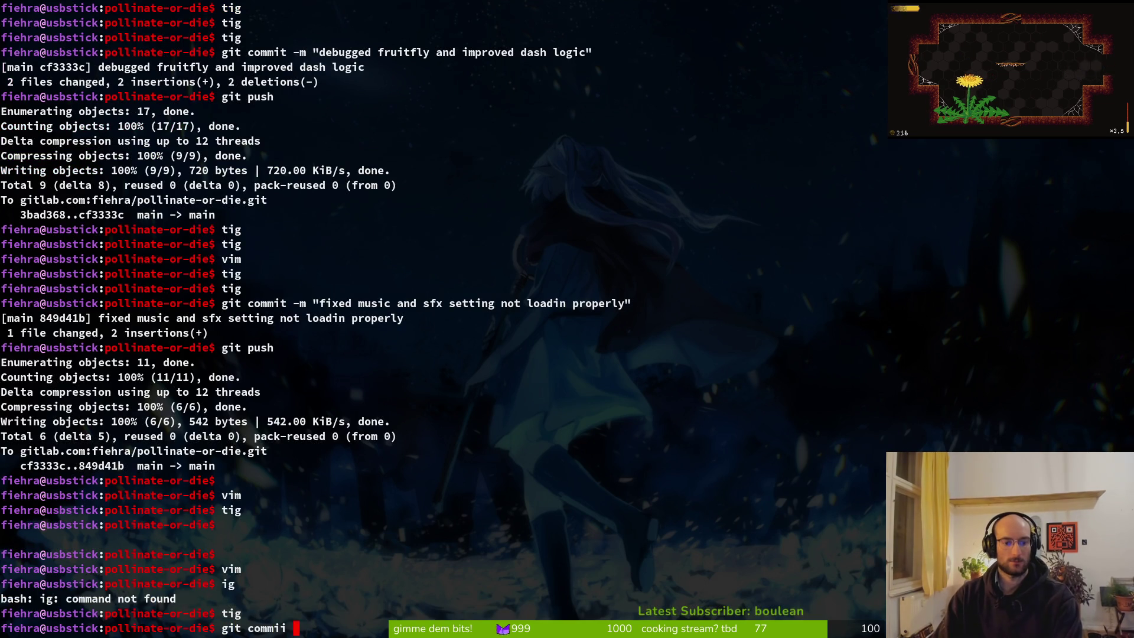
{"action": "key", "text": "BackSpace"}
{"action": "key", "text": "BackSpace"}
{"action": "type", "text": "t -m \"u"}
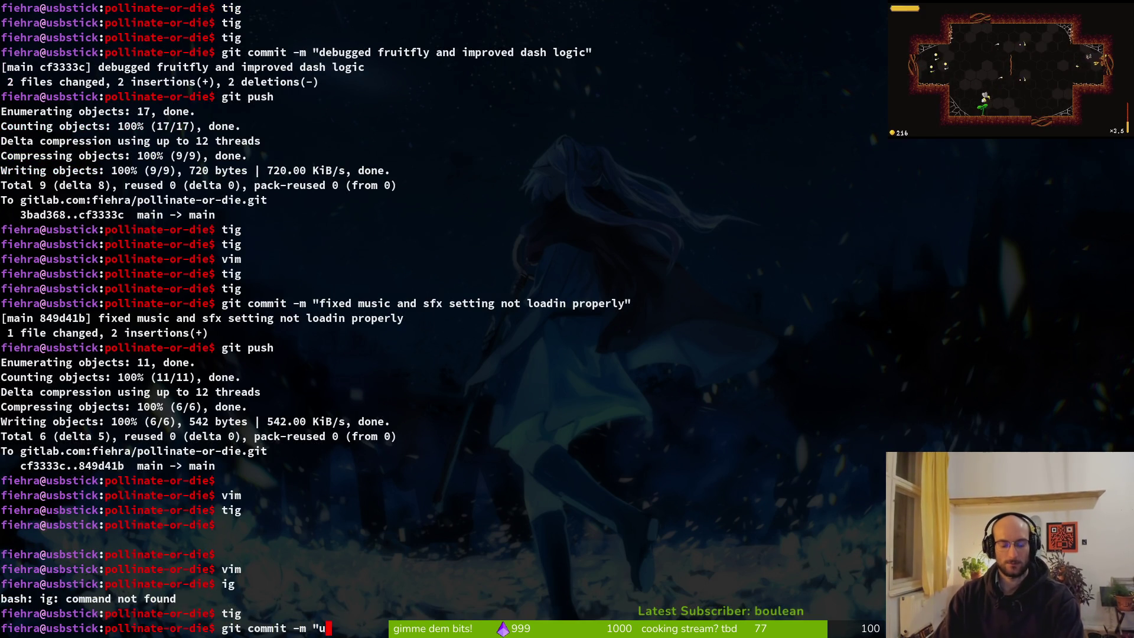
{"action": "type", "text": "dpated but"}
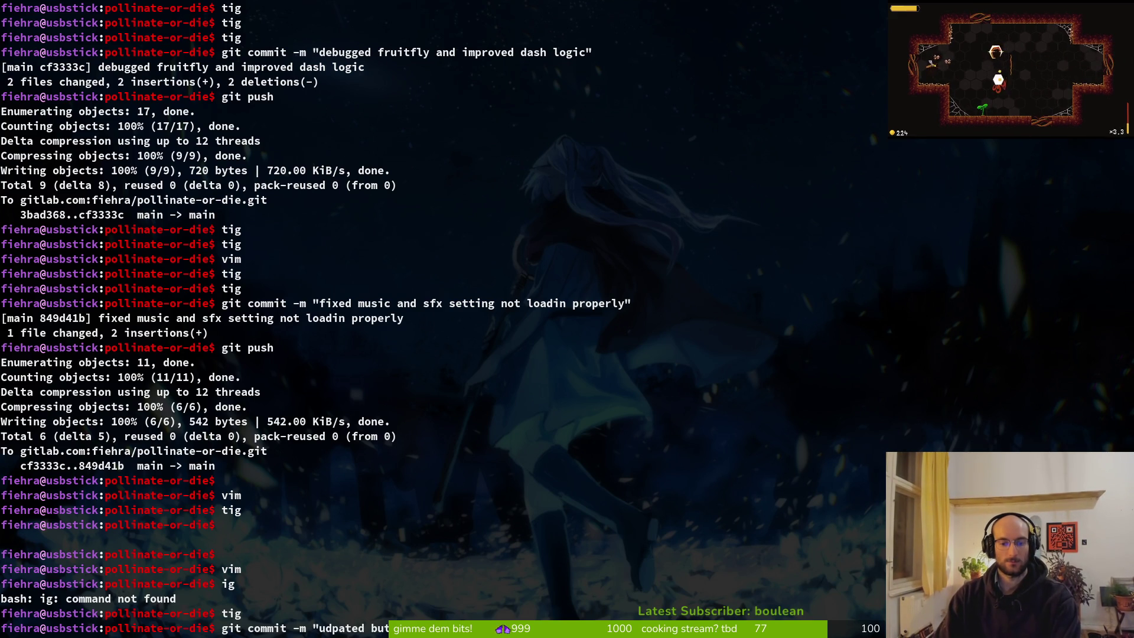
{"action": "key", "text": "Return"}
{"action": "type", "text": "git push"}
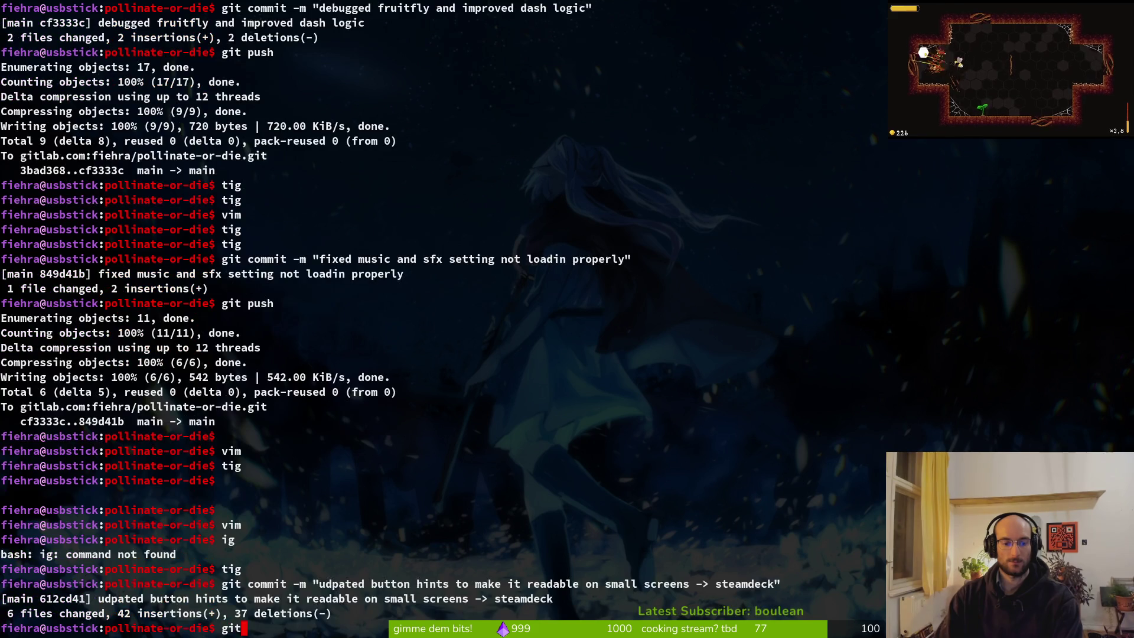
{"action": "key", "text": "Return"}
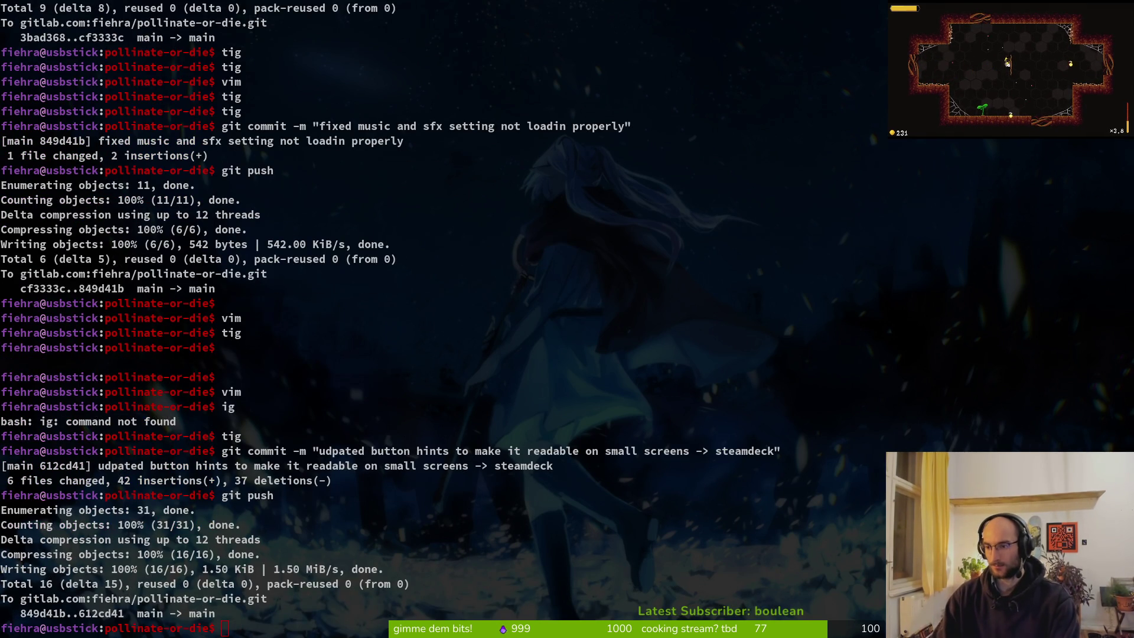
{"action": "key", "text": "alt+Tab"}
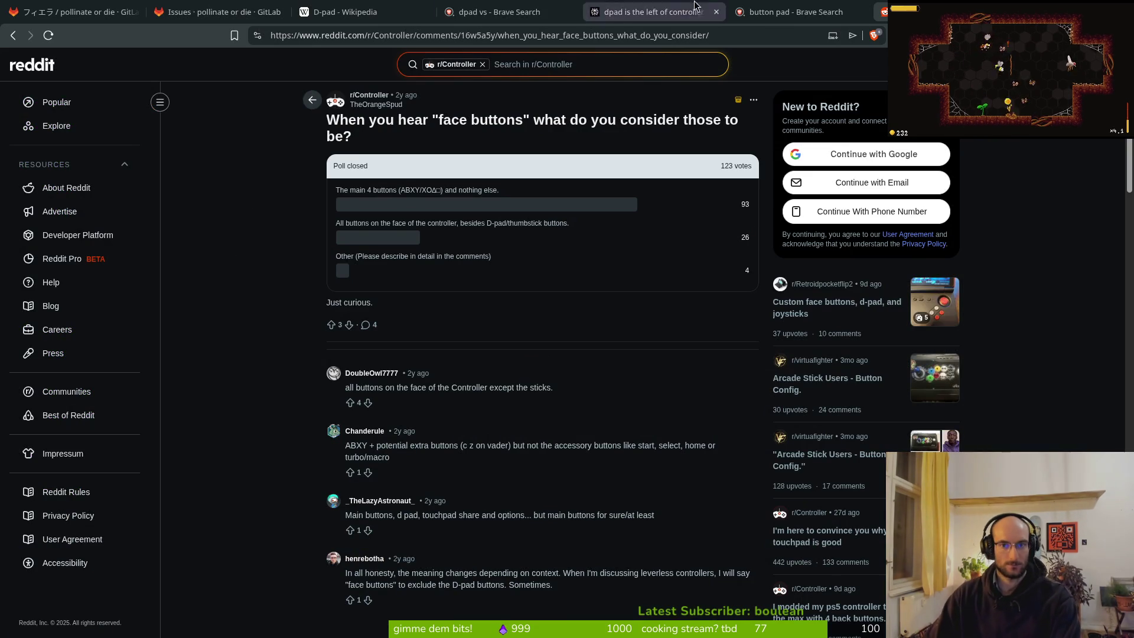
Check that GitLab issue #611, redo controller button hints, is closed, leaving 74 open
{"action": "left_click", "coordinate": [74, 11]}
{"action": "left_click", "coordinate": [219, 12]}
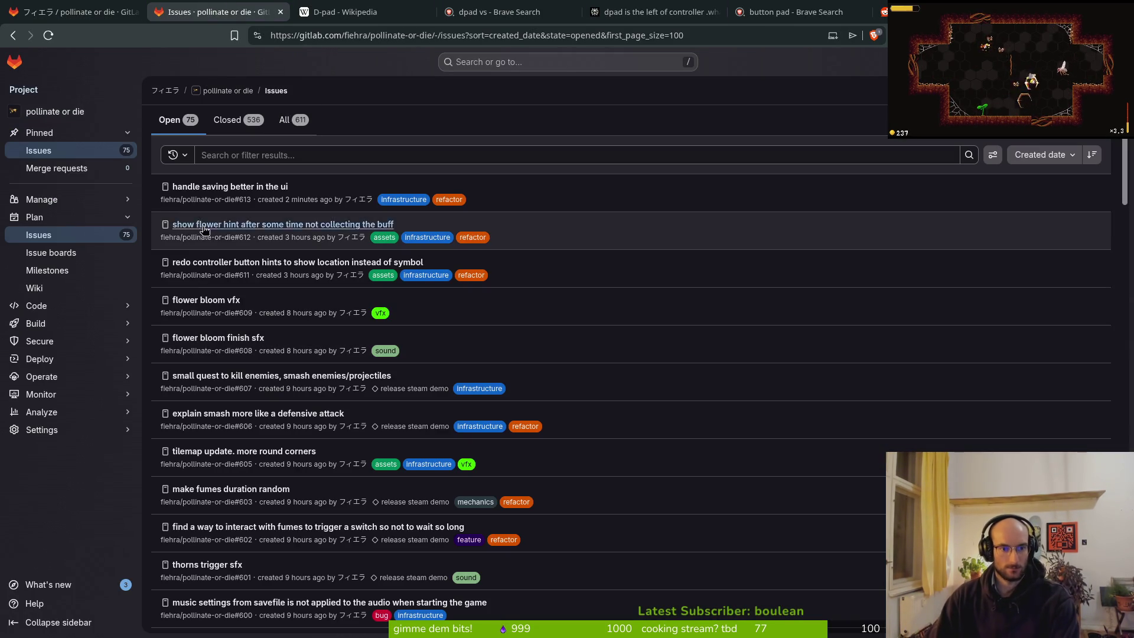
{"action": "left_click", "coordinate": [235, 263]}
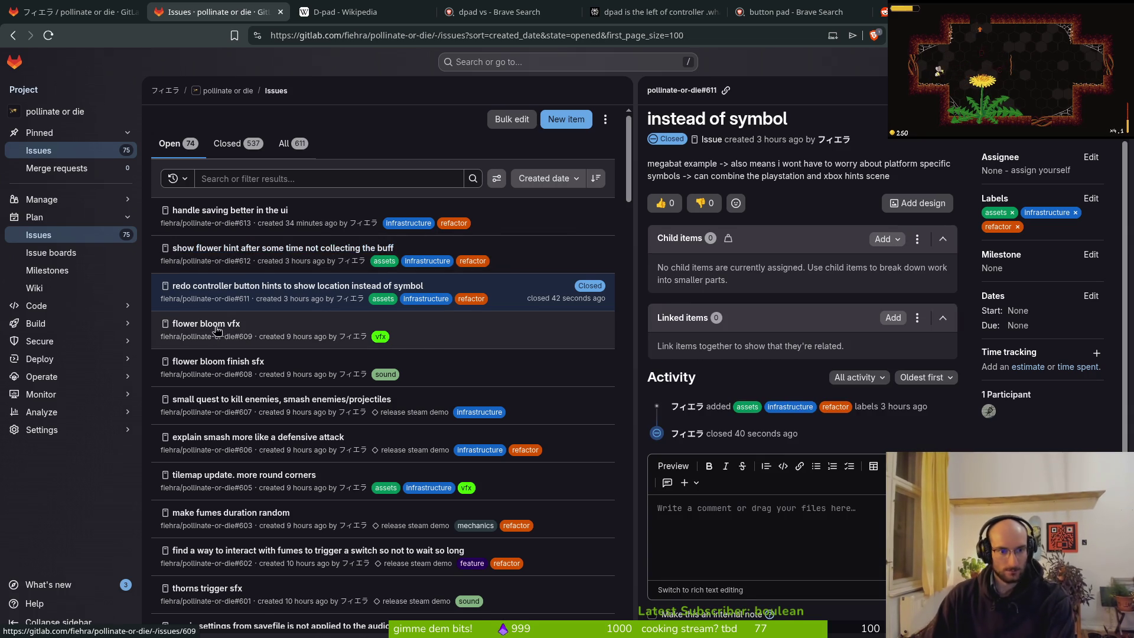
{"action": "key", "text": "Escape"}
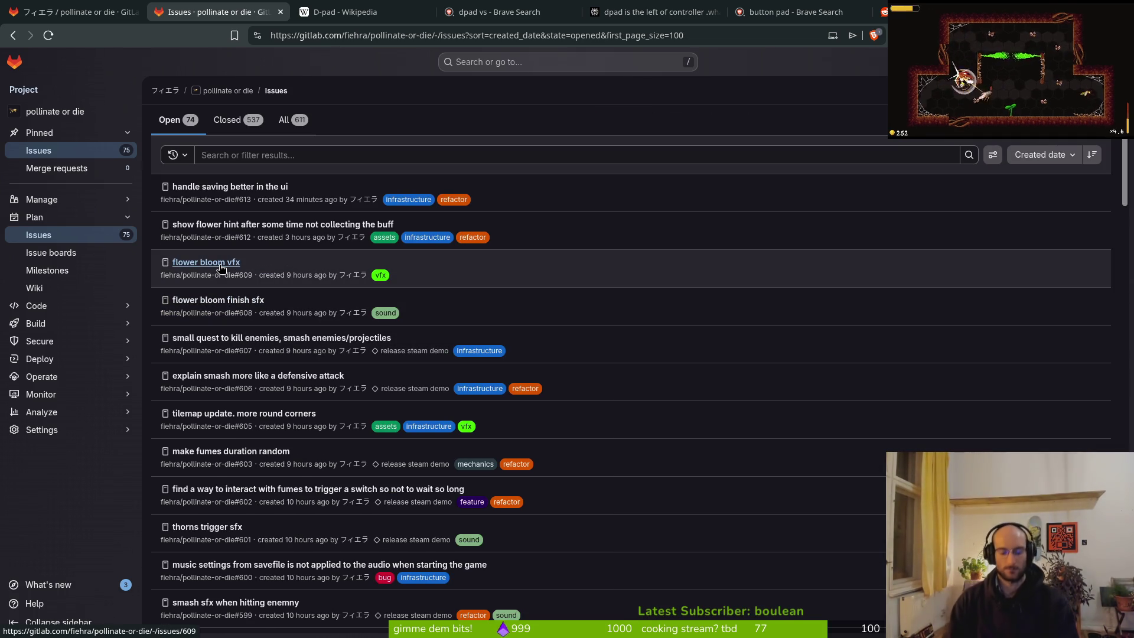
{"action": "key", "text": "alt+Tab"}
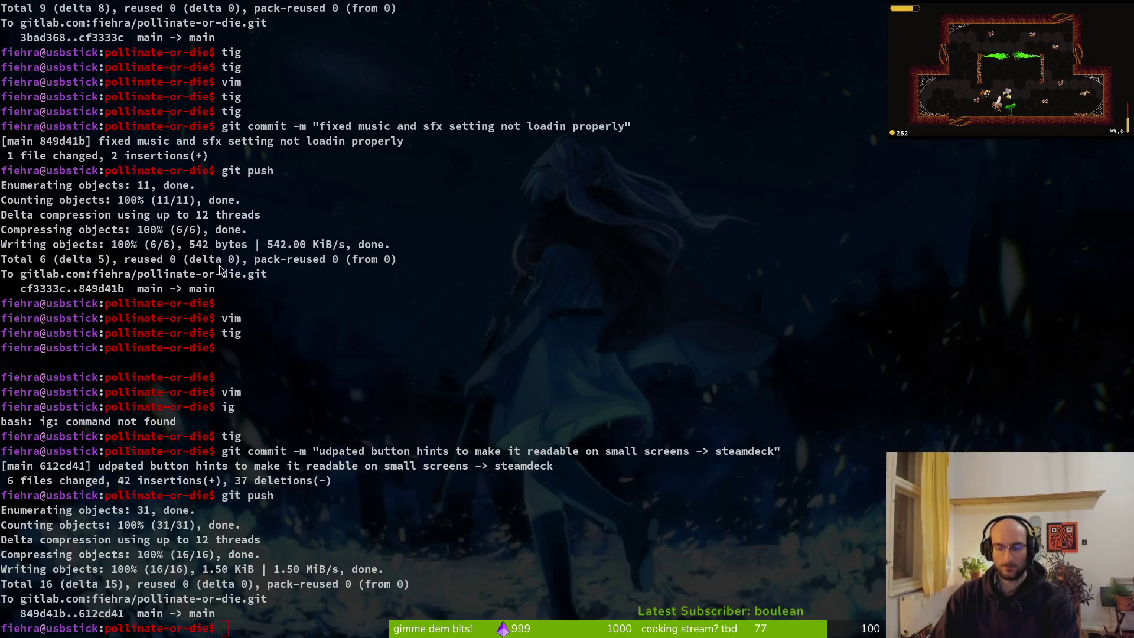
{"action": "key", "text": "alt+Tab"}
Open the clover and flower scenes and select the flower root node in 2D view
{"action": "key", "text": "ctrl+shift+o"}
{"action": "type", "text": "clover"}
{"action": "key", "text": "Return"}
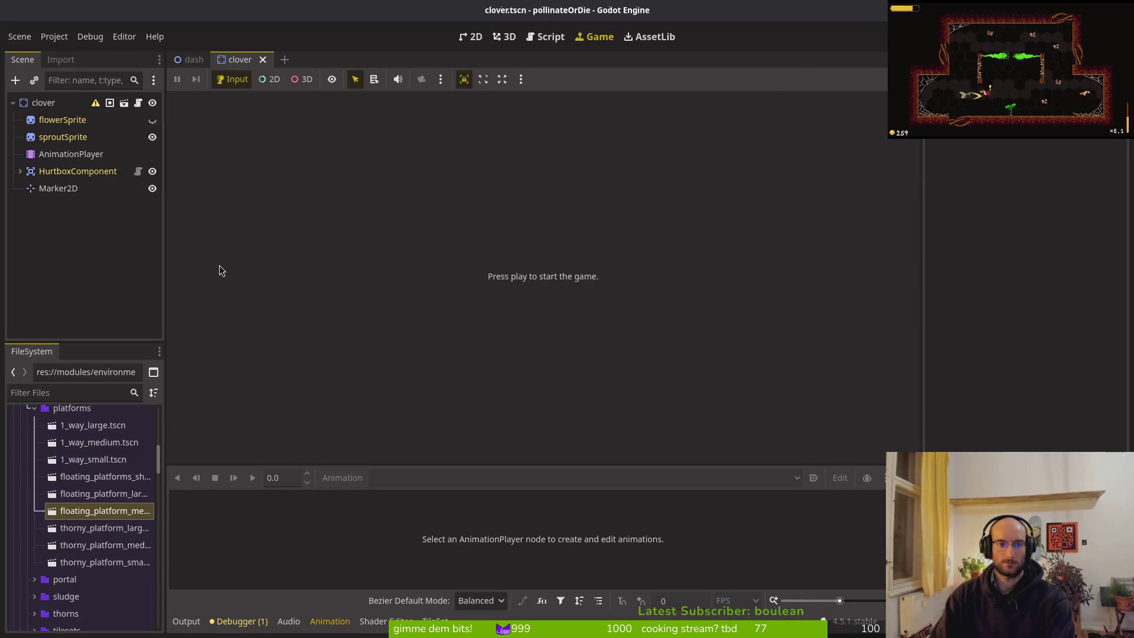
{"action": "key", "text": "ctrl+shift+o"}
{"action": "type", "text": "flower"}
{"action": "key", "text": "Down"}
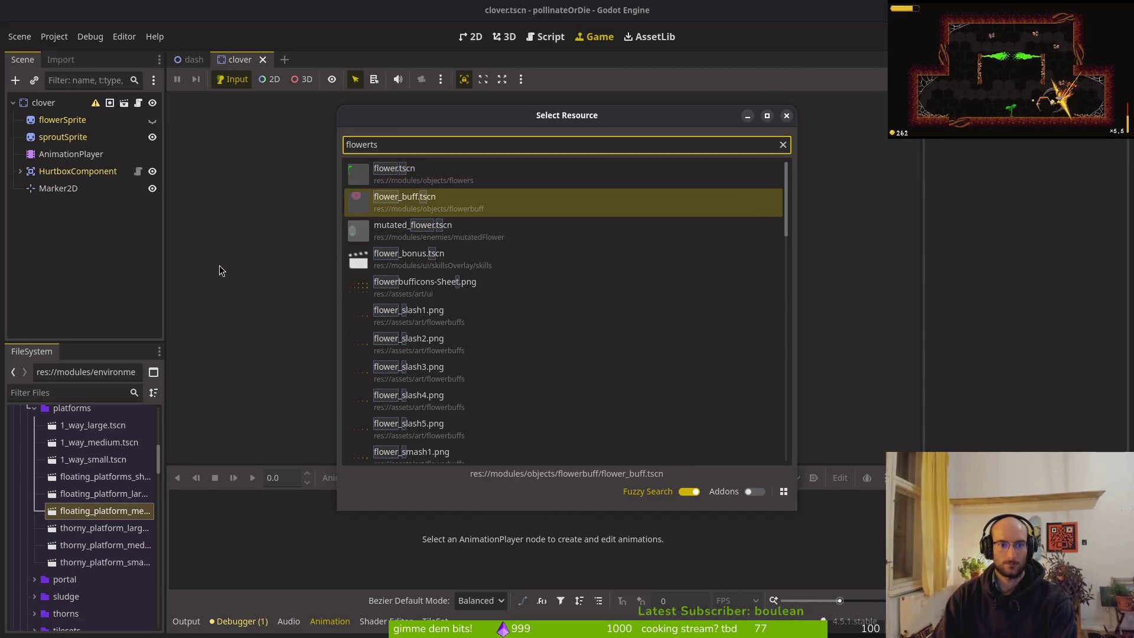
{"action": "key", "text": "Return"}
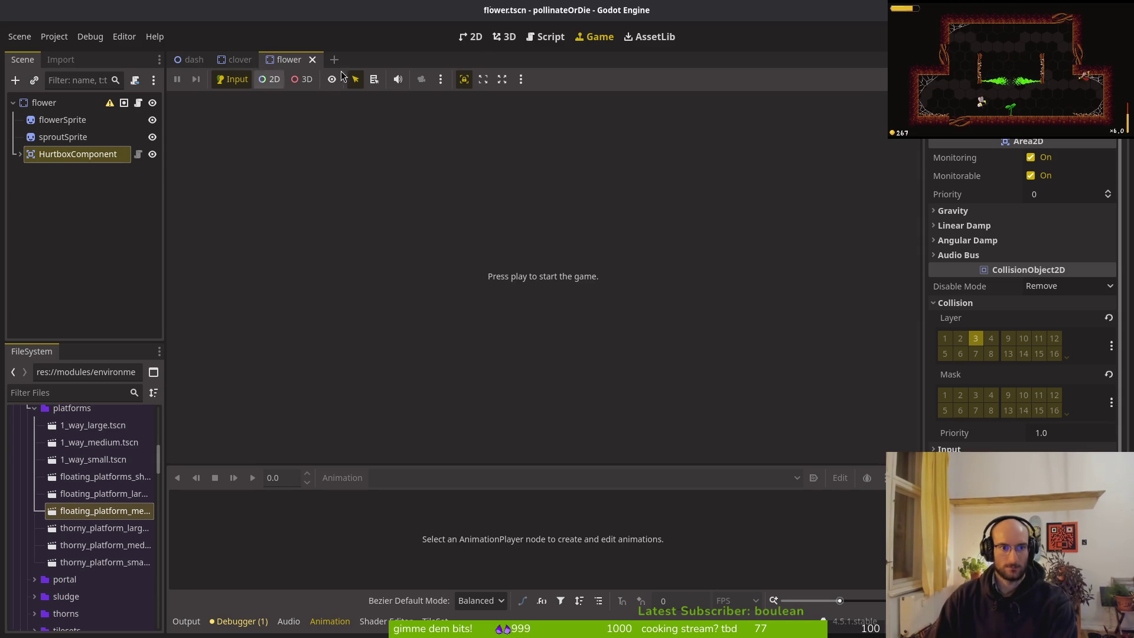
{"action": "left_click", "coordinate": [475, 39]}
{"action": "left_click", "coordinate": [47, 104]}
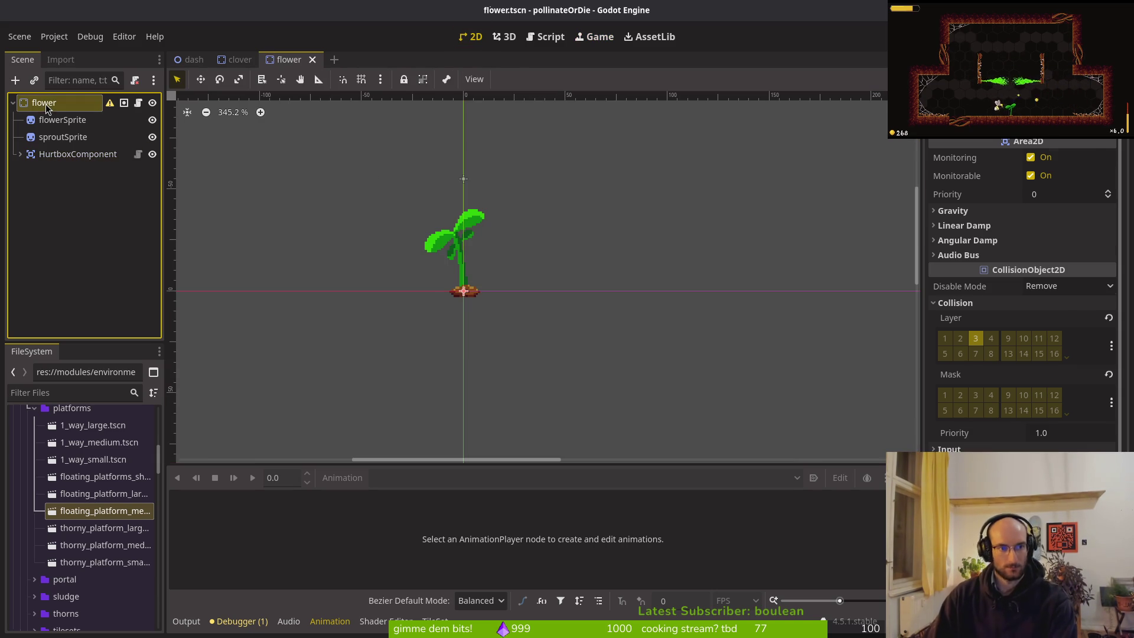
Cut the hints node from tutorial_6, paste it into the flower scene, and save
{"action": "key", "text": "ctrl+shift+o"}
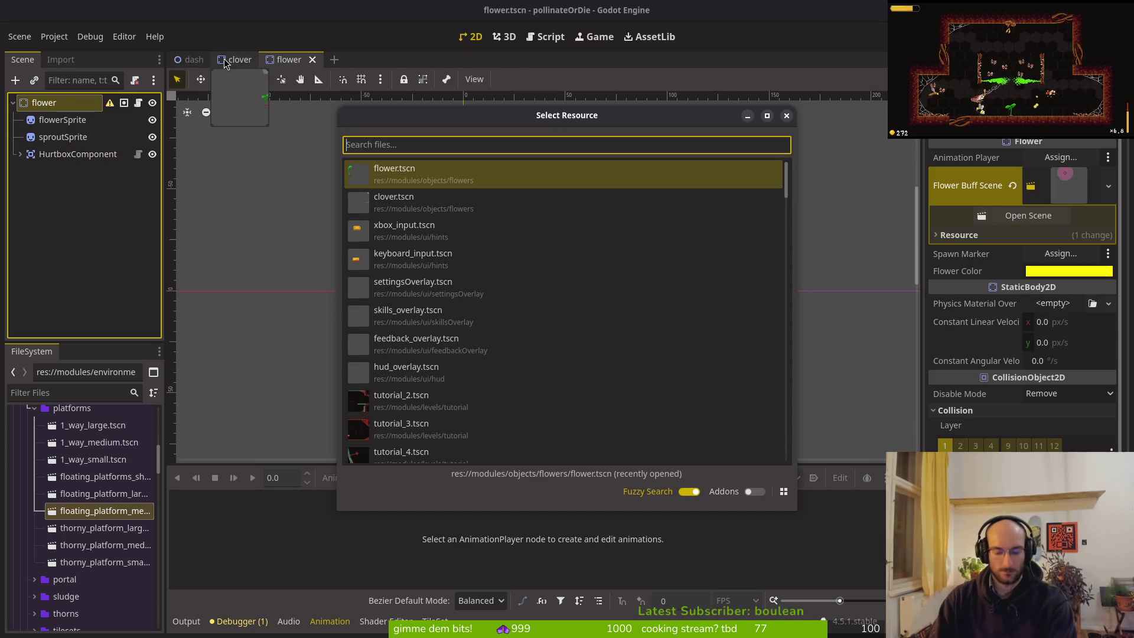
{"action": "type", "text": "tut6"}
{"action": "key", "text": "Return"}
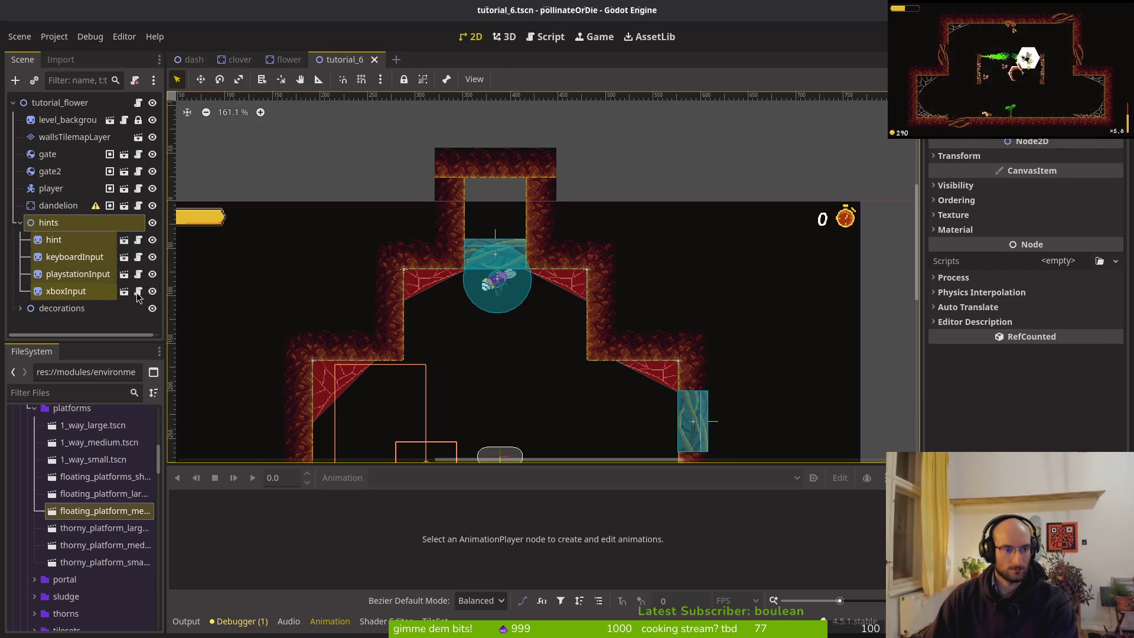
{"action": "scroll", "coordinate": [451, 305], "scroll_direction": "down", "scroll_amount": 3}
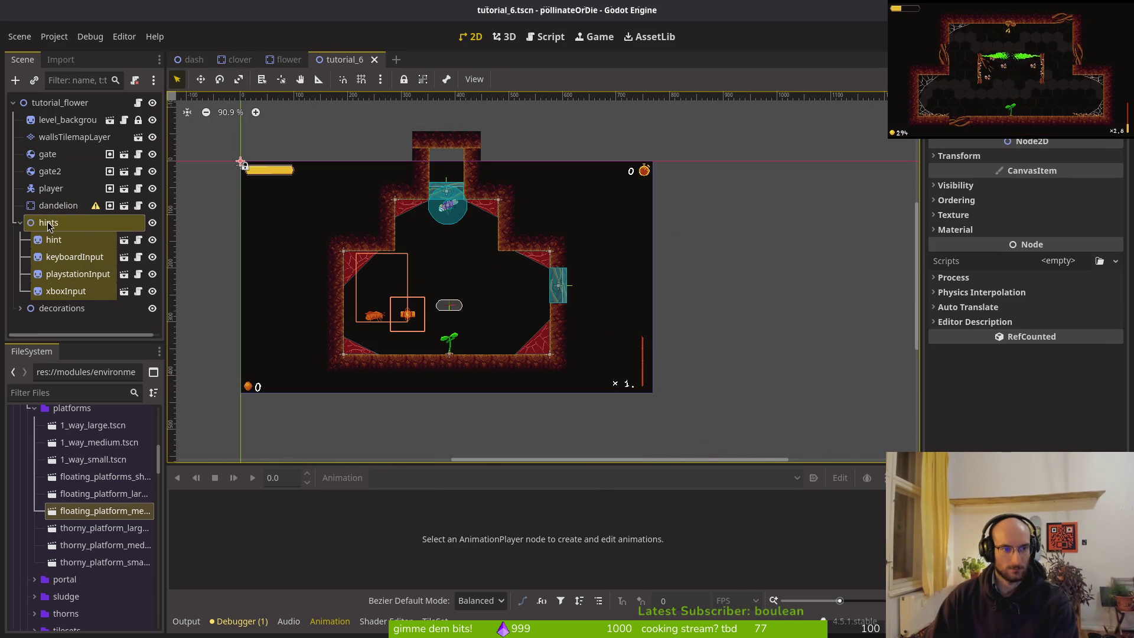
{"action": "left_click", "coordinate": [48, 227]}
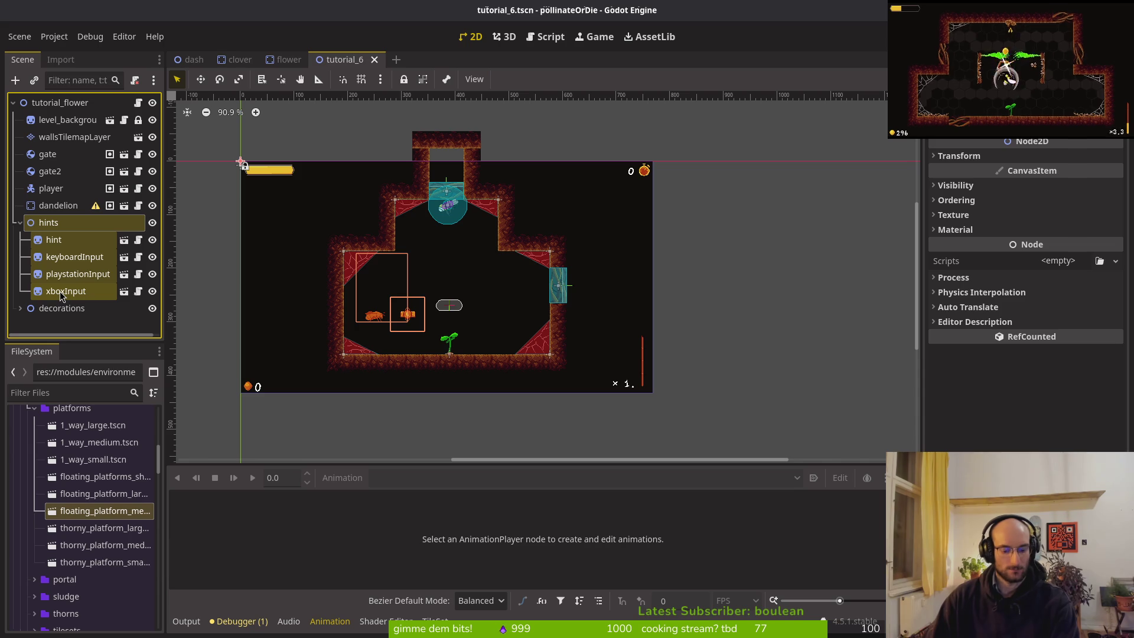
{"action": "key", "text": "Delete"}
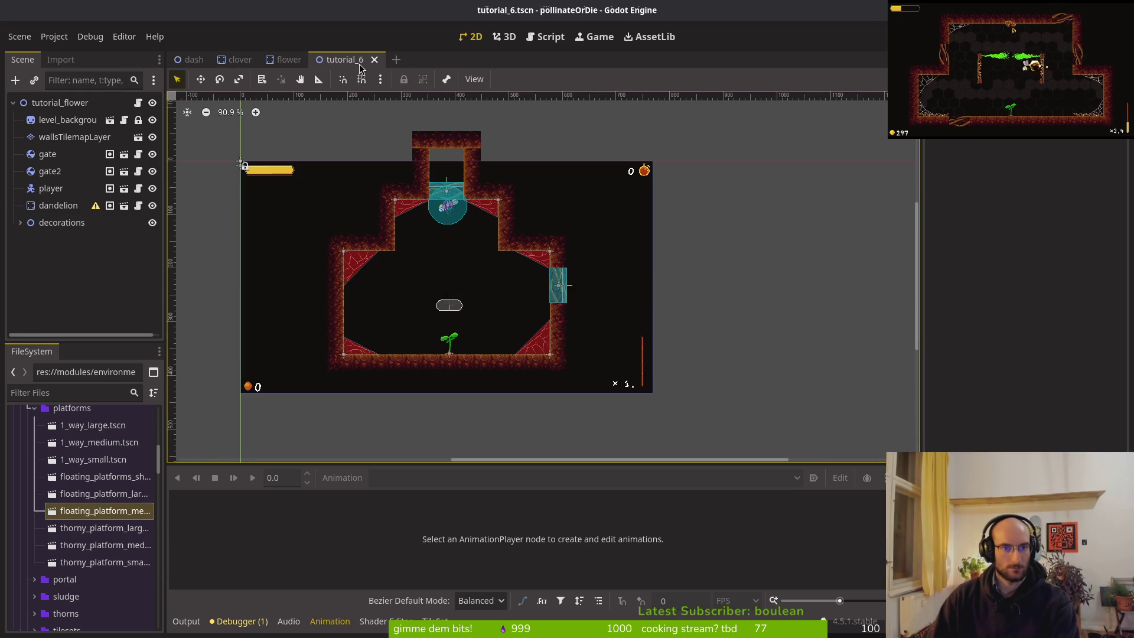
{"action": "left_click", "coordinate": [287, 59]}
{"action": "key", "text": "ctrl+z"}
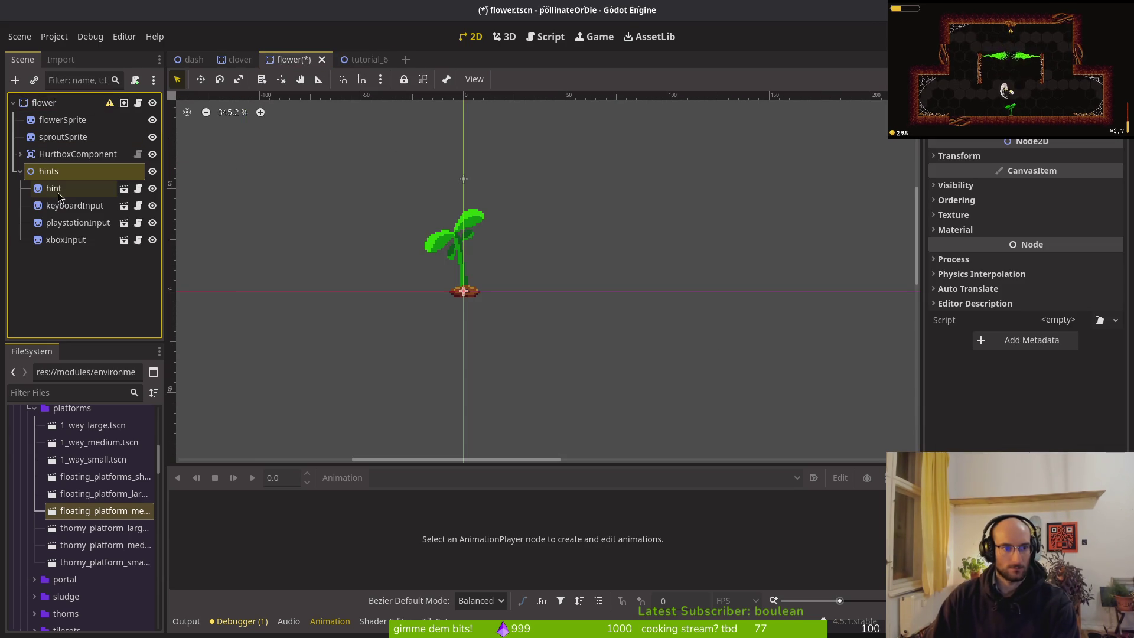
{"action": "key", "text": "ctrl+s"}
{"action": "key", "text": "ctrl+s"}
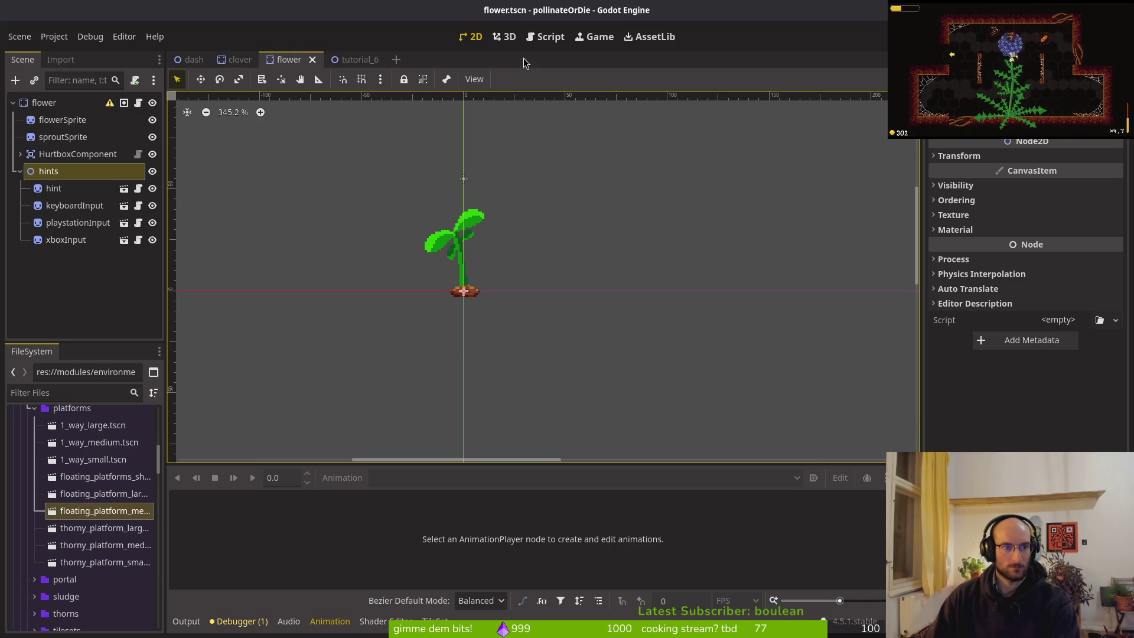
Launch vim in the project folder from the terminal
{"action": "key", "text": "alt+Tab"}
{"action": "type", "text": "vim"}
{"action": "key", "text": "Return"}
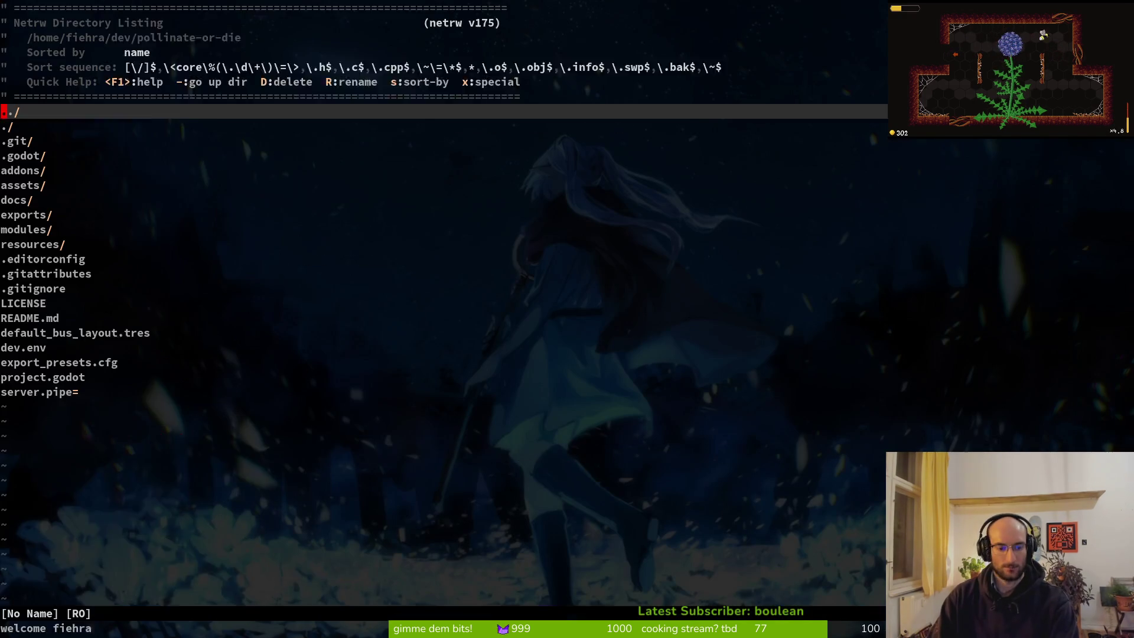
Open tutorial_6.gd in Neovim and look over its hint lines
{"action": "key", "text": "space"}
{"action": "key", "text": "f"}
{"action": "key", "text": "f"}
{"action": "type", "text": "tut"}
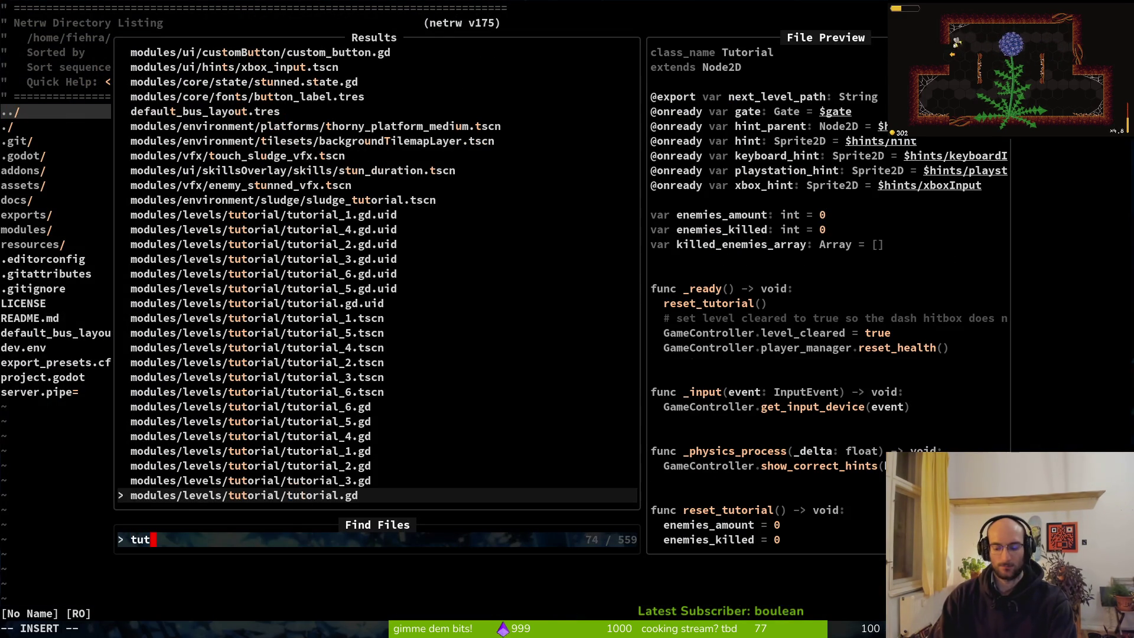
{"action": "type", "text": "6"}
{"action": "key", "text": "Return"}
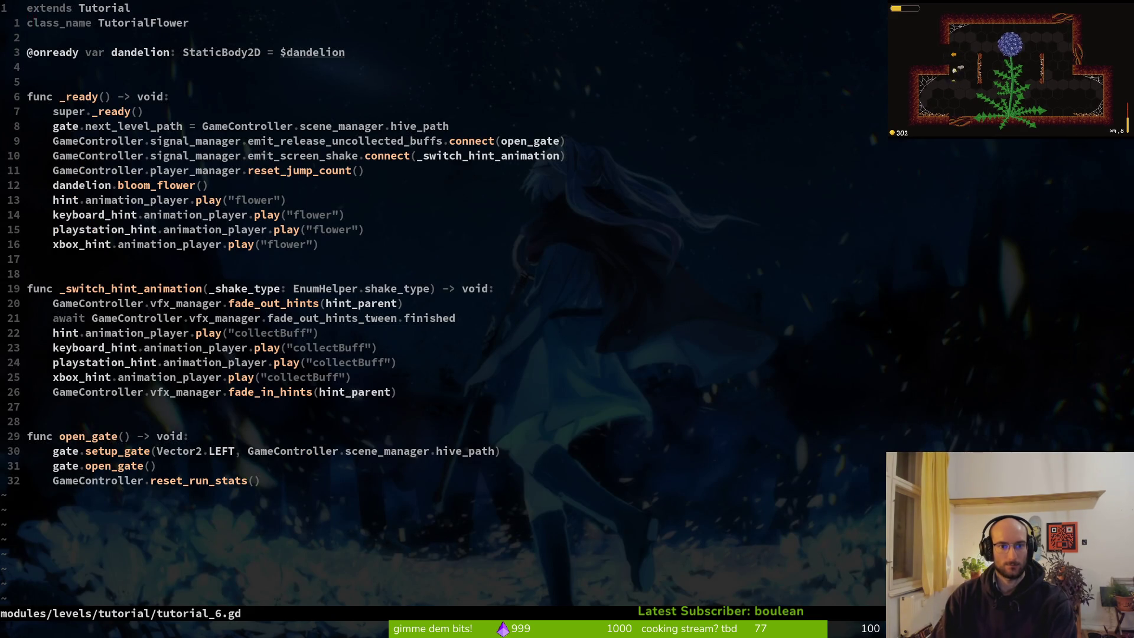
{"action": "key", "text": "shift+v"}
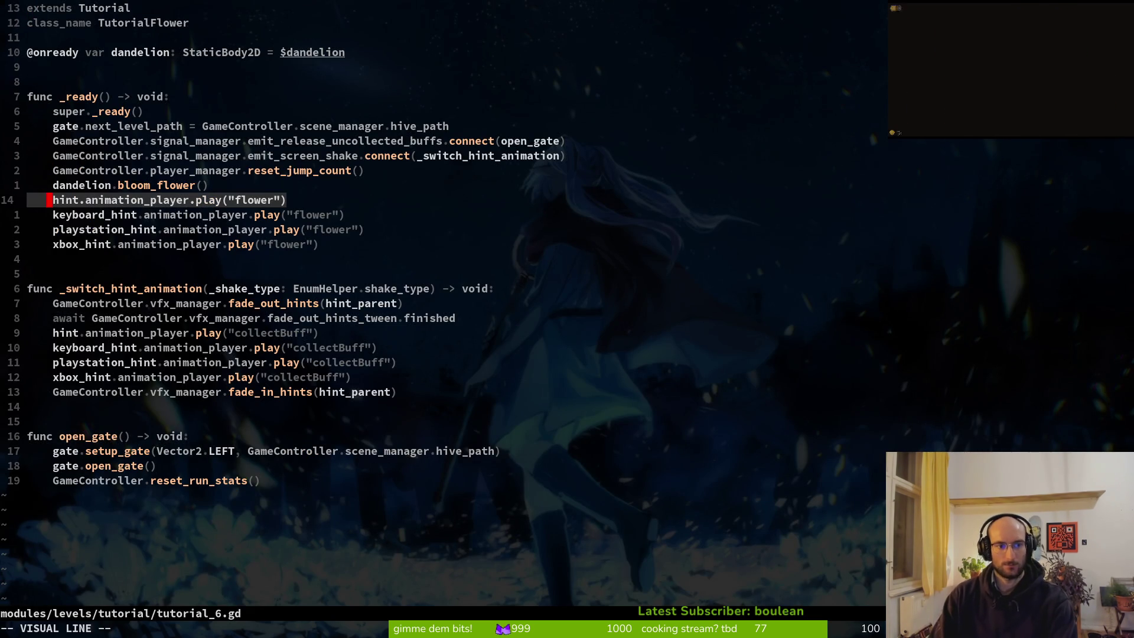
{"action": "key", "text": "j"}
{"action": "key", "text": "j"}
{"action": "key", "text": "j"}
{"action": "key", "text": "Escape"}
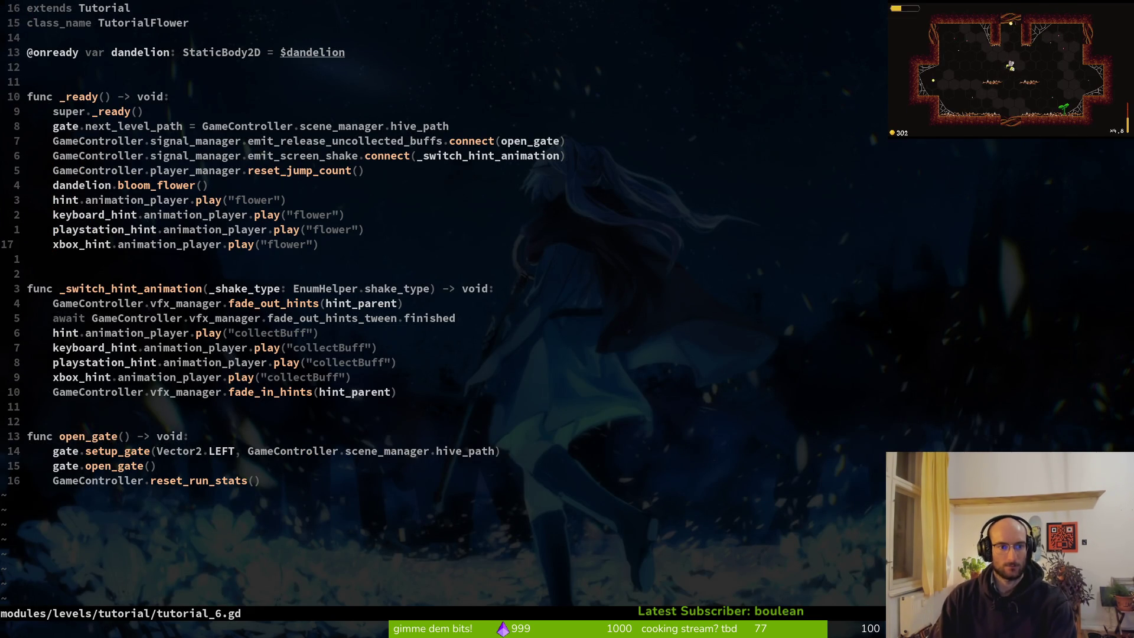
Copy the five hint variable lines from tutorial.gd into flower.gd below flower_color
{"action": "key", "text": "space"}
{"action": "key", "text": "f"}
{"action": "key", "text": "f"}
{"action": "type", "text": "tut"}
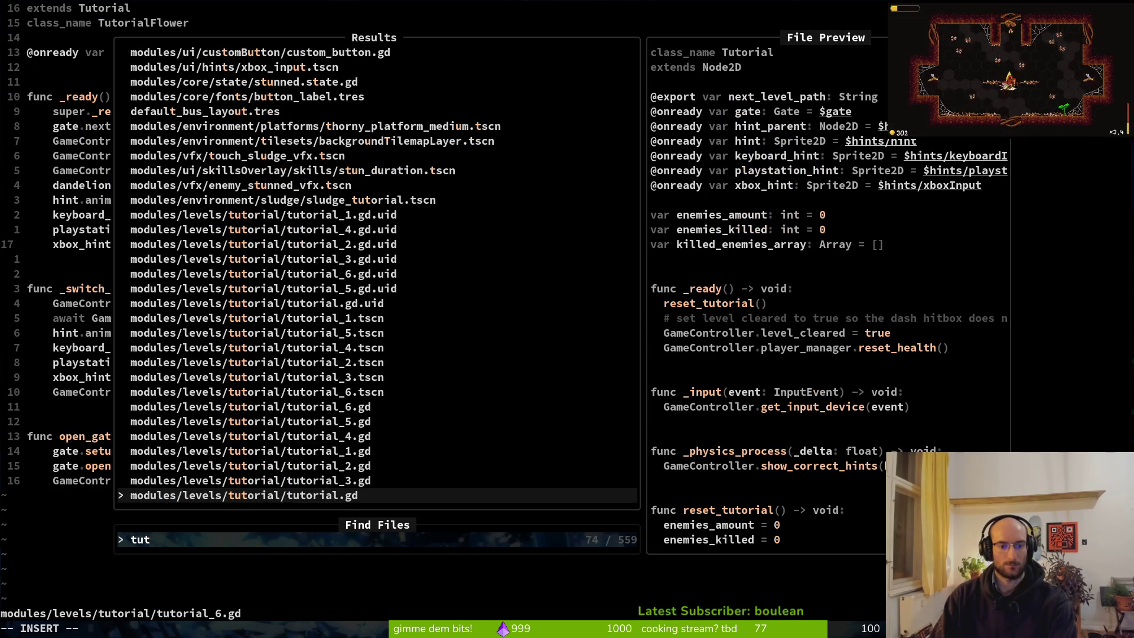
{"action": "key", "text": "Return"}
{"action": "key", "text": "j"}
{"action": "key", "text": "j"}
{"action": "key", "text": "V"}
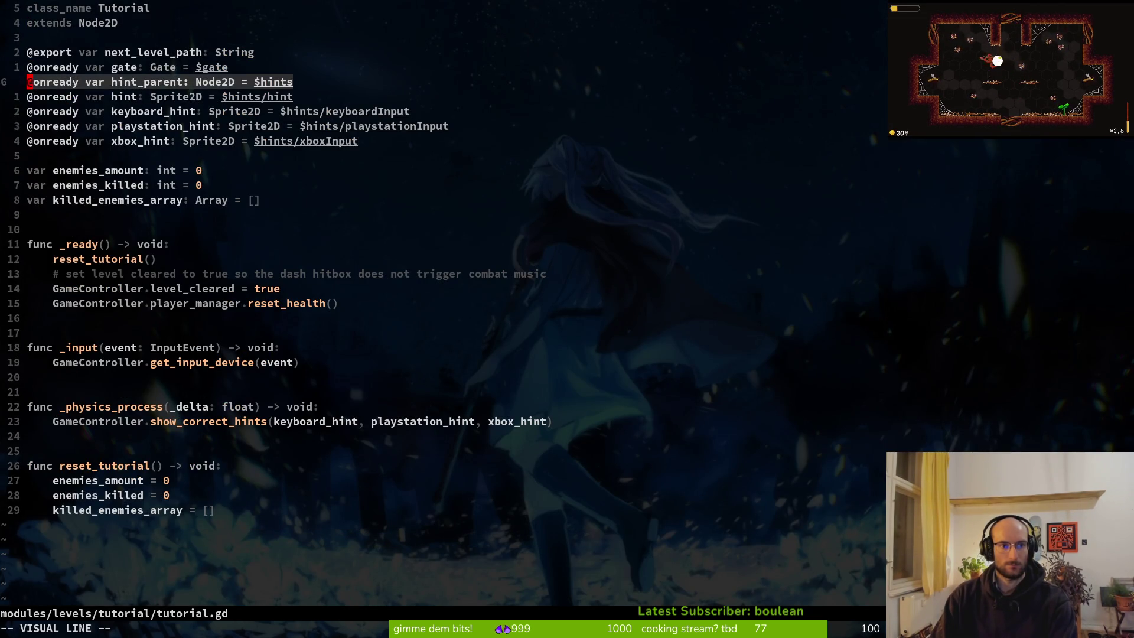
{"action": "key", "text": "j"}
{"action": "key", "text": "j"}
{"action": "key", "text": "j"}
{"action": "key", "text": "y"}
{"action": "key", "text": "space"}
{"action": "key", "text": "f"}
{"action": "key", "text": "f"}
{"action": "type", "text": "flower"}
{"action": "key", "text": "Return"}
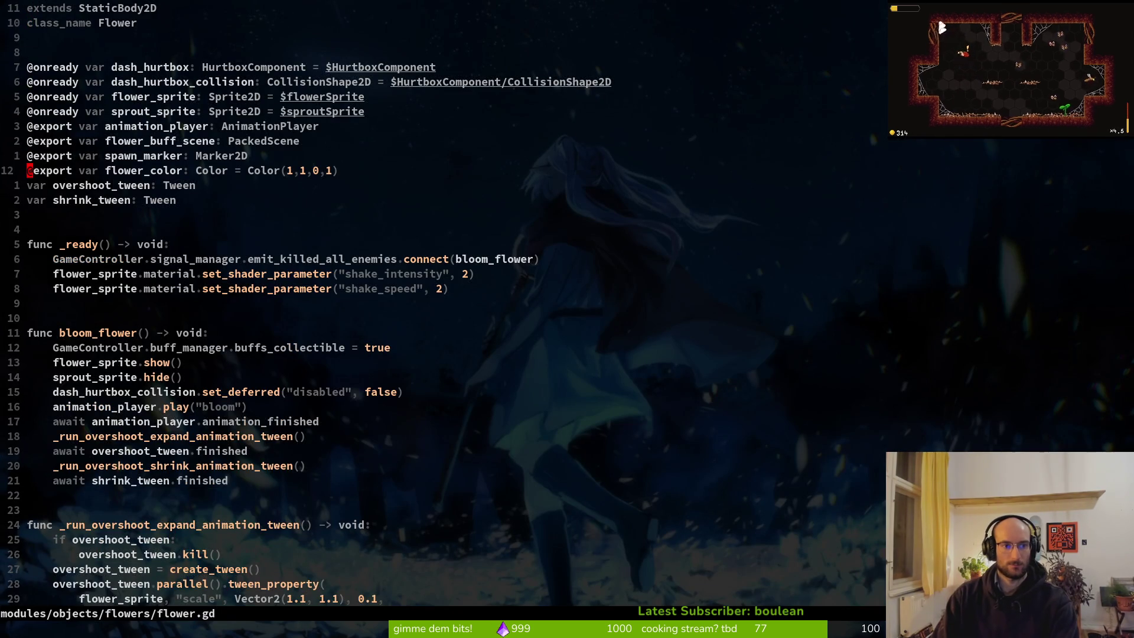
{"action": "key", "text": "p"}
Delete the four hint flower play lines from tutorial_6.gd and save it
{"action": "key", "text": "ctrl+6"}
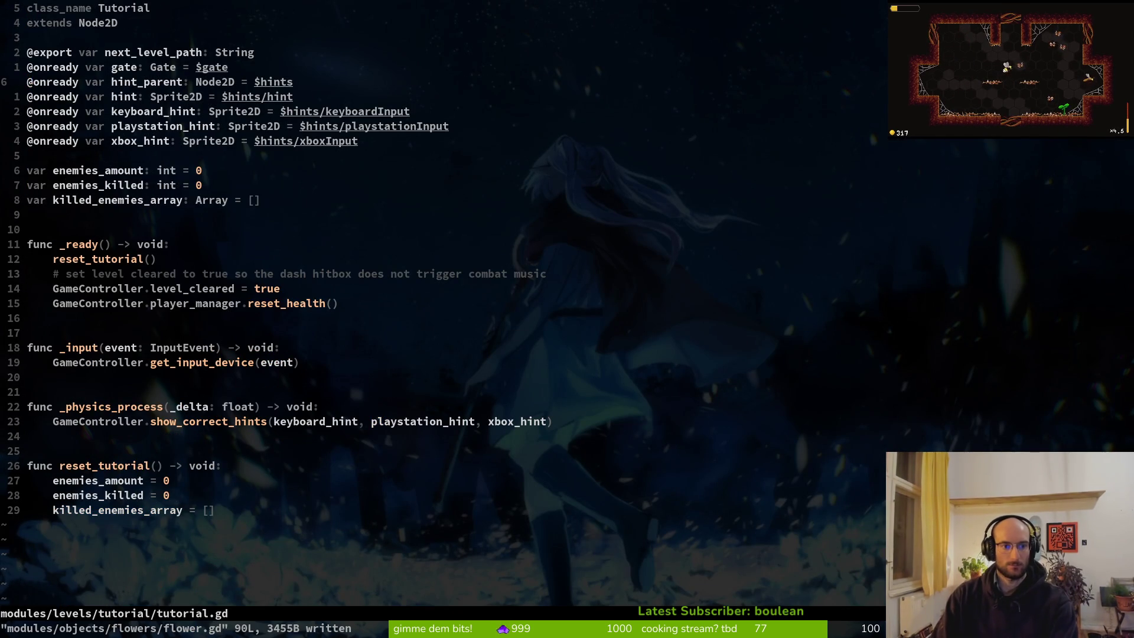
{"action": "key", "text": "space"}
{"action": "key", "text": "f"}
{"action": "key", "text": "f"}
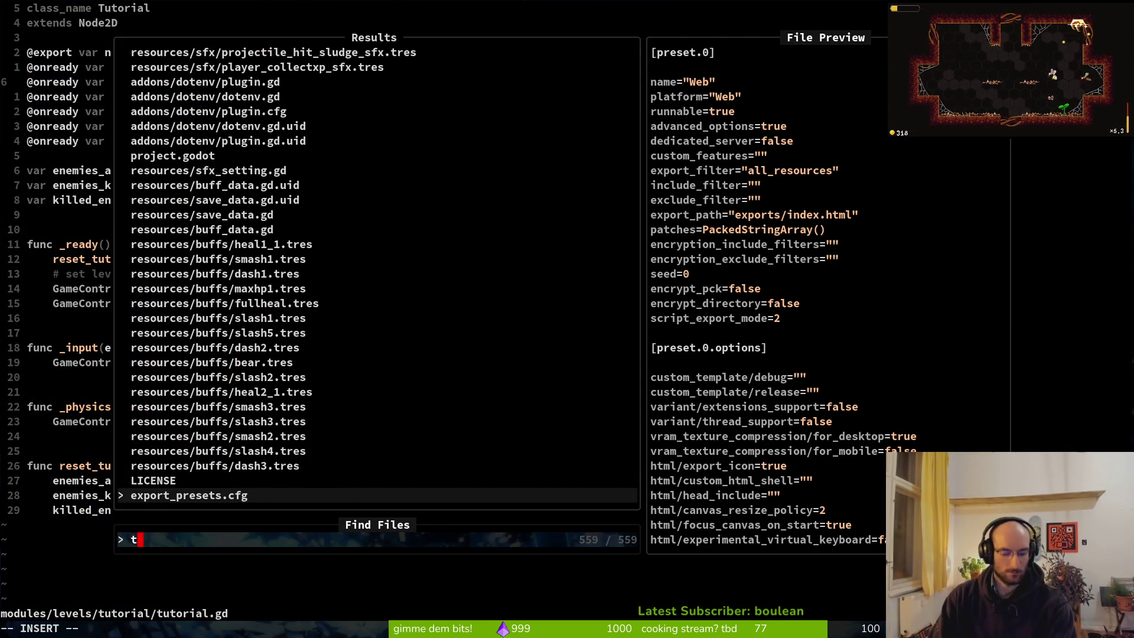
{"action": "type", "text": "ut6"}
{"action": "key", "text": "Return"}
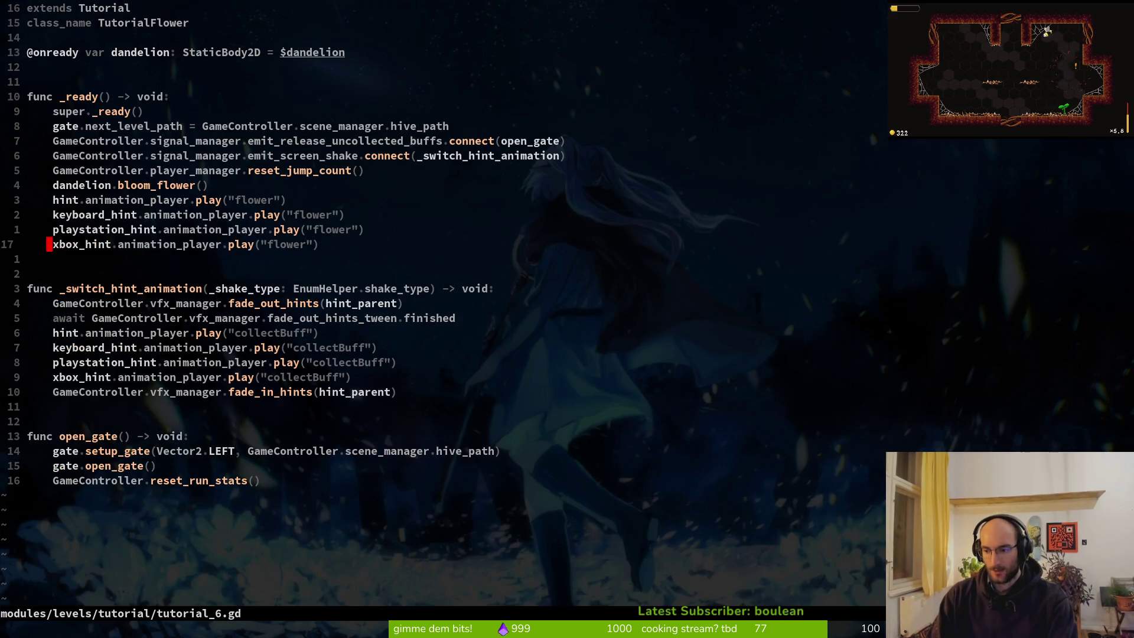
{"action": "key", "text": "3"}
{"action": "key", "text": "k"}
{"action": "key", "text": "V"}
{"action": "key", "text": "j"}
{"action": "key", "text": "j"}
{"action": "type", "text": "jd"}
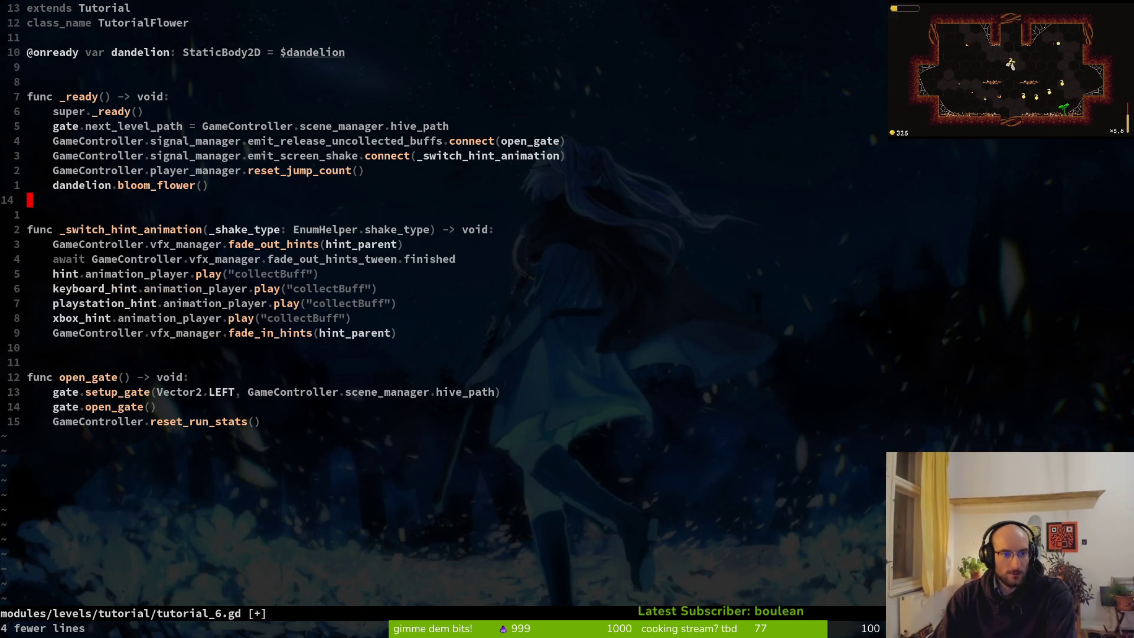
{"action": "type", "text": ":w"}
{"action": "key", "text": "Return"}
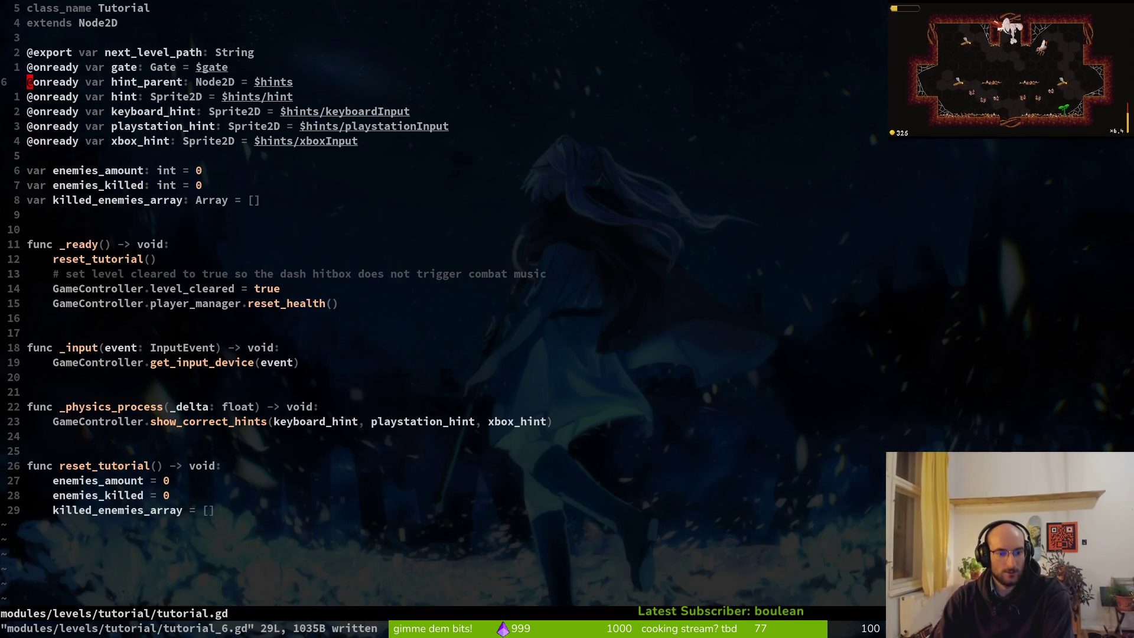
Reopen flower.gd with the fuzzy finder
{"action": "key", "text": "space"}
{"action": "key", "text": "f"}
{"action": "key", "text": "f"}
{"action": "type", "text": "flower"}
{"action": "key", "text": "Return"}
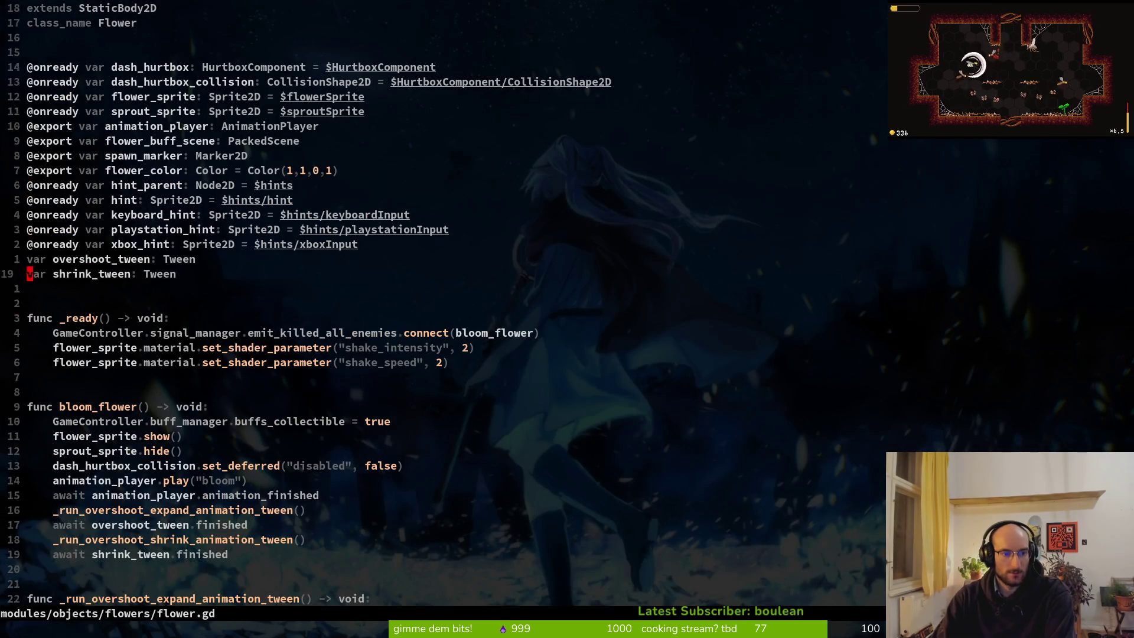
Save flower.gd, then cut the _switch_hint_animation function out of tutorial_6.gd and save it
{"action": "type", "text": "jplayer.play(\"flower"}
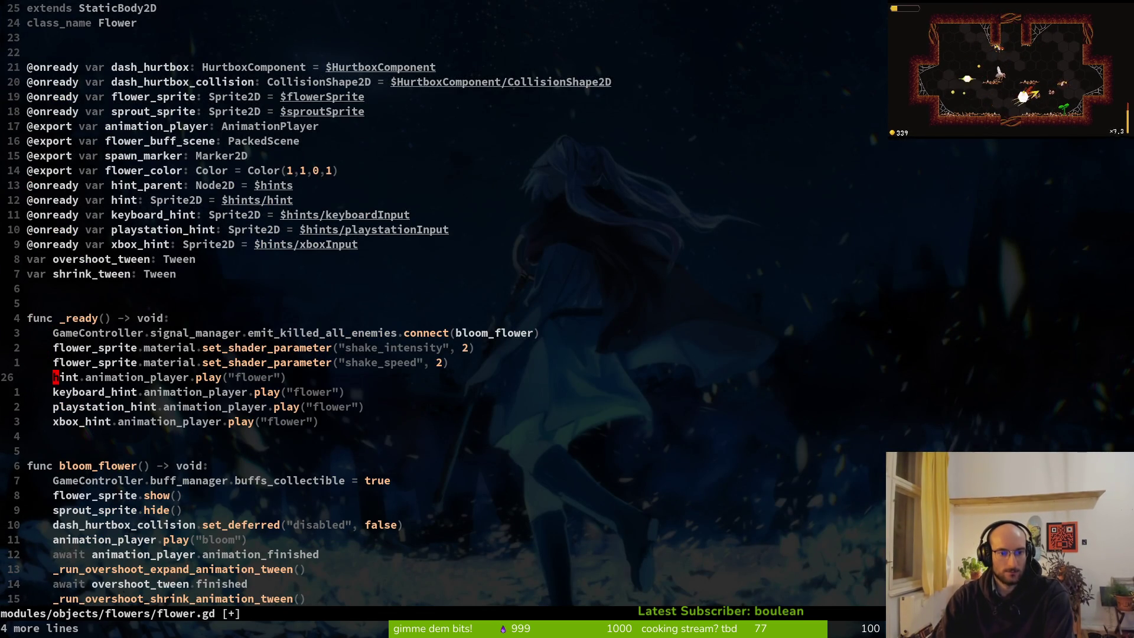
{"action": "type", "text": ":w"}
{"action": "key", "text": "Return"}
{"action": "key", "text": "ctrl+6"}
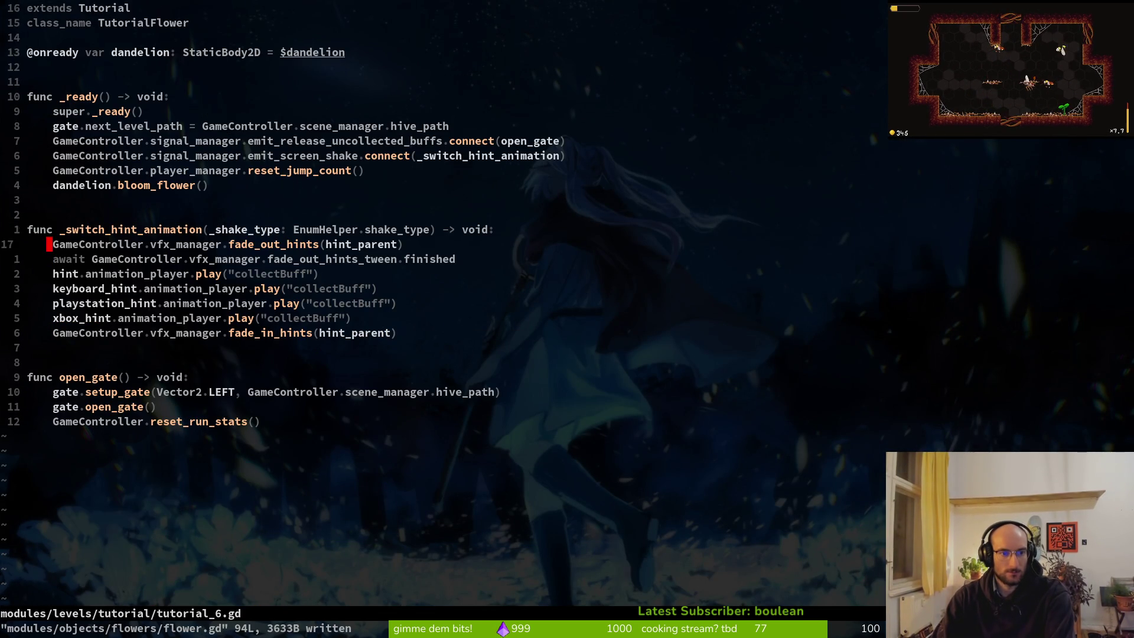
{"action": "key", "text": "shift+v"}
{"action": "key", "text": "j"}
{"action": "key", "text": "j"}
{"action": "key", "text": "j"}
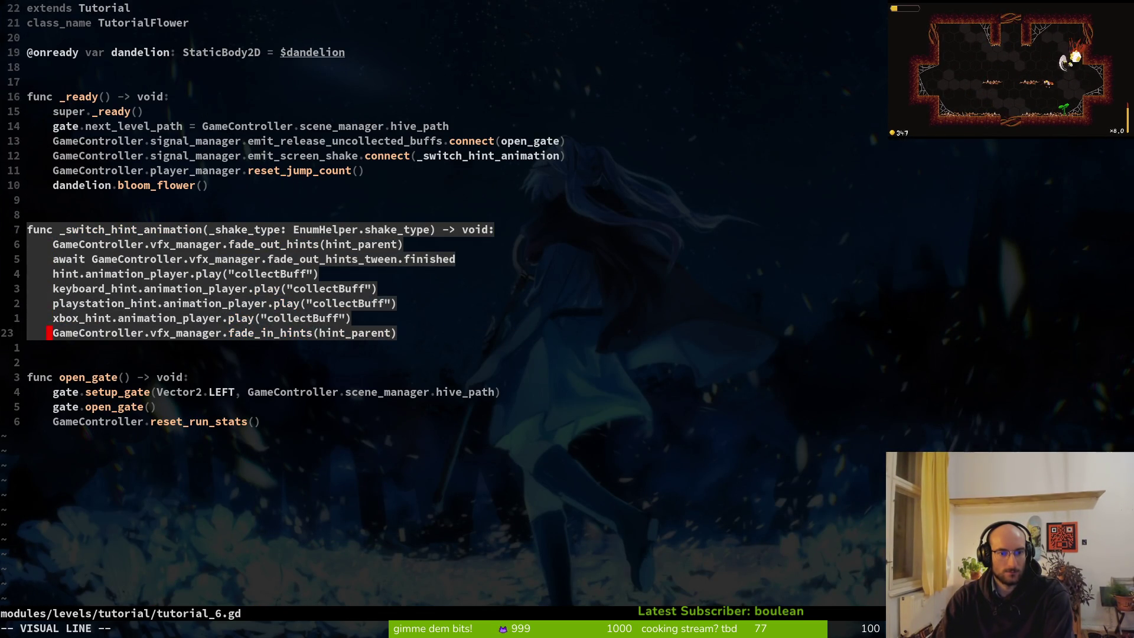
{"action": "type", "text": "d:w"}
{"action": "key", "text": "Return"}
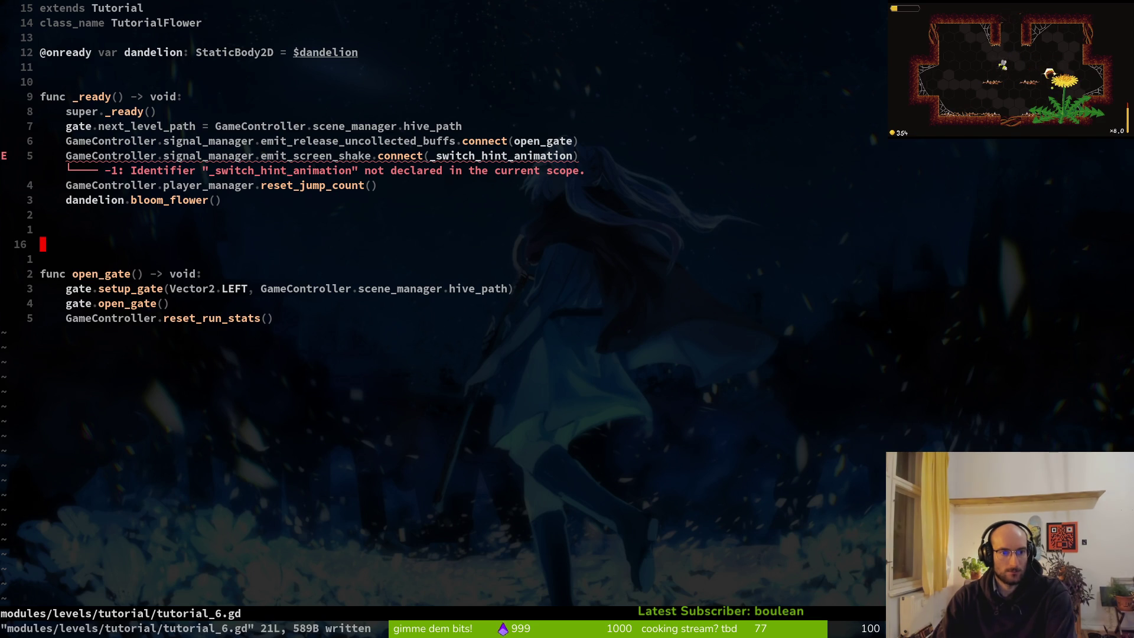
Paste _switch_hint_animation into flower.gd below xbox_hint, add blank lines after _ready, and save
{"action": "key", "text": "ctrl+6"}
{"action": "key", "text": "j"}
{"action": "key", "text": "p"}
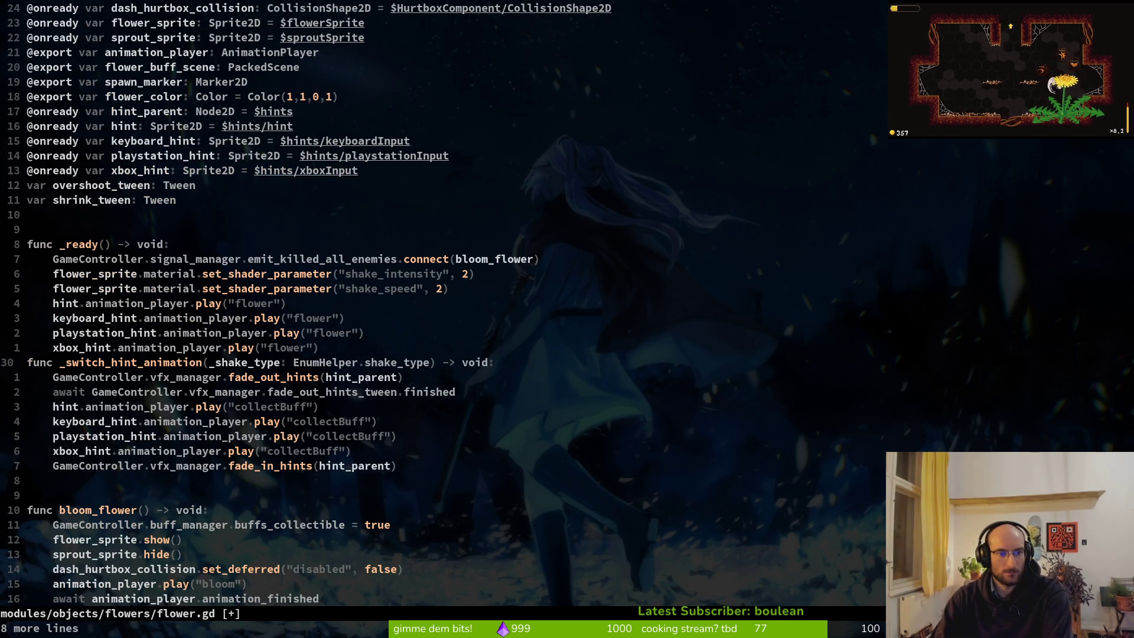
{"action": "key", "text": "k"}
{"action": "key", "text": "o"}
{"action": "key", "text": "Return"}
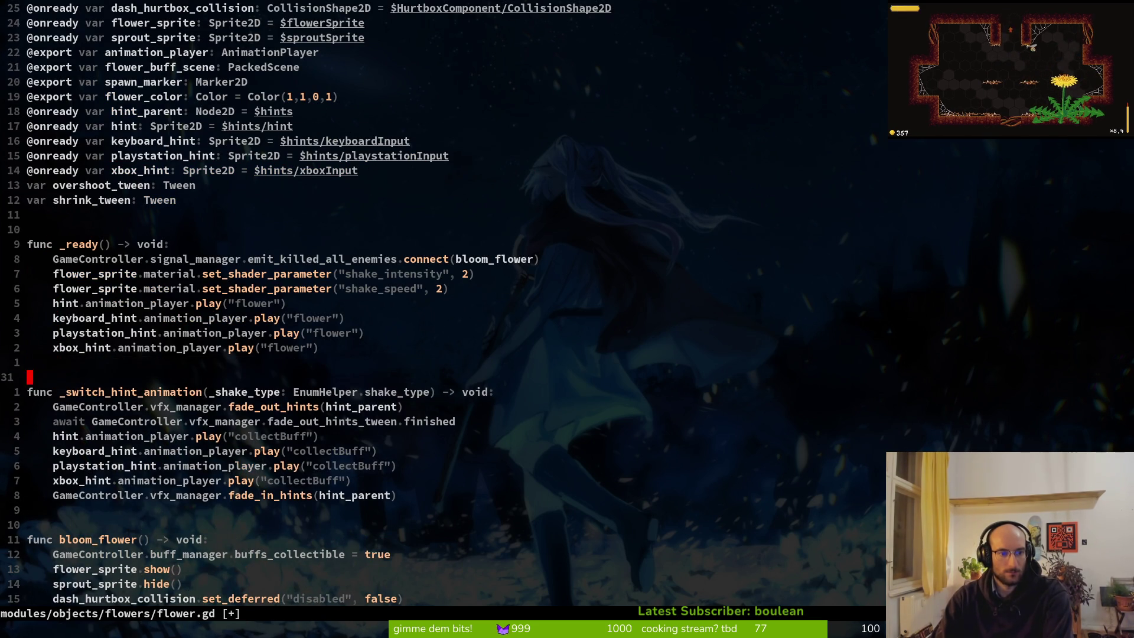
{"action": "key", "text": "Escape"}
{"action": "type", "text": ":w"}
{"action": "key", "text": "Return"}
Move the screen-shake connect line from tutorial_6.gd into flower.gd and save both files
{"action": "key", "text": "ctrl+6"}
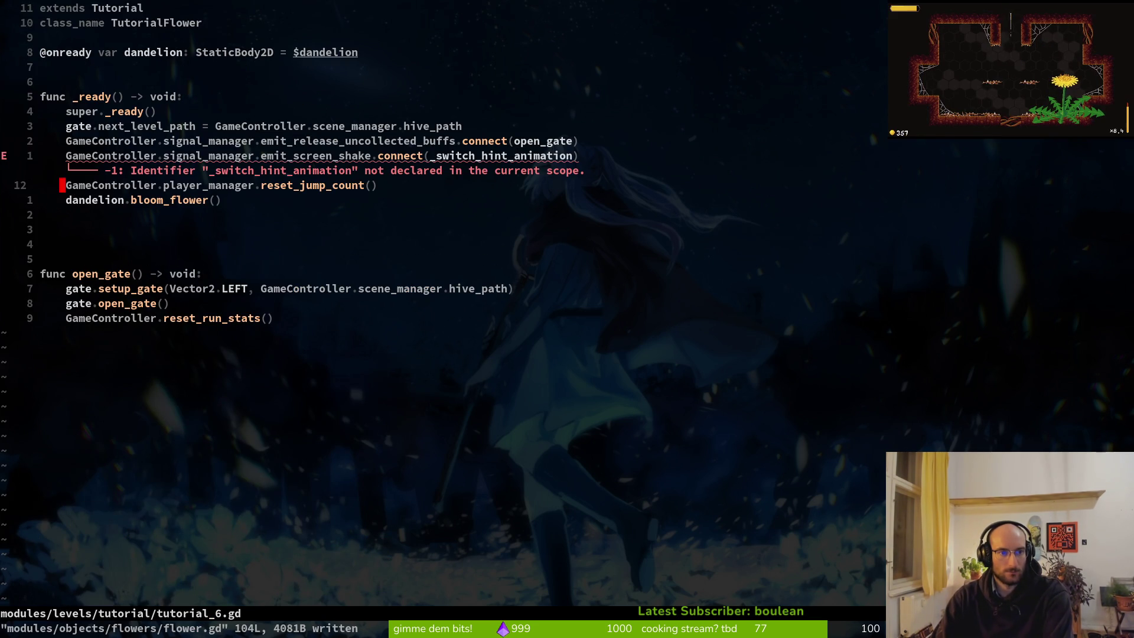
{"action": "key", "text": "k"}
{"action": "key", "text": "d"}
{"action": "key", "text": "d"}
{"action": "type", "text": ":w"}
{"action": "key", "text": "Return"}
{"action": "key", "text": "ctrl+6"}
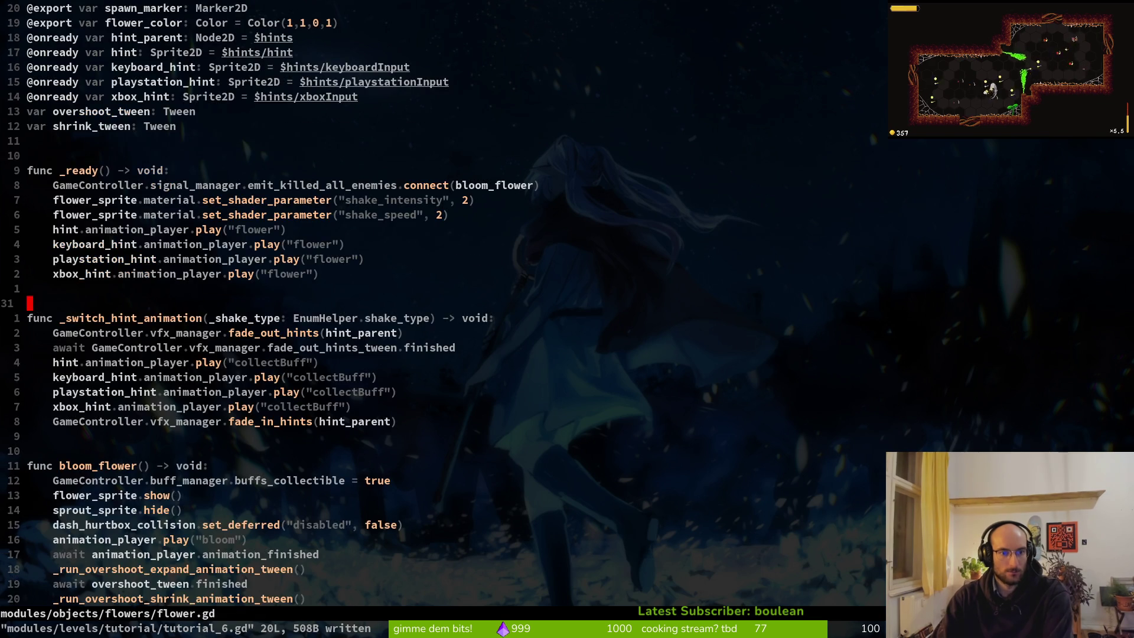
{"action": "type", "text": "p:w"}
{"action": "key", "text": "Return"}
{"action": "key", "text": "alt+Tab"}
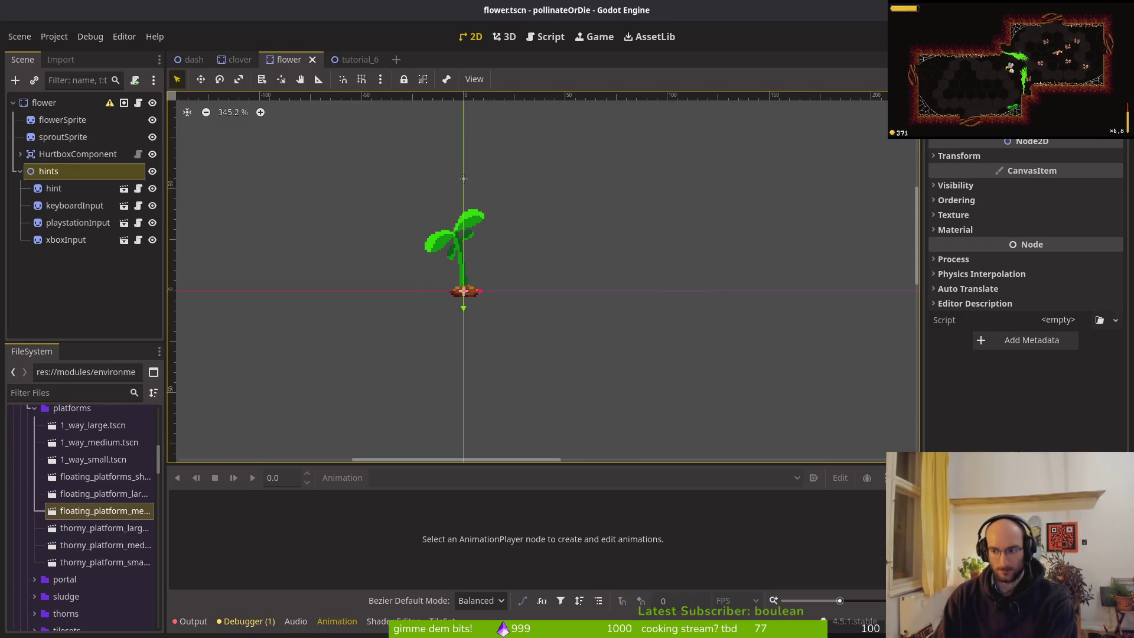
Run the game, try the pause menu's feedback form, then quit to the main menu and start a New Game
{"action": "key", "text": "F5"}
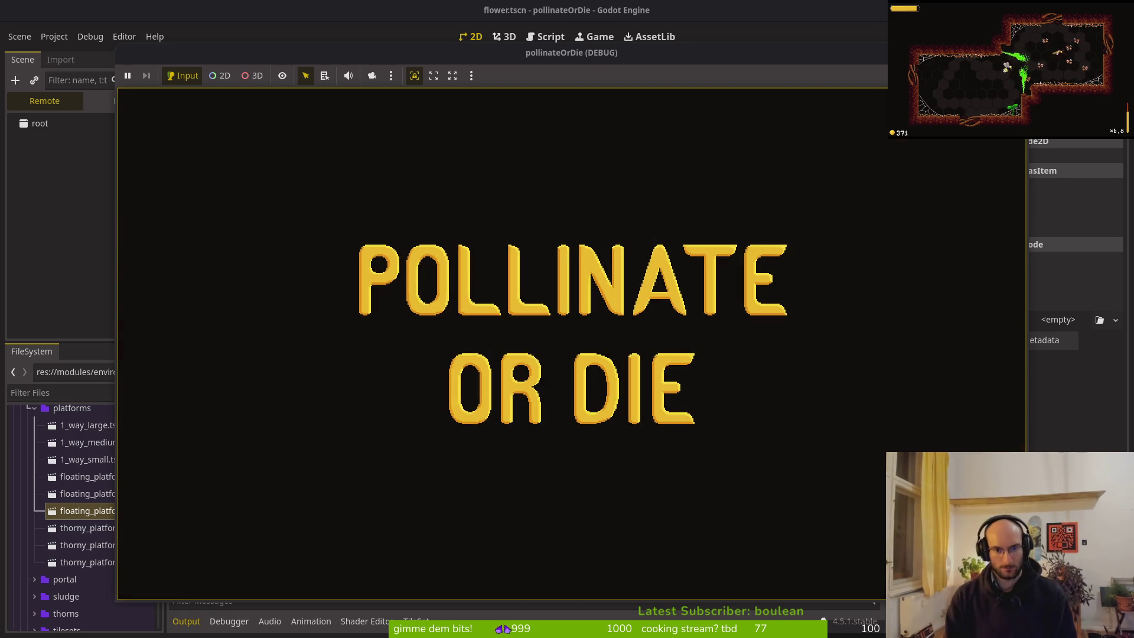
{"action": "key", "text": "Return"}
{"action": "key", "text": "Escape"}
{"action": "key", "text": "Down"}
{"action": "key", "text": "Return"}
{"action": "key", "text": "Escape"}
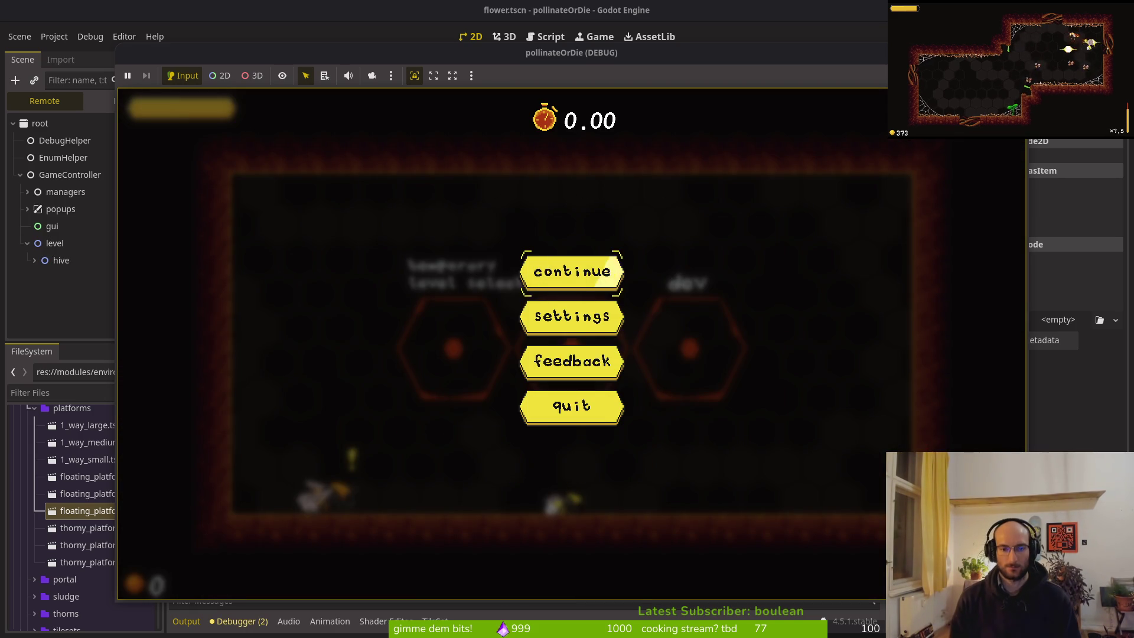
{"action": "key", "text": "Down"}
{"action": "key", "text": "Down"}
{"action": "key", "text": "Return"}
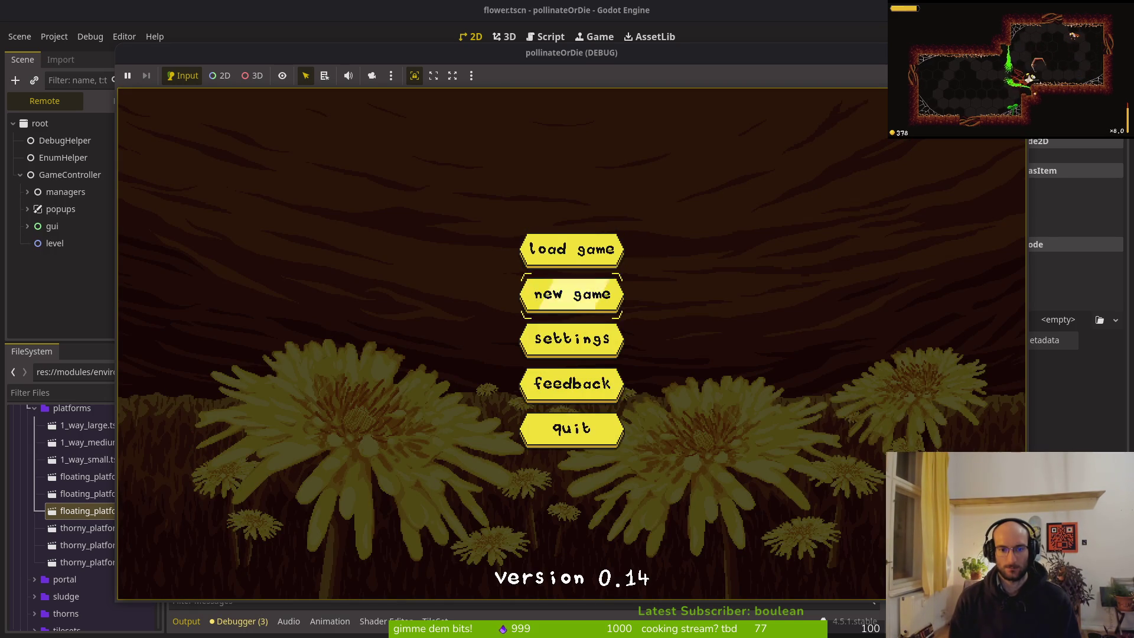
{"action": "key", "text": "Return"}
Fly the bee through the early tutorial rooms, slashing moths and a fireball, then stop the game
{"action": "key", "text": "Right"}
{"action": "key", "text": "Right"}
{"action": "key", "text": "Right"}
{"action": "key", "text": "Right"}
{"action": "key", "text": "Right"}
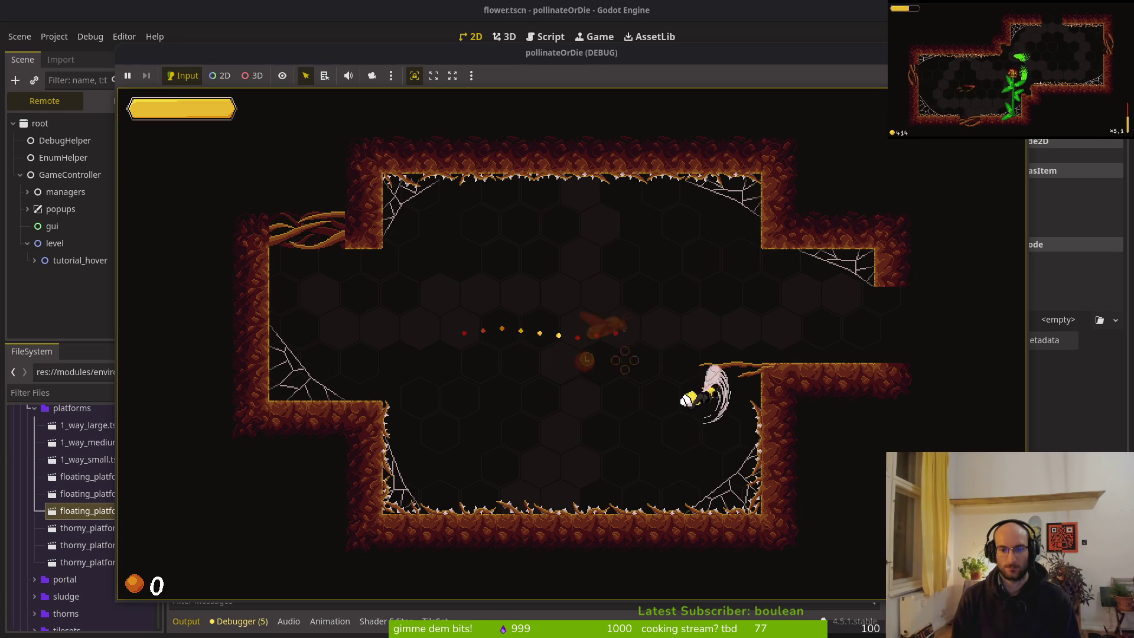
{"action": "key", "text": "Up"}
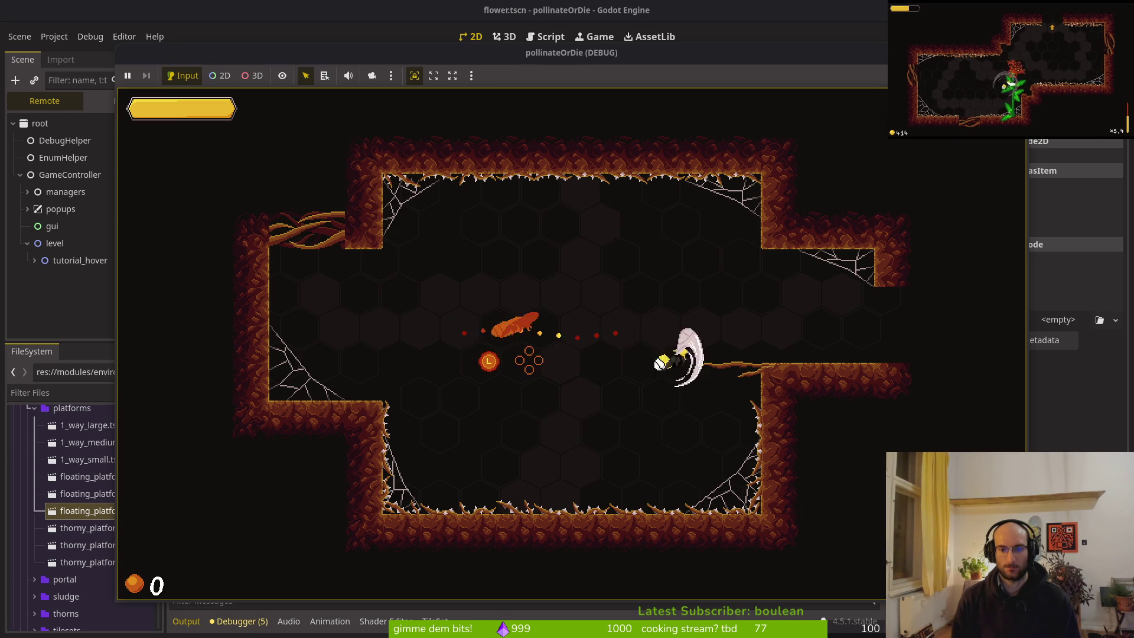
{"action": "key", "text": "Right"}
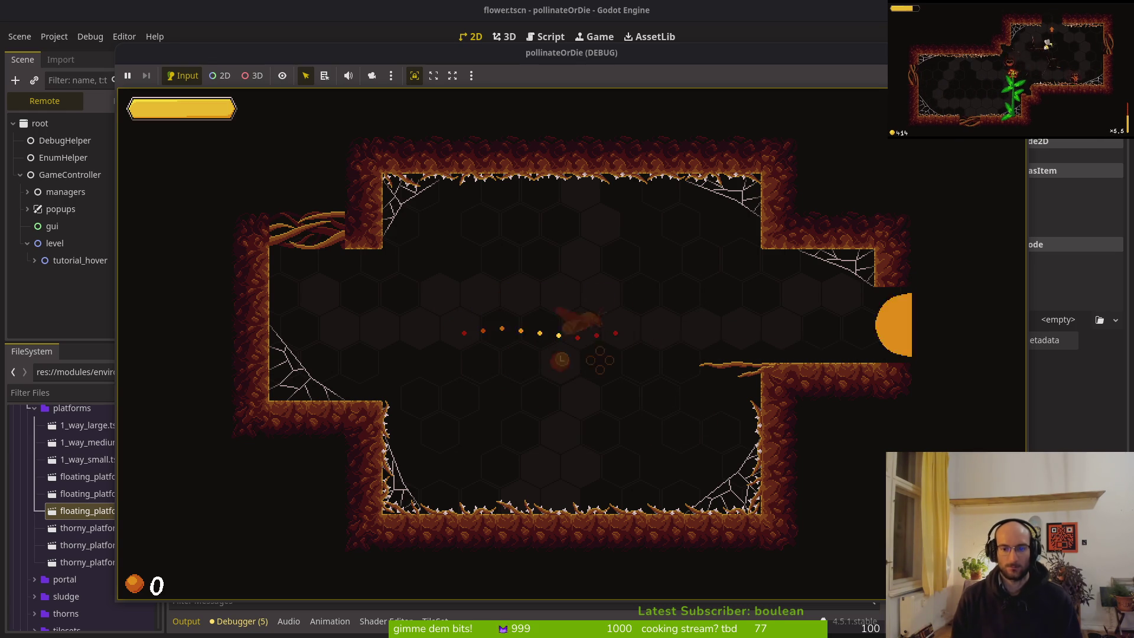
{"action": "key", "text": "Right"}
{"action": "key", "text": "Right"}
{"action": "key", "text": "Left"}
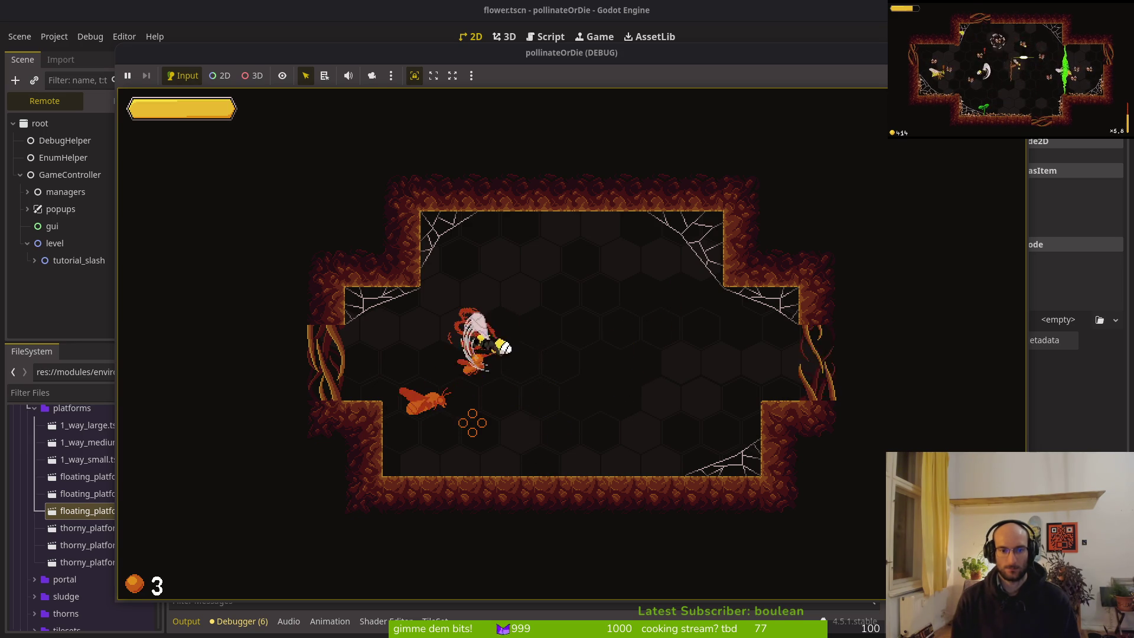
{"action": "key", "text": "Right"}
{"action": "key", "text": "Right"}
{"action": "key", "text": "Right"}
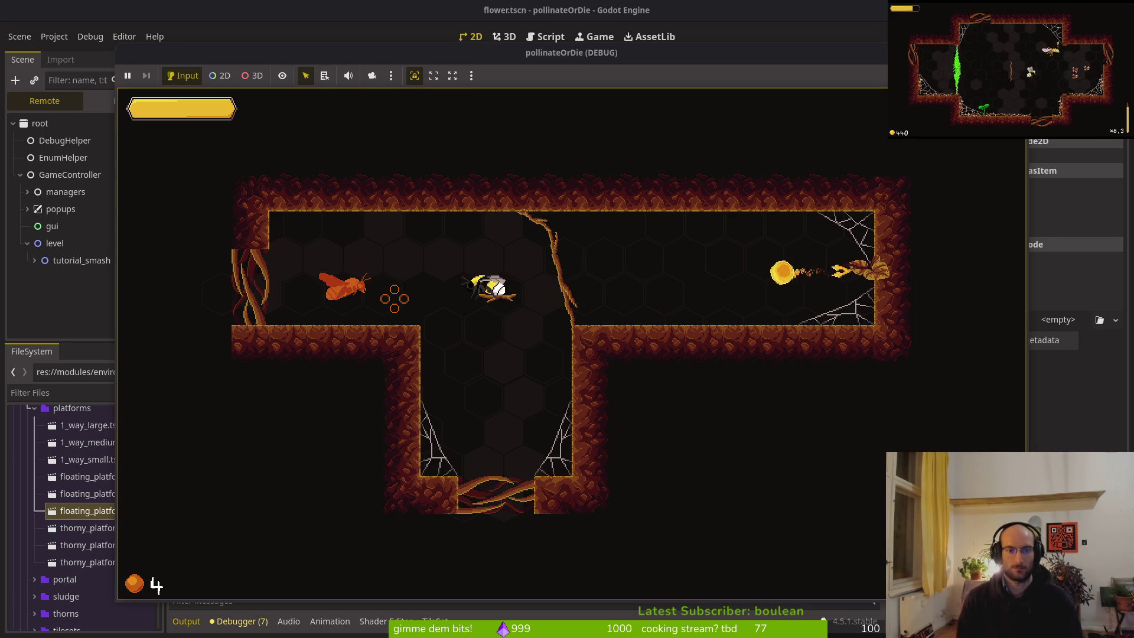
{"action": "key", "text": "space"}
{"action": "key", "text": "Down"}
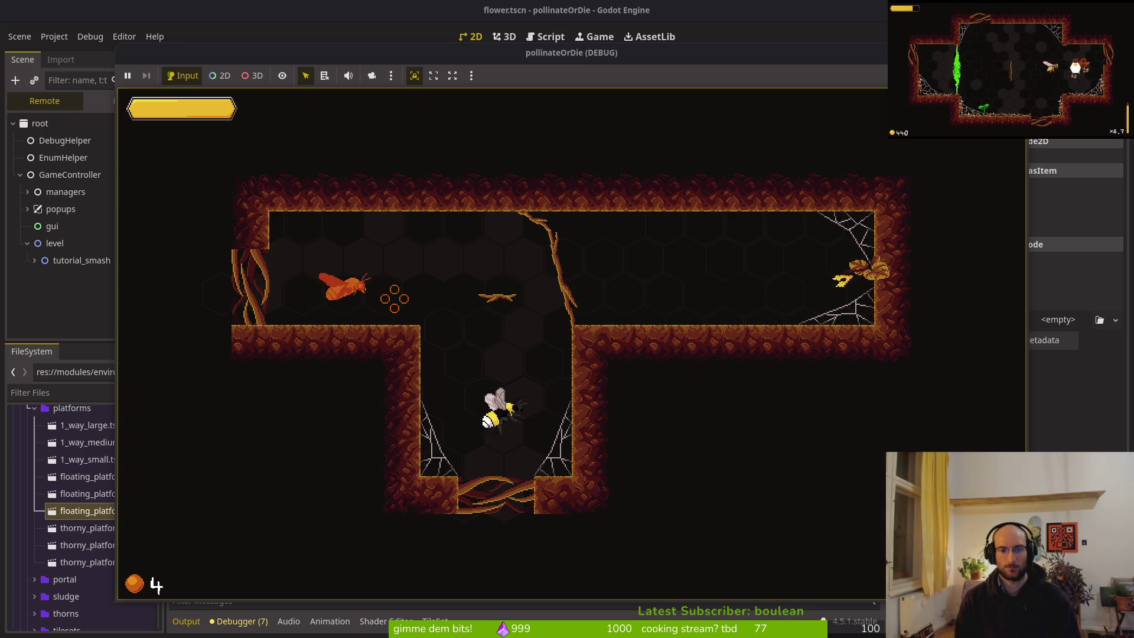
{"action": "key", "text": "Up"}
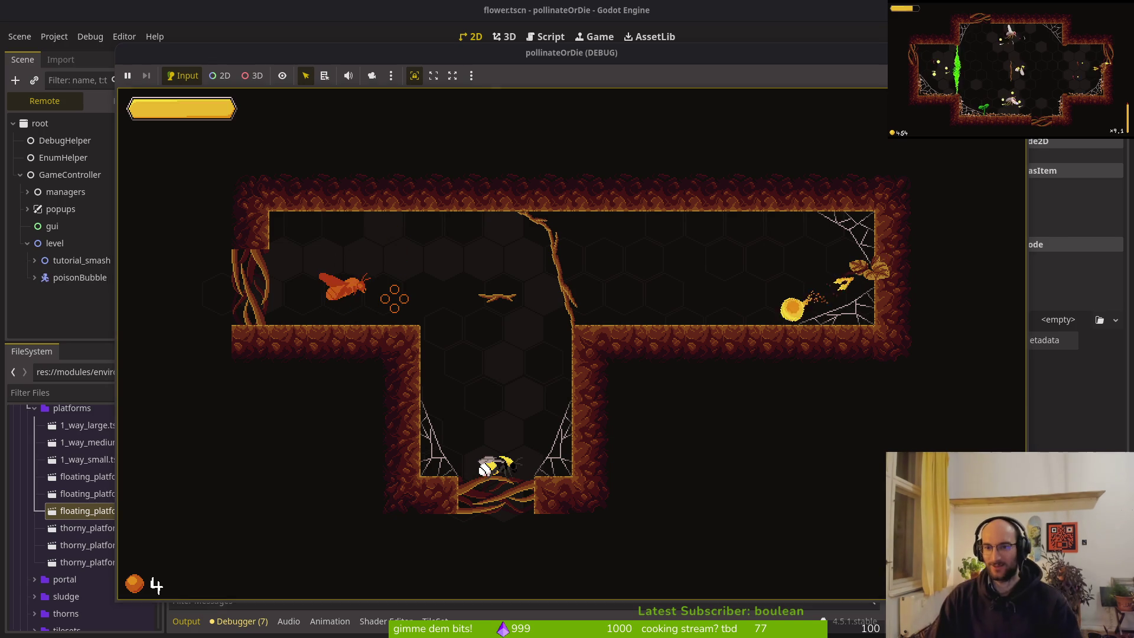
{"action": "key", "text": "F8"}
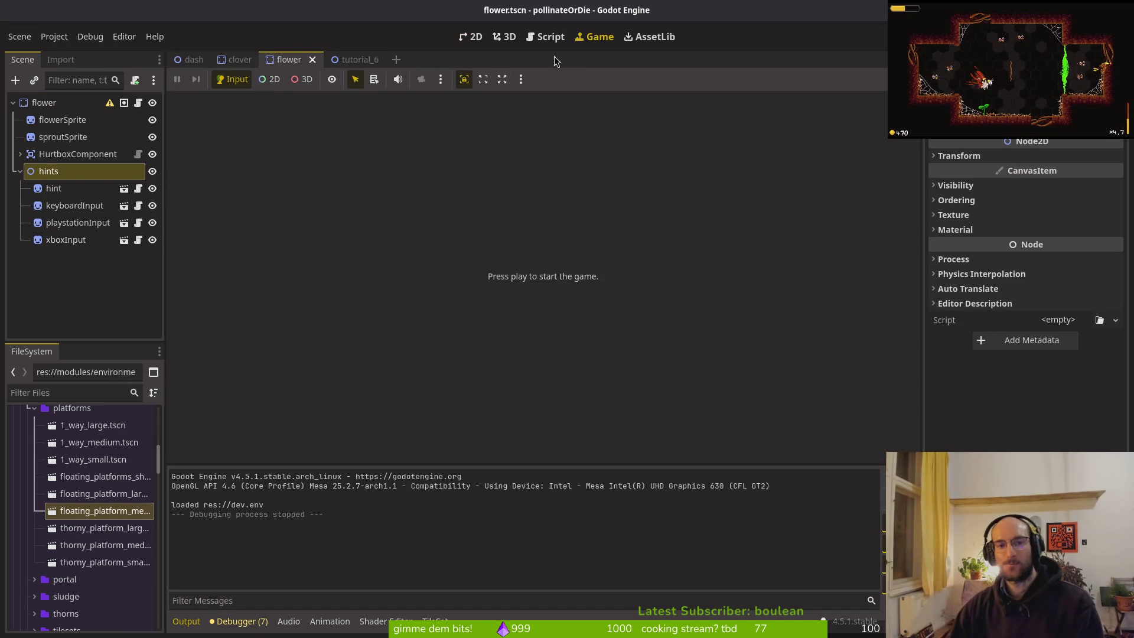
Open tutorial_2.tscn in the 2D view, then open tutorial_4.tscn with quick open
{"action": "key", "text": "shift+alt+o"}
{"action": "type", "text": "tu"}
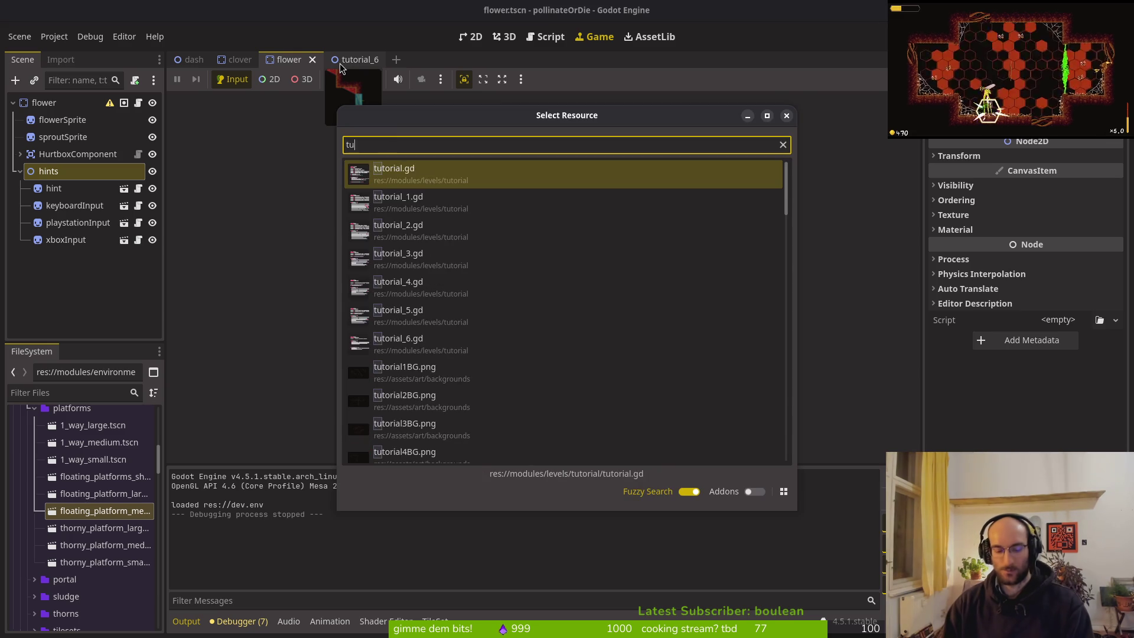
{"action": "type", "text": "t2.t"}
{"action": "key", "text": "Return"}
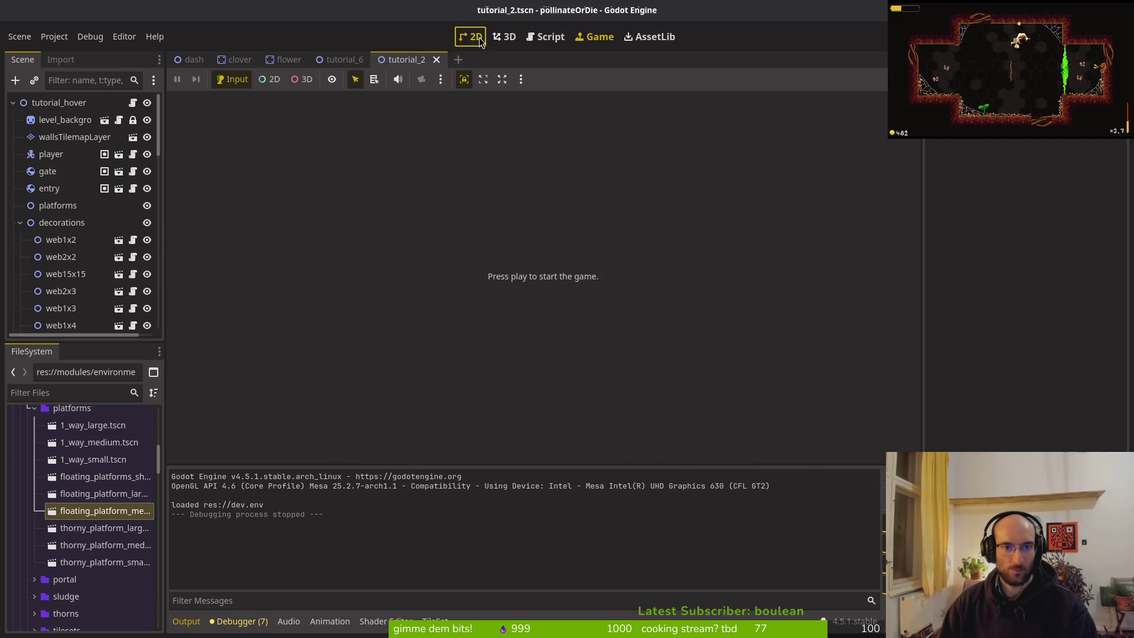
{"action": "left_click", "coordinate": [473, 37]}
{"action": "scroll", "coordinate": [448, 250], "scroll_direction": "down", "scroll_amount": 5}
{"action": "key", "text": "shift+alt+o"}
{"action": "type", "text": "tut4ts"}
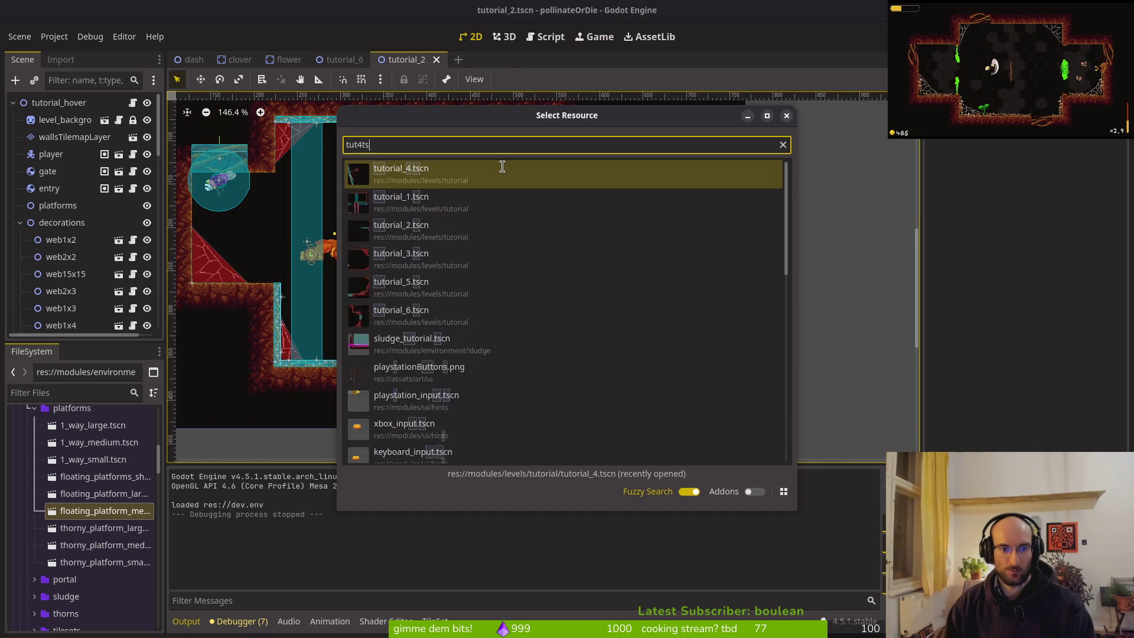
{"action": "key", "text": "Return"}
Delete the 1wayLong and 1wayShort2 one-way platforms from tutorial_4
{"action": "left_click", "coordinate": [485, 255]}
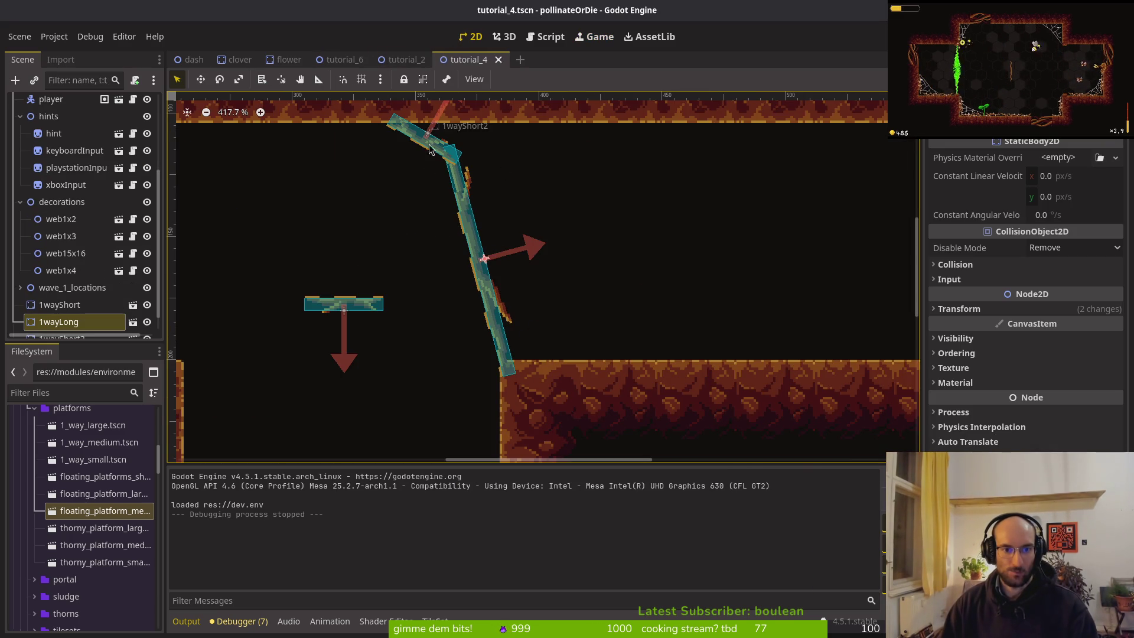
{"action": "scroll", "coordinate": [71, 313], "scroll_direction": "down", "scroll_amount": 1}
{"action": "left_click", "coordinate": [66, 320]}
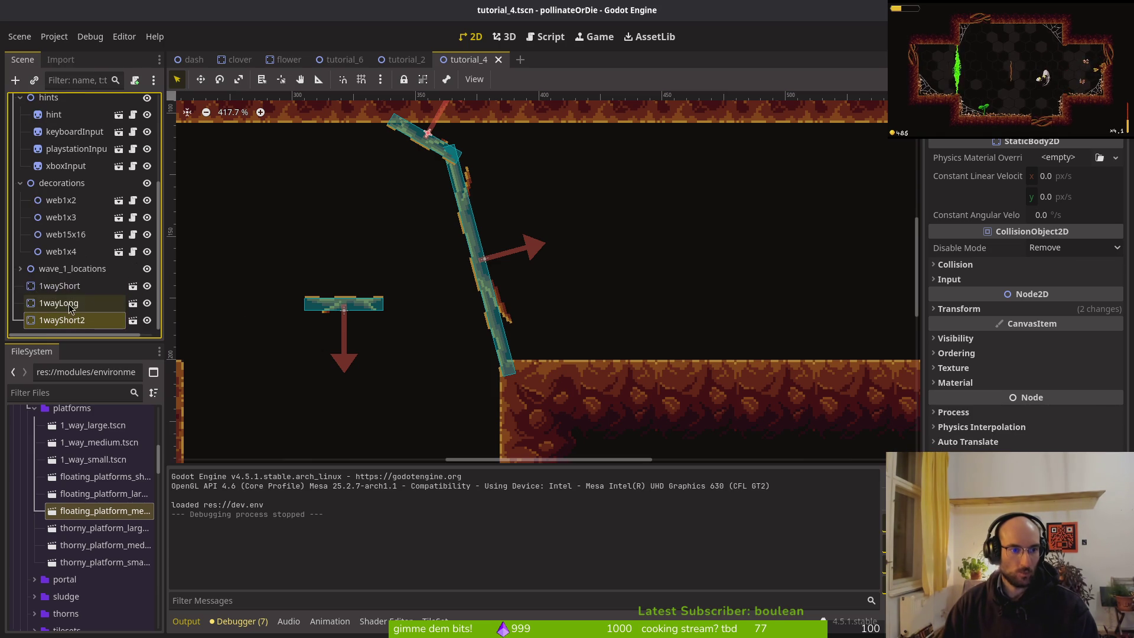
{"action": "left_click", "coordinate": [67, 311], "text": "ctrl"}
{"action": "key", "text": "Delete"}
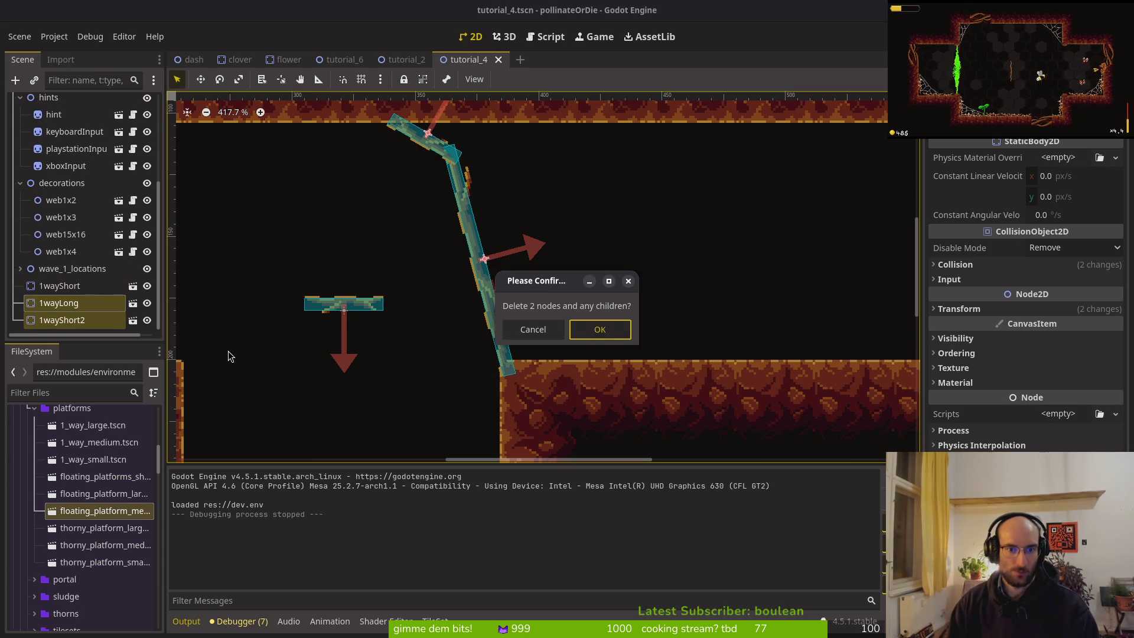
{"action": "key", "text": "Return"}
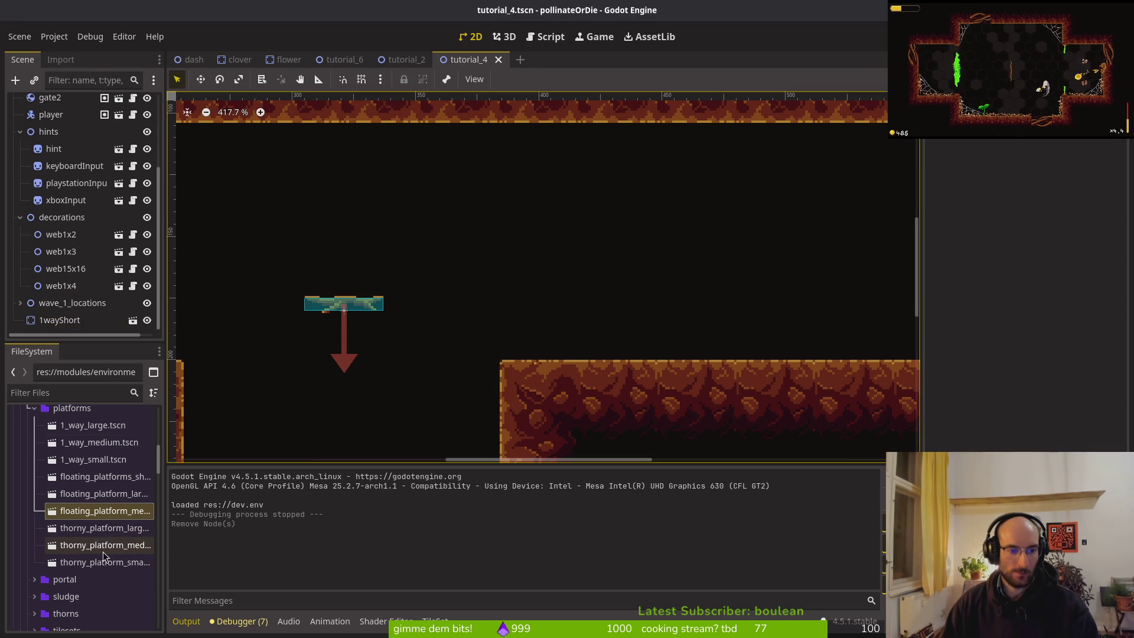
Place thorny_platform_large.tscn rotated -90° at (398, 152) against the ledge, save, and relaunch the game
{"action": "left_click", "coordinate": [108, 564]}
{"action": "mouse_move", "coordinate": [118, 527]}
{"action": "left_mouse_down"}
{"action": "mouse_move", "coordinate": [423, 292]}
{"action": "mouse_move", "coordinate": [500, 251]}
{"action": "mouse_move", "coordinate": [602, 236]}
{"action": "mouse_move", "coordinate": [451, 187]}
{"action": "mouse_move", "coordinate": [412, 216]}
{"action": "left_mouse_up"}
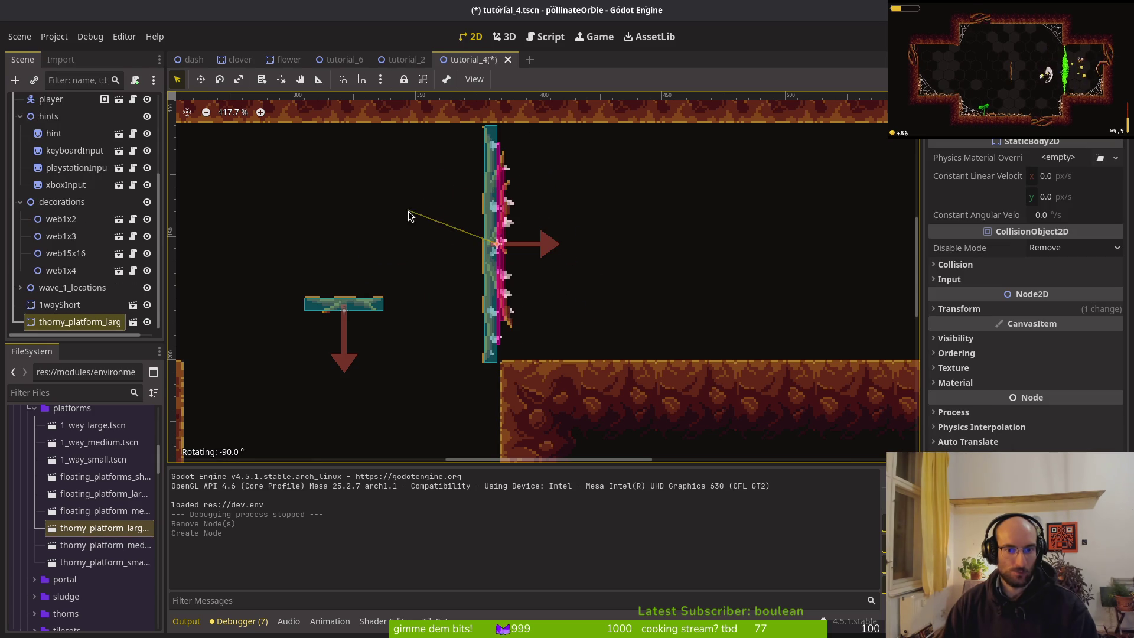
{"action": "left_click_drag", "start_coordinate": [500, 262], "coordinate": [516, 260]}
{"action": "key", "text": "Escape"}
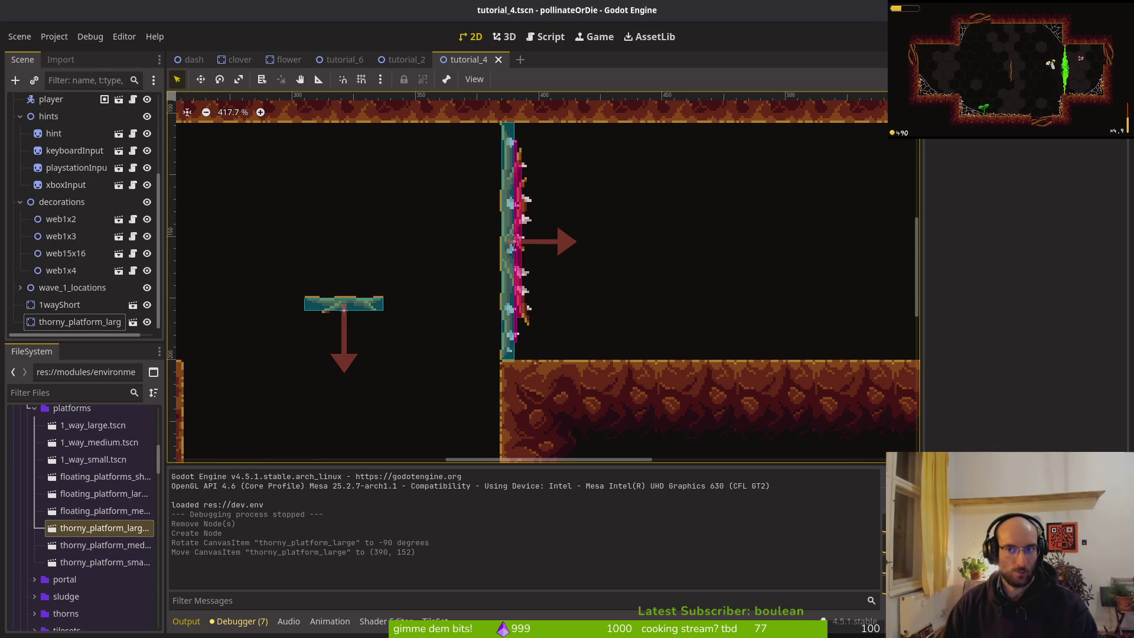
{"action": "key", "text": "F5"}
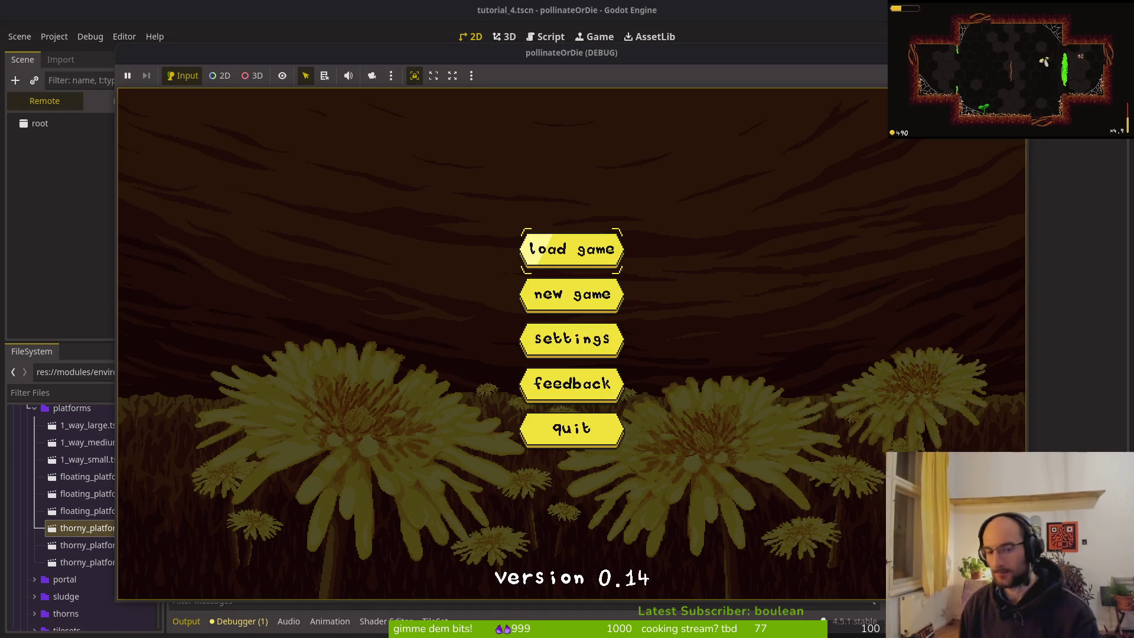
{"action": "key", "text": "Return"}
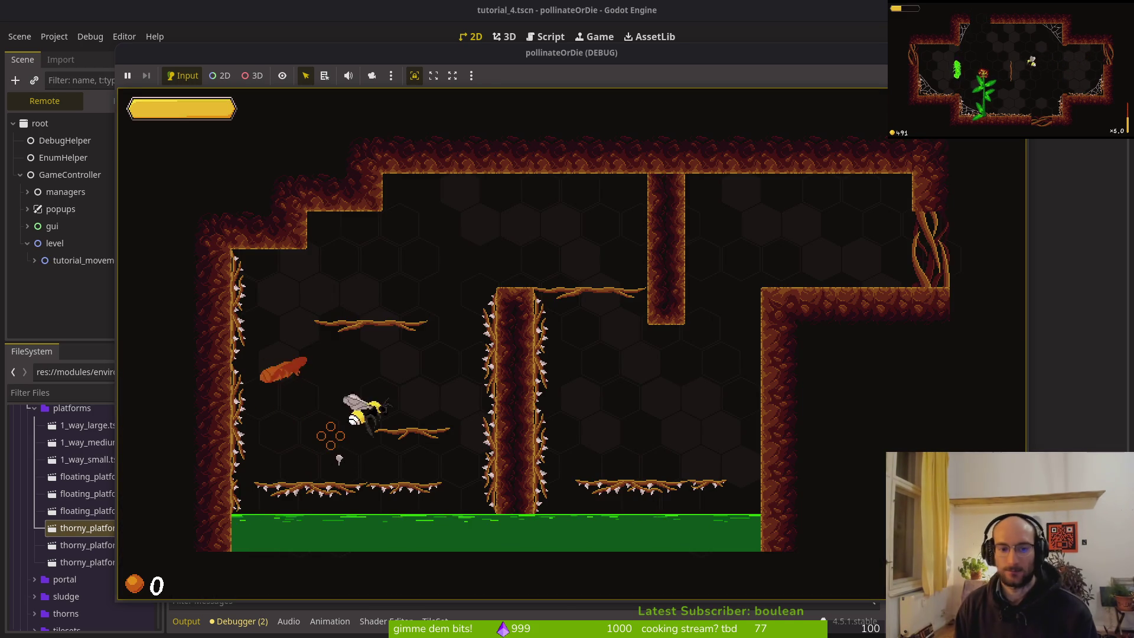